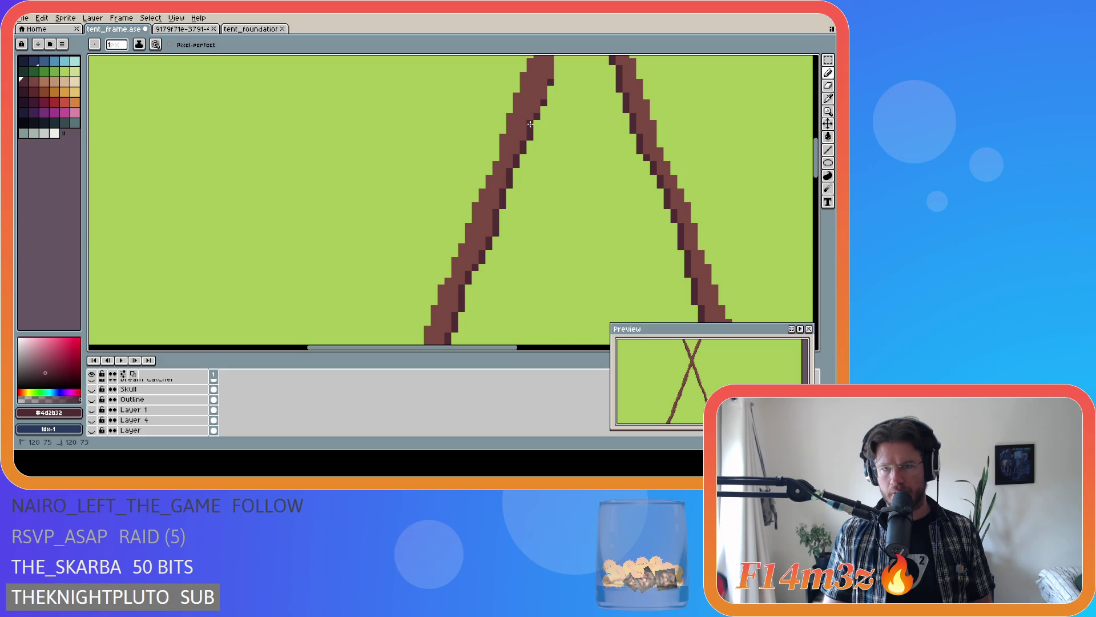
# - Touch up the left pole's edge pixels near the crossing and save tent_frame
pyautogui.moveTo(543, 101); pyautogui.dragTo(543, 86)
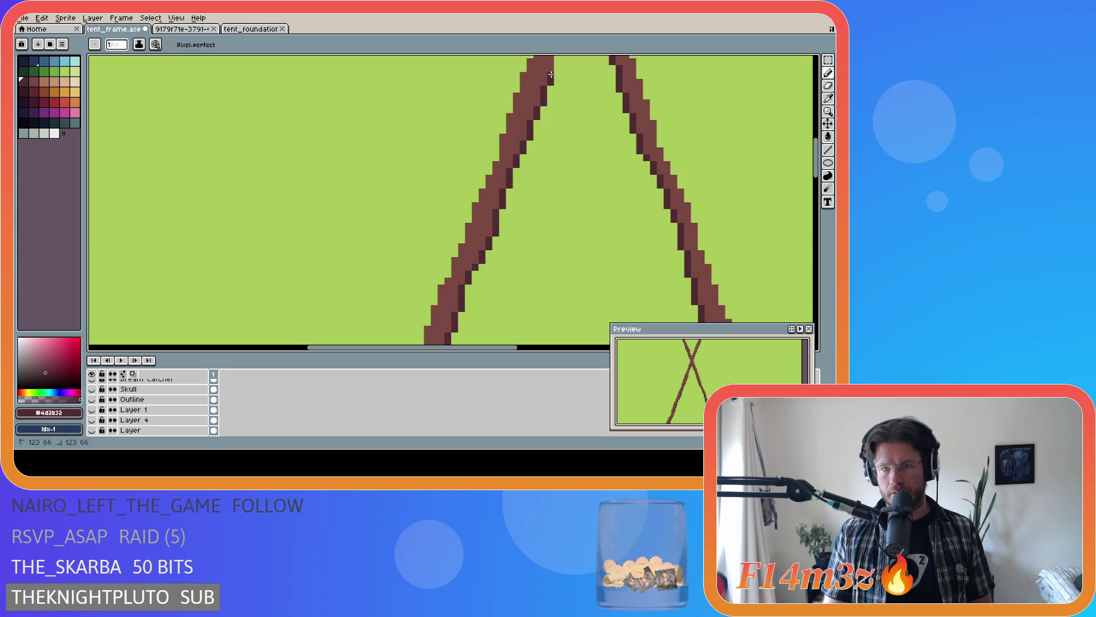
pyautogui.moveTo(816, 185); pyautogui.dragTo(817, 145)
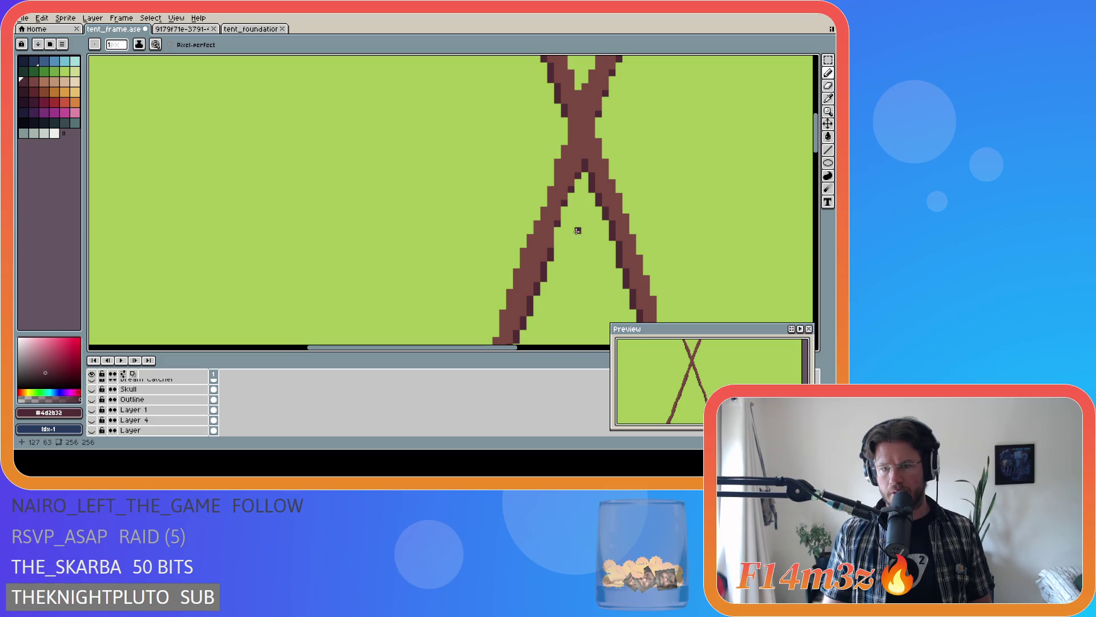
pyautogui.moveTo(550, 229); pyautogui.dragTo(564, 196)
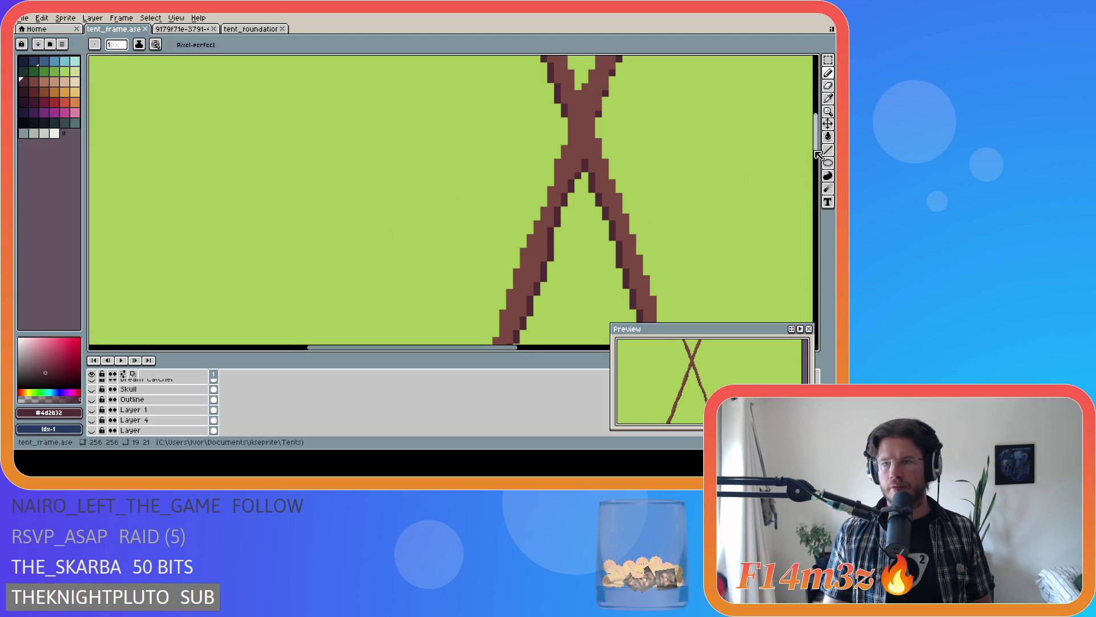
pyautogui.moveTo(818, 155); pyautogui.dragTo(818, 133)
pyautogui.moveTo(497, 355); pyautogui.dragTo(533, 353)
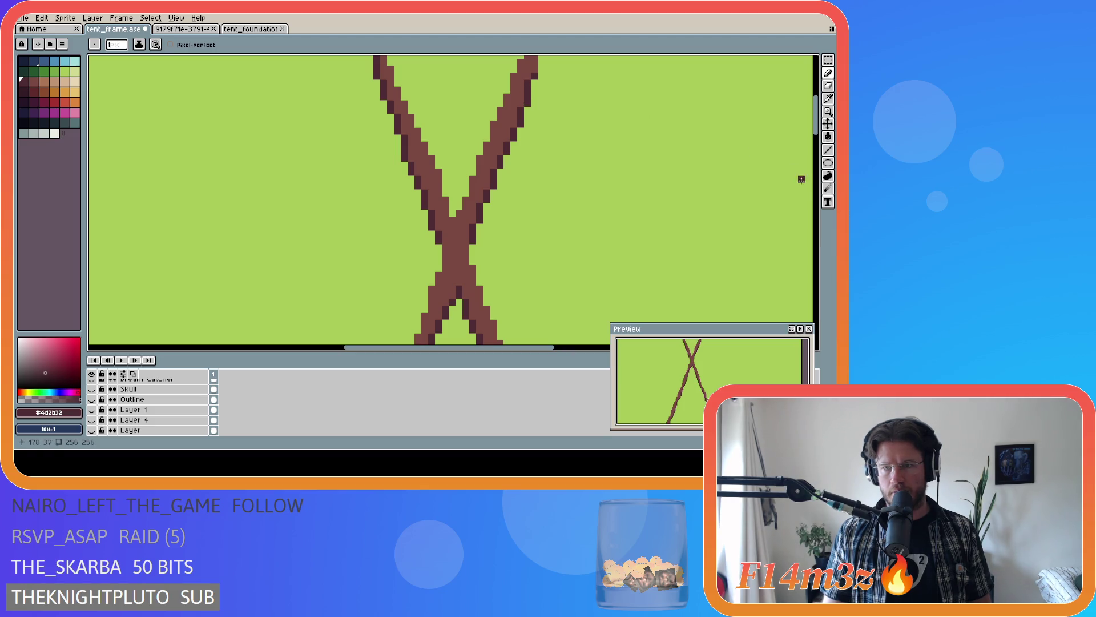
pyautogui.scroll(1, 812, 125)
pyautogui.scroll(2, 685, 137)
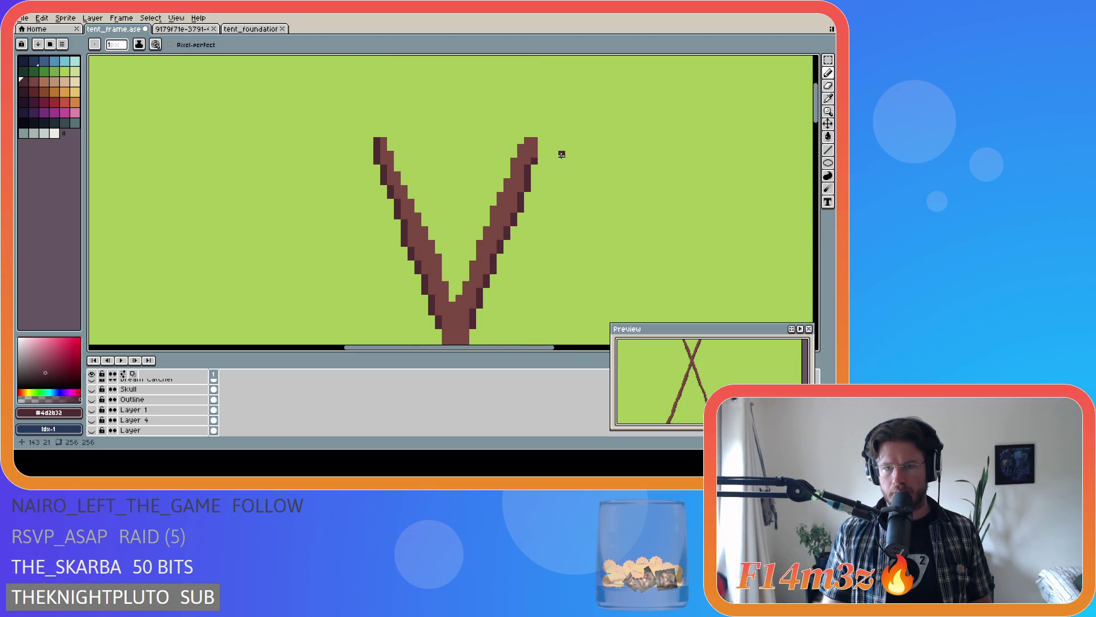
pyautogui.hotkey('ctrl', 's')
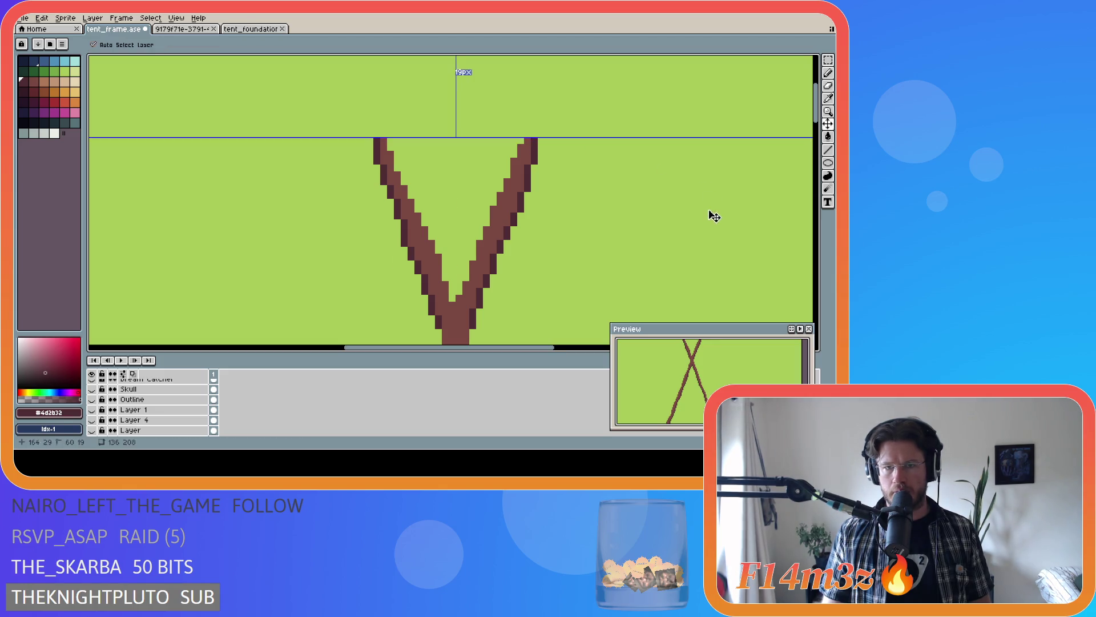
pyautogui.scroll(-5, 554, 237)
pyautogui.scroll(-2, 534, 303)
pyautogui.scroll(1, 543, 325)
pyautogui.scroll(1, 542, 326)
pyautogui.scroll(-1, 542, 322)
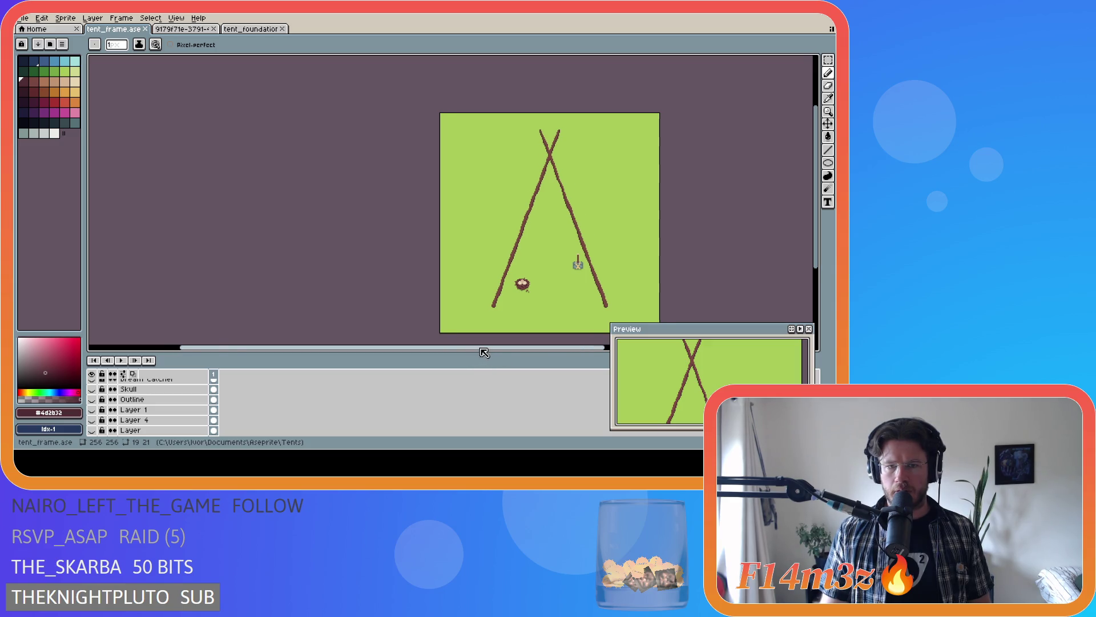
pyautogui.moveTo(476, 354); pyautogui.dragTo(543, 351)
# - Save the sprite, then hide the original poles and show the wider-spread pair
pyautogui.hotkey('ctrl', 's')
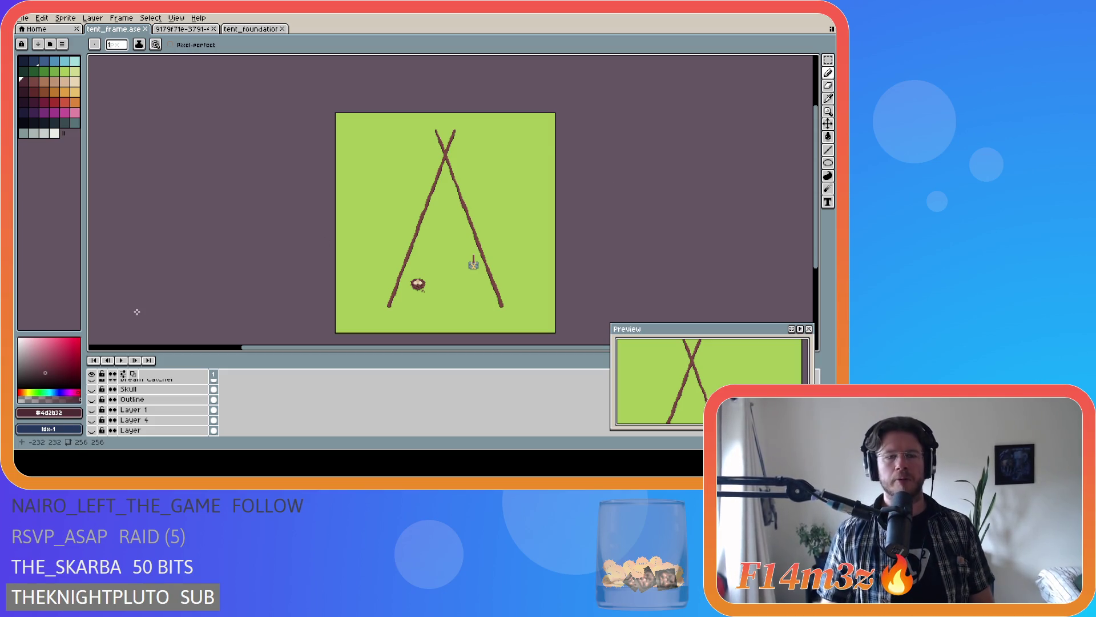
pyautogui.scroll(-1, 129, 425)
pyautogui.scroll(-1, 129, 425)
pyautogui.scroll(-1, 124, 428)
pyautogui.scroll(-1, 120, 429)
pyautogui.scroll(-1, 114, 431)
pyautogui.scroll(1, 114, 431)
pyautogui.click(92, 420)
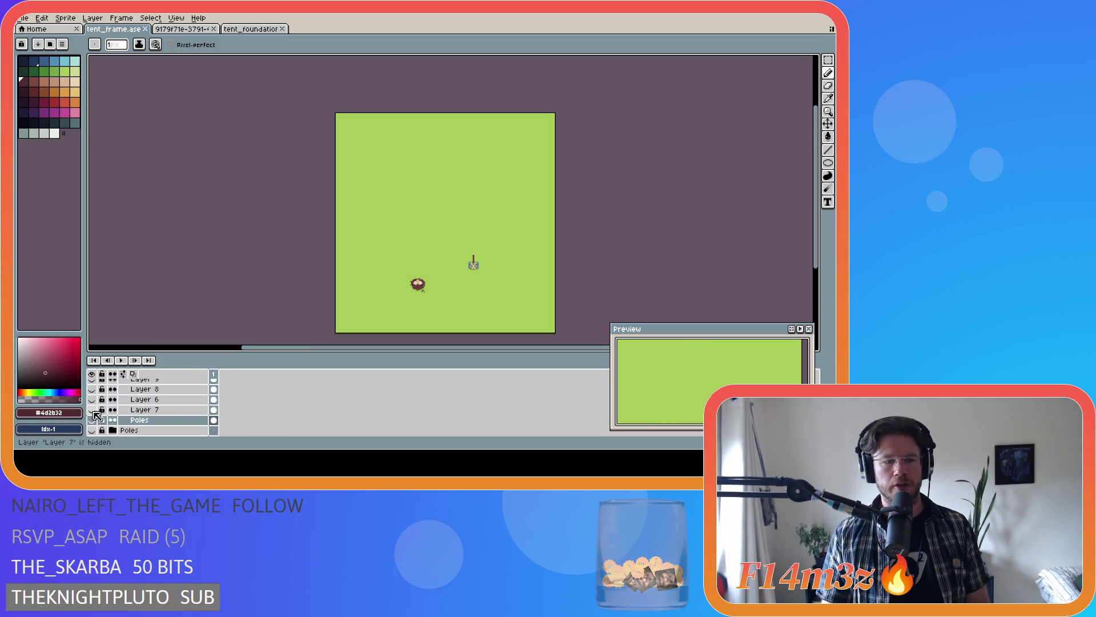
pyautogui.scroll(3, 571, 284)
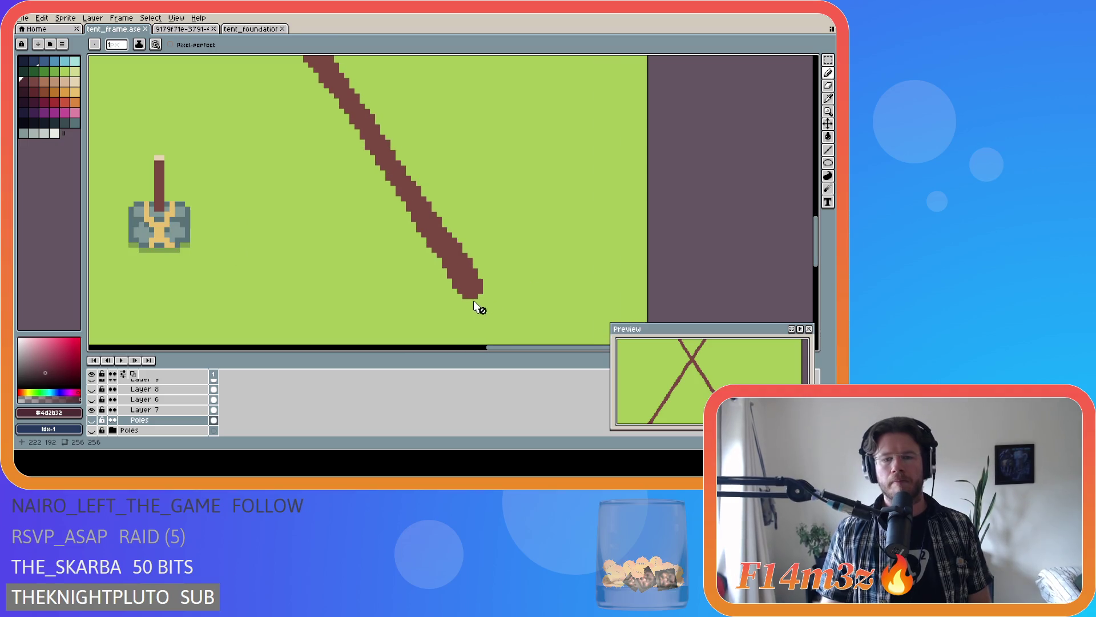
# - Make Layer 7, holding the wider-spread poles, the active layer
pyautogui.click(174, 410)
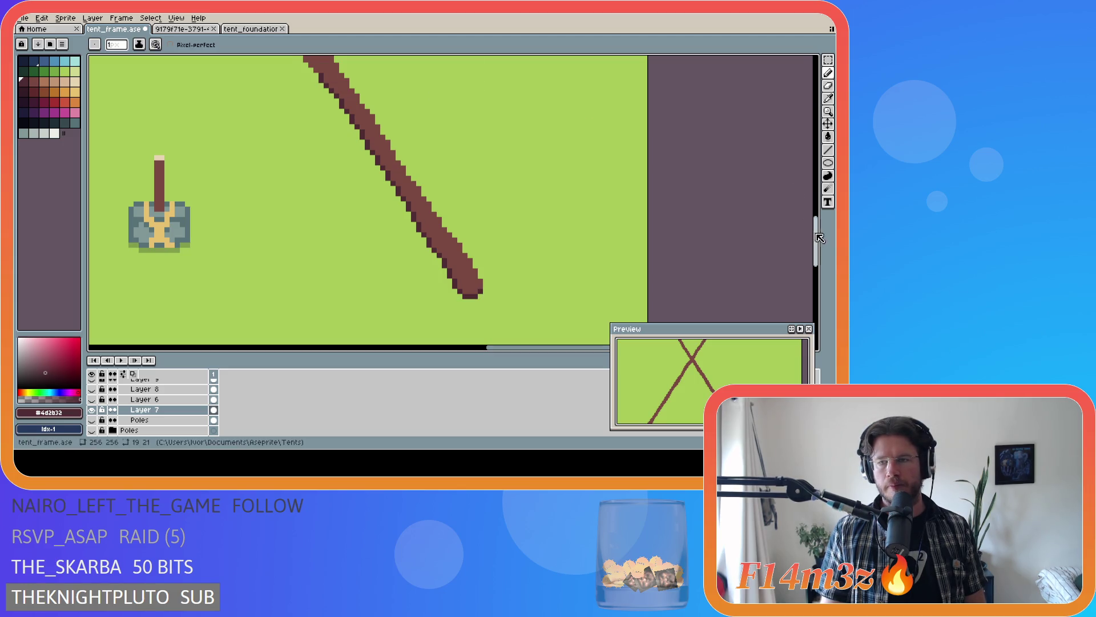
pyautogui.moveTo(819, 238); pyautogui.dragTo(819, 204)
pyautogui.moveTo(504, 349); pyautogui.dragTo(423, 355)
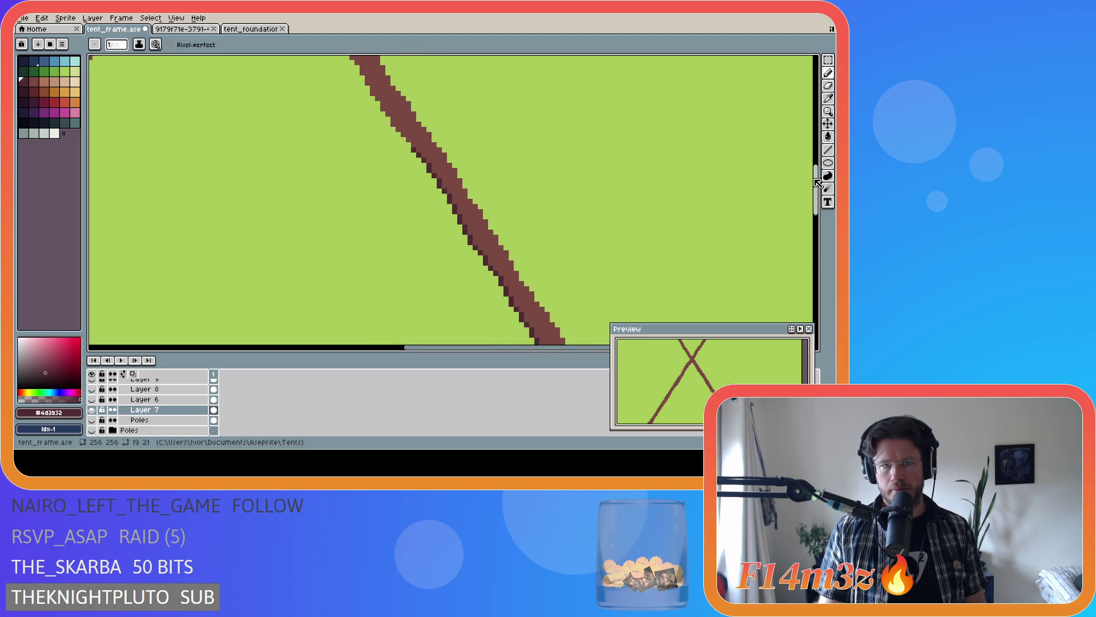
pyautogui.moveTo(419, 69); pyautogui.dragTo(433, 209)
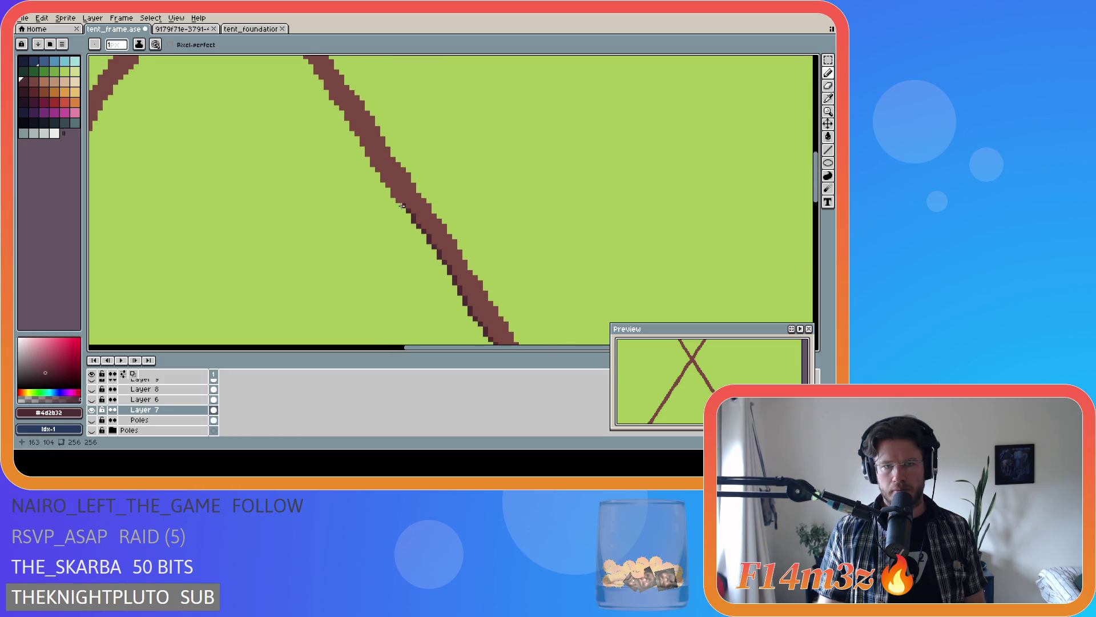
# - Place single pixels along the wider poles' edges above and below the crossing to smooth them
pyautogui.click(382, 179)
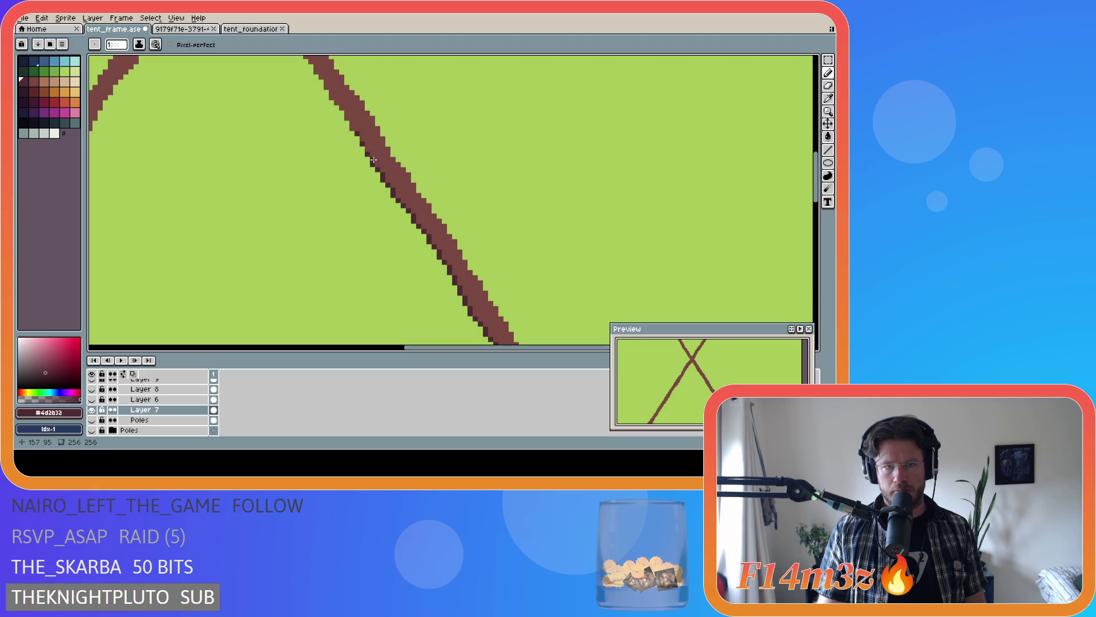
pyautogui.click(351, 125)
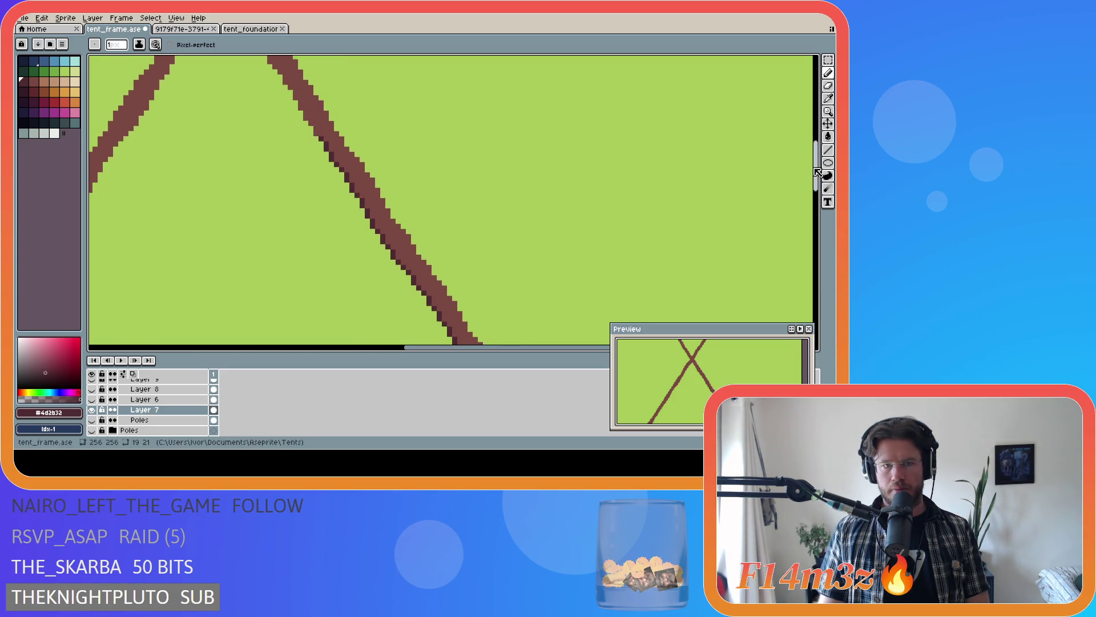
pyautogui.moveTo(809, 181); pyautogui.dragTo(812, 135)
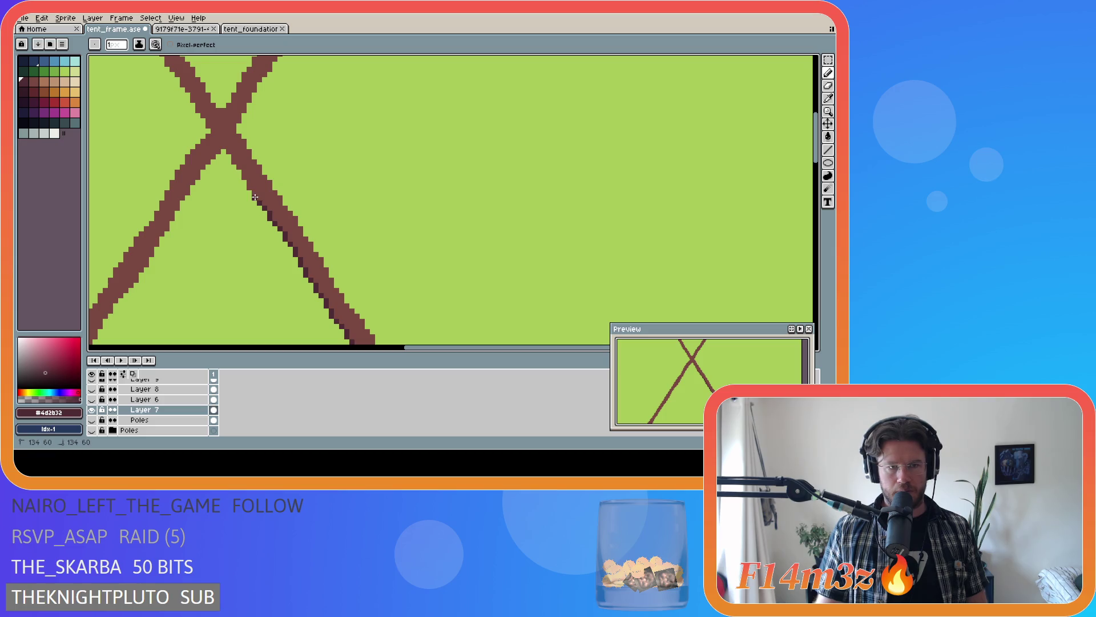
pyautogui.click(249, 187)
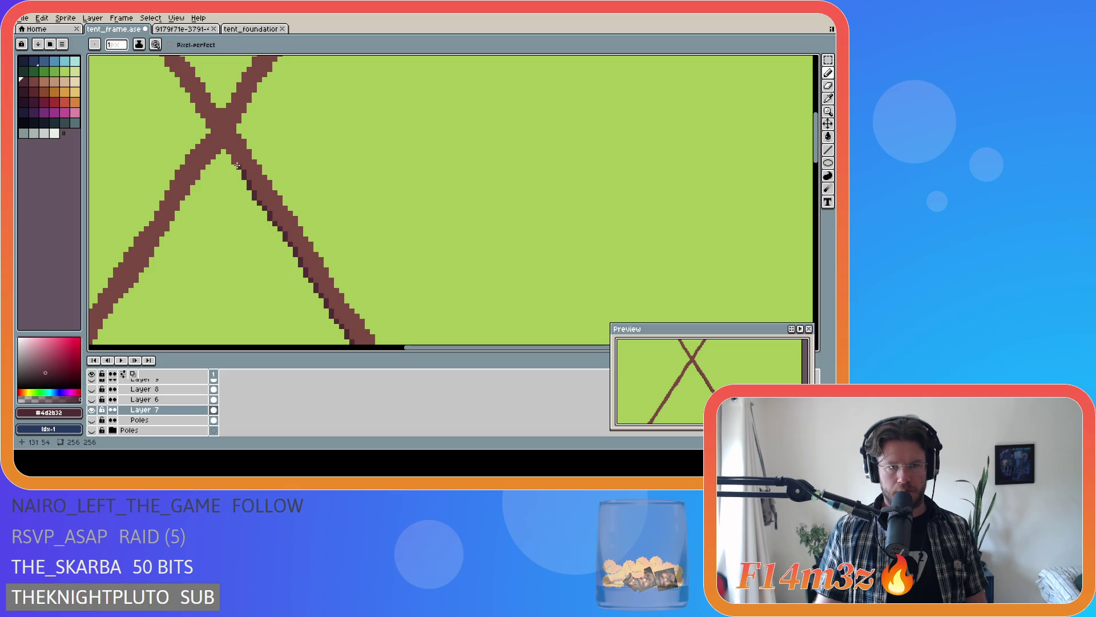
pyautogui.click(233, 160)
pyautogui.click(229, 150)
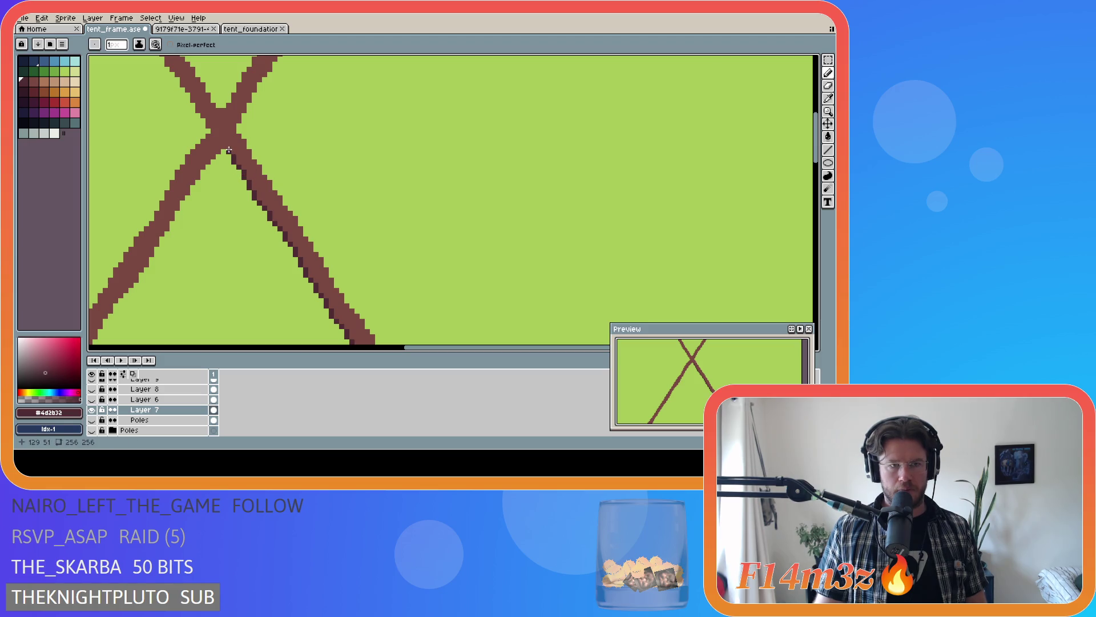
pyautogui.moveTo(455, 349); pyautogui.dragTo(418, 350)
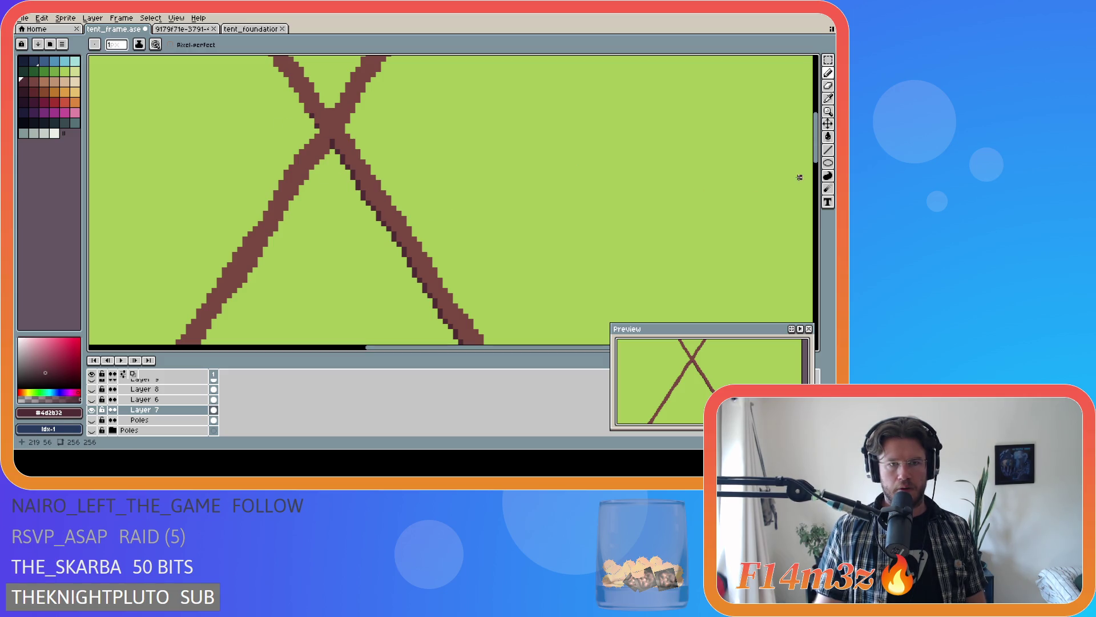
pyautogui.scroll(3, 316, 214)
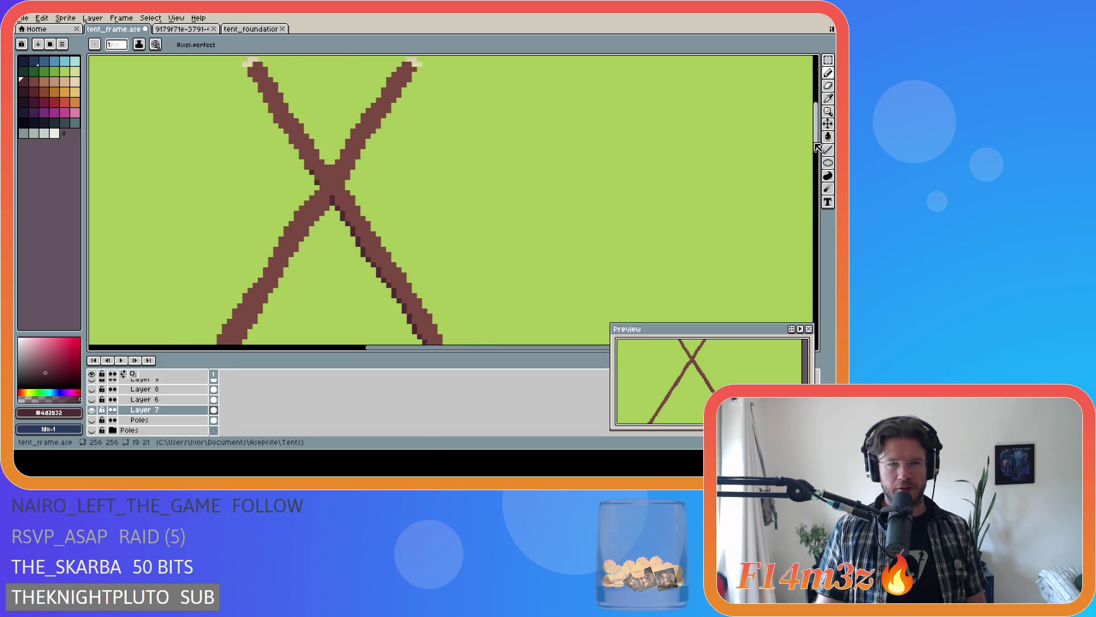
pyautogui.scroll(1, 316, 214)
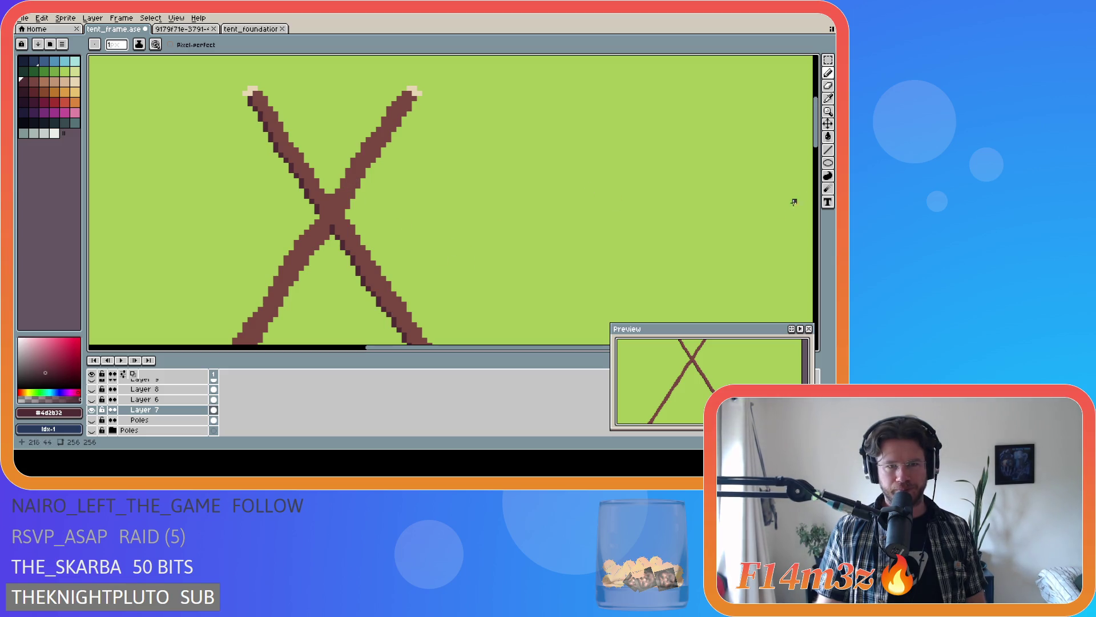
pyautogui.moveTo(819, 145); pyautogui.dragTo(820, 160)
pyautogui.hscroll(5, 496, 257)
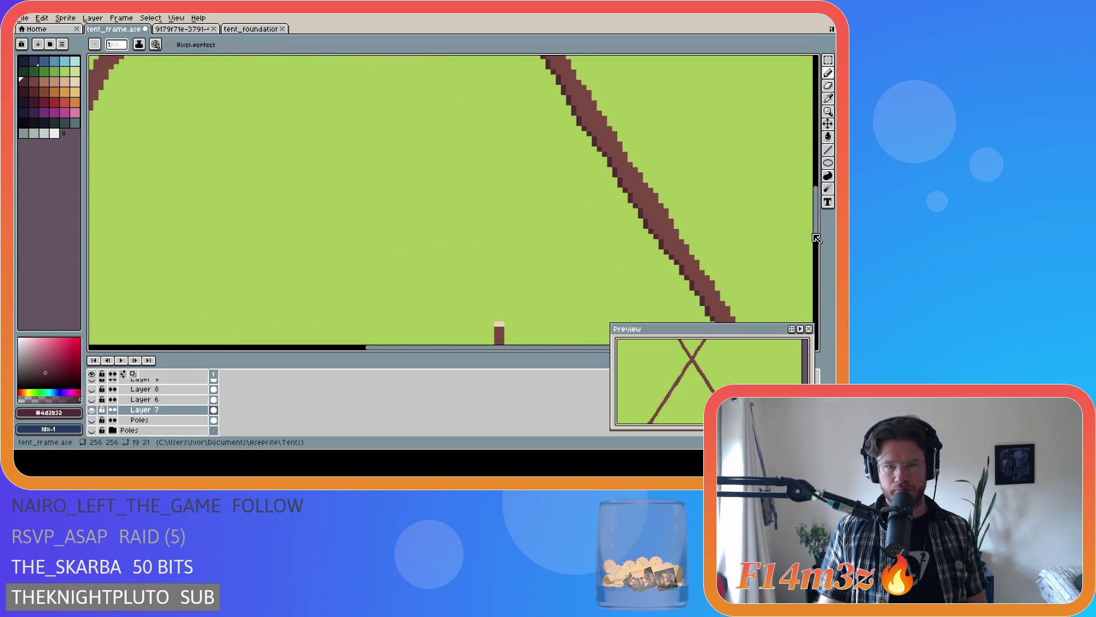
pyautogui.moveTo(480, 349); pyautogui.dragTo(246, 351)
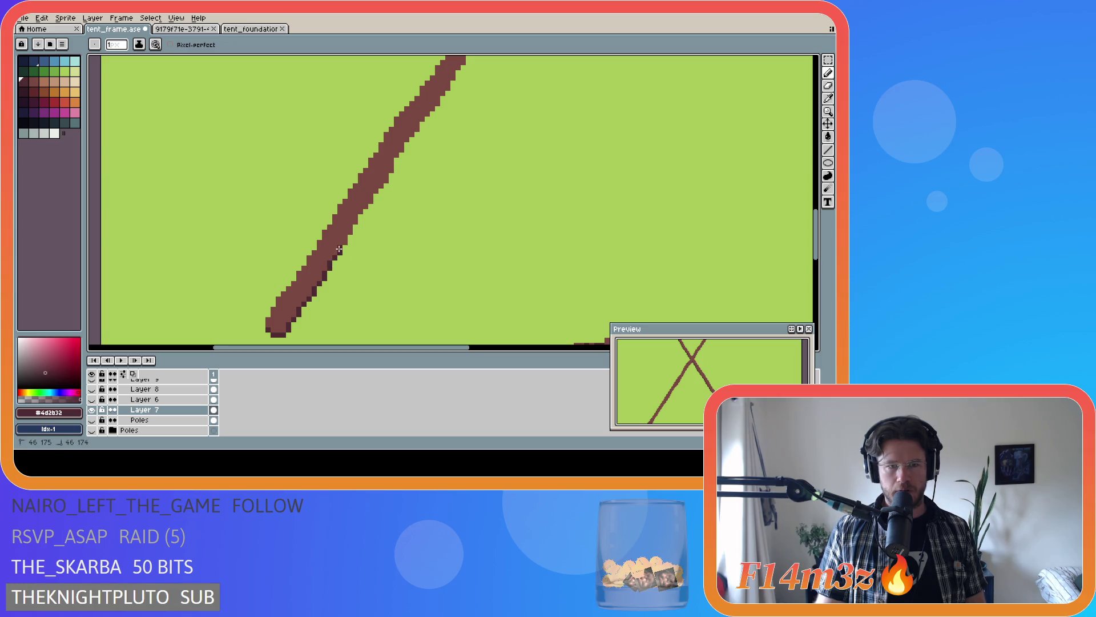
# - Redraw the lower and upper right edge of the left pole, filling its gaps
pyautogui.moveTo(344, 233); pyautogui.dragTo(344, 239)
pyautogui.moveTo(360, 211); pyautogui.dragTo(364, 205)
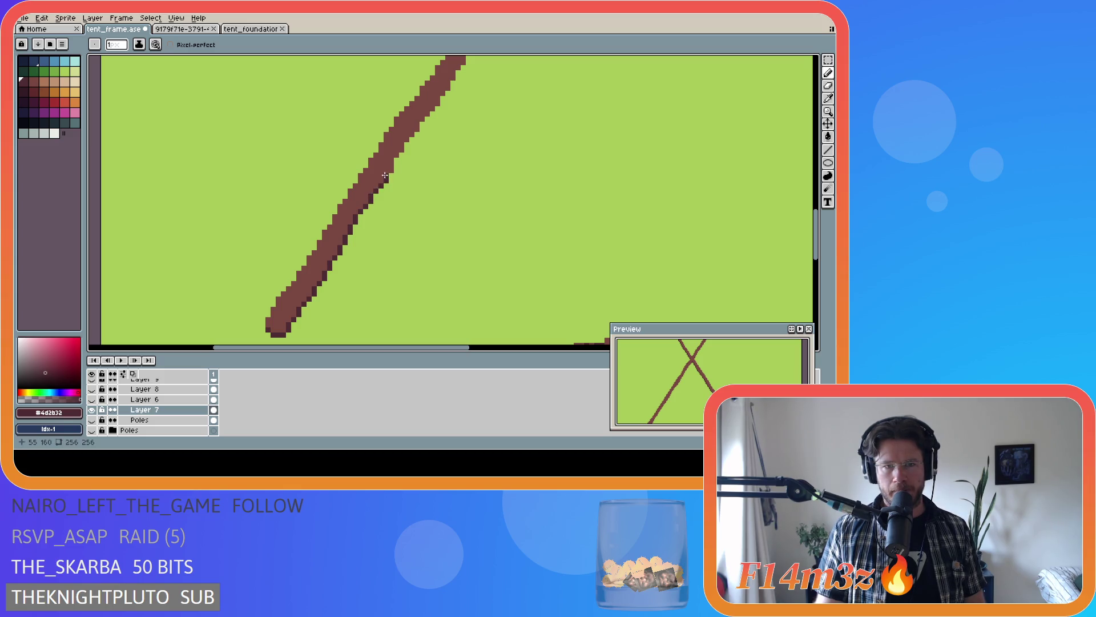
pyautogui.moveTo(387, 172); pyautogui.dragTo(449, 80)
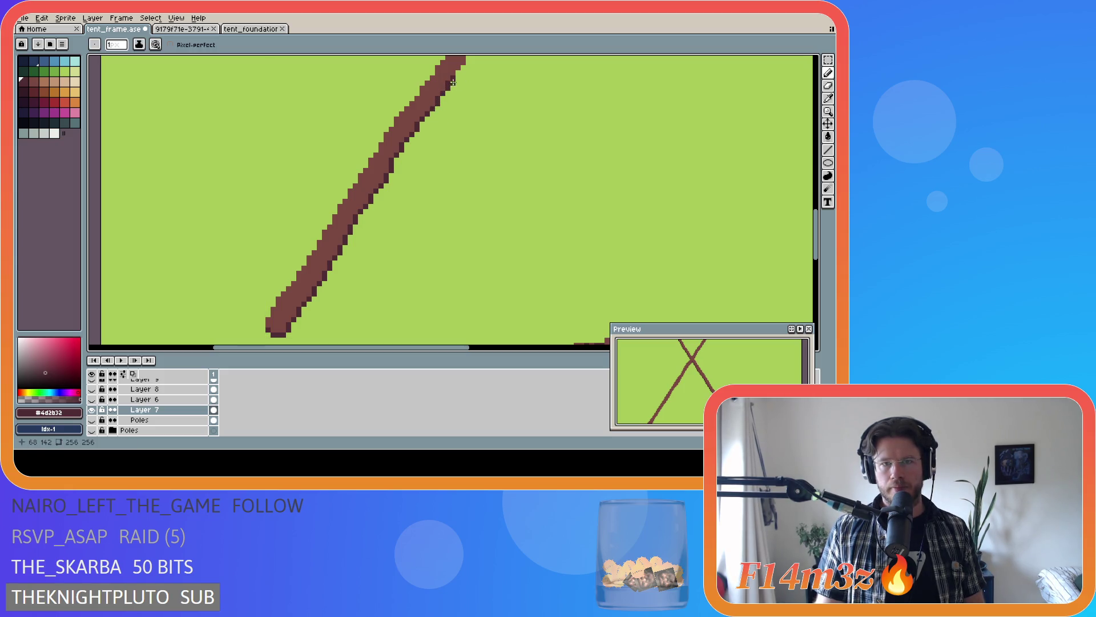
pyautogui.scroll(4, 600, 240)
pyautogui.scroll(1, 617, 255)
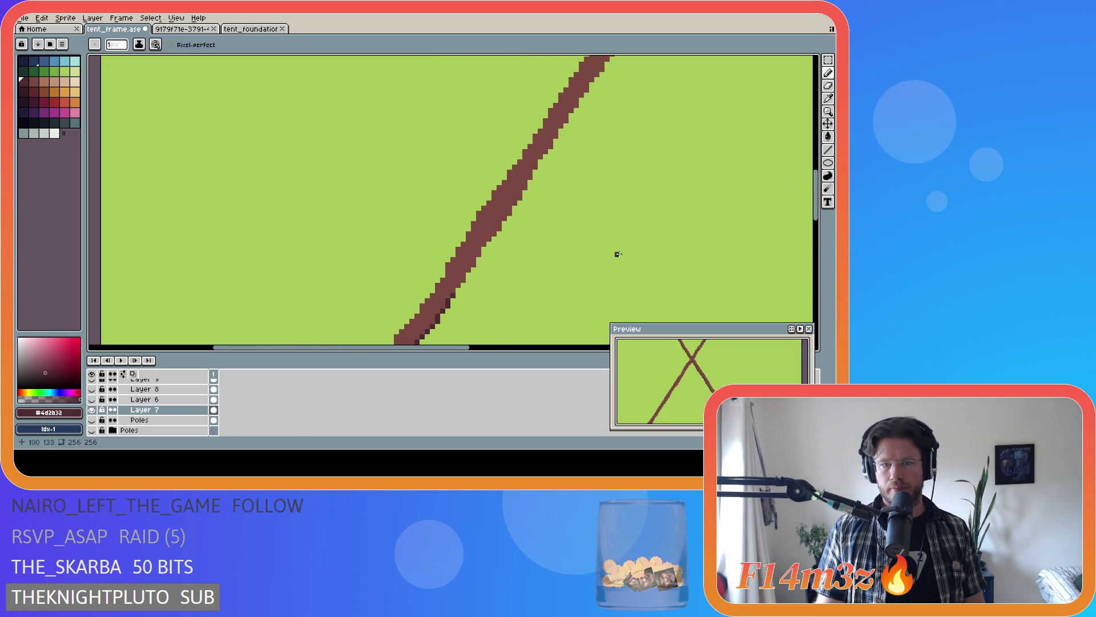
pyautogui.moveTo(440, 348); pyautogui.dragTo(492, 348)
# - Add a second pass of pixels up the left pole's right edge to finish smoothing it
pyautogui.moveTo(309, 285); pyautogui.dragTo(326, 263)
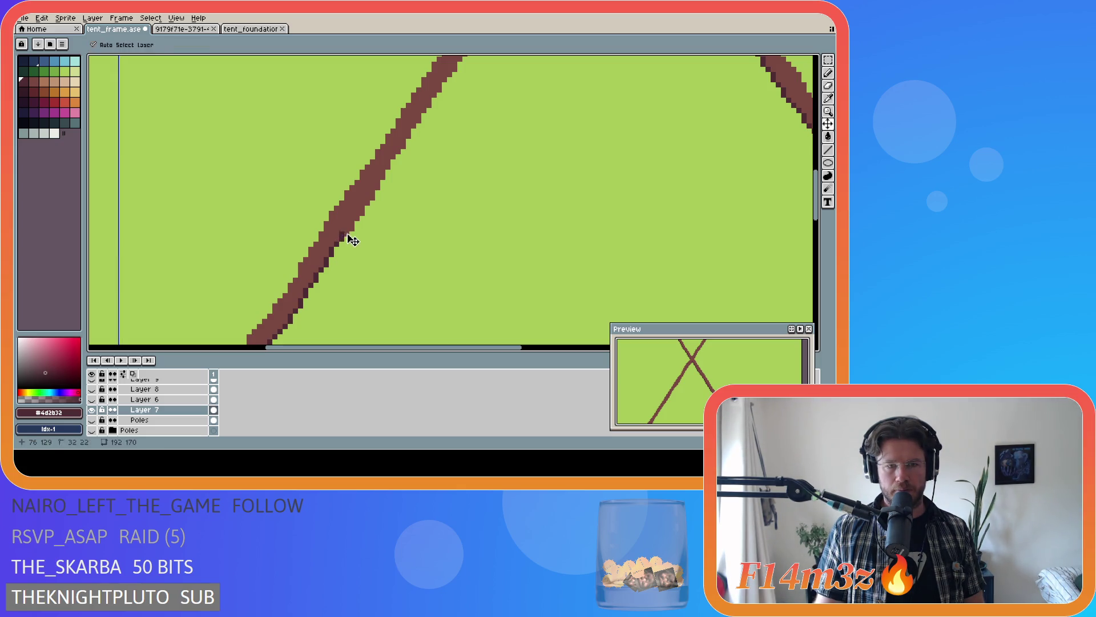
pyautogui.moveTo(360, 212); pyautogui.dragTo(369, 198)
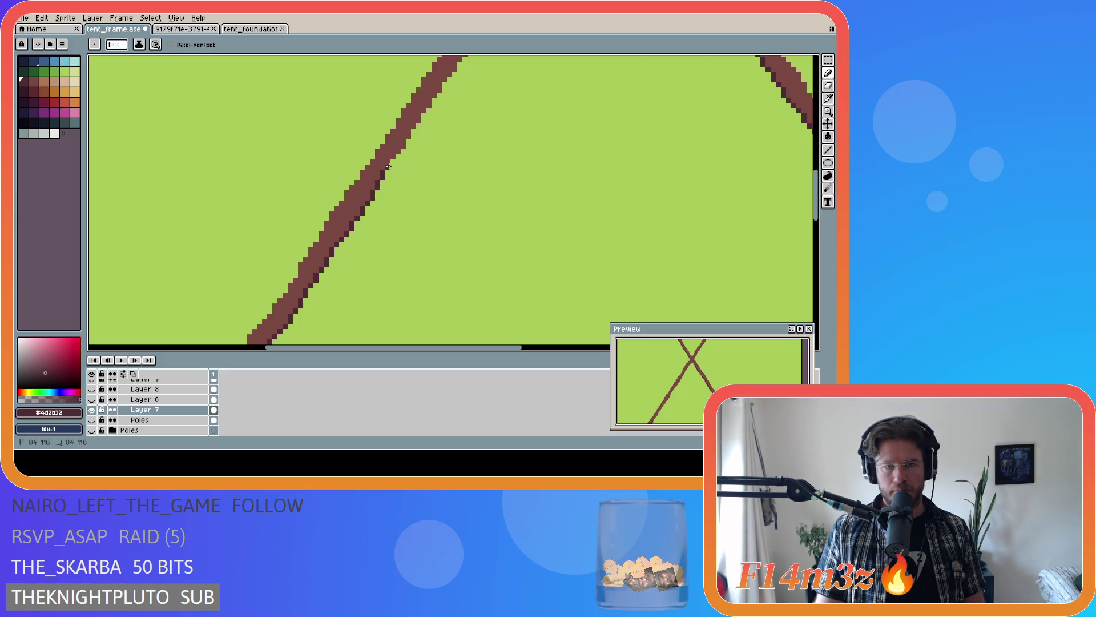
pyautogui.moveTo(388, 165); pyautogui.dragTo(389, 163)
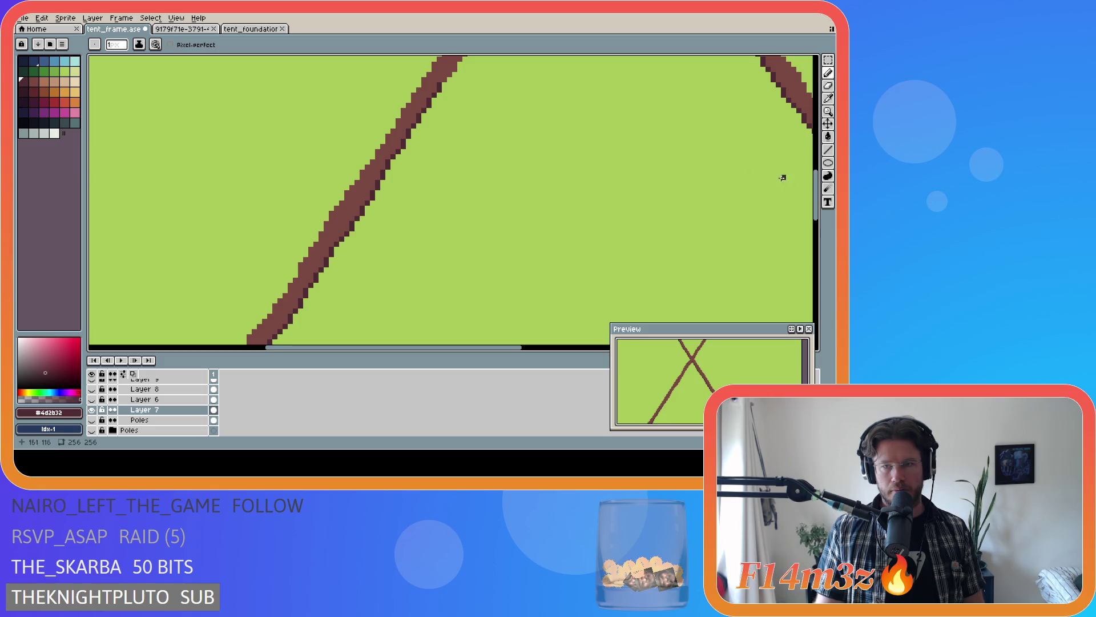
pyautogui.scroll(5, 541, 298)
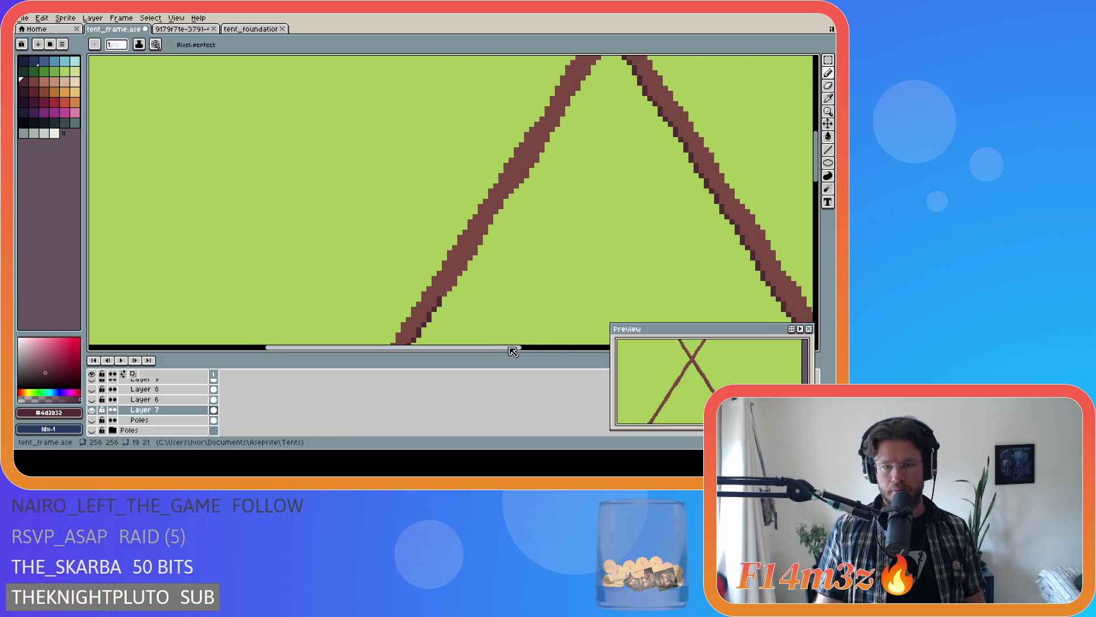
pyautogui.moveTo(511, 352); pyautogui.dragTo(559, 349)
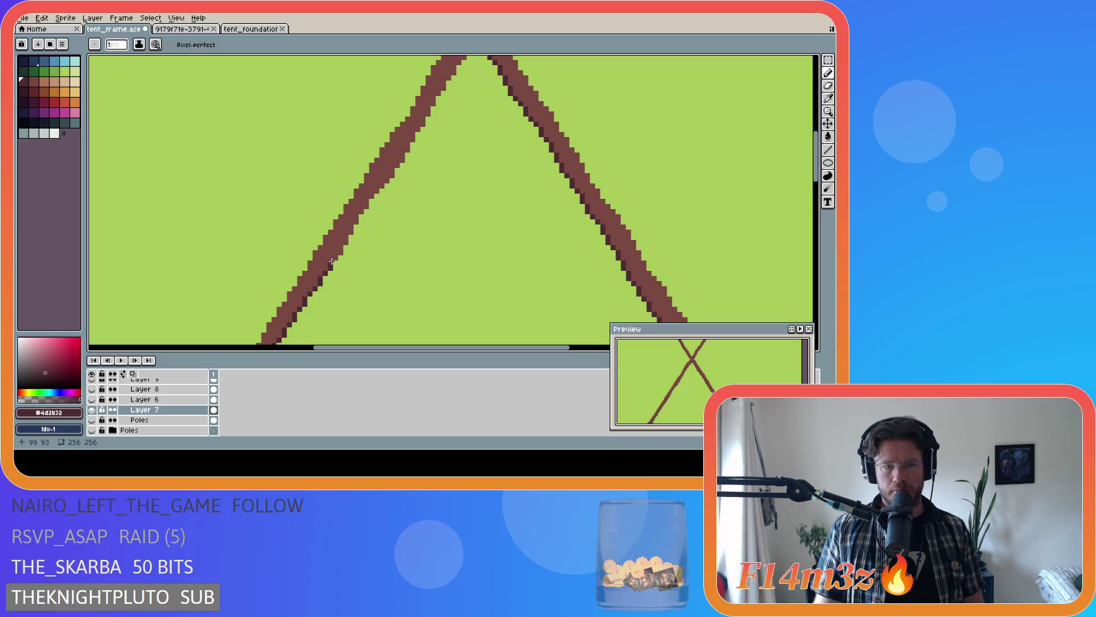
# - Touch up the pole edge, briefly toggle the Move tool and back to Pencil, and save tent_frame
pyautogui.moveTo(340, 254); pyautogui.dragTo(345, 236)
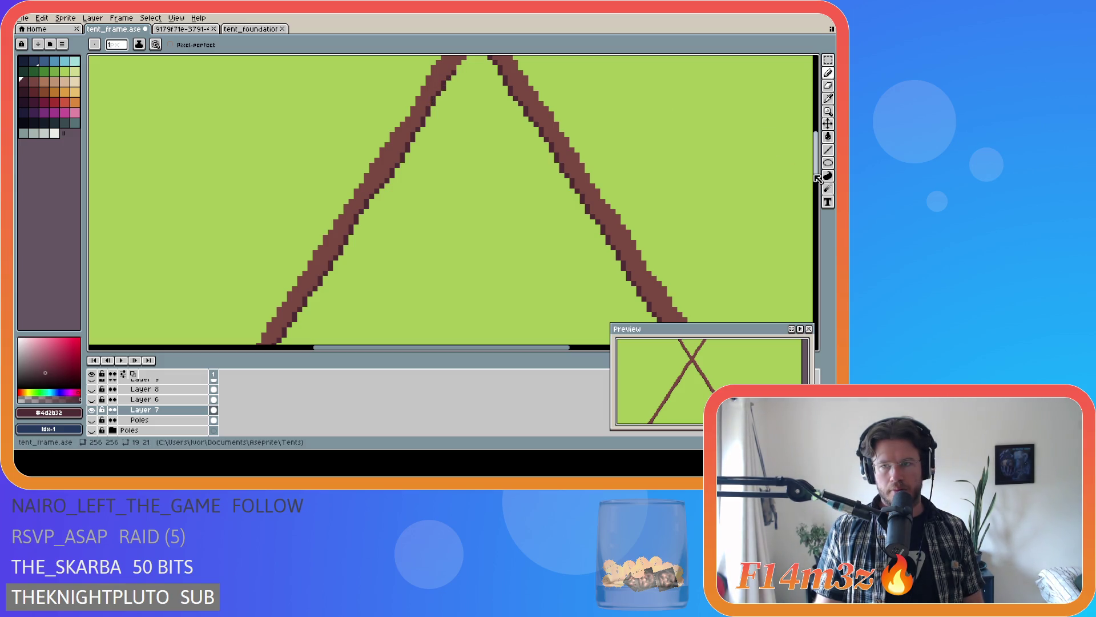
pyautogui.scroll(3, 459, 129)
pyautogui.scroll(2, 476, 188)
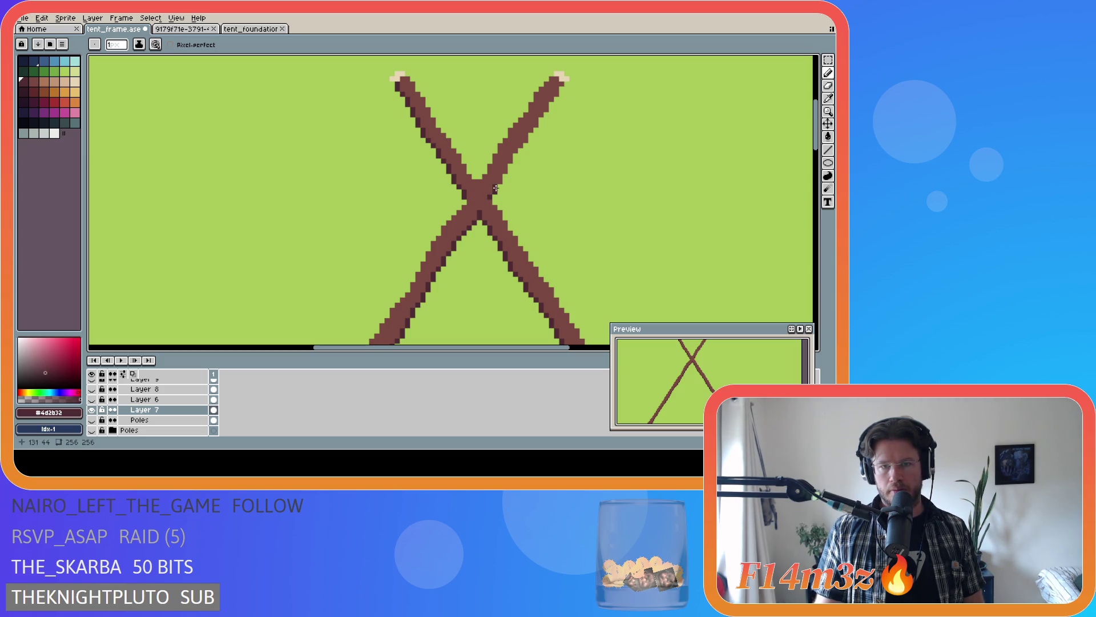
pyautogui.press('v')
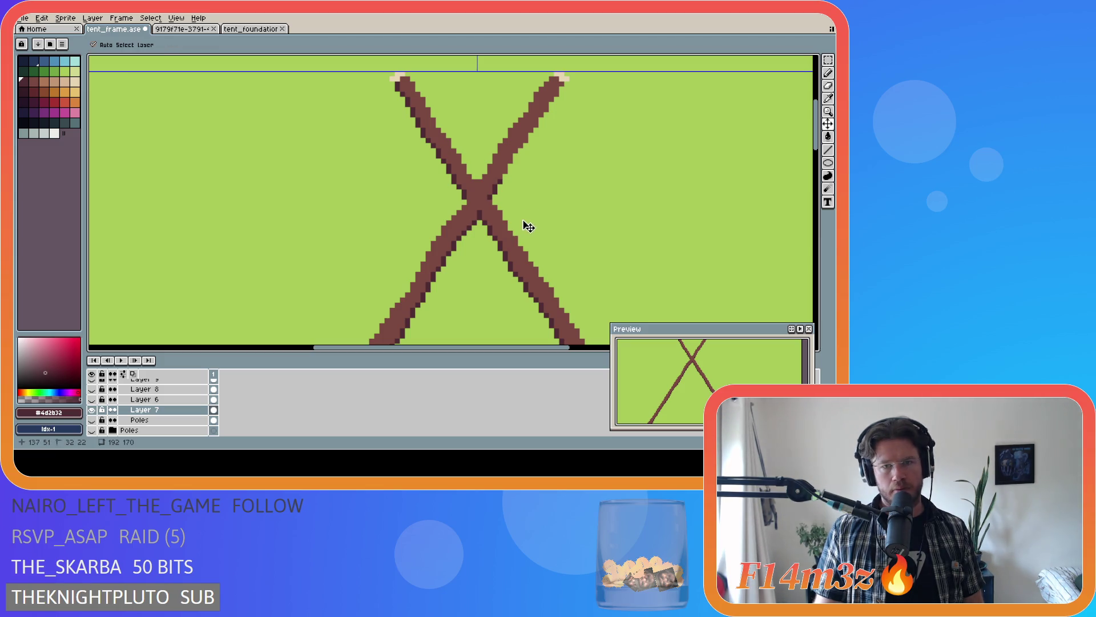
pyautogui.press('b')
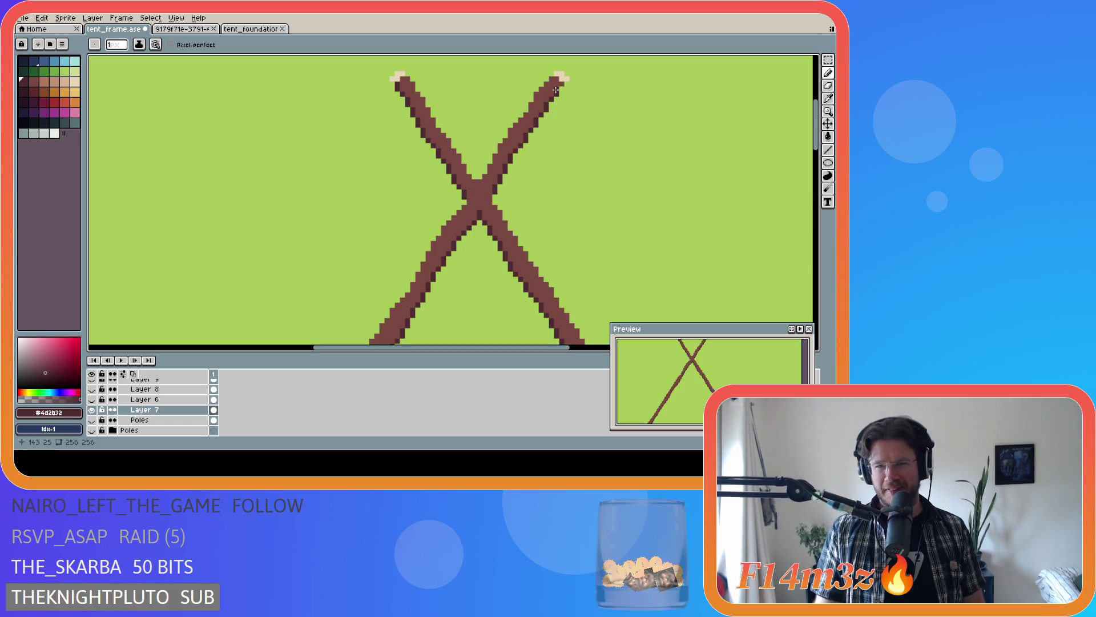
pyautogui.hotkey('ctrl', 's')
pyautogui.scroll(-2, 557, 214)
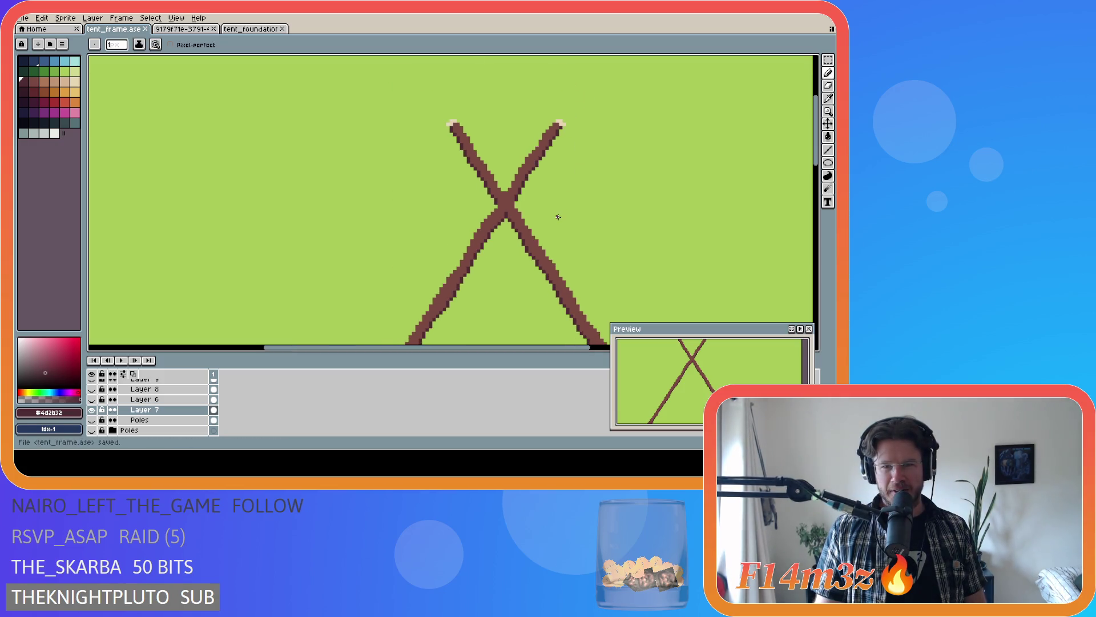
pyautogui.scroll(-2, 571, 252)
pyautogui.scroll(-2, 658, 248)
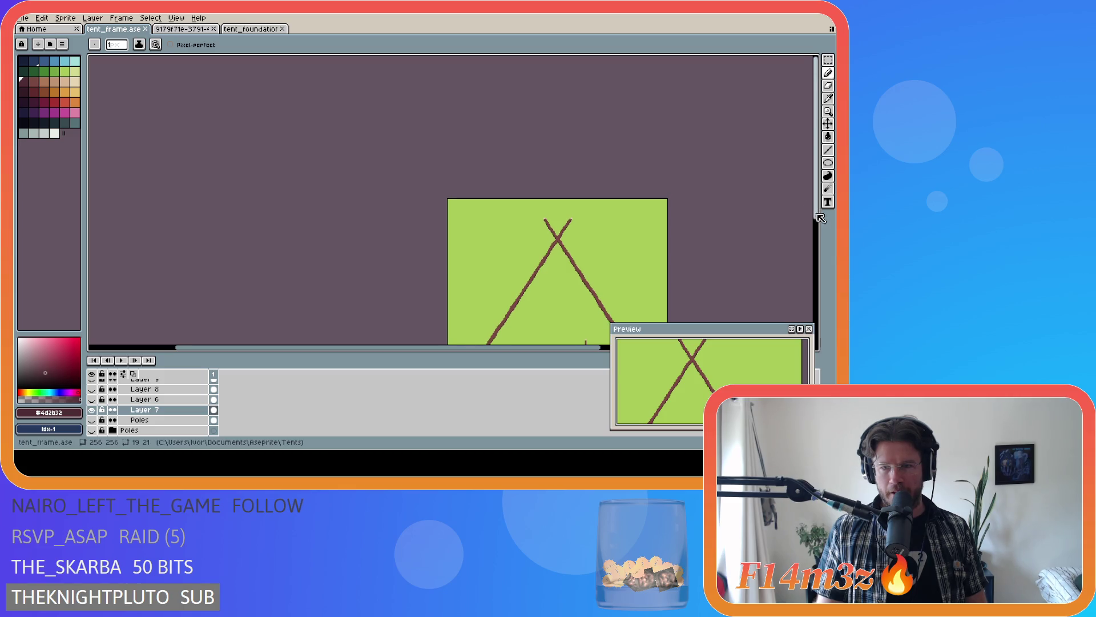
pyautogui.scroll(-2, 658, 247)
pyautogui.moveTo(535, 348); pyautogui.dragTo(604, 347)
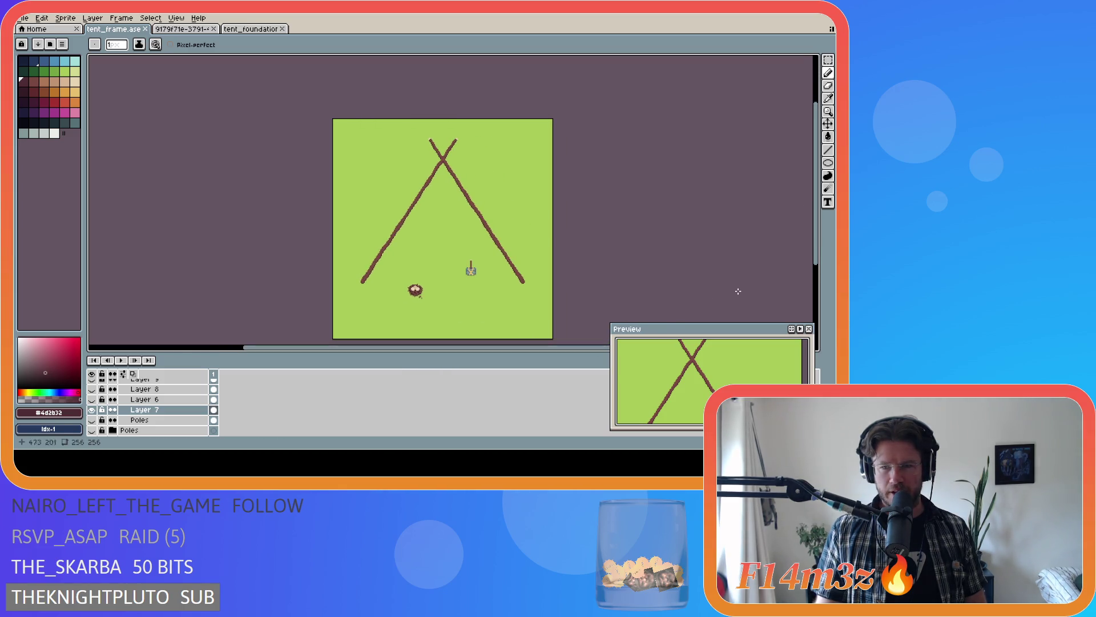
pyautogui.moveTo(816, 252); pyautogui.dragTo(825, 277)
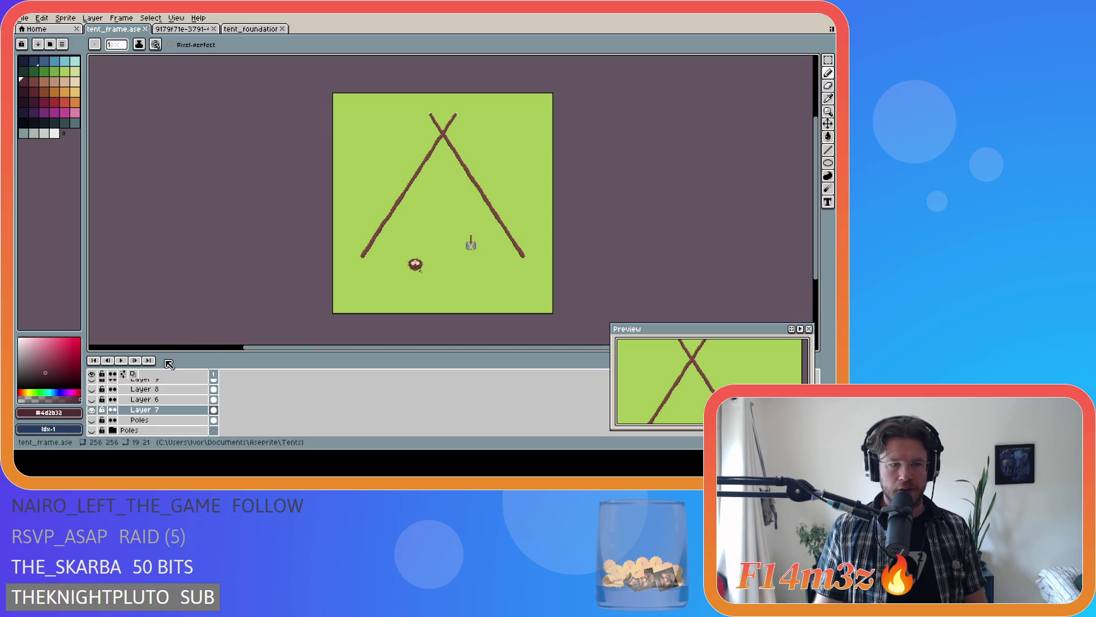
# - Hide Layer 6's wider poles and make Layer 6 the layer being edited
pyautogui.click(92, 400)
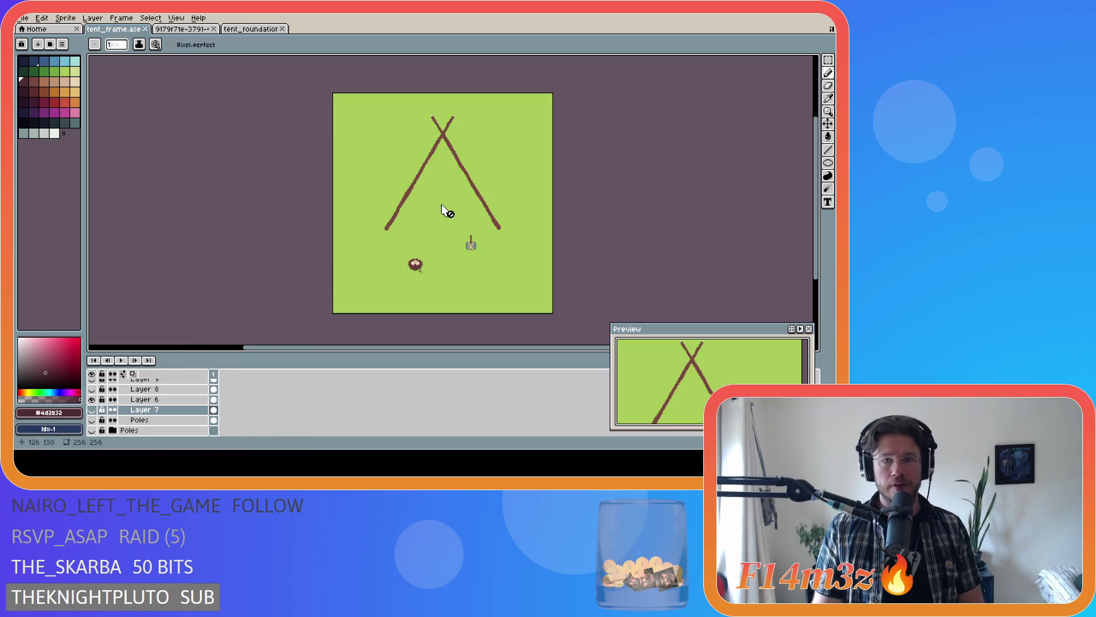
pyautogui.scroll(1, 441, 204)
pyautogui.scroll(-1, 454, 194)
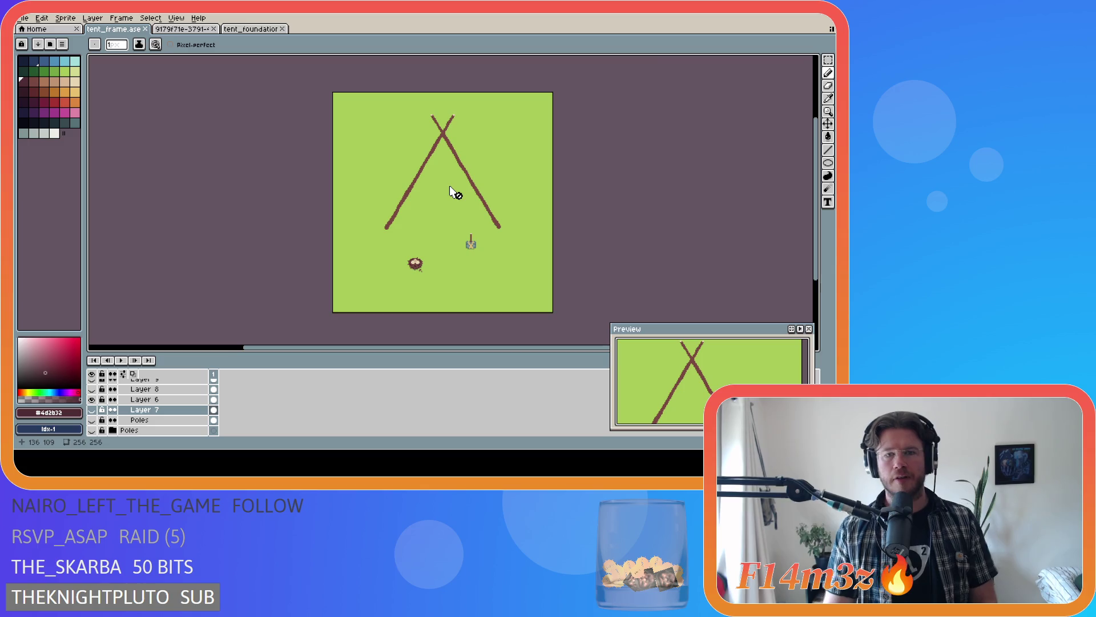
pyautogui.scroll(1, 454, 193)
pyautogui.scroll(1, 522, 240)
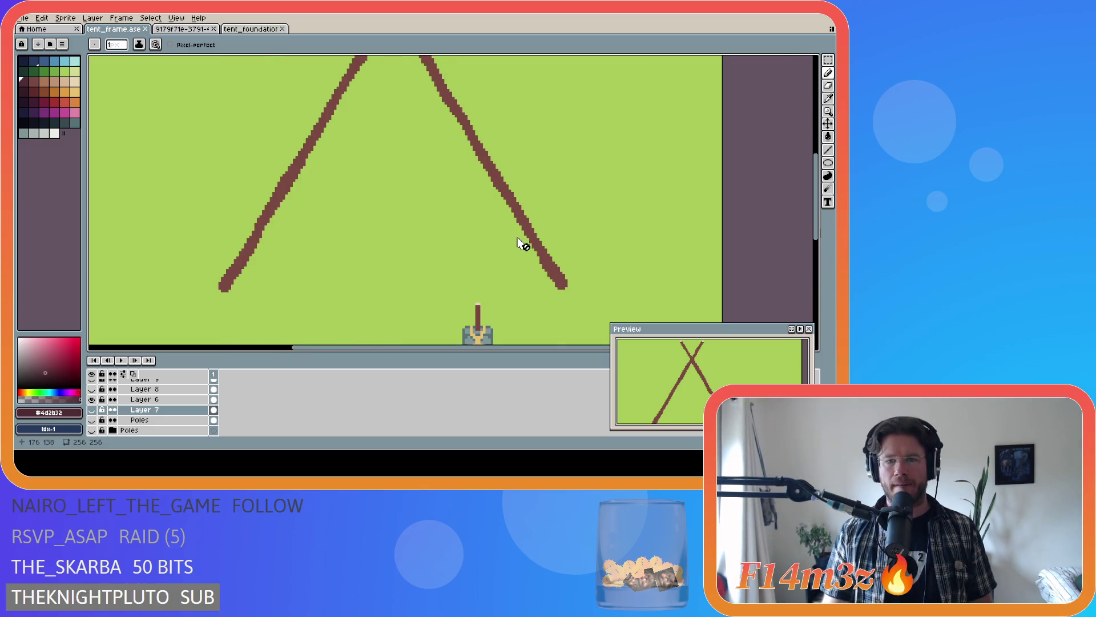
pyautogui.scroll(1, 605, 301)
pyautogui.scroll(1, 569, 319)
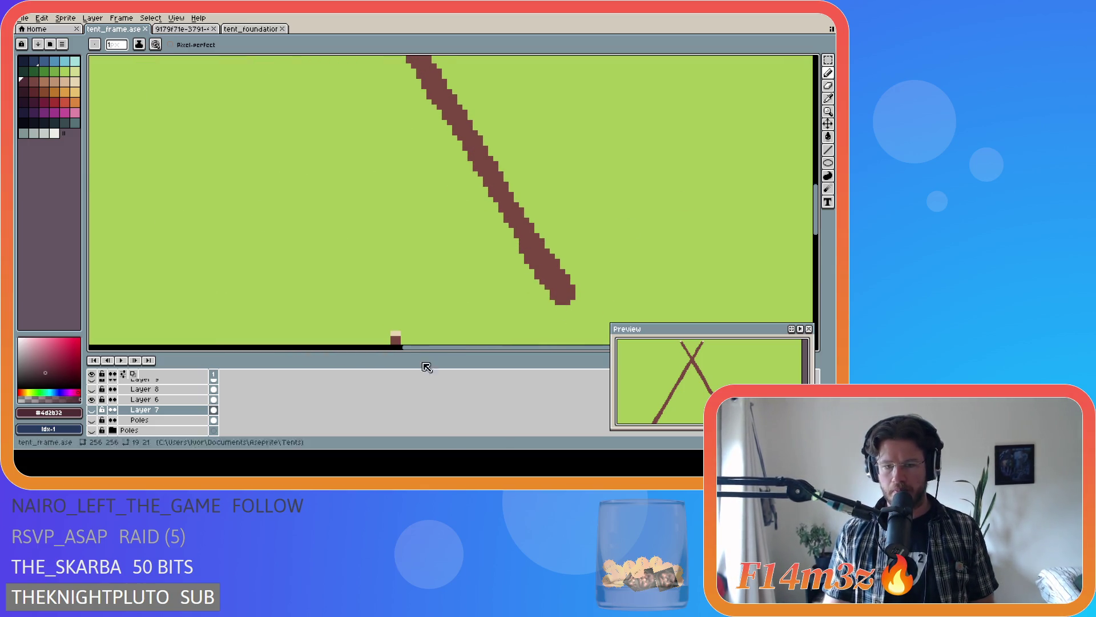
pyautogui.click(150, 399)
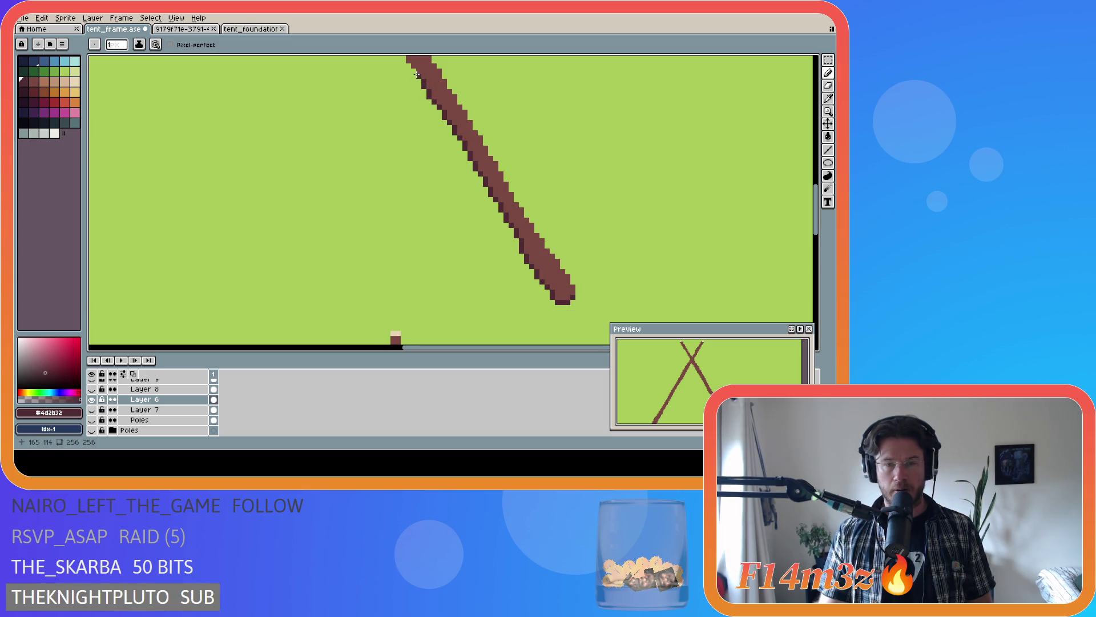
pyautogui.moveTo(814, 203); pyautogui.dragTo(808, 159)
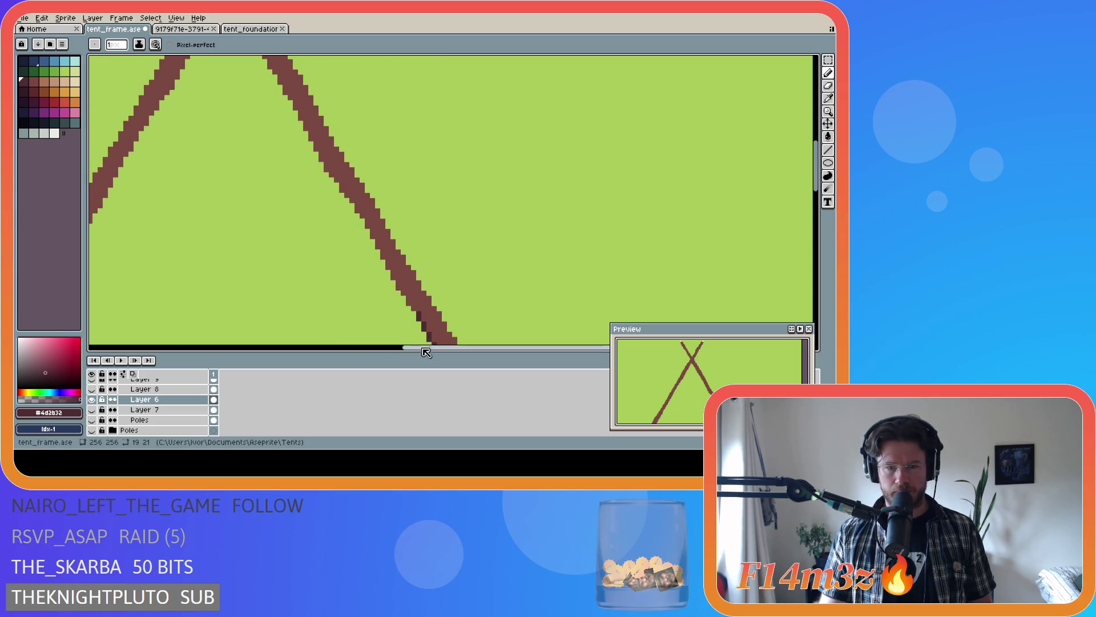
pyautogui.moveTo(423, 353); pyautogui.dragTo(379, 354)
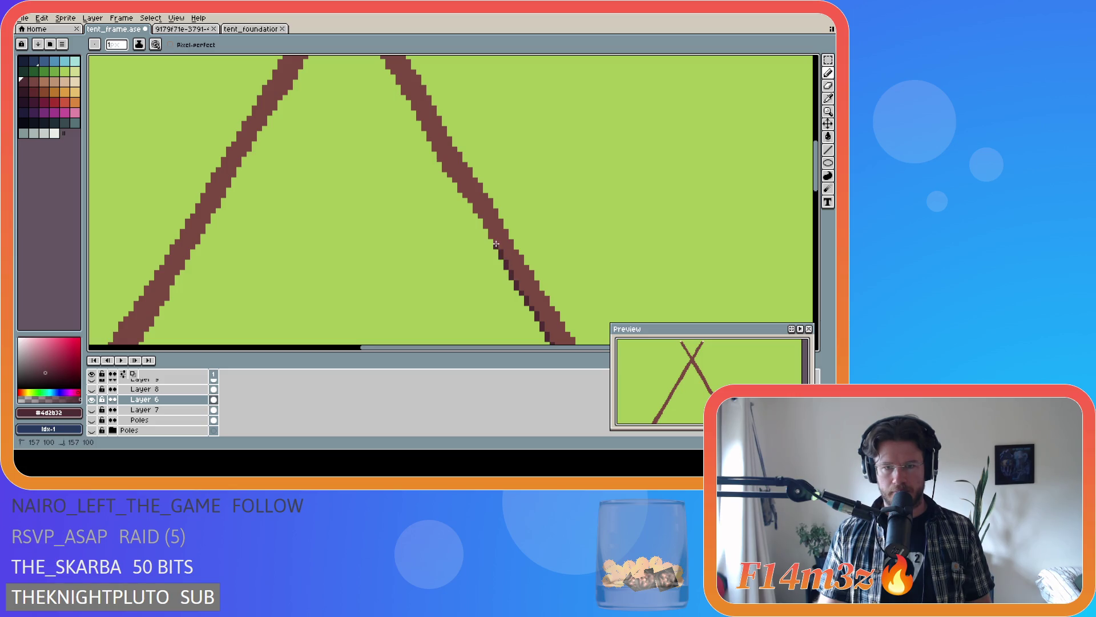
# - Shade dark pixels along the inner edge of the Layer 6 pole up toward its tip
pyautogui.moveTo(495, 242); pyautogui.dragTo(490, 232)
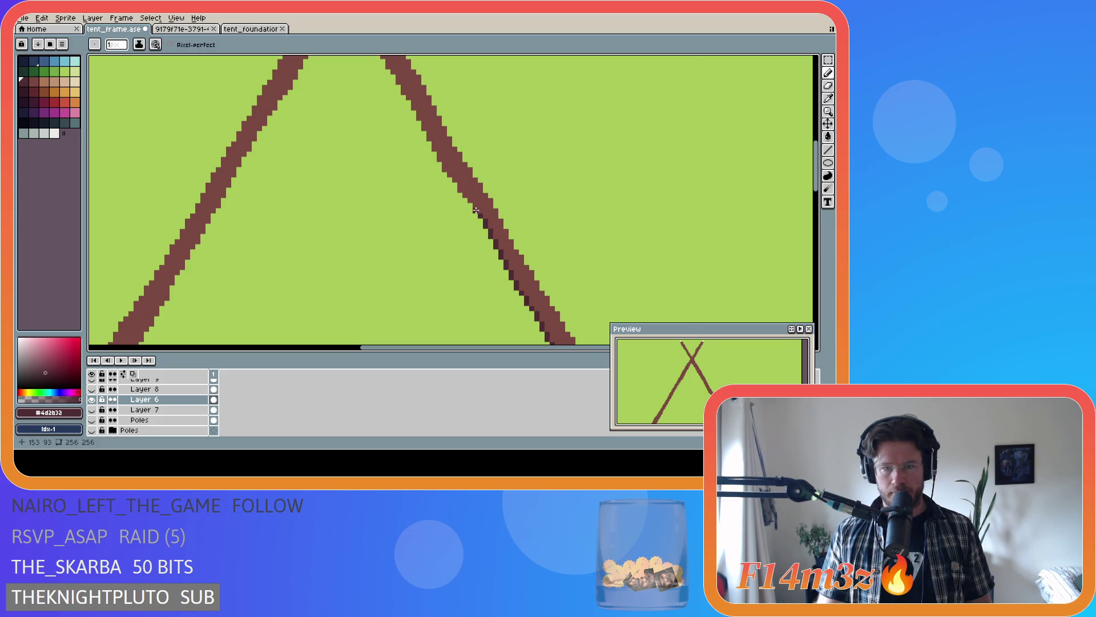
pyautogui.moveTo(475, 206); pyautogui.dragTo(458, 182)
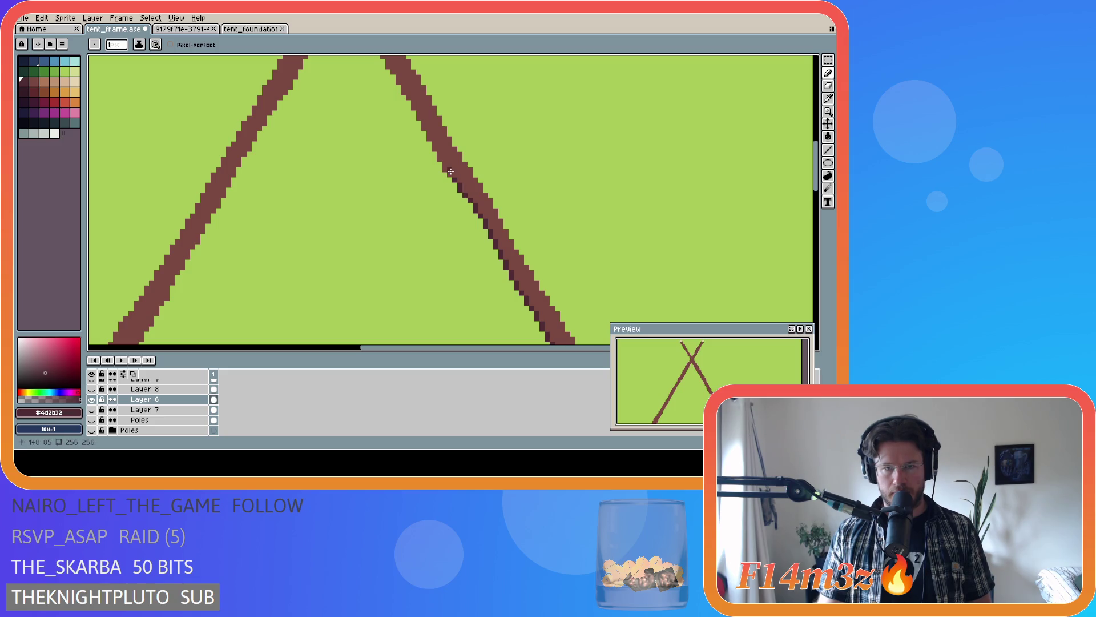
pyautogui.click(434, 147)
pyautogui.moveTo(434, 148); pyautogui.dragTo(429, 137)
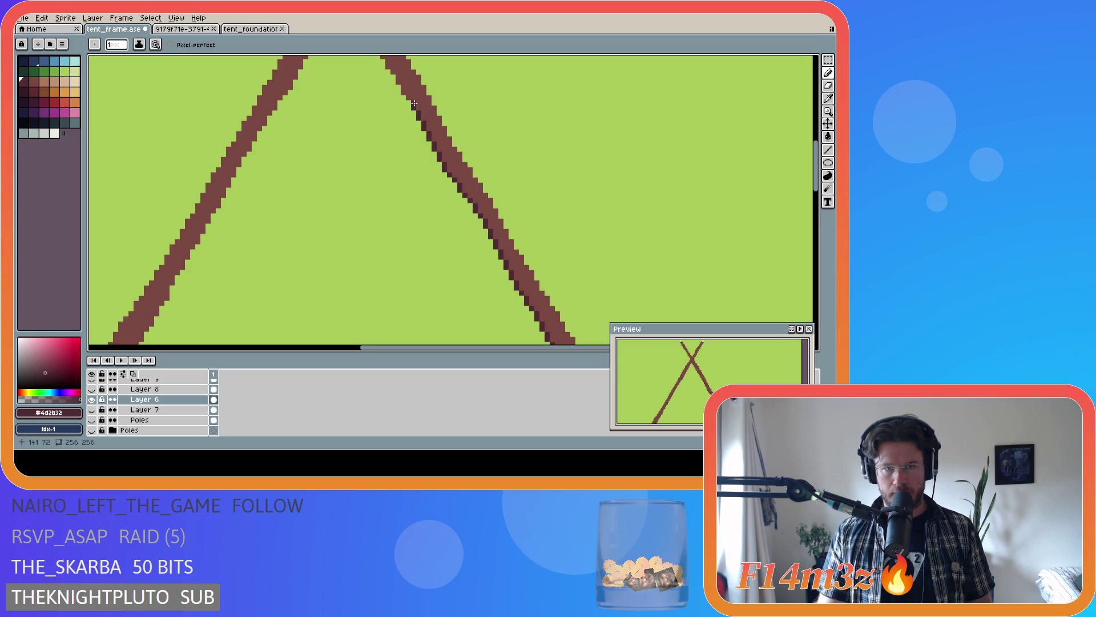
pyautogui.scroll(3, 808, 141)
pyautogui.scroll(-1, 808, 142)
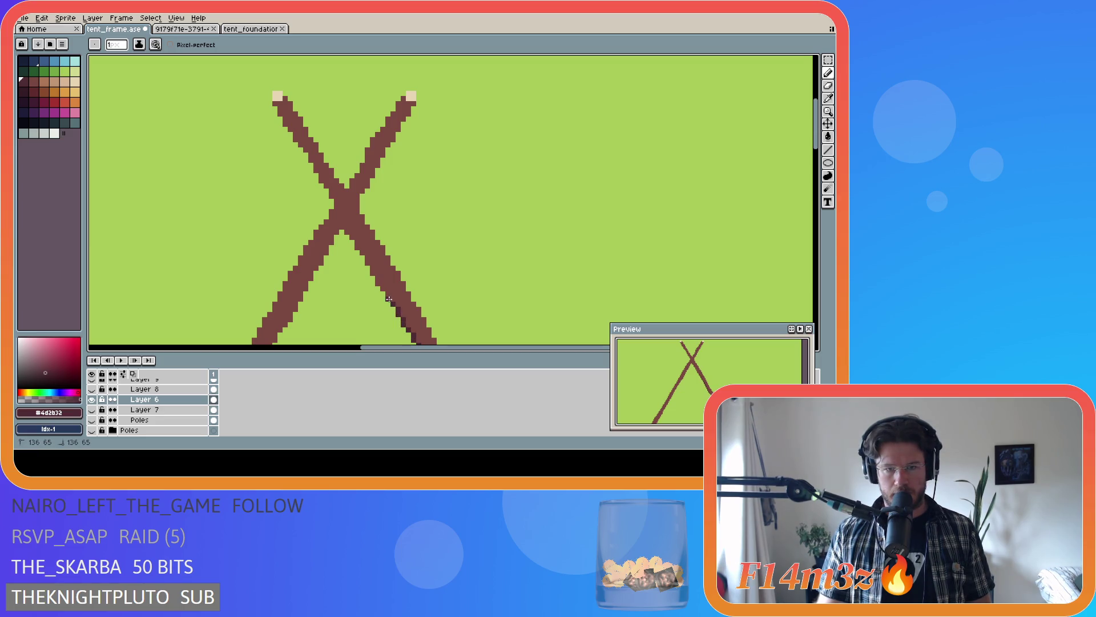
# - Add shading below the pole crossing, undo that last stroke, and save tent_frame
pyautogui.moveTo(388, 293); pyautogui.dragTo(363, 254)
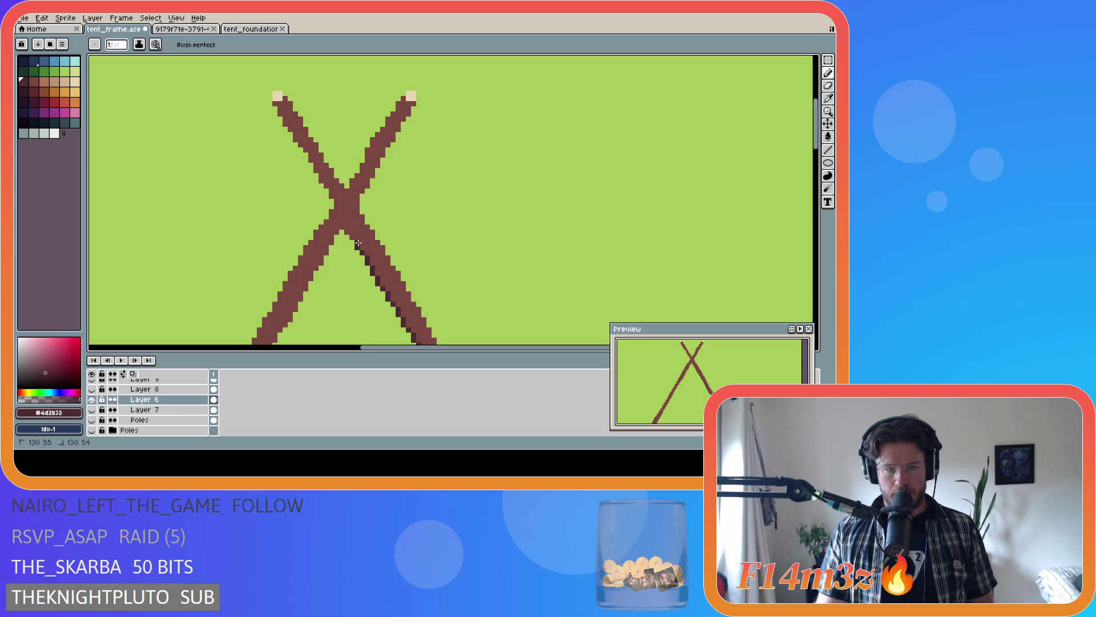
pyautogui.hotkey('ctrl', 'z')
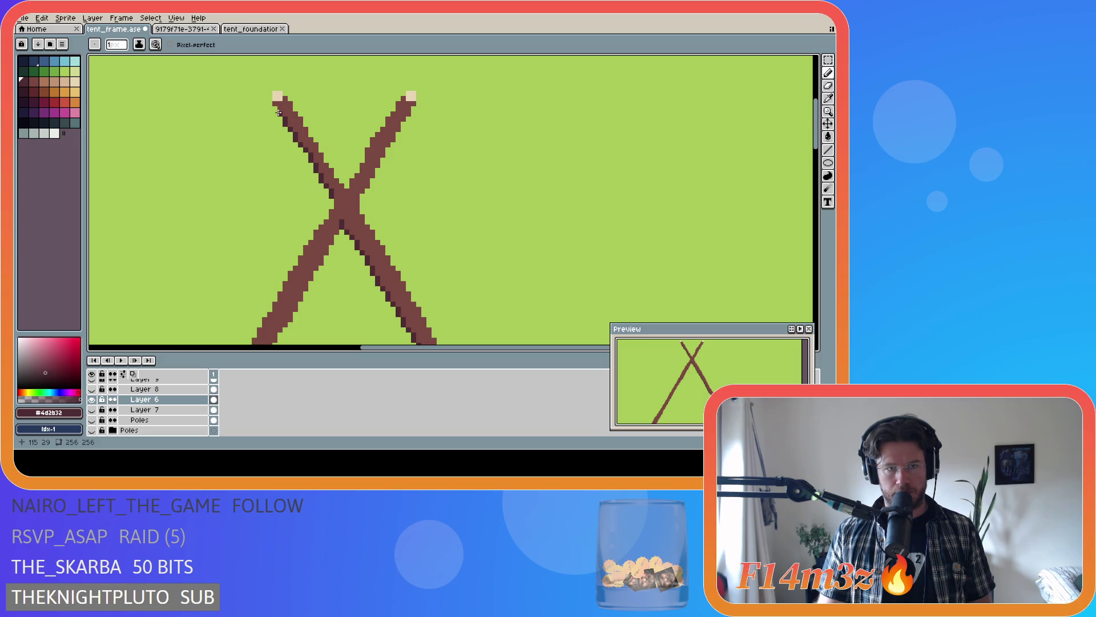
pyautogui.hotkey('ctrl', 's')
pyautogui.scroll(-1, 376, 232)
pyautogui.scroll(-1, 376, 231)
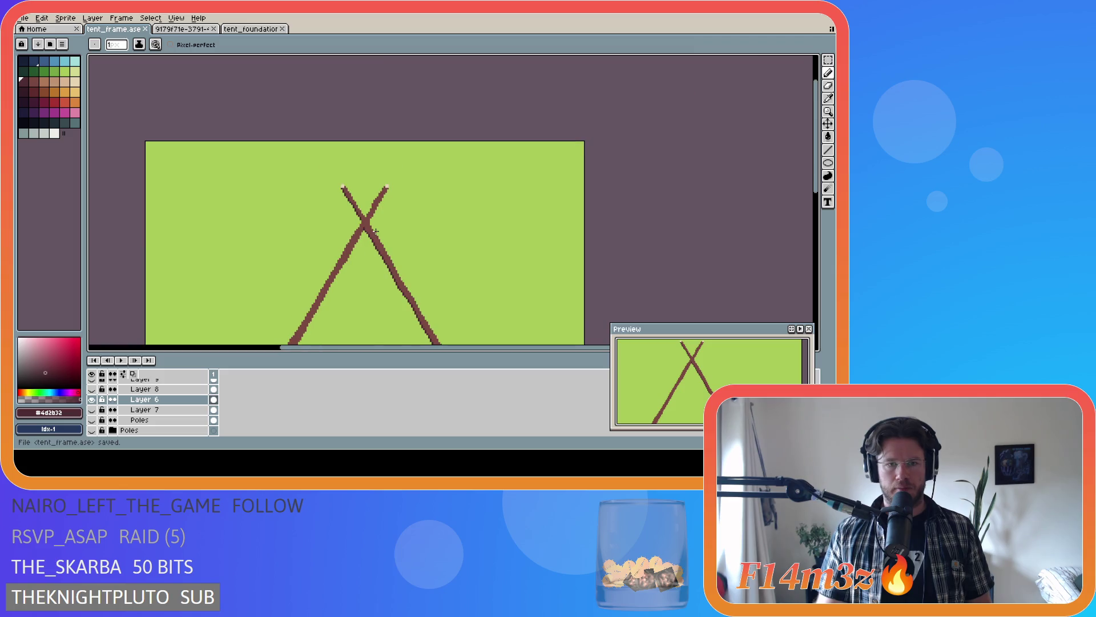
pyautogui.scroll(-1, 368, 225)
pyautogui.scroll(3, 355, 216)
pyautogui.scroll(2, 356, 216)
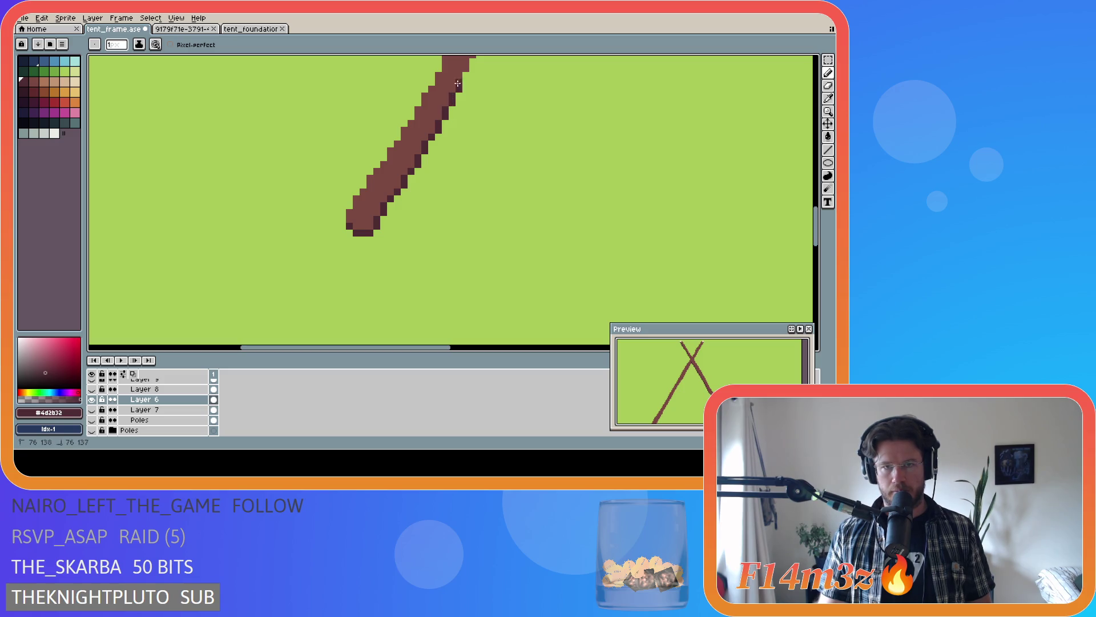
pyautogui.moveTo(816, 225); pyautogui.dragTo(814, 194)
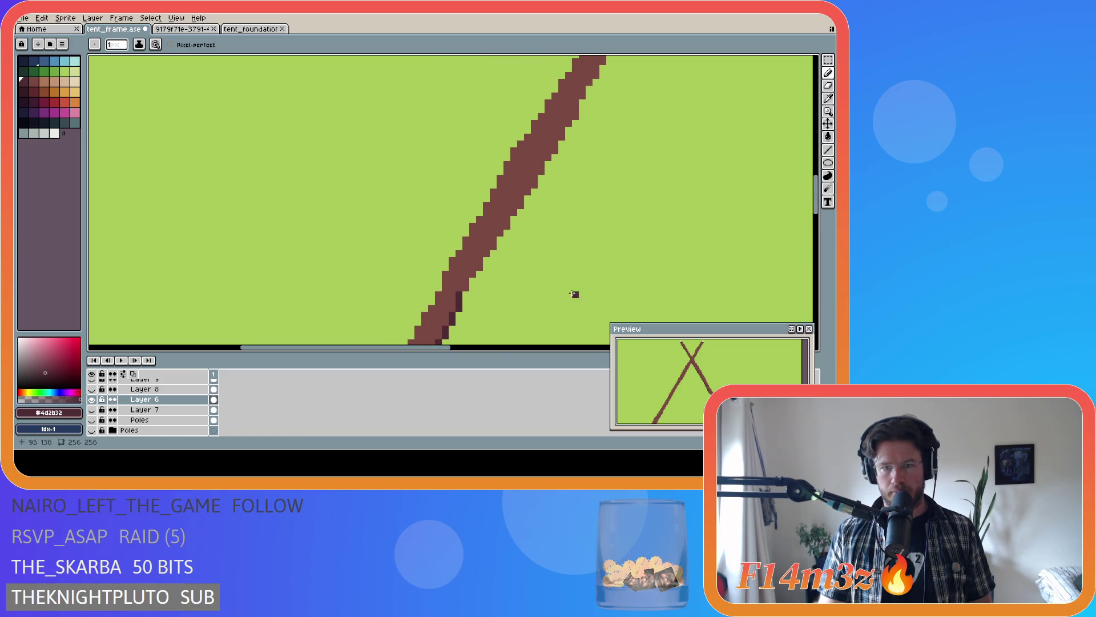
pyautogui.moveTo(445, 348); pyautogui.dragTo(501, 348)
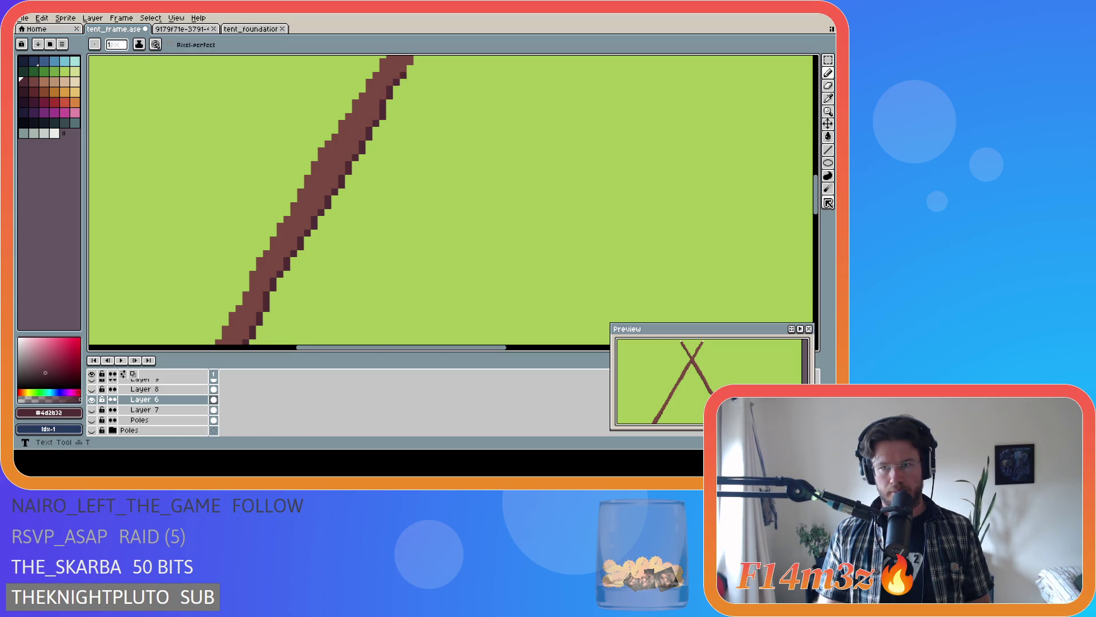
pyautogui.moveTo(818, 201); pyautogui.dragTo(818, 183)
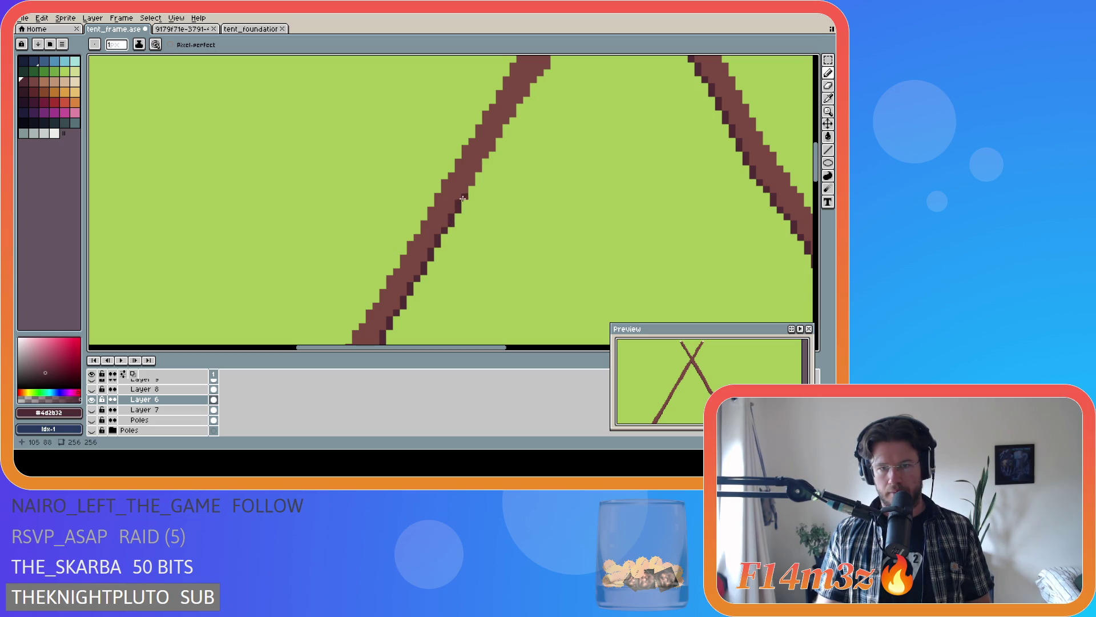
# - Shade the left pole's edge, remove a stray dark pixel on the right pole, and save
pyautogui.click(478, 163)
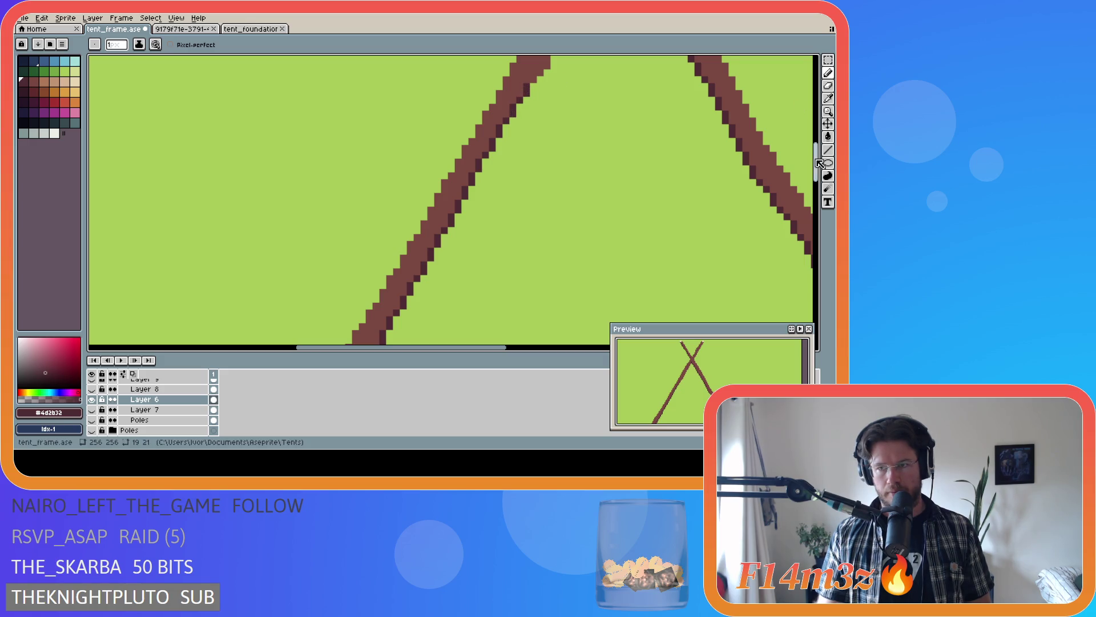
pyautogui.scroll(4, 661, 217)
pyautogui.hscroll(4, 493, 339)
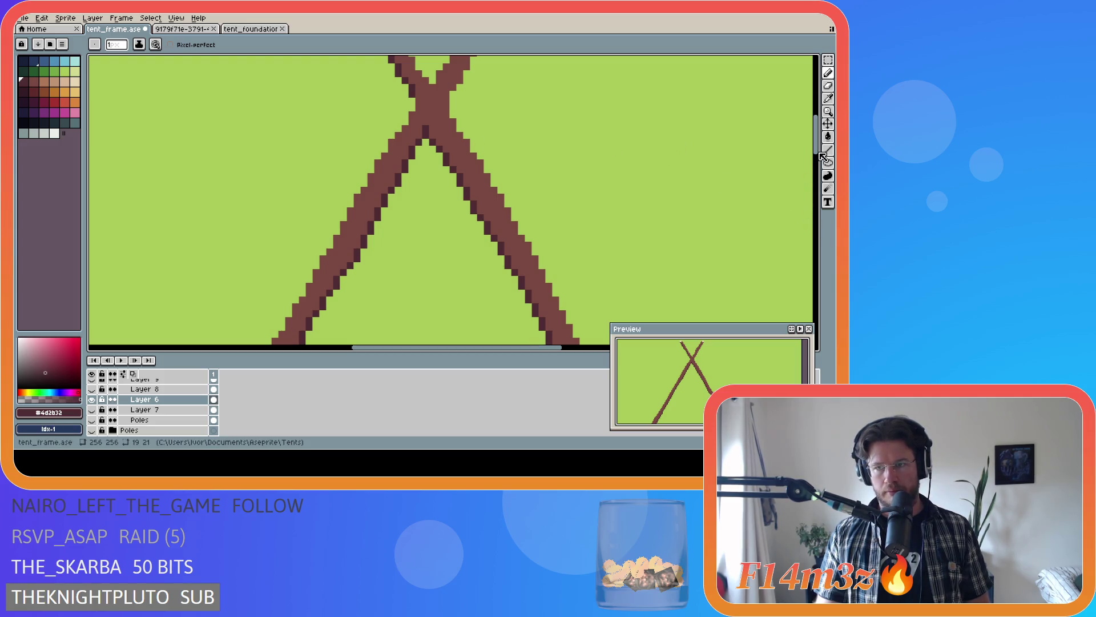
pyautogui.moveTo(815, 137); pyautogui.dragTo(816, 112)
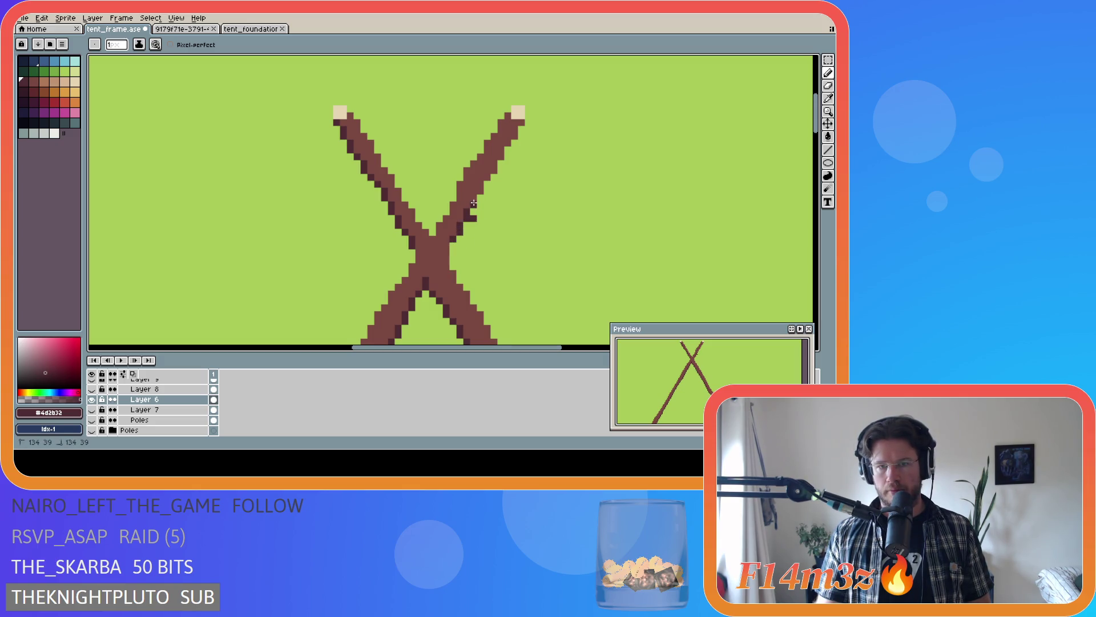
pyautogui.click(472, 218)
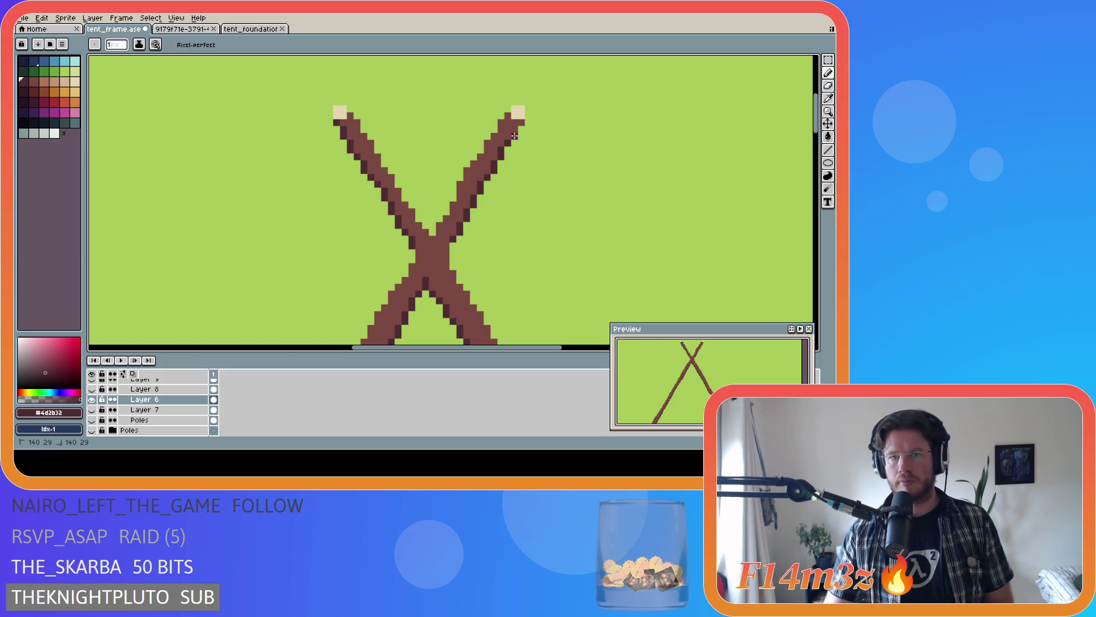
pyautogui.hotkey('ctrl', 's')
pyautogui.scroll(-1, 486, 263)
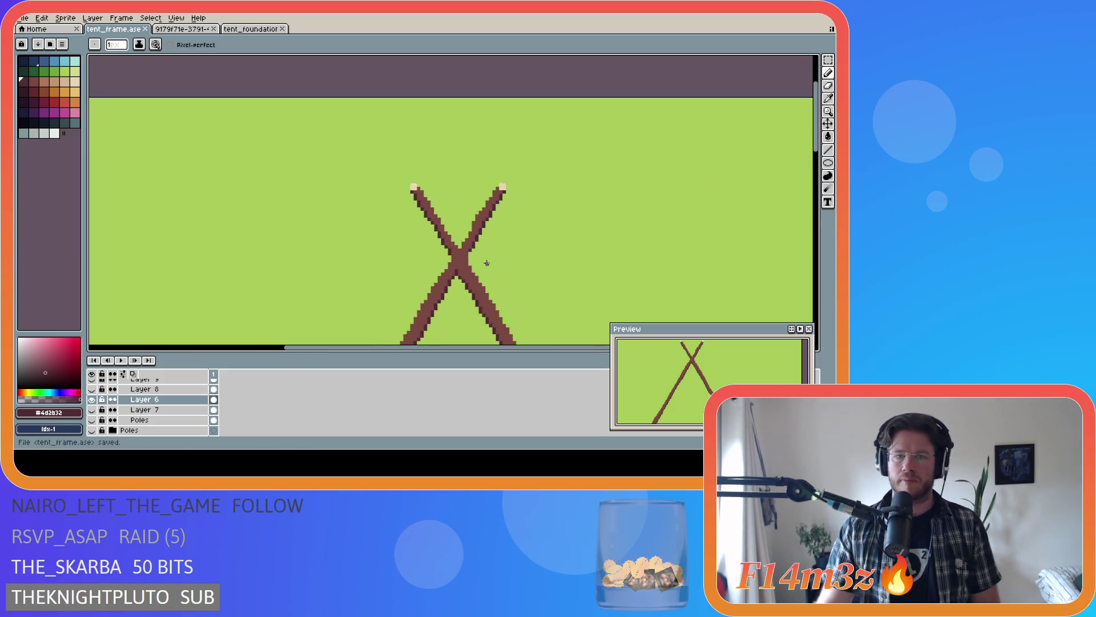
pyautogui.scroll(-3, 486, 263)
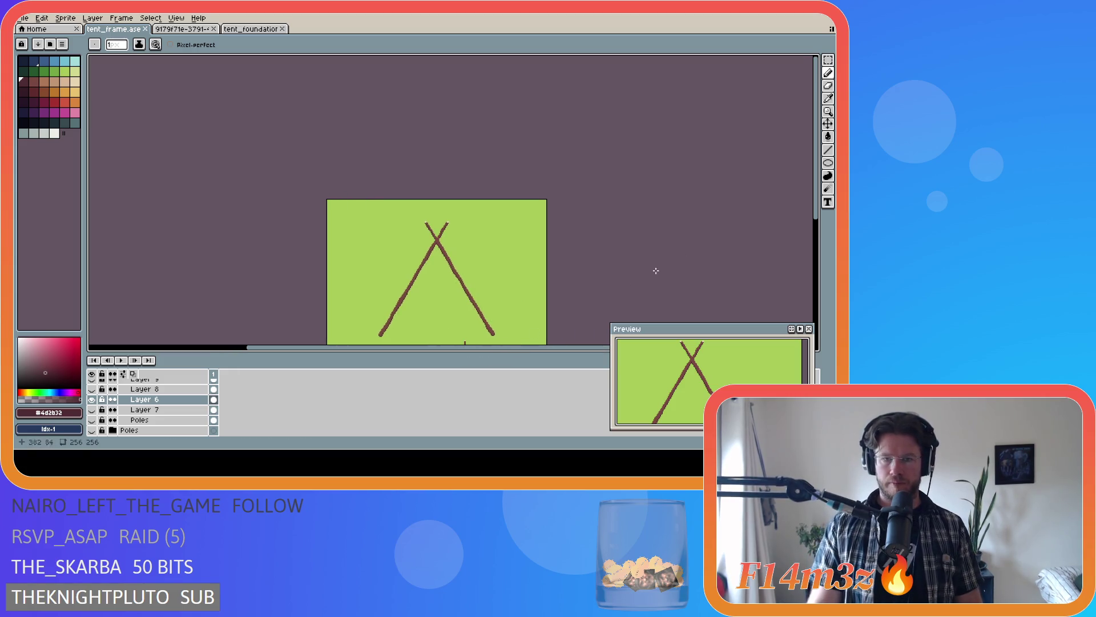
# - Hide Layer 6, show Layer 8's vertical pole and make Layer 8 active
pyautogui.moveTo(810, 203); pyautogui.dragTo(800, 262)
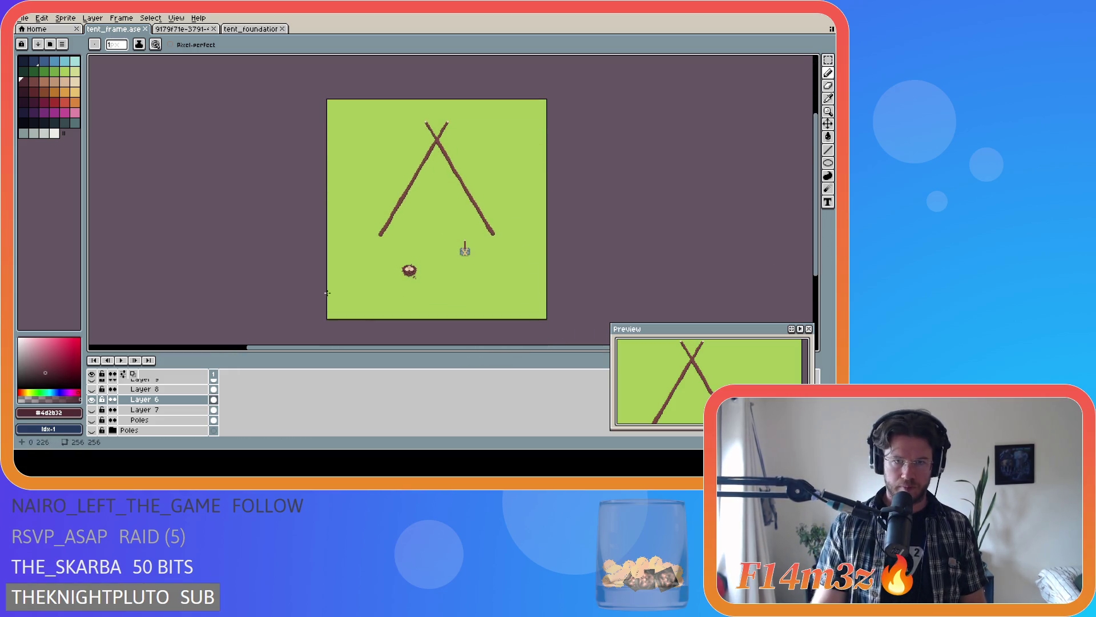
pyautogui.click(92, 399)
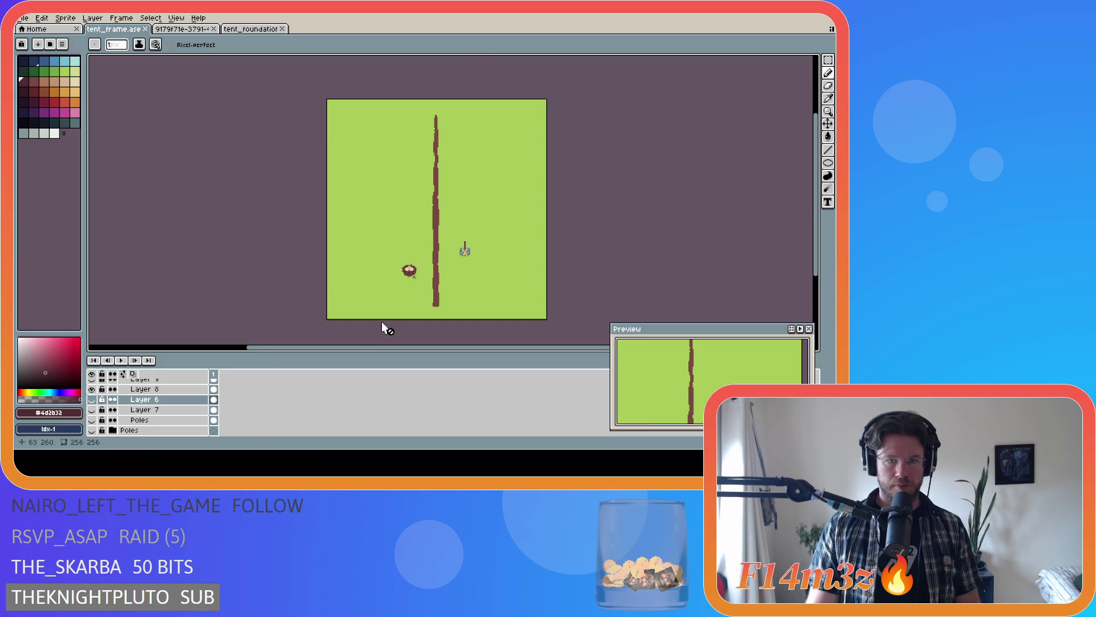
pyautogui.scroll(4, 390, 313)
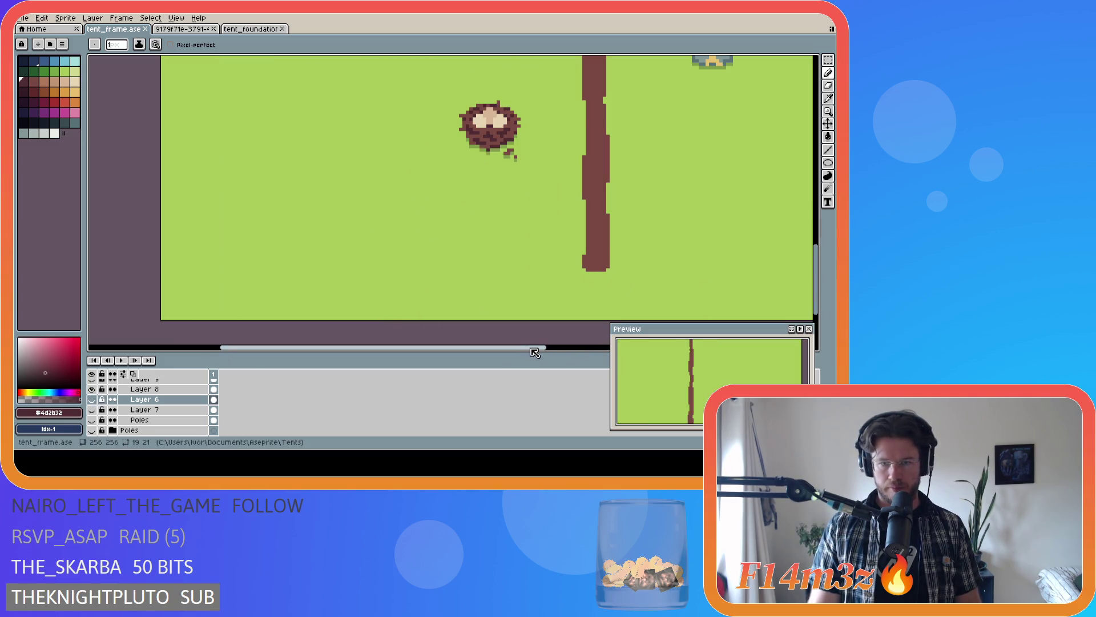
pyautogui.moveTo(504, 347); pyautogui.dragTo(563, 338)
pyautogui.click(144, 389)
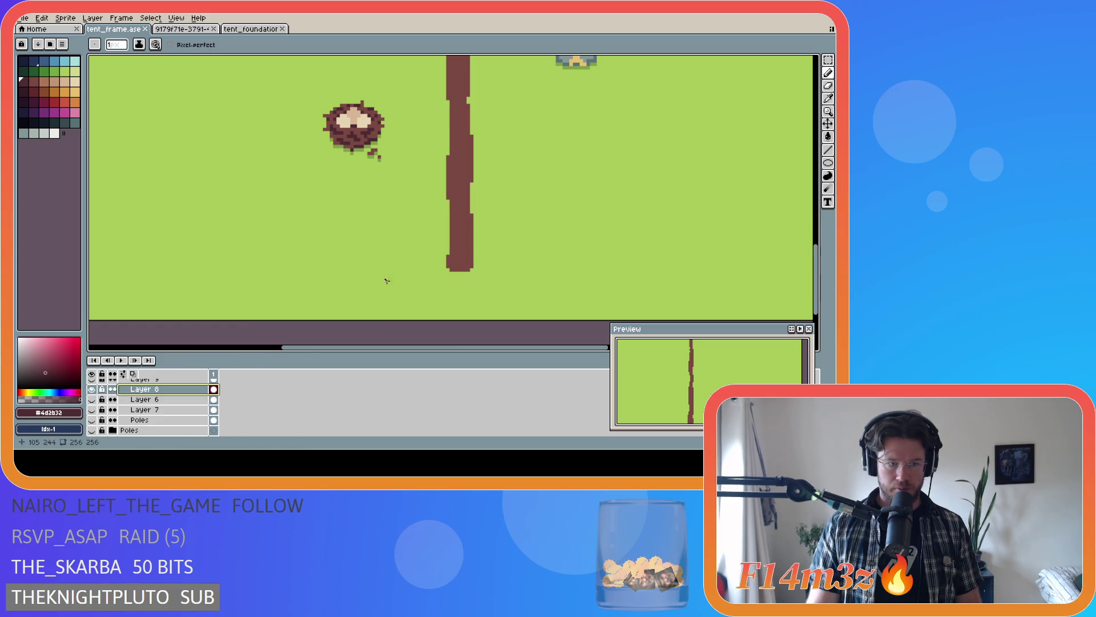
pyautogui.scroll(1, 466, 263)
pyautogui.scroll(1, 466, 264)
# - Paint dark pixels along the vertical pole's bottom and left edge, then save the sprite
pyautogui.moveTo(445, 271); pyautogui.dragTo(466, 277)
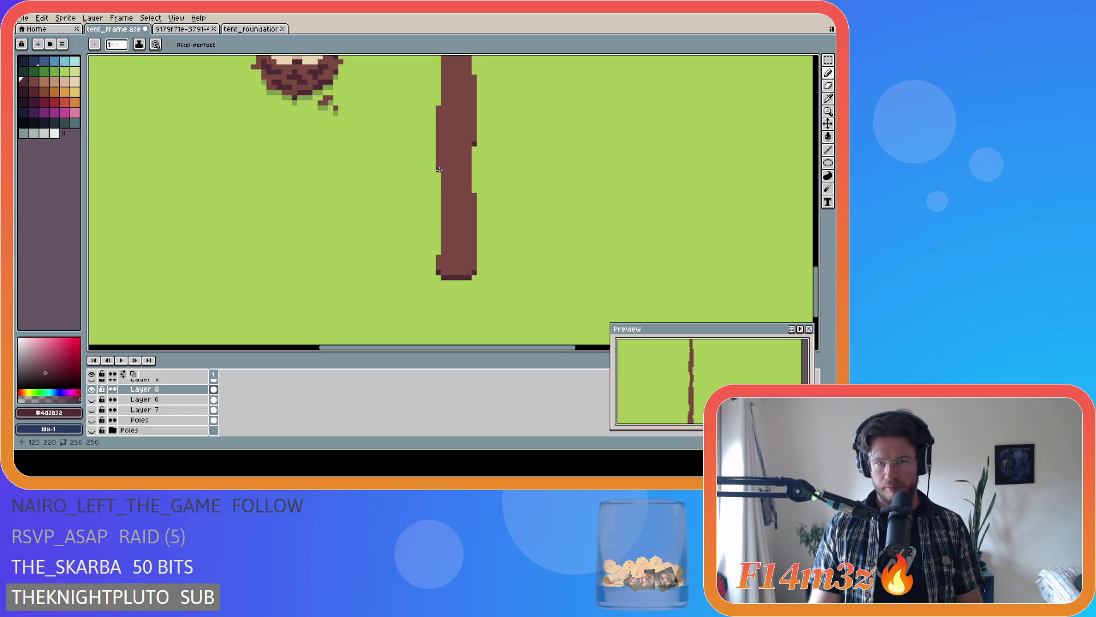
pyautogui.moveTo(819, 281); pyautogui.dragTo(820, 233)
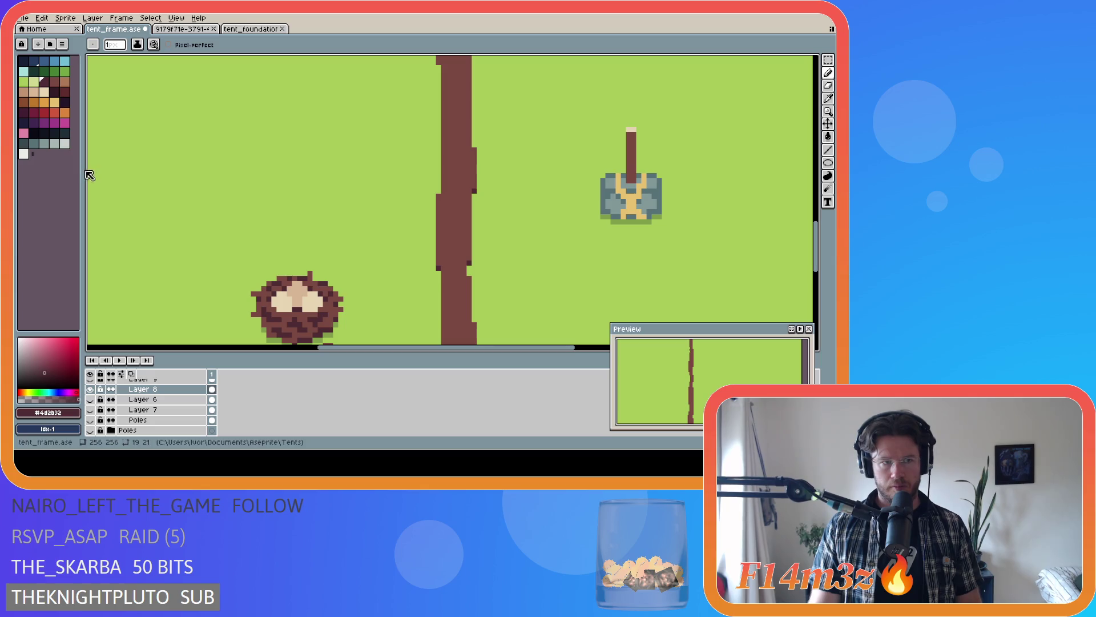
pyautogui.moveTo(82, 170); pyautogui.dragTo(84, 170)
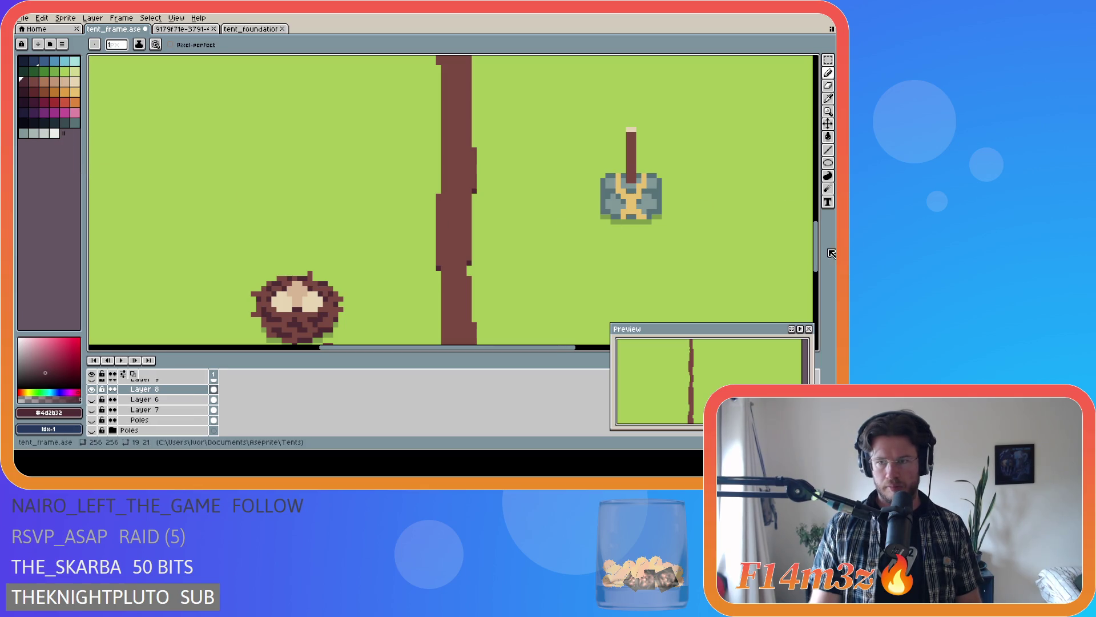
pyautogui.moveTo(820, 269); pyautogui.dragTo(803, 215)
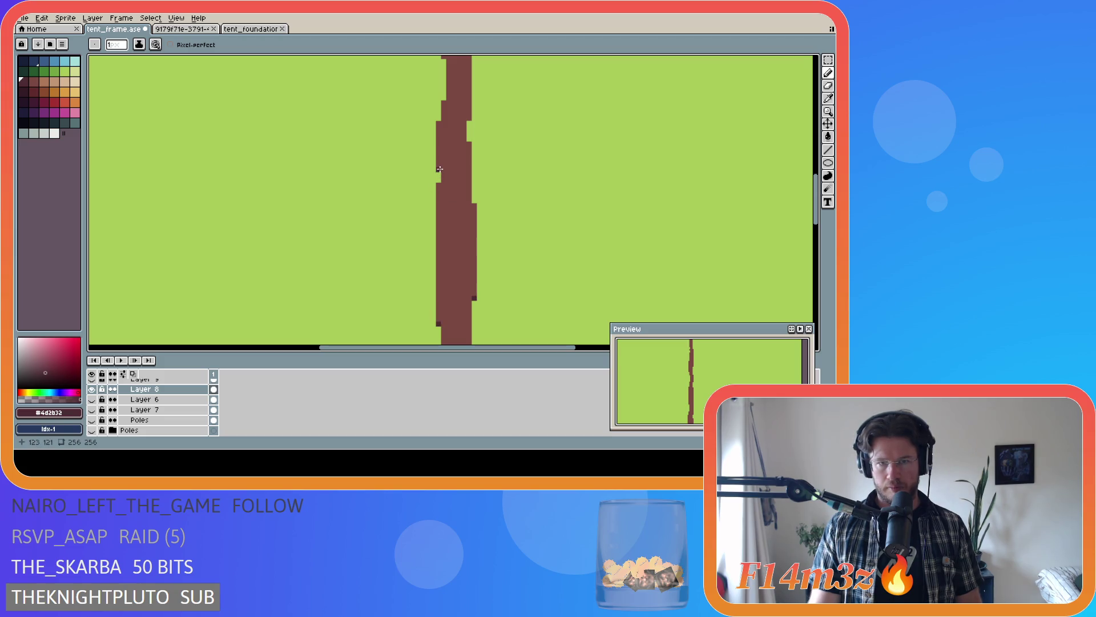
pyautogui.moveTo(817, 225); pyautogui.dragTo(810, 183)
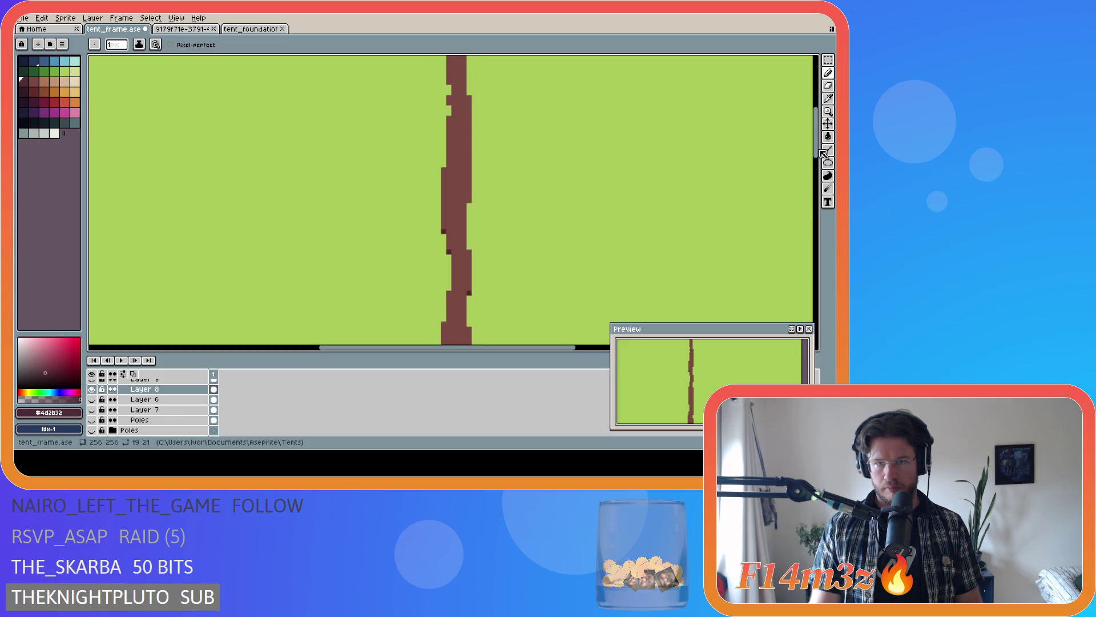
pyautogui.scroll(3, 479, 308)
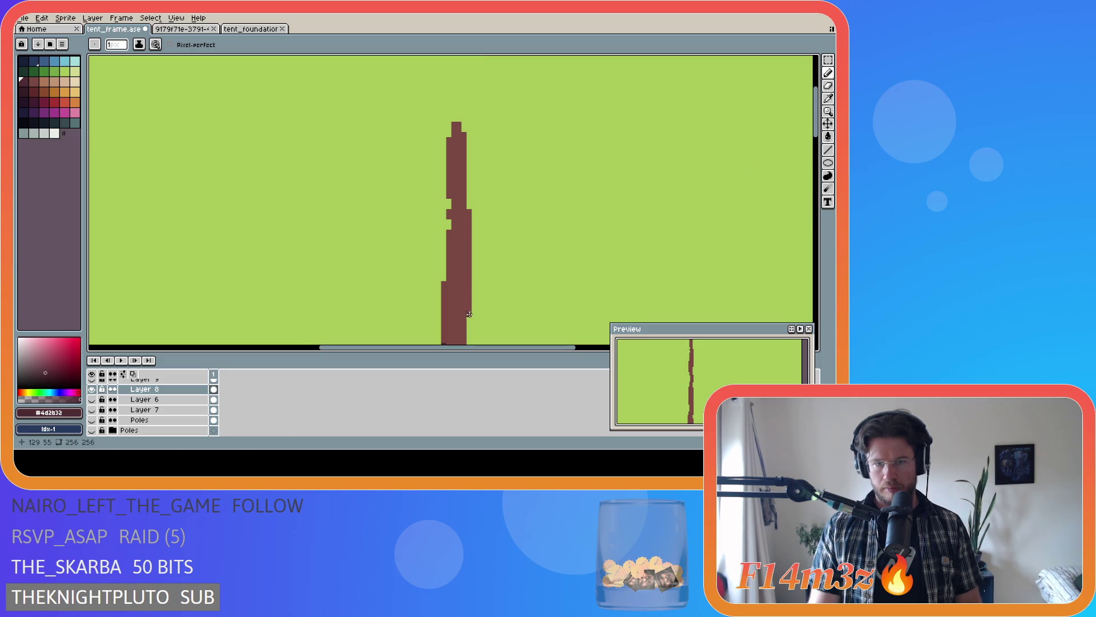
pyautogui.click(448, 196)
pyautogui.hotkey('ctrl', 's')
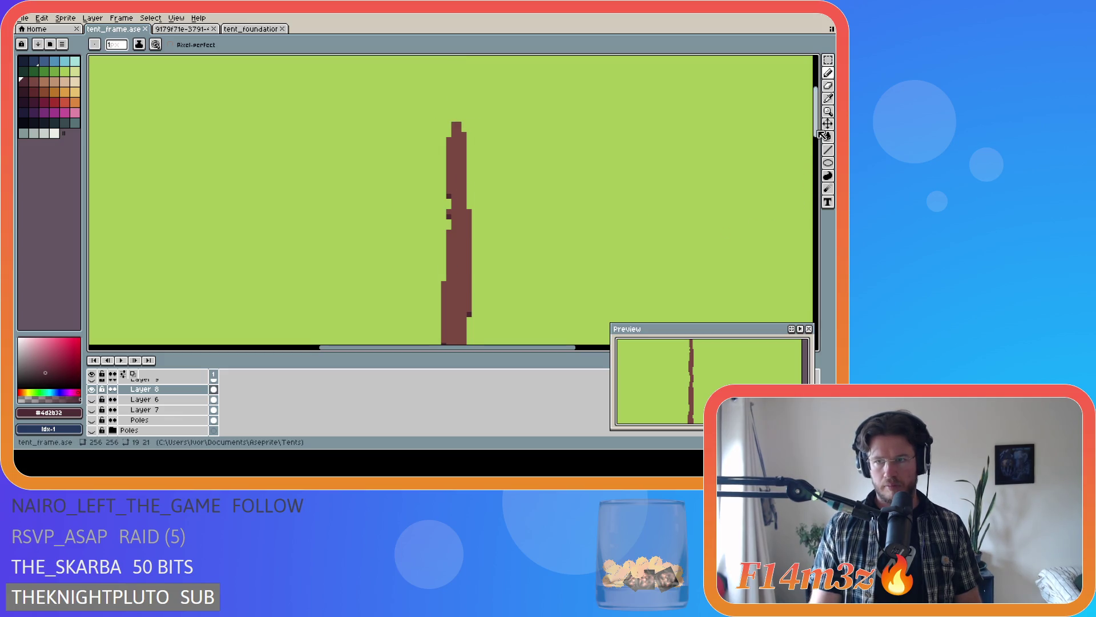
pyautogui.scroll(-2, 580, 233)
pyautogui.scroll(-2, 578, 233)
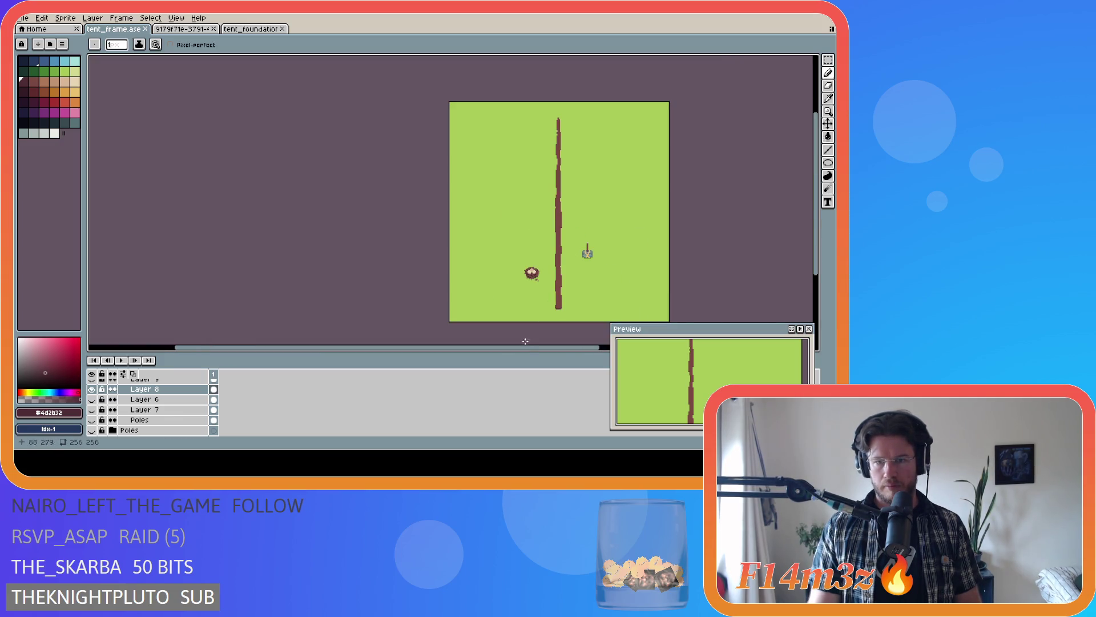
pyautogui.hscroll(3, 580, 248)
# - Work on Layer 9 alone and pencil dark shading pixels along both edges of its pole
pyautogui.click(92, 389)
pyautogui.click(139, 380)
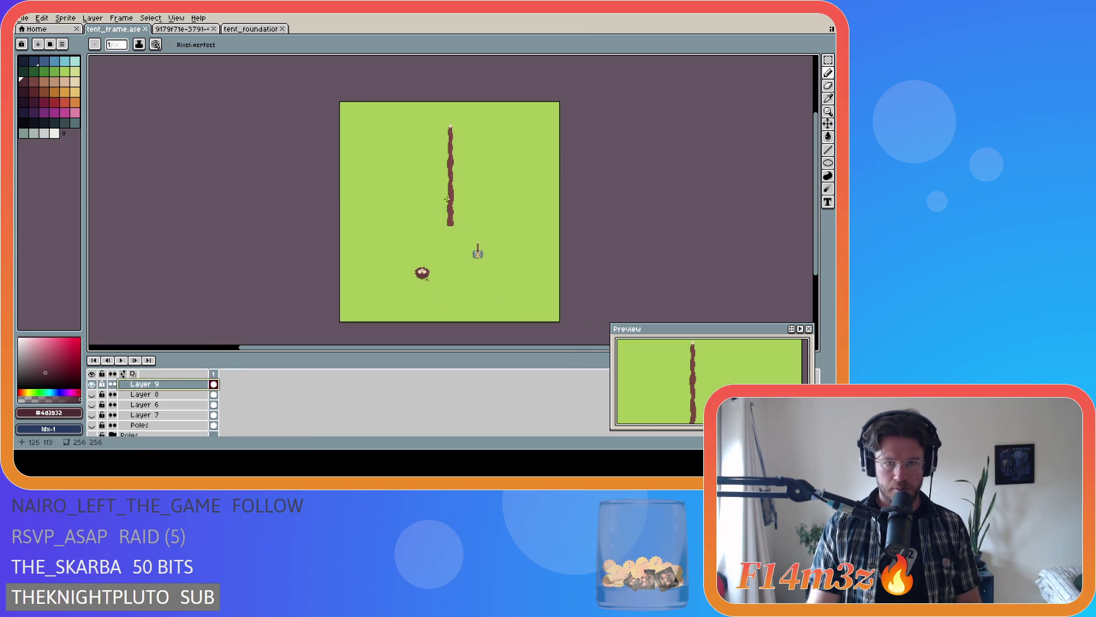
pyautogui.scroll(5, 528, 299)
pyautogui.moveTo(816, 203); pyautogui.dragTo(817, 226)
pyautogui.scroll(1, 533, 271)
pyautogui.click(382, 220)
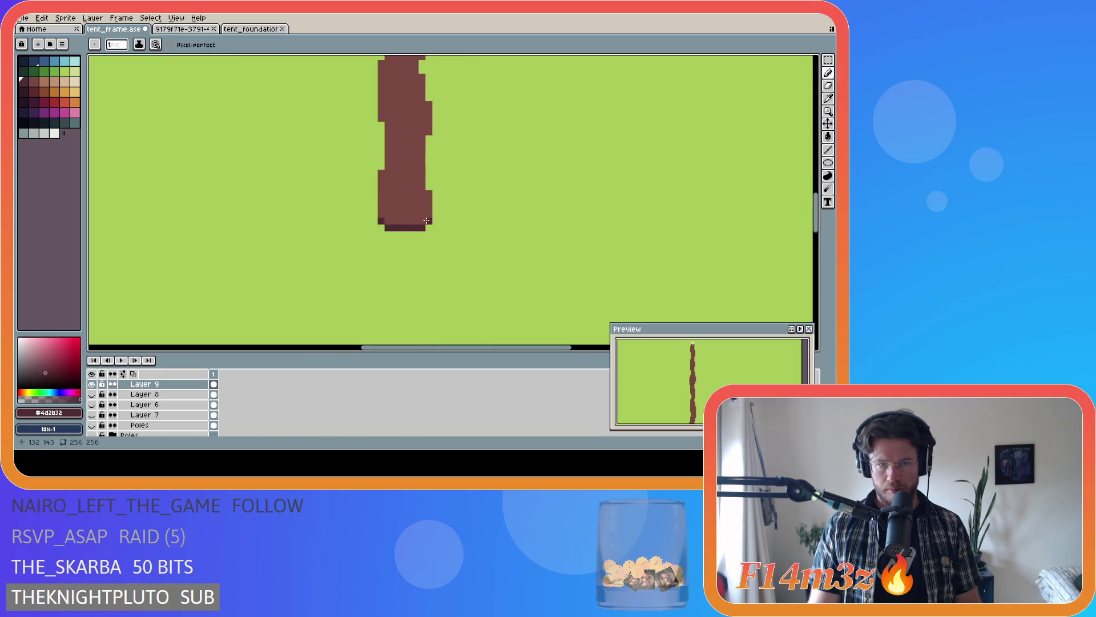
pyautogui.moveTo(820, 246); pyautogui.dragTo(818, 214)
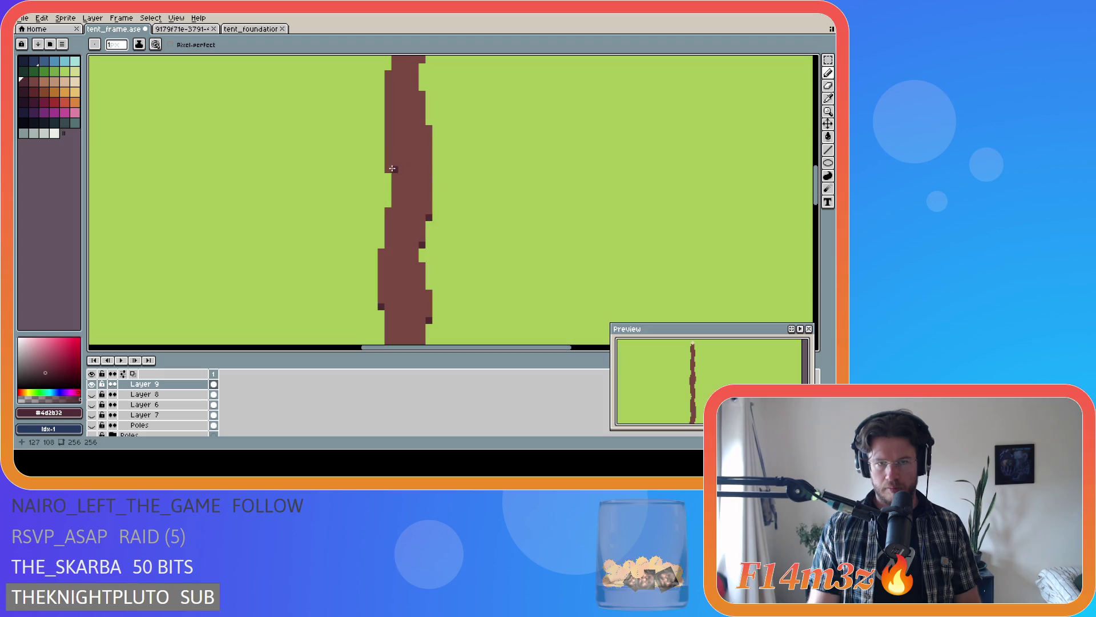
pyautogui.moveTo(818, 193); pyautogui.dragTo(815, 163)
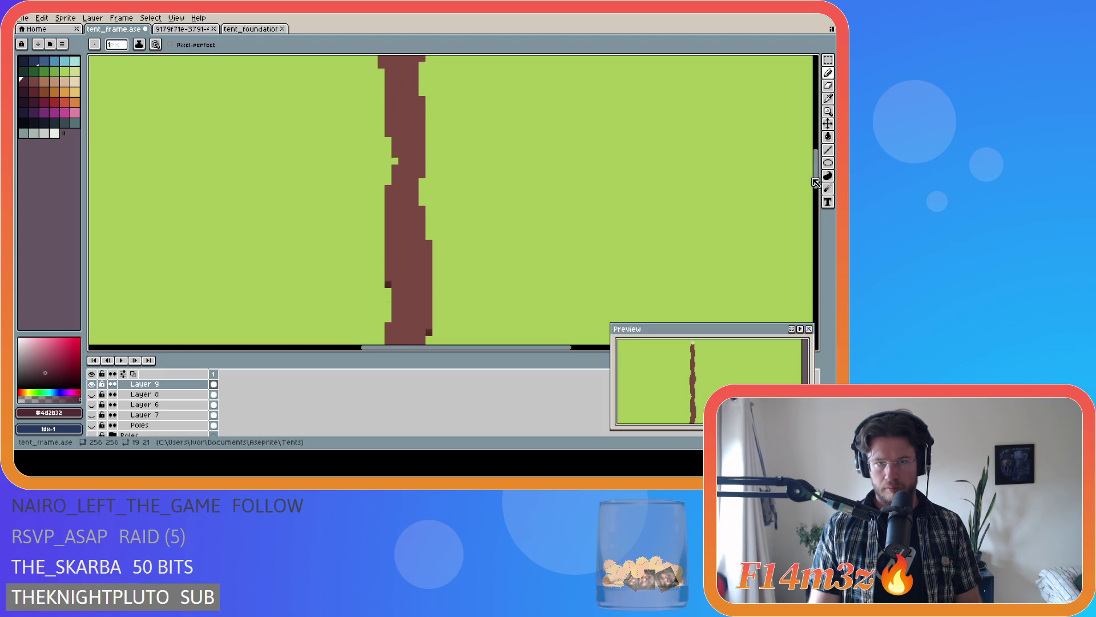
pyautogui.click(395, 238)
pyautogui.click(389, 218)
pyautogui.click(421, 142)
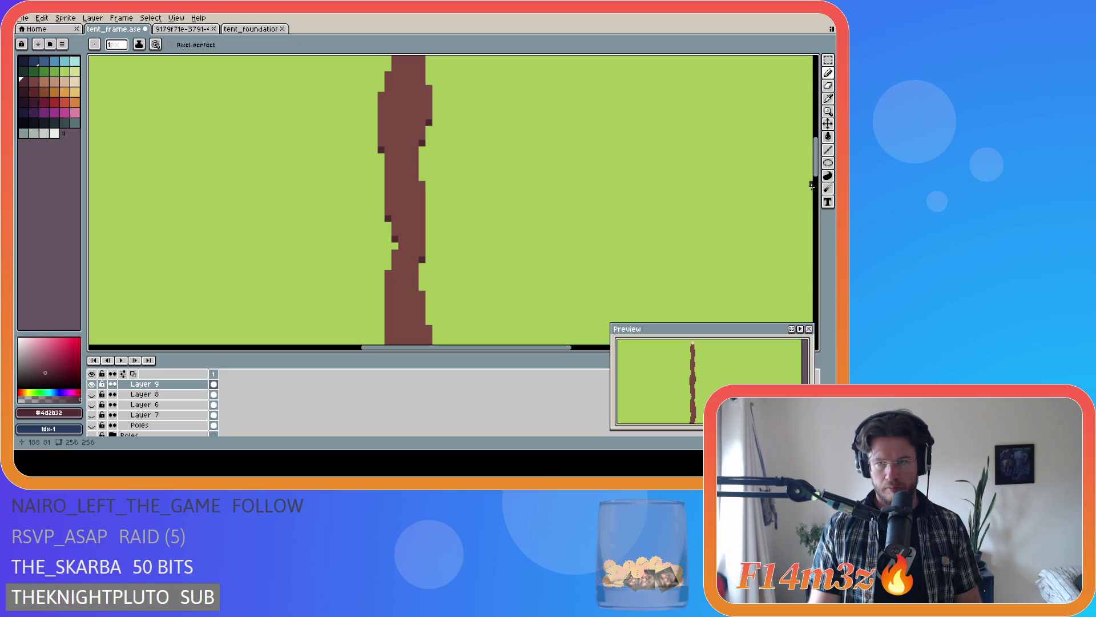
pyautogui.moveTo(817, 181); pyautogui.dragTo(821, 148)
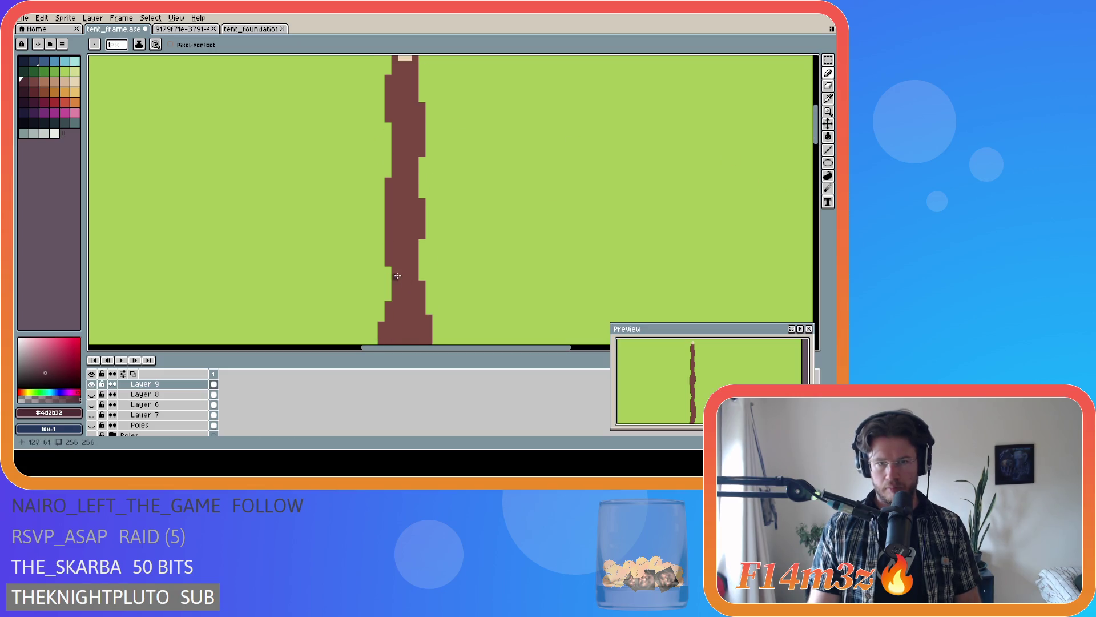
pyautogui.click(421, 235)
pyautogui.click(422, 153)
pyautogui.click(388, 118)
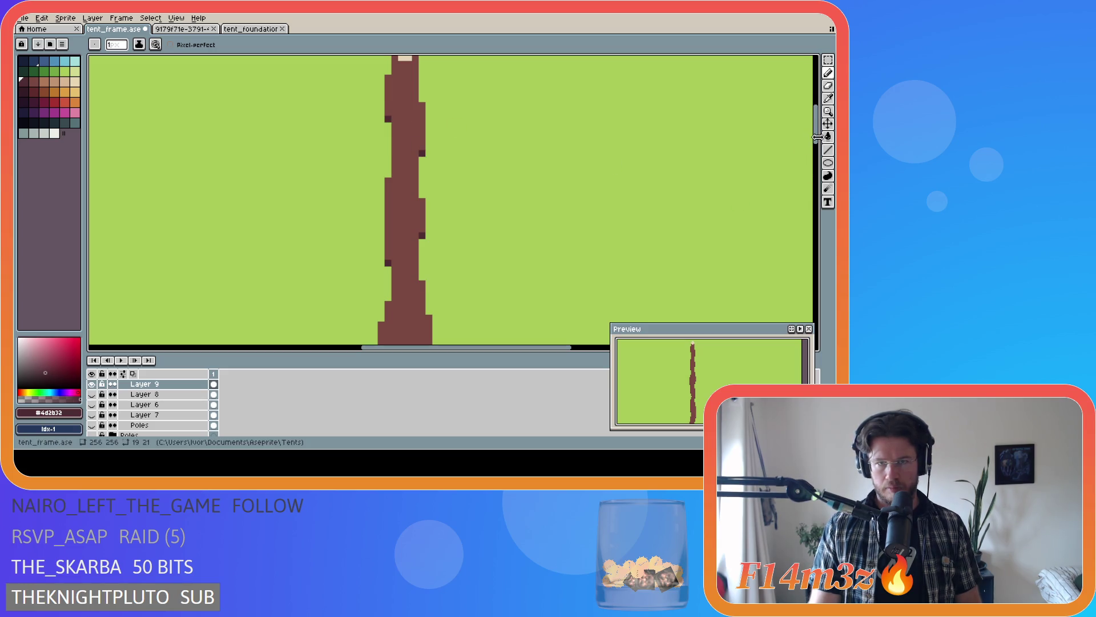
pyautogui.scroll(-2, 506, 240)
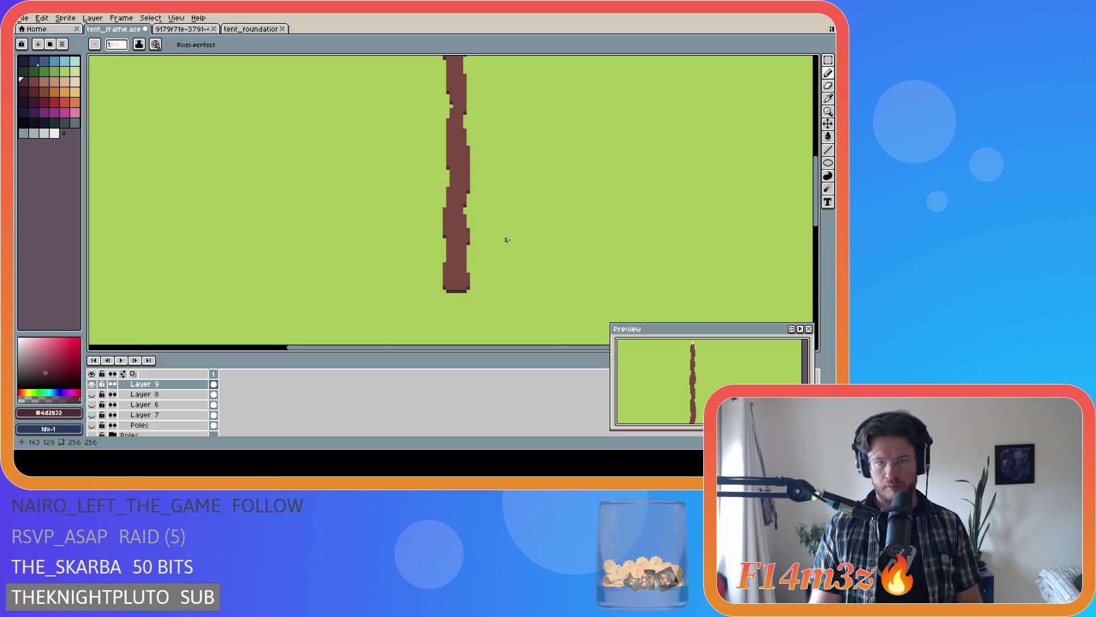
pyautogui.scroll(-3, 506, 239)
# - Make the Poles layer and every other pole layer visible so the whole teepee shows
pyautogui.click(92, 425)
pyautogui.moveTo(92, 425); pyautogui.dragTo(92, 394)
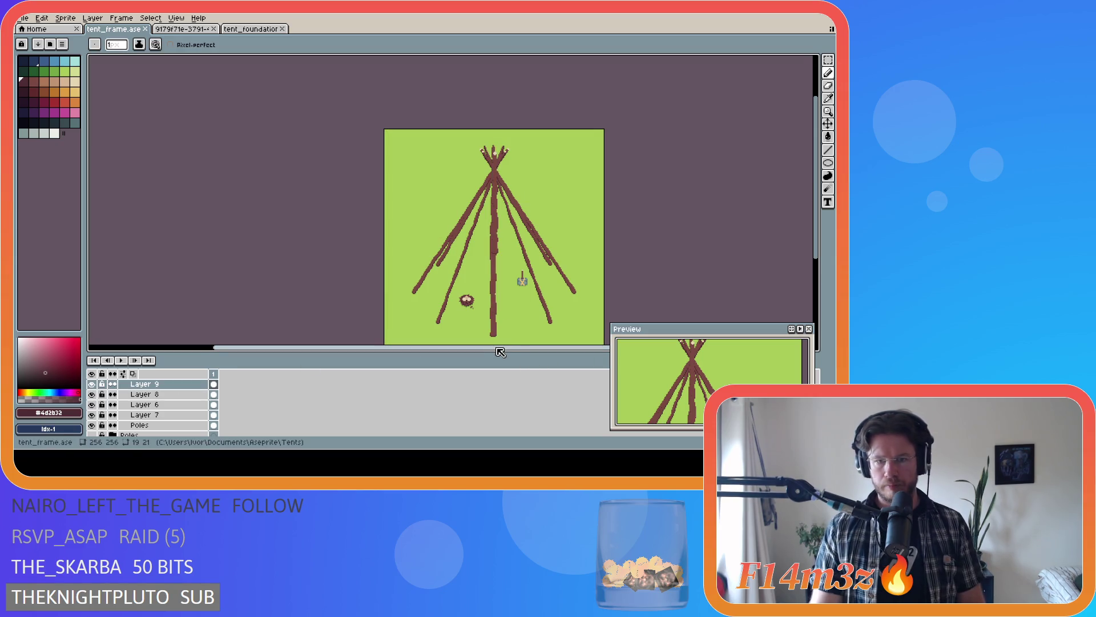
pyautogui.moveTo(502, 350); pyautogui.dragTo(519, 351)
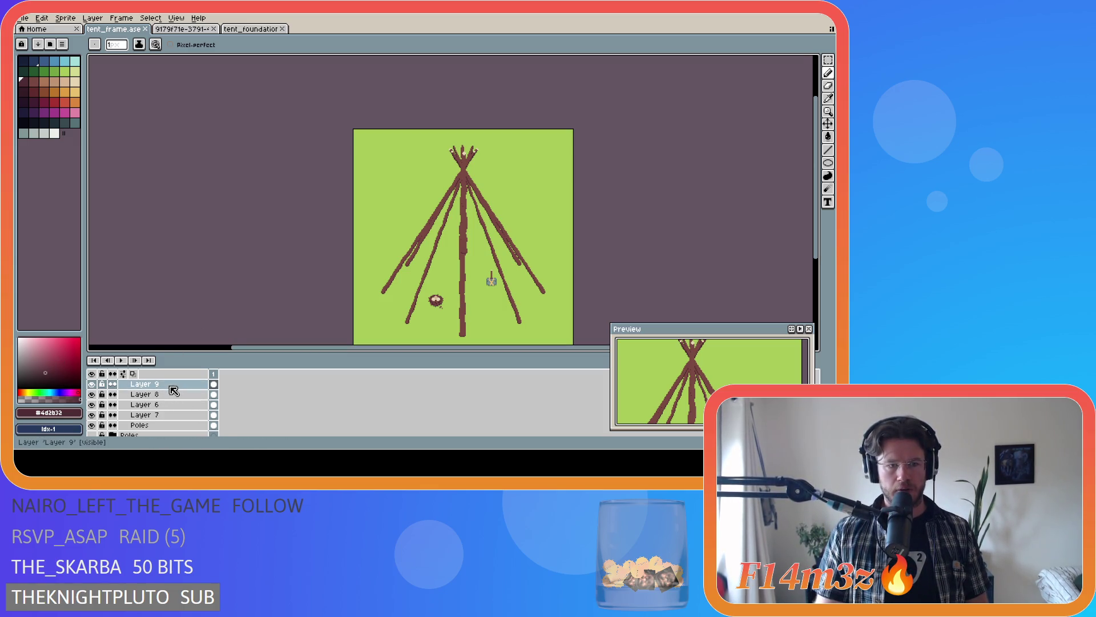
# - Move Layer 9 beneath Layer 8 with Layer 8 briefly hidden, undoing and redoing to check the crossing
pyautogui.click(92, 394)
pyautogui.moveTo(153, 385); pyautogui.dragTo(172, 403)
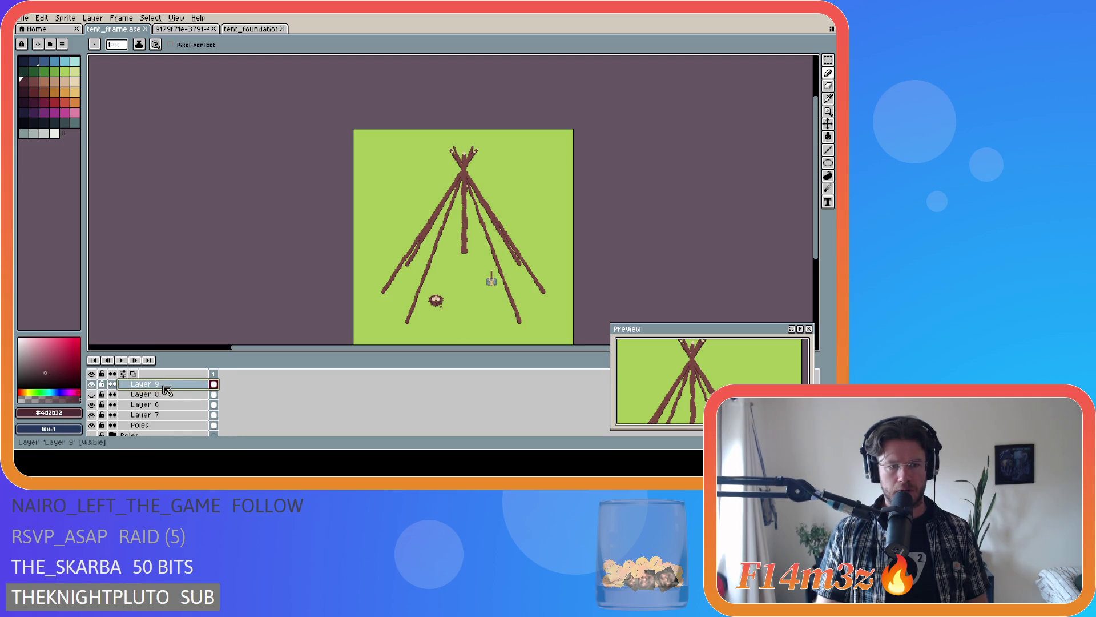
pyautogui.click(91, 383)
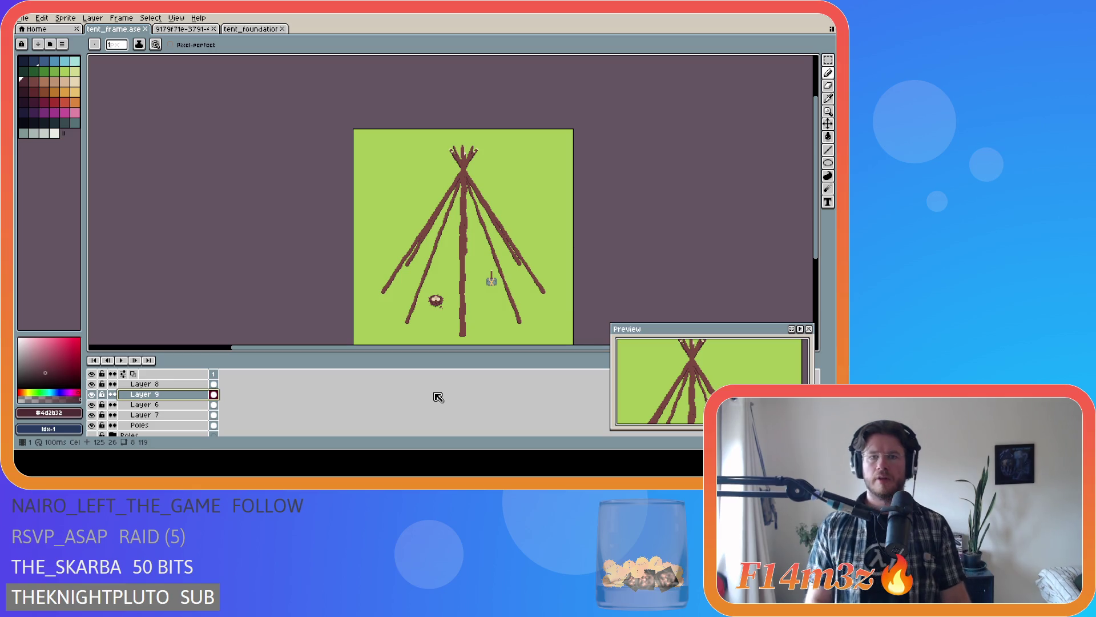
pyautogui.scroll(1, 386, 228)
pyautogui.scroll(1, 459, 194)
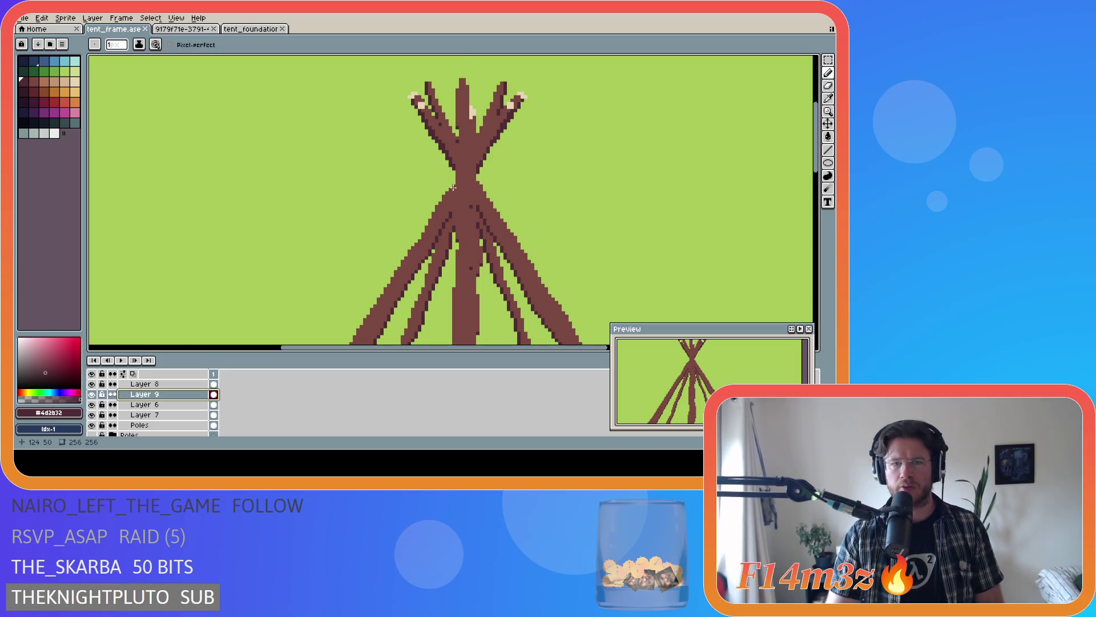
pyautogui.scroll(1, 461, 193)
pyautogui.scroll(1, 452, 189)
pyautogui.hotkey('ctrl', 'z')
pyautogui.hotkey('ctrl', 'z')
pyautogui.hotkey('ctrl', 'y')
pyautogui.scroll(-3, 459, 176)
pyautogui.scroll(3, 458, 178)
pyautogui.scroll(-3, 459, 179)
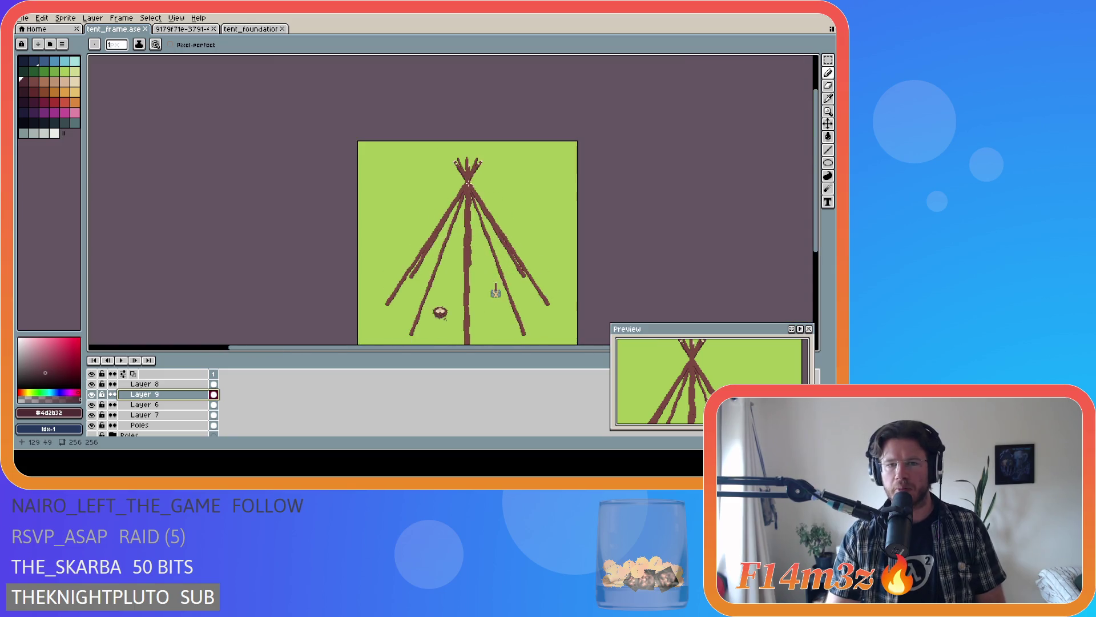
pyautogui.scroll(4, 470, 190)
pyautogui.scroll(1, 469, 130)
pyautogui.scroll(-2, 520, 172)
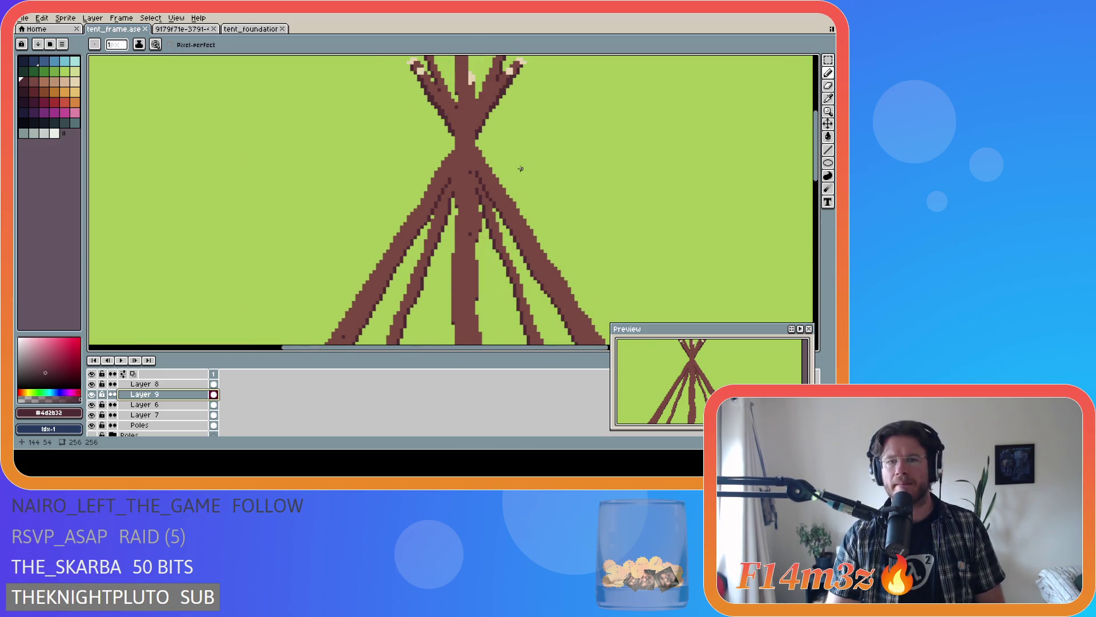
pyautogui.scroll(-2, 514, 175)
pyautogui.scroll(3, 518, 130)
pyautogui.scroll(1, 517, 130)
pyautogui.scroll(-1, 514, 127)
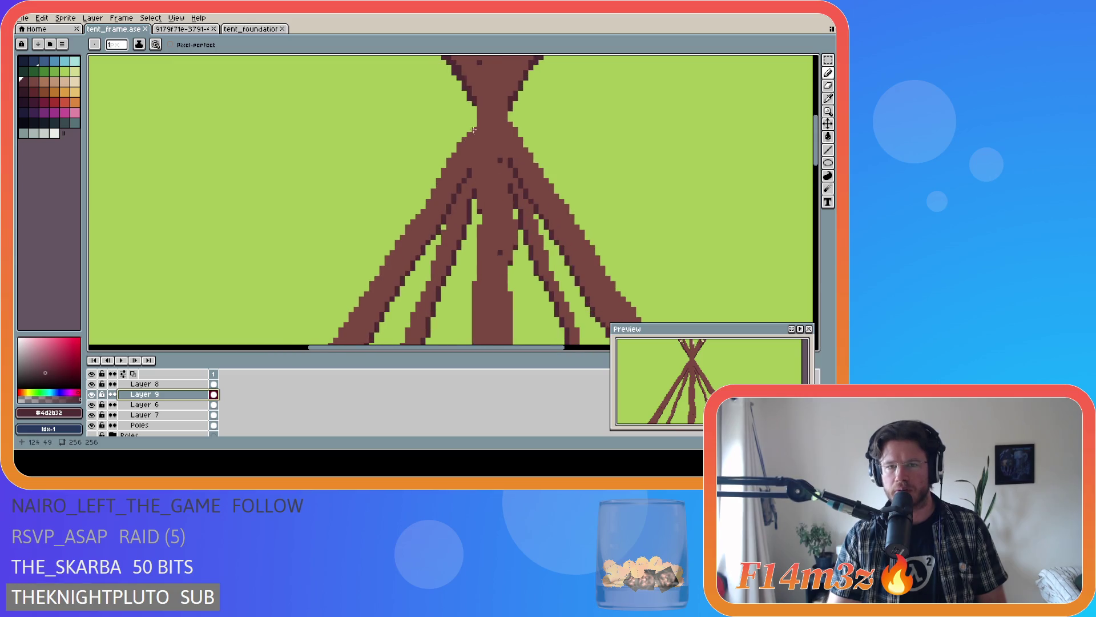
pyautogui.scroll(-3, 506, 124)
pyautogui.scroll(3, 488, 117)
pyautogui.scroll(1, 483, 151)
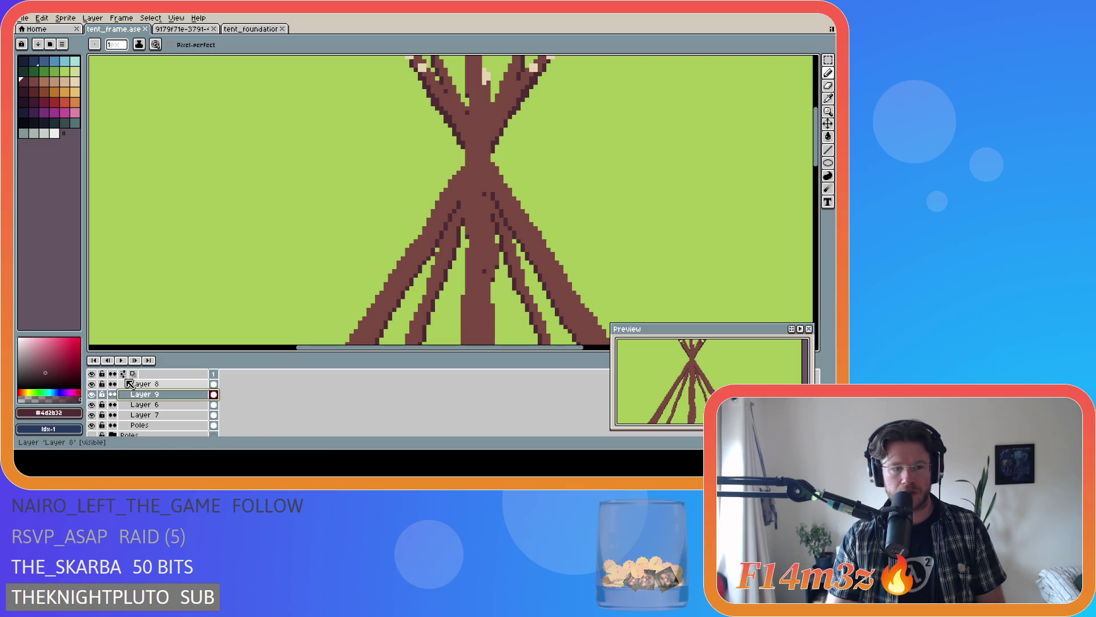
pyautogui.click(91, 395)
pyautogui.click(92, 404)
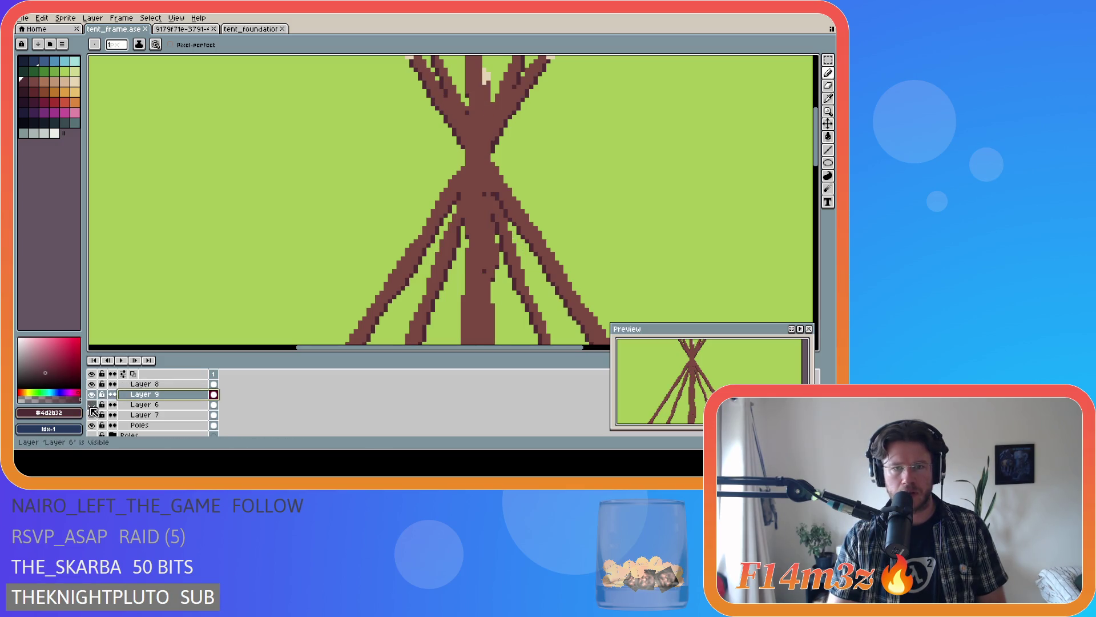
pyautogui.click(92, 415)
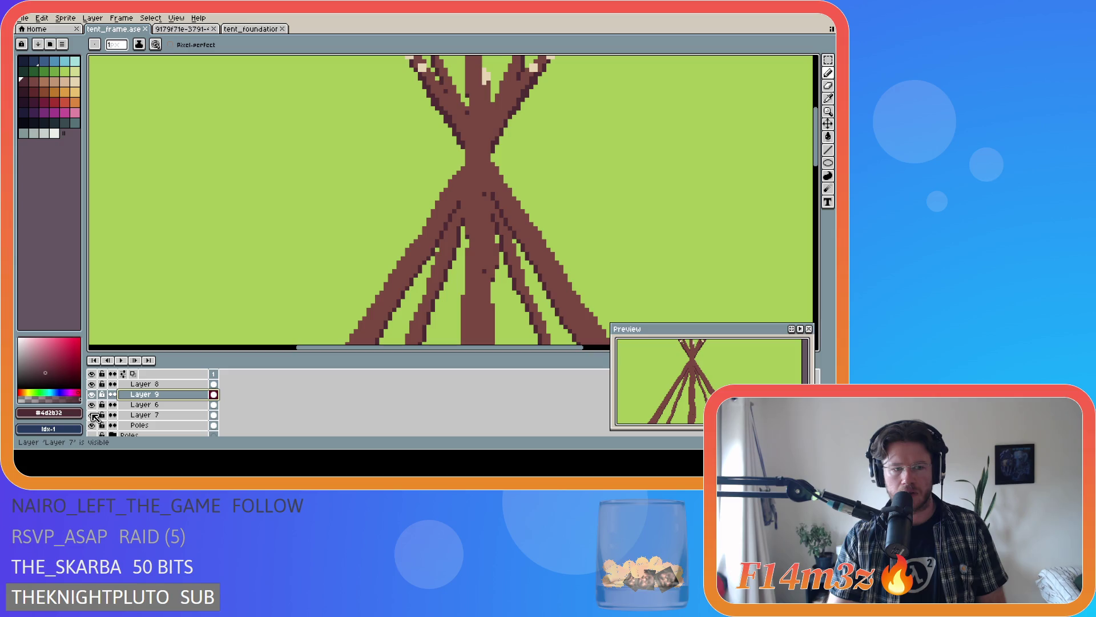
pyautogui.click(92, 425)
pyautogui.click(91, 424)
pyautogui.click(92, 414)
pyautogui.click(91, 404)
pyautogui.click(92, 383)
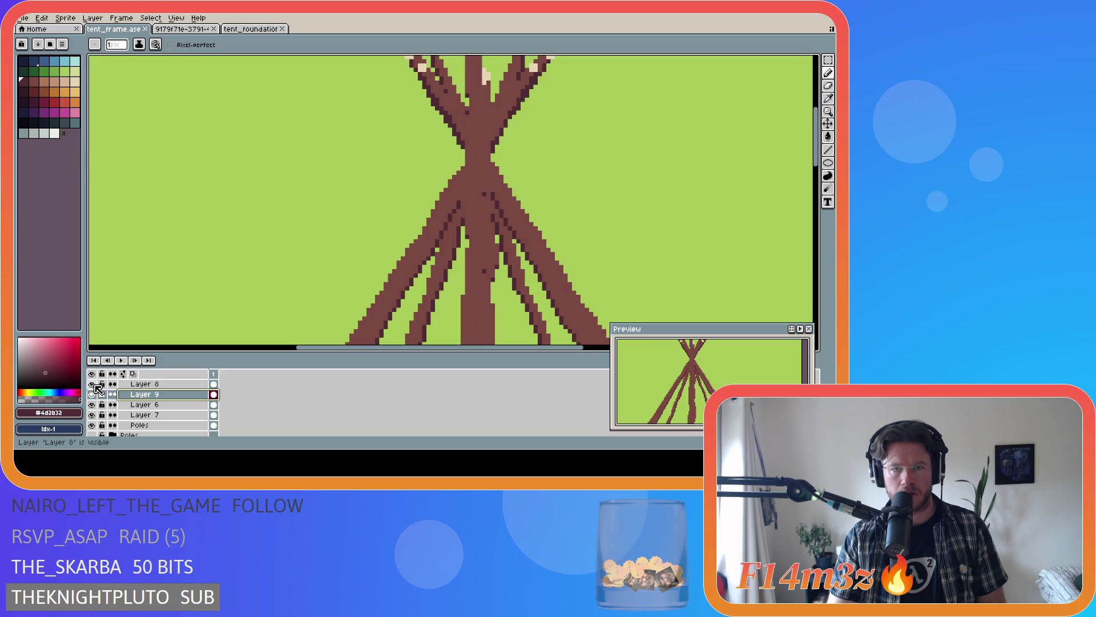
pyautogui.click(92, 395)
pyautogui.click(91, 394)
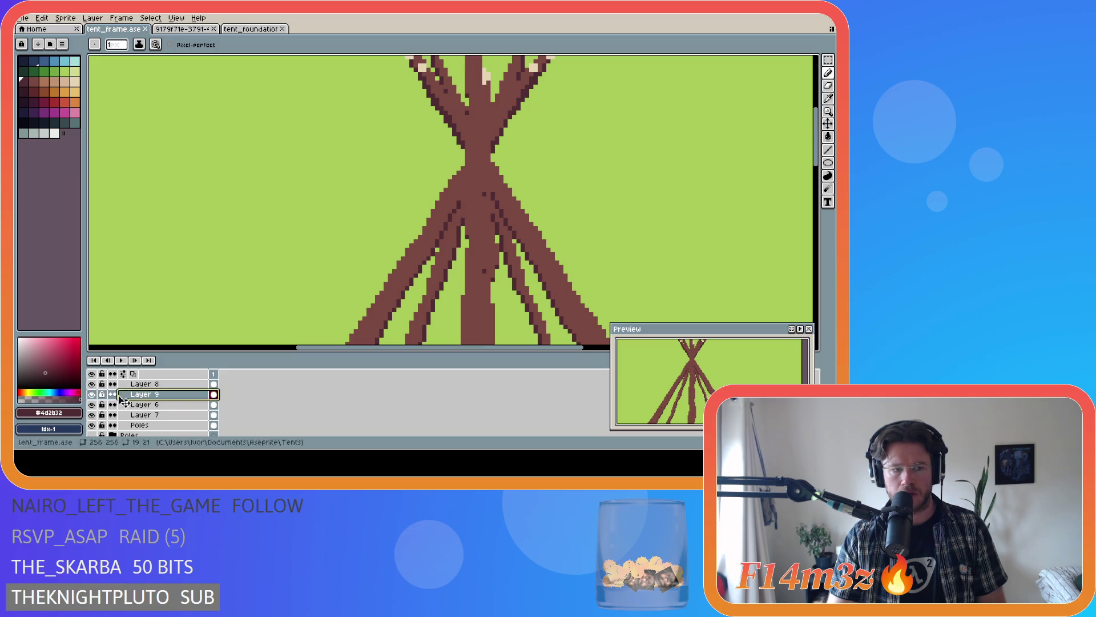
pyautogui.moveTo(92, 394); pyautogui.dragTo(92, 425)
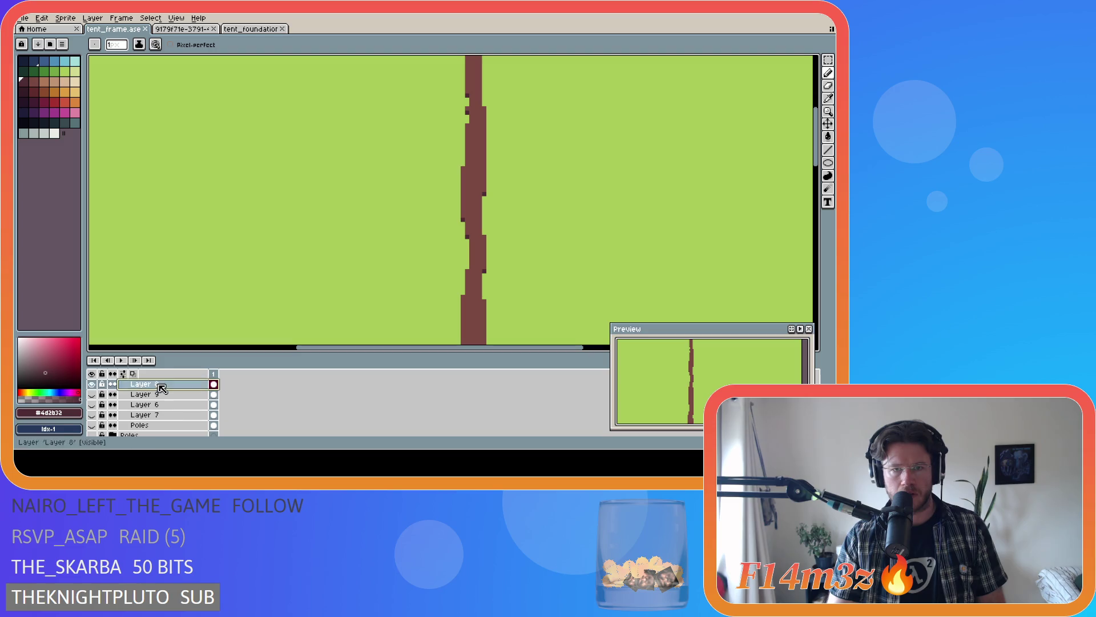
# - Toggle the pole layers' visibility until only Layer 8's centre pole shows
pyautogui.click(92, 384)
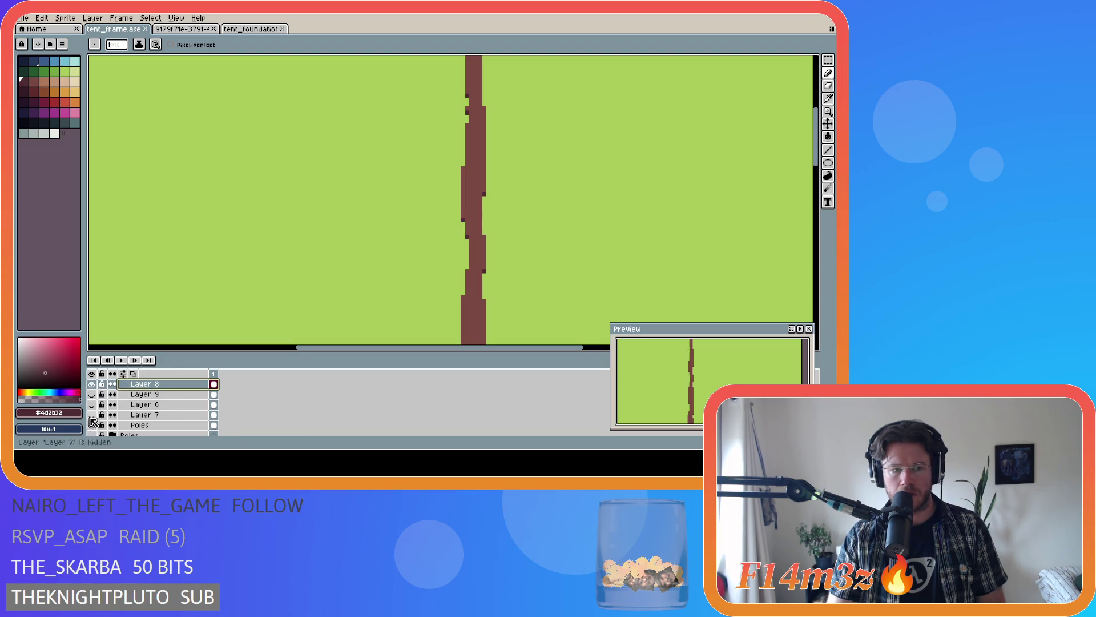
pyautogui.click(95, 415)
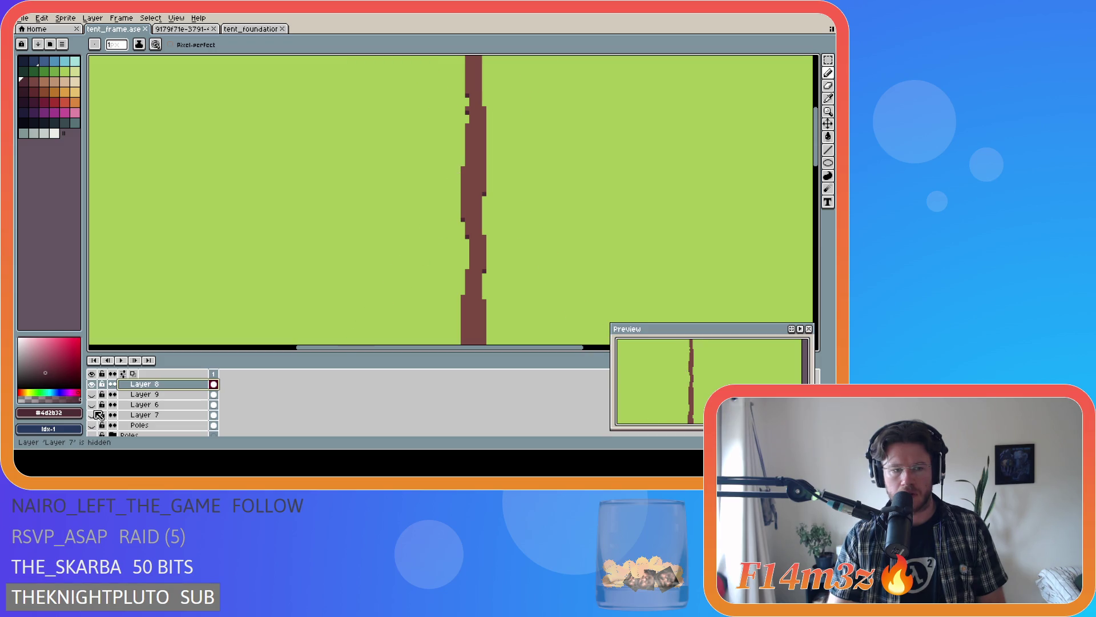
pyautogui.click(93, 404)
pyautogui.click(93, 405)
pyautogui.click(92, 395)
pyautogui.click(92, 394)
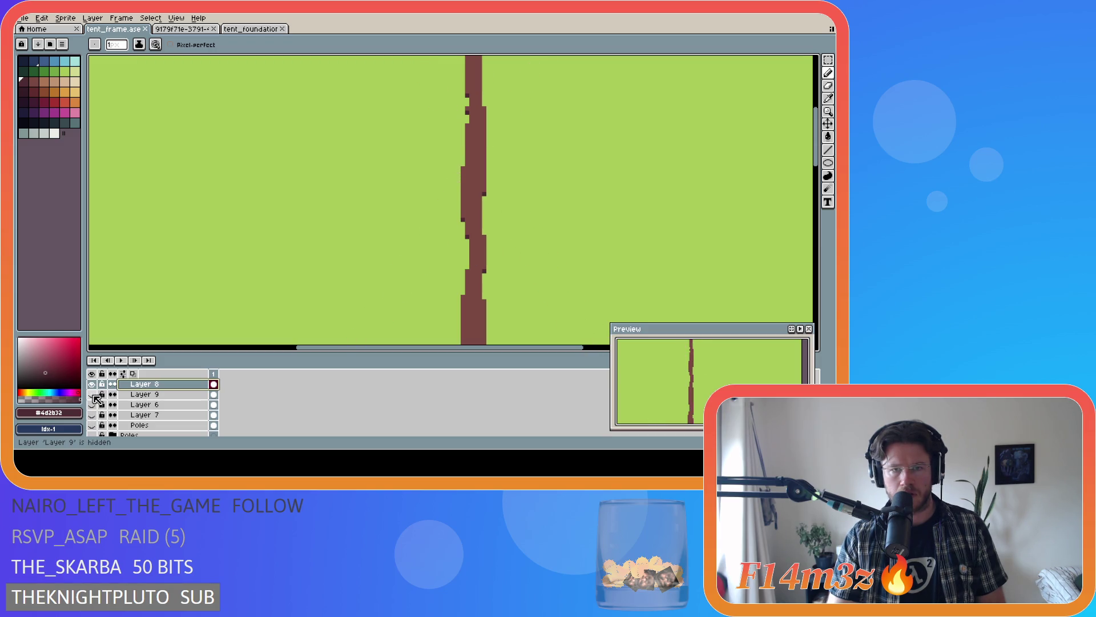
pyautogui.click(91, 404)
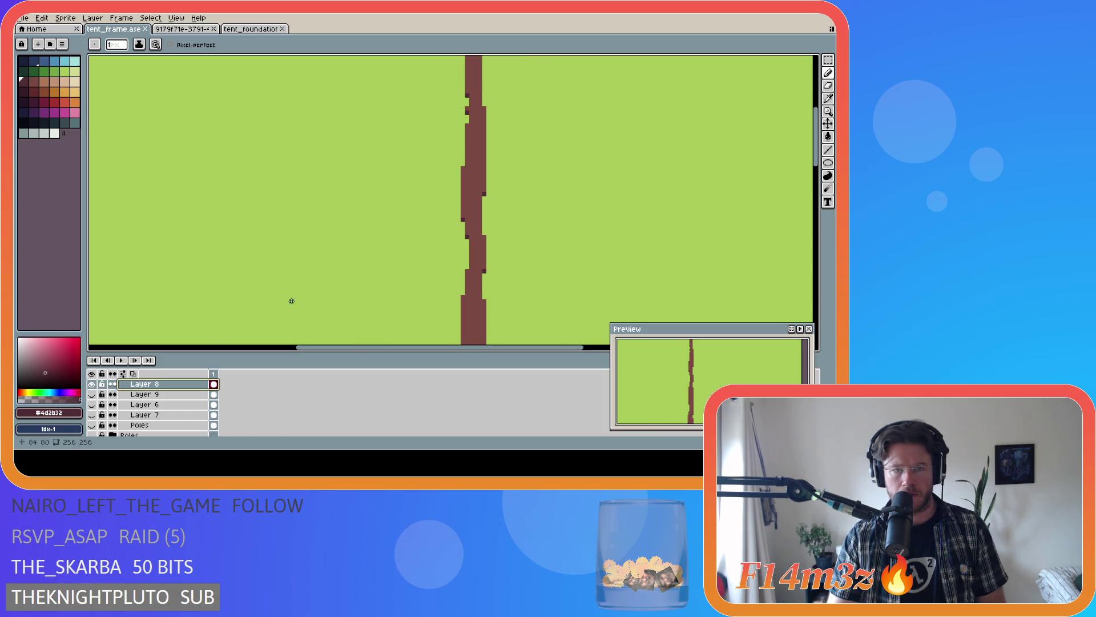
# - Sample the pole's brown, paint a touch-up on the centre pole, then reveal the hidden pole layers
pyautogui.keyDown('alt'); pyautogui.click(462, 172); pyautogui.keyUp('alt')
pyautogui.click(464, 143)
pyautogui.scroll(-1, 472, 171)
pyautogui.scroll(-1, 506, 177)
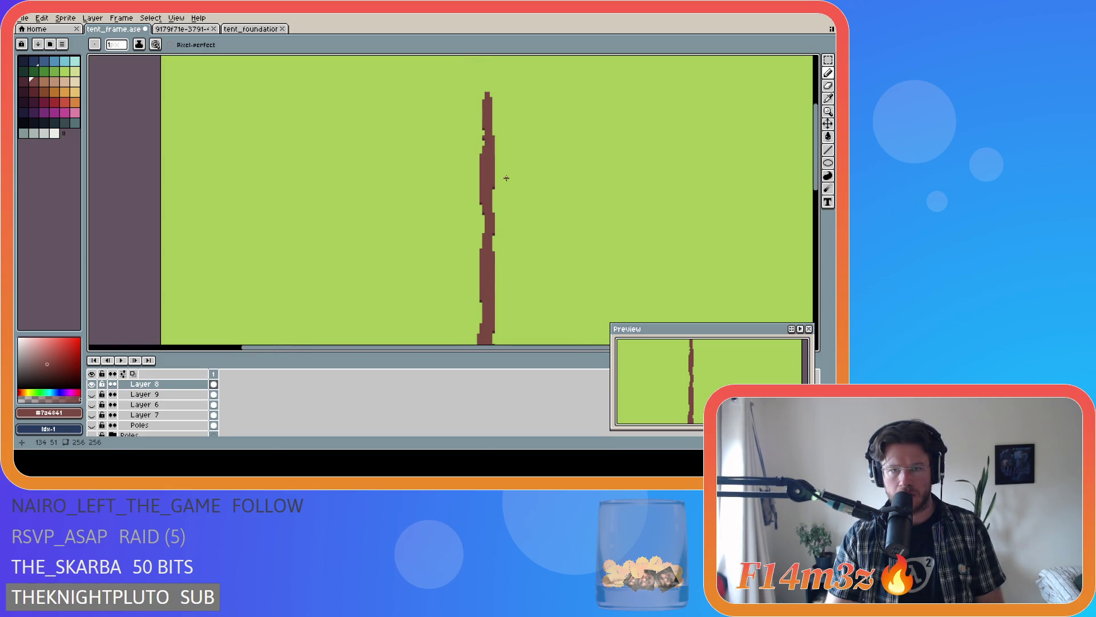
pyautogui.moveTo(92, 395); pyautogui.dragTo(96, 427)
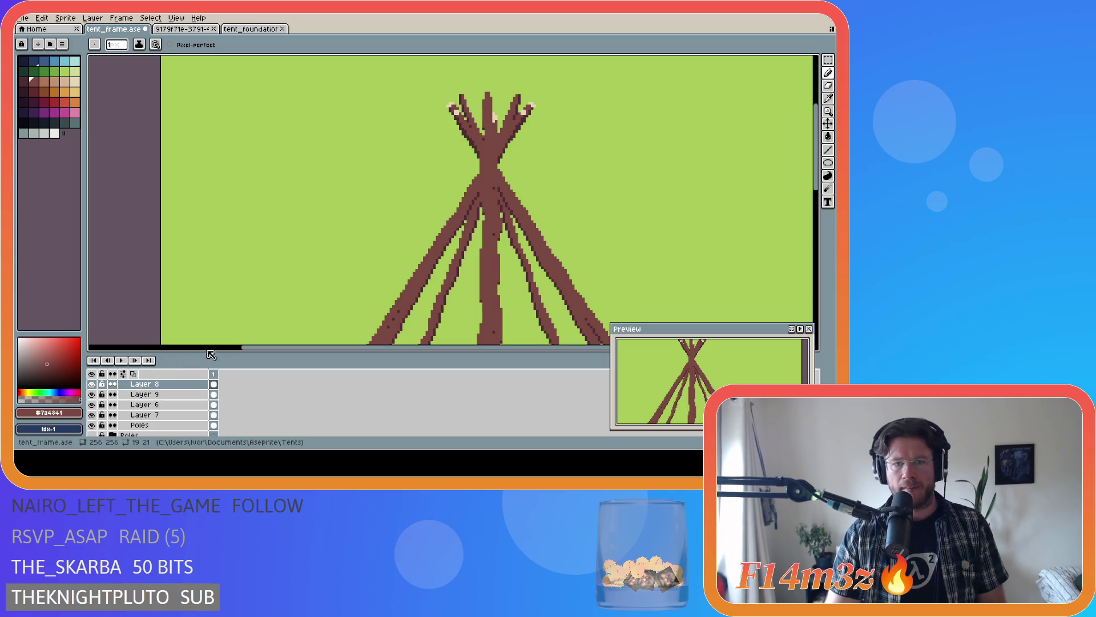
pyautogui.click(93, 415)
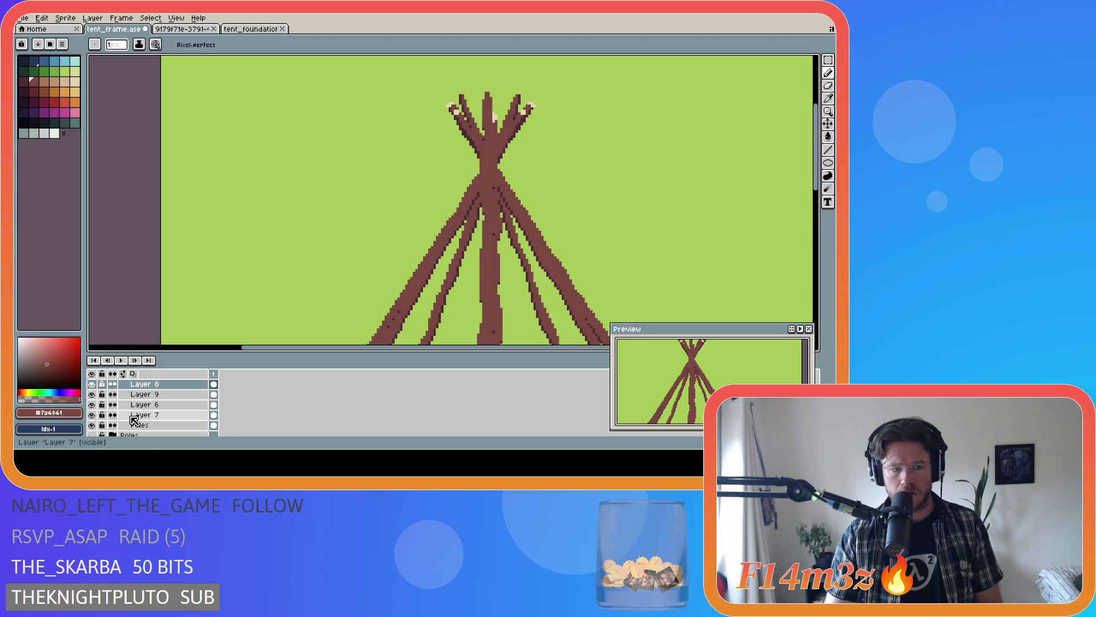
pyautogui.click(93, 415)
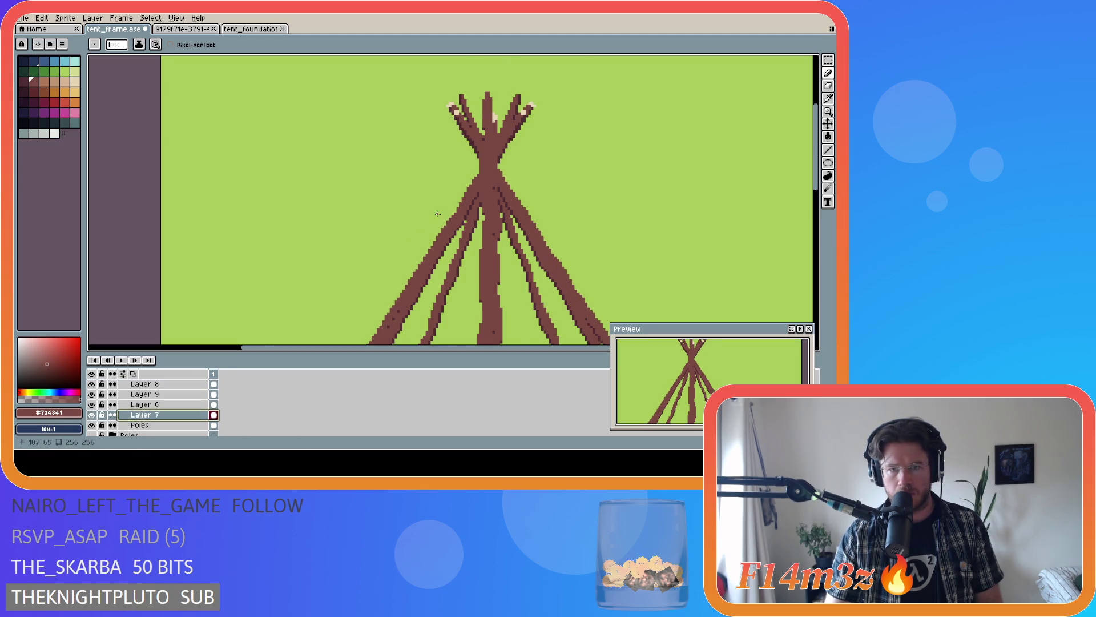
pyautogui.scroll(2, 494, 166)
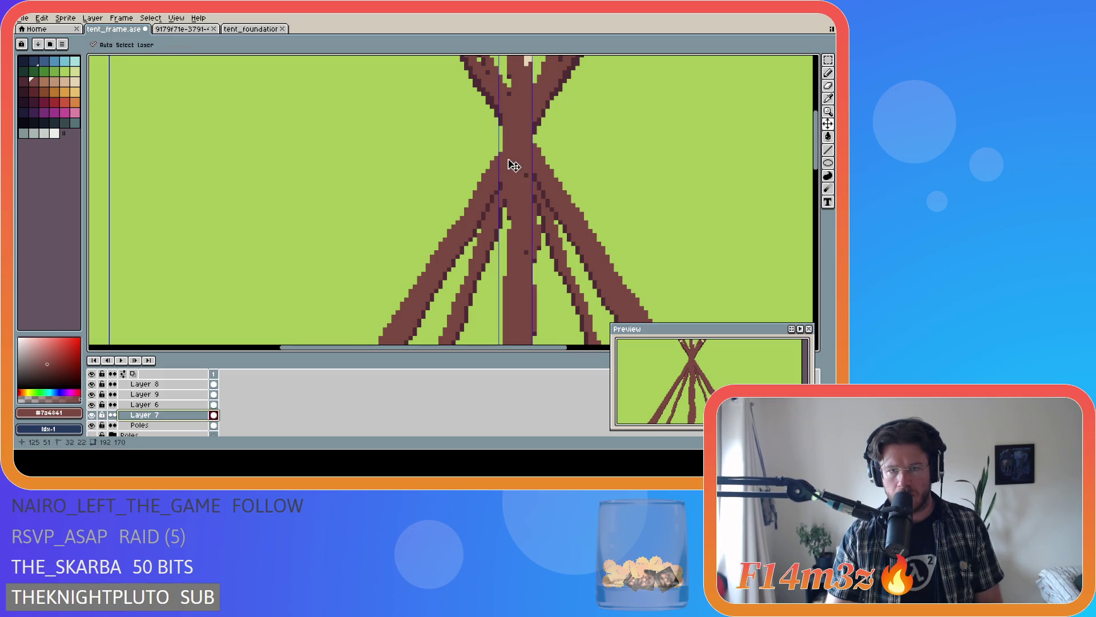
pyautogui.scroll(-1, 548, 264)
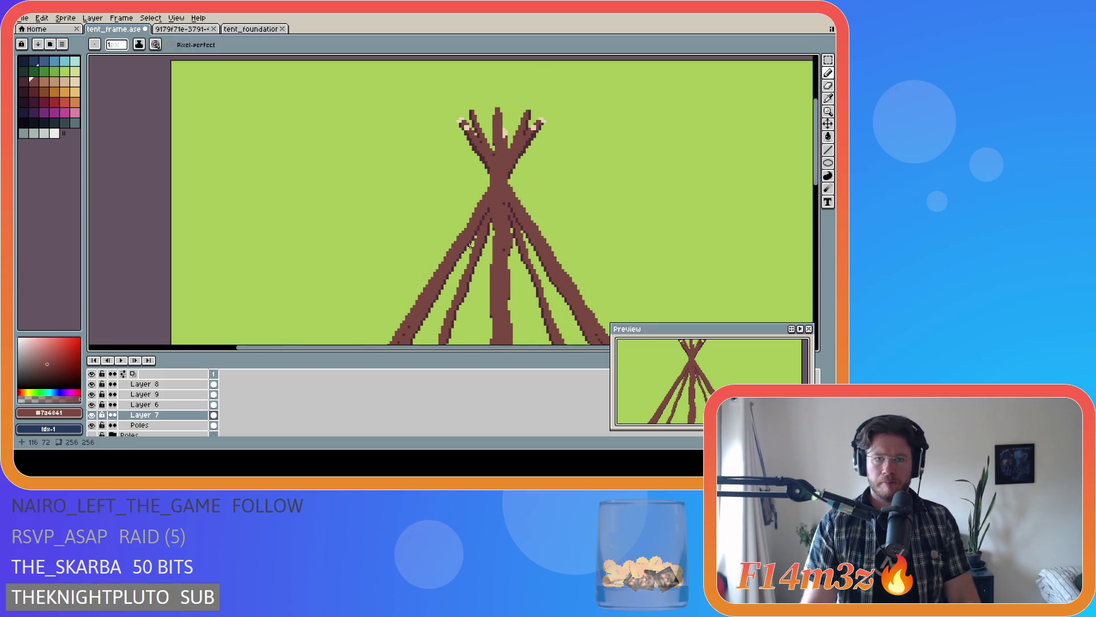
pyautogui.scroll(-1, 470, 245)
pyautogui.scroll(1, 470, 243)
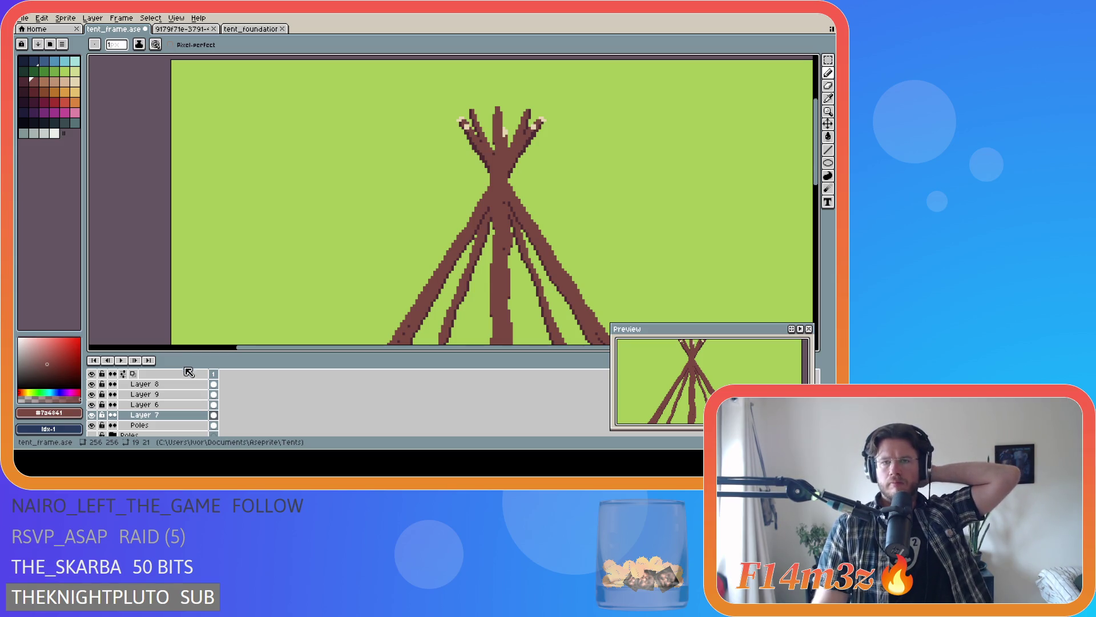
pyautogui.scroll(2, 523, 121)
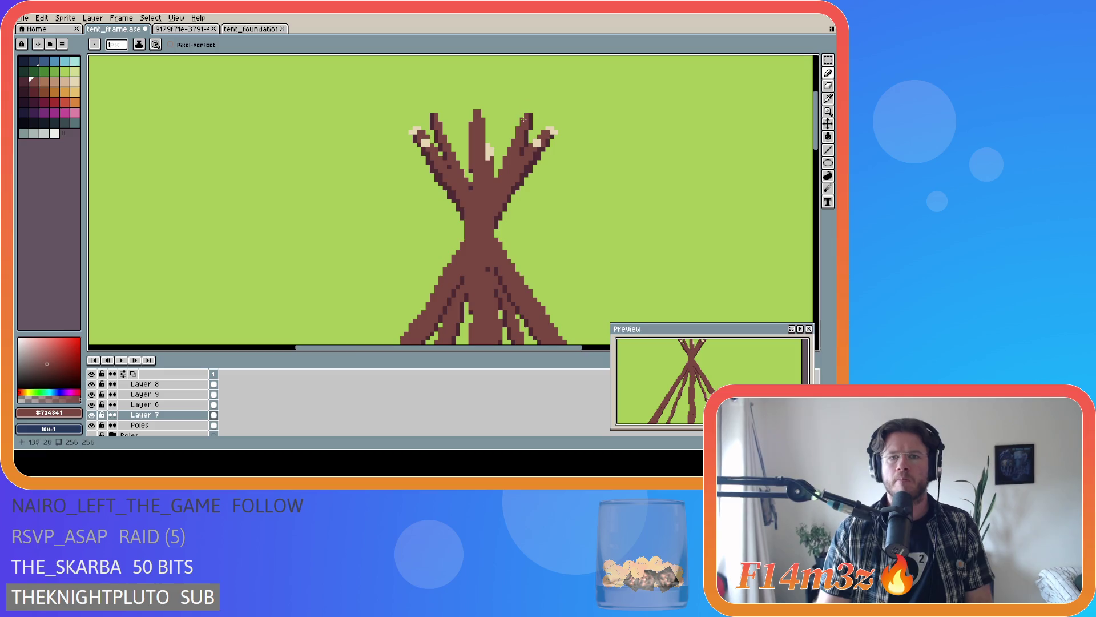
# - Check the Poles layer by toggling visibility, select it, and save the tent frame file
pyautogui.click(92, 395)
pyautogui.click(92, 424)
pyautogui.click(92, 425)
pyautogui.click(163, 425)
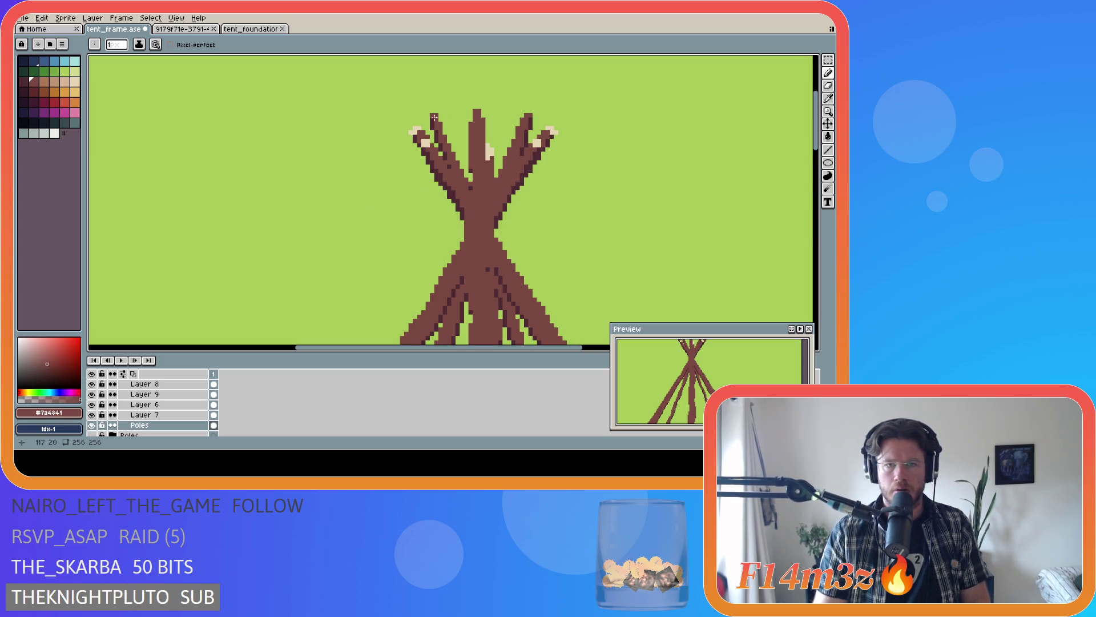
pyautogui.hotkey('ctrl', 's')
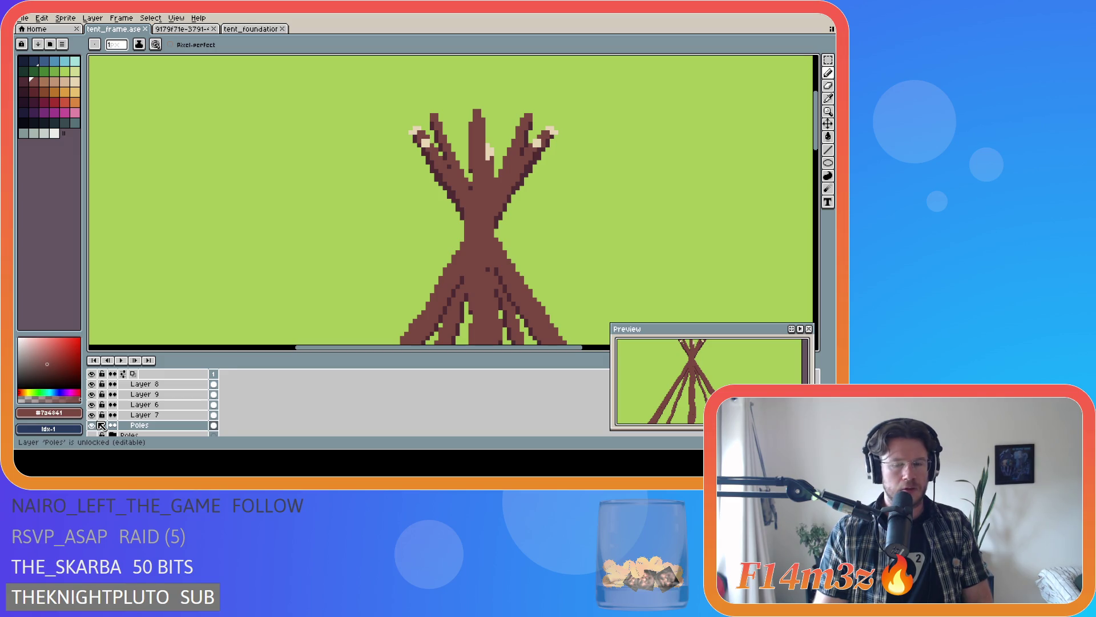
pyautogui.scroll(-1, 442, 290)
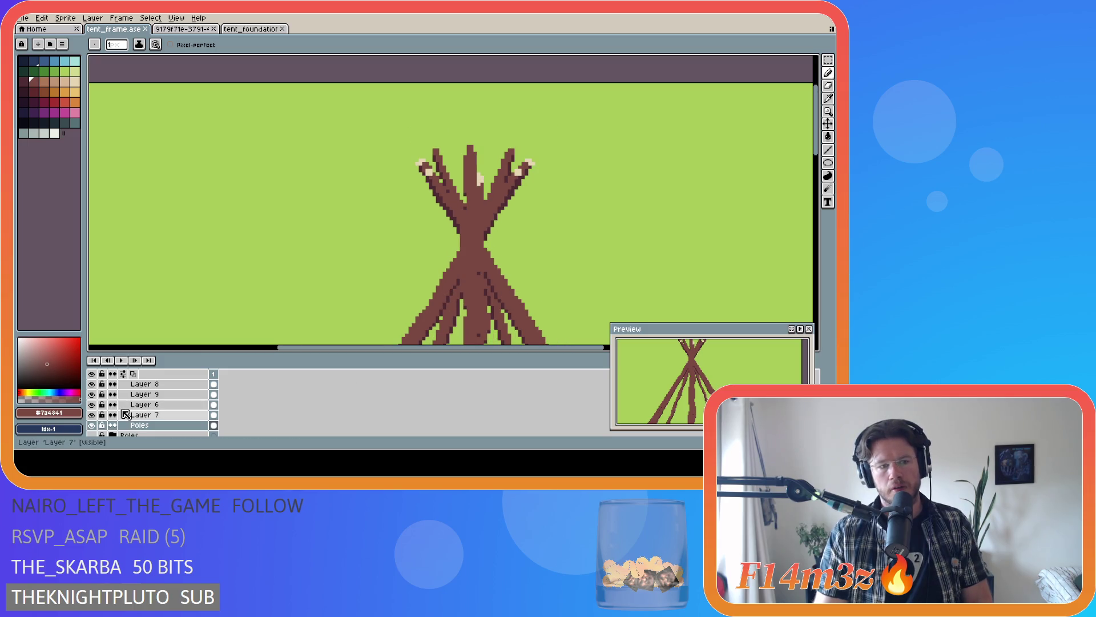
pyautogui.scroll(1, 125, 414)
pyautogui.scroll(-1, 125, 414)
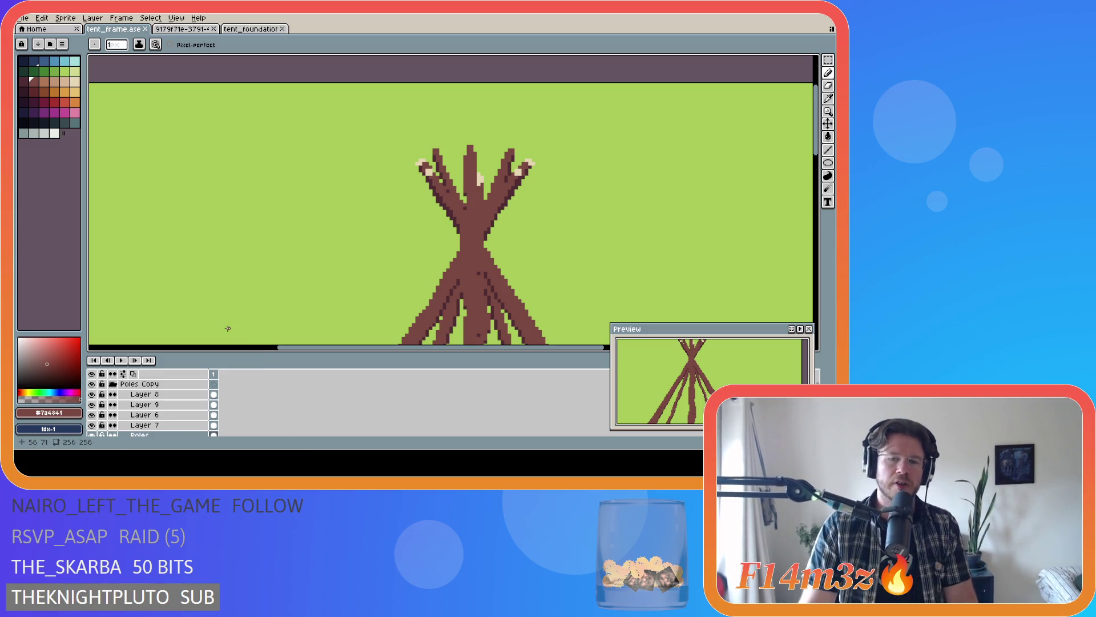
# - Duplicate Layer 9 from its context menu into Layer 9 Copy and show a grid over the sprite
pyautogui.click(168, 406)
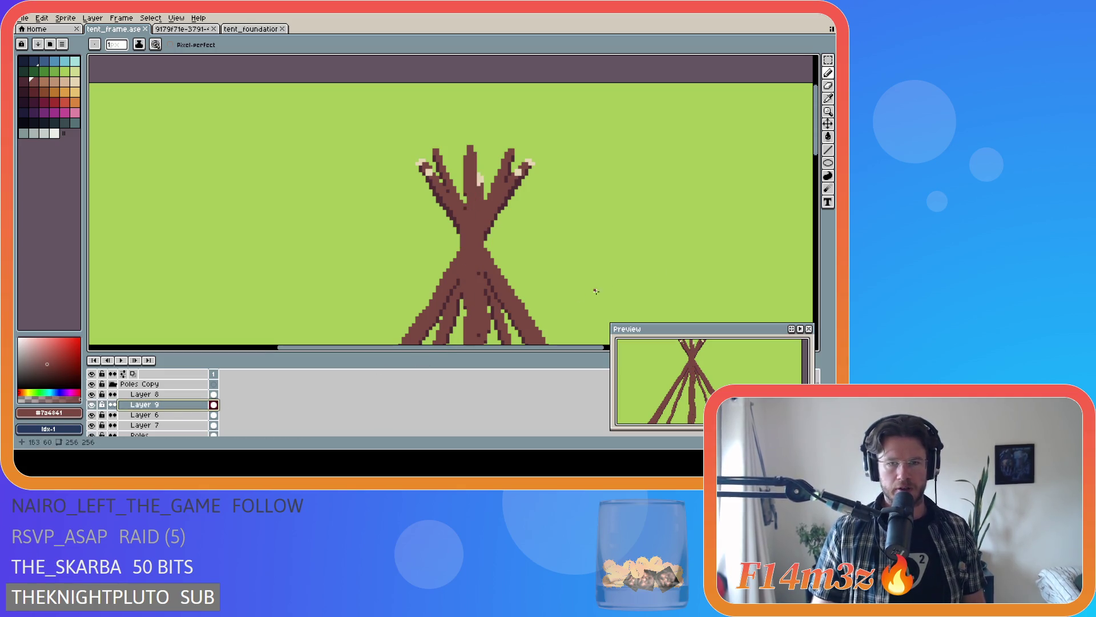
pyautogui.scroll(2, 472, 334)
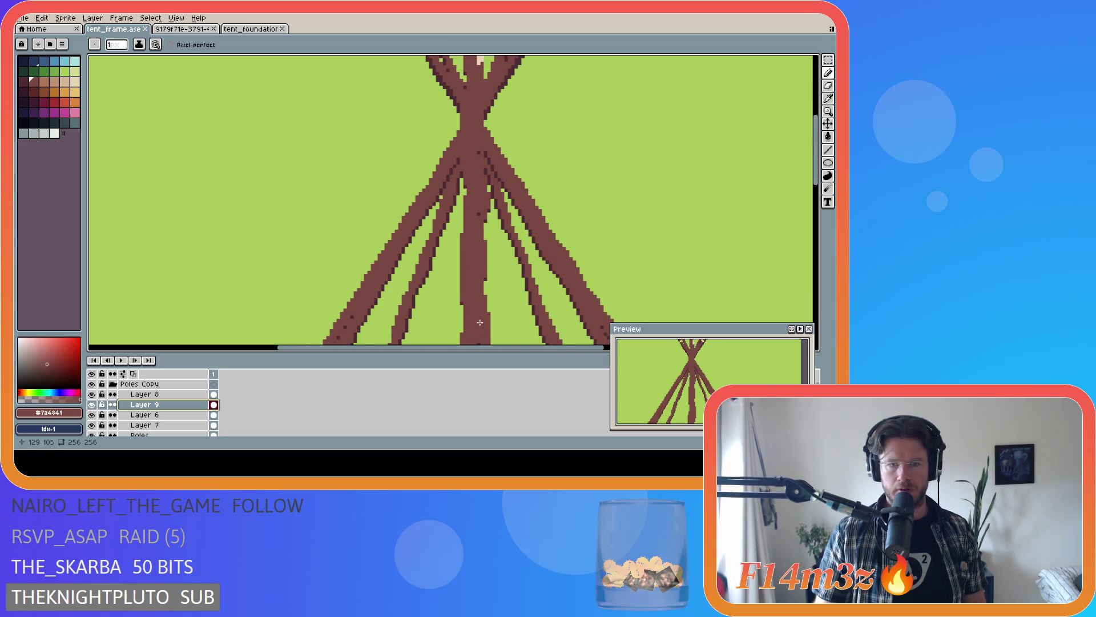
pyautogui.hscroll(2, 449, 350)
pyautogui.scroll(-2, 374, 223)
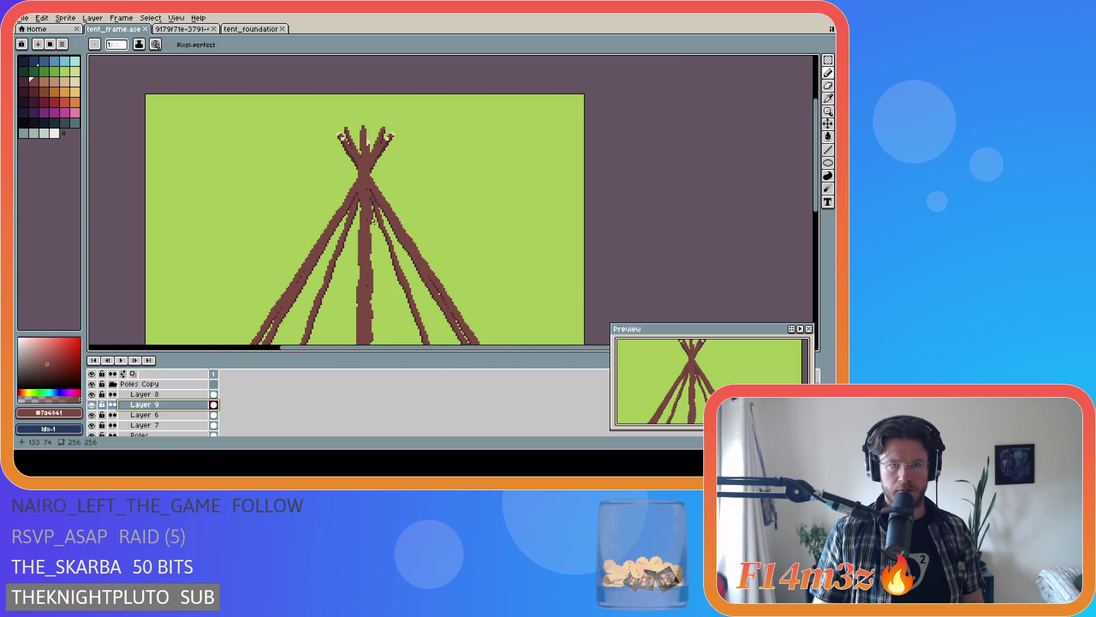
pyautogui.moveTo(820, 201)
pyautogui.mouseDown()
pyautogui.moveTo(824, 250)
pyautogui.moveTo(811, 246)
pyautogui.moveTo(797, 205)
pyautogui.mouseUp()
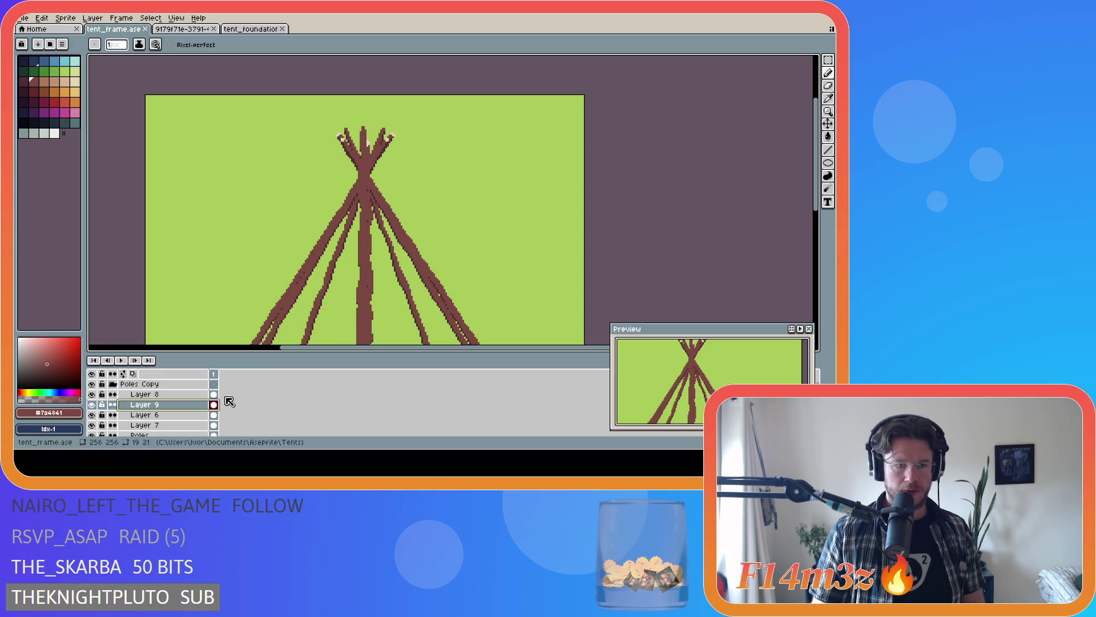
pyautogui.click(159, 406)
pyautogui.rightClick(176, 410)
pyautogui.click(180, 415)
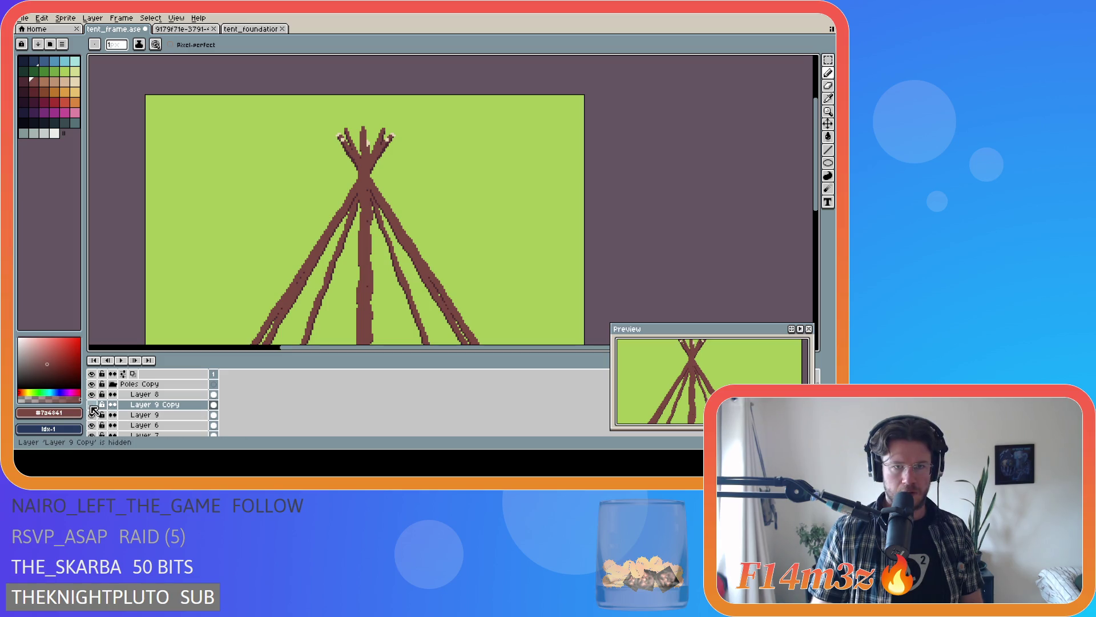
pyautogui.scroll(-1, 115, 425)
pyautogui.scroll(-1, 115, 426)
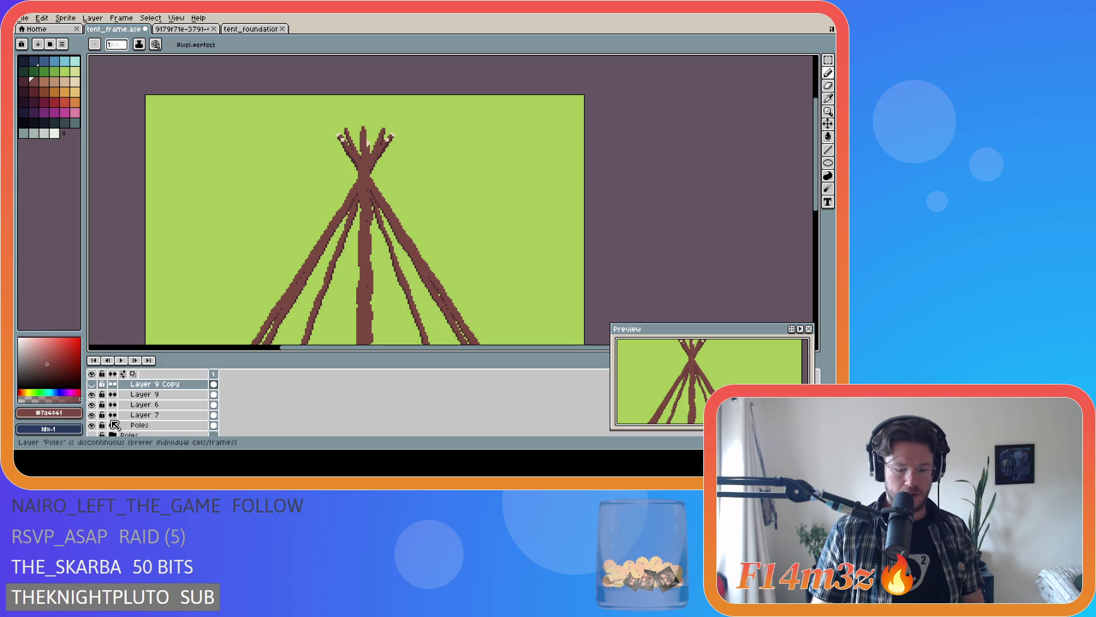
pyautogui.hotkey('ctrl', "'")
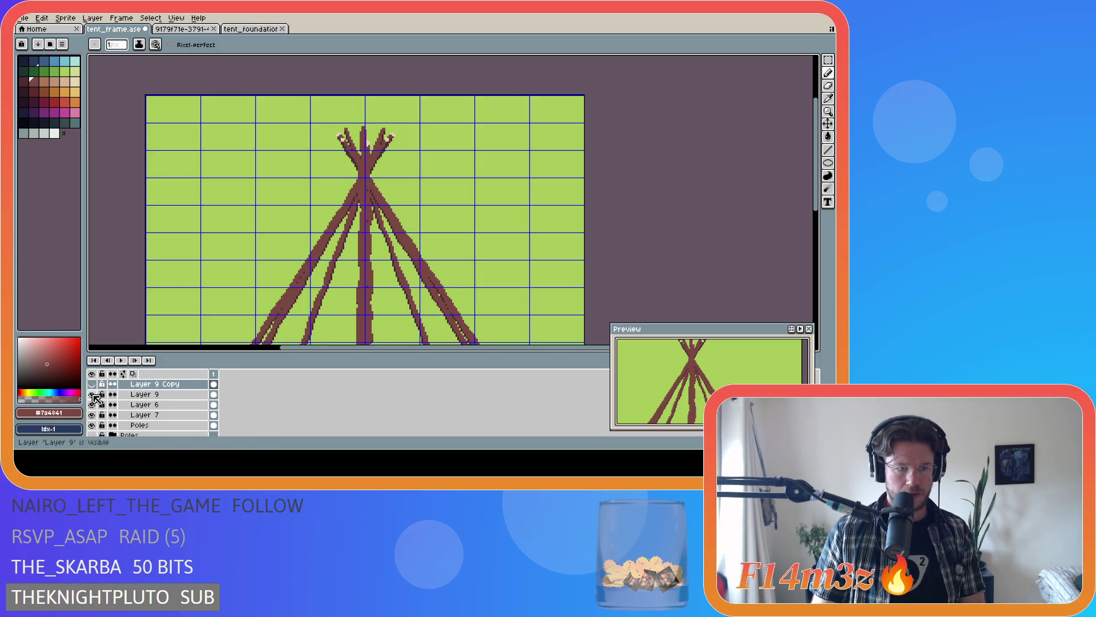
# - Isolate Layer 9, marquee-select the top of its pole and delete those pixels
pyautogui.click(92, 404)
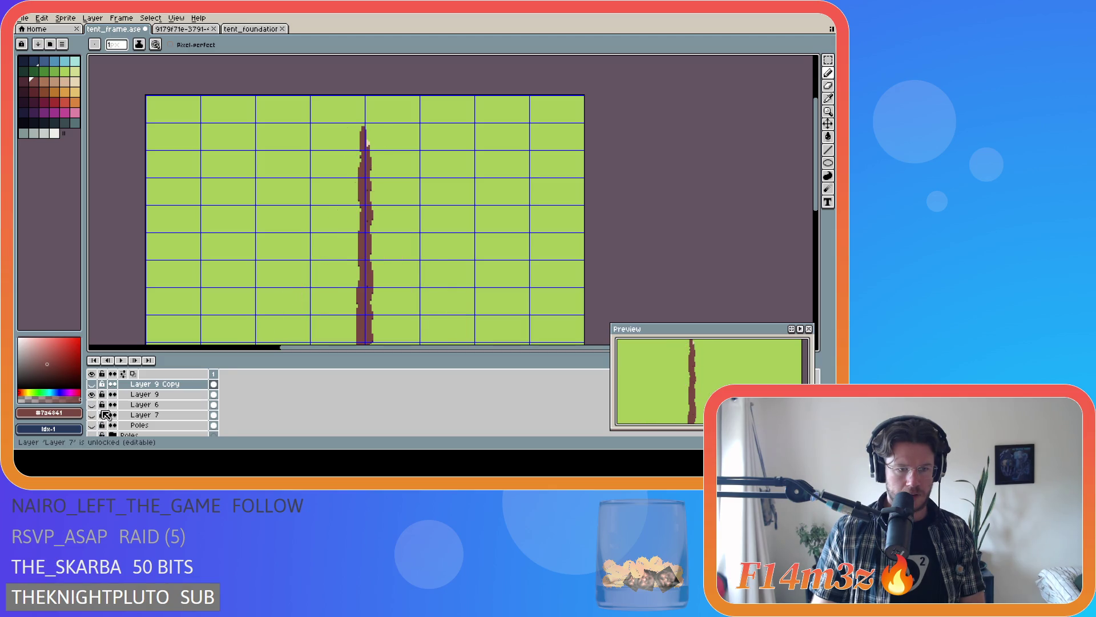
pyautogui.scroll(2, 105, 414)
pyautogui.click(91, 394)
pyautogui.scroll(-1, 128, 425)
pyautogui.click(158, 404)
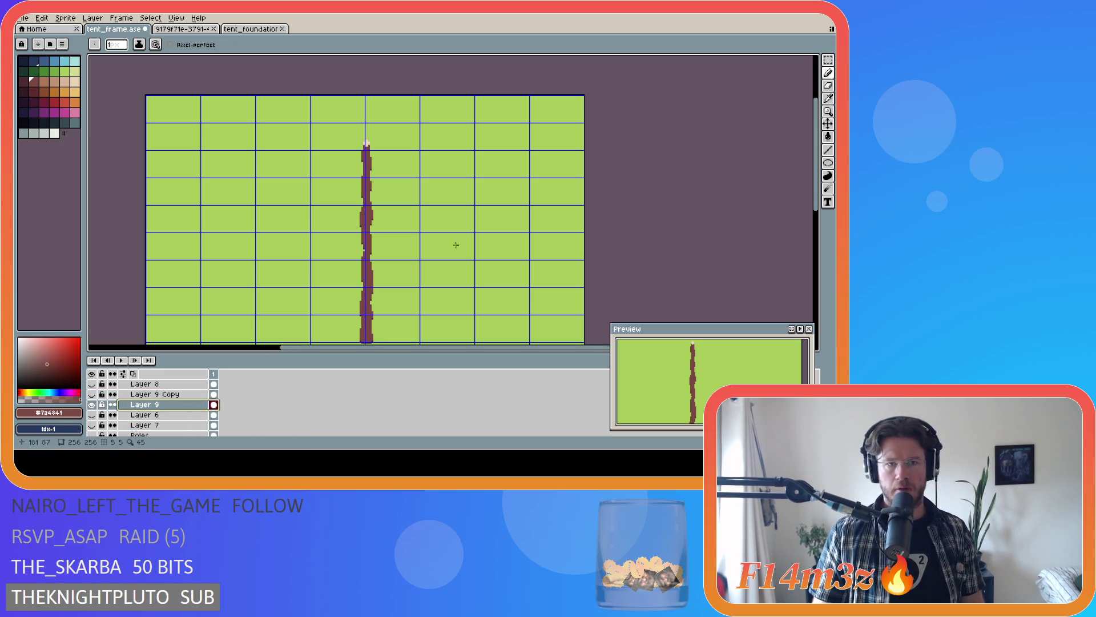
pyautogui.scroll(-2, 612, 190)
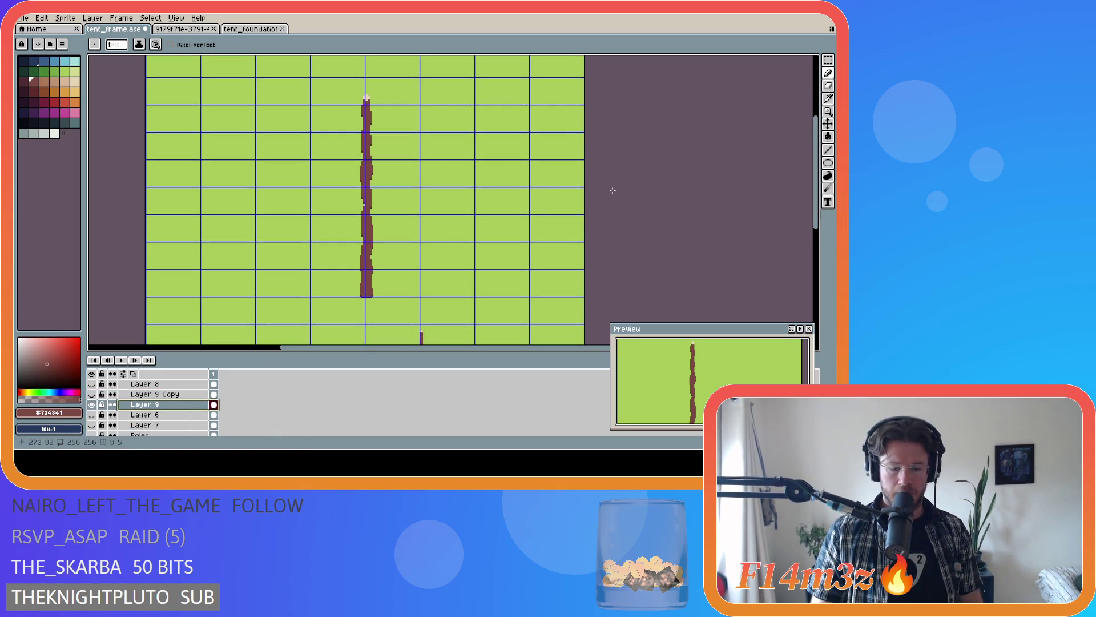
pyautogui.press('m')
pyautogui.moveTo(313, 89); pyautogui.dragTo(421, 129)
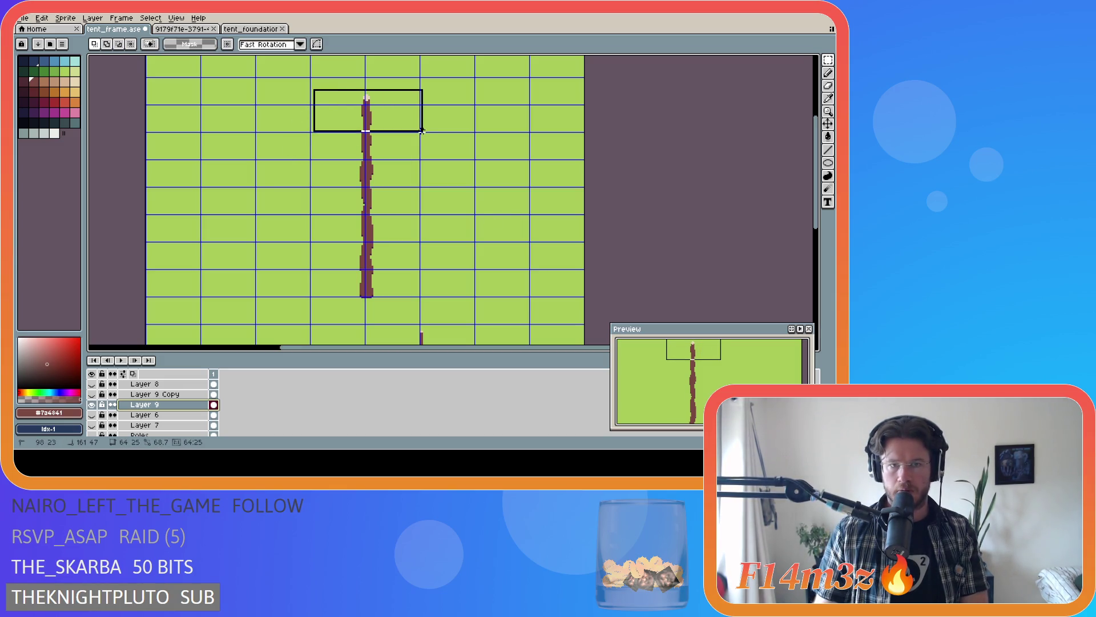
pyautogui.press('Delete')
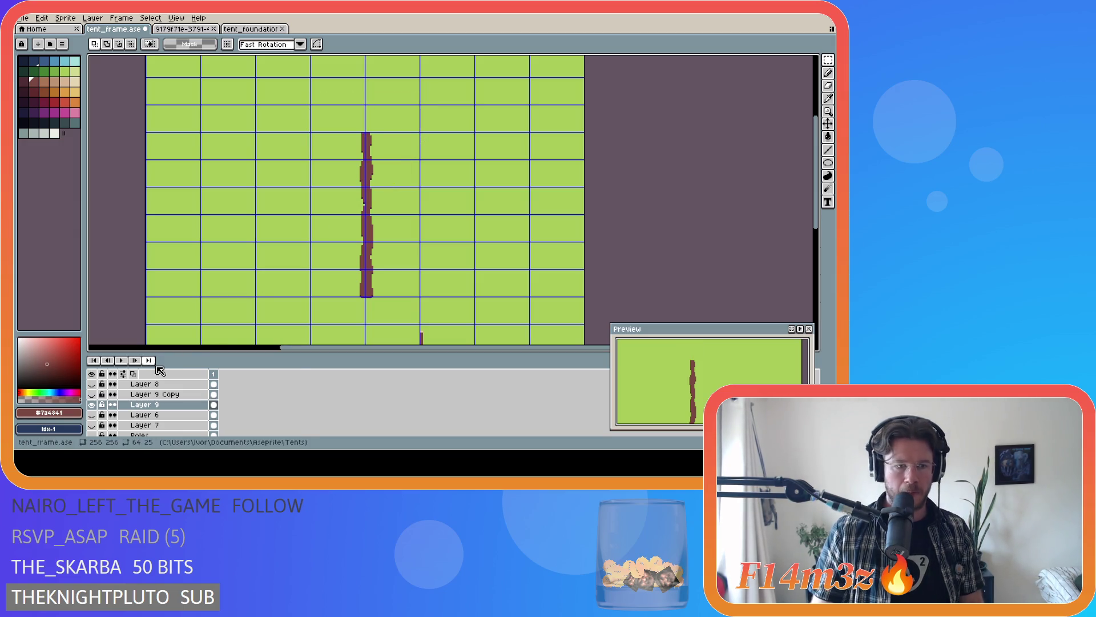
# - Show Layer 9 Copy, move it above Layer 8, and select the area around the pole
pyautogui.click(95, 405)
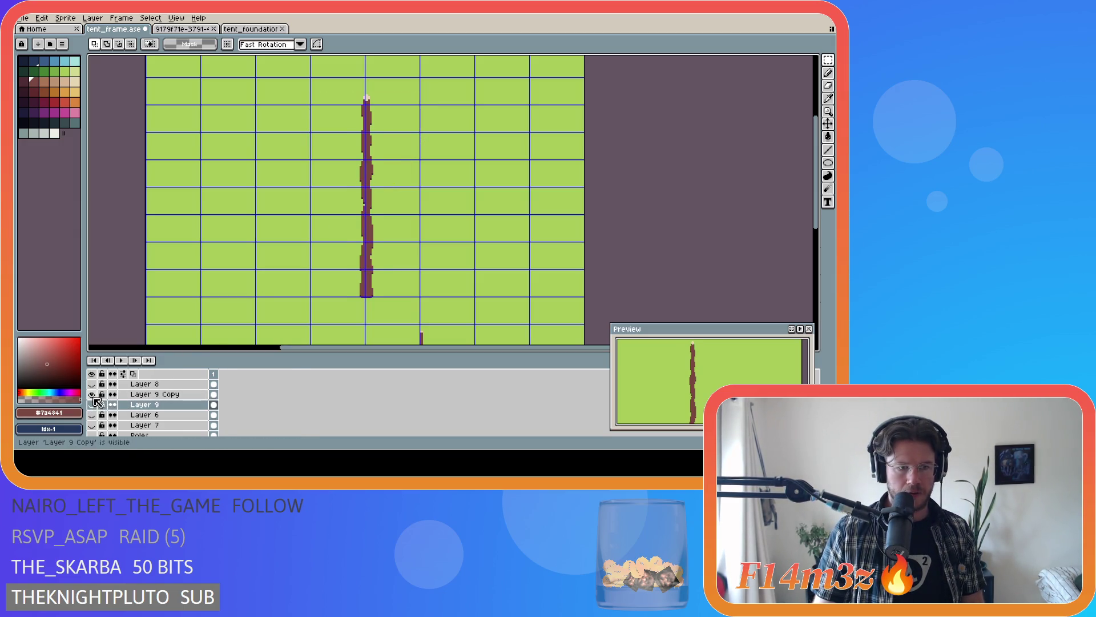
pyautogui.moveTo(158, 400); pyautogui.dragTo(168, 382)
pyautogui.moveTo(411, 314)
pyautogui.mouseDown()
pyautogui.moveTo(305, 117)
pyautogui.moveTo(321, 130)
pyautogui.mouseUp()
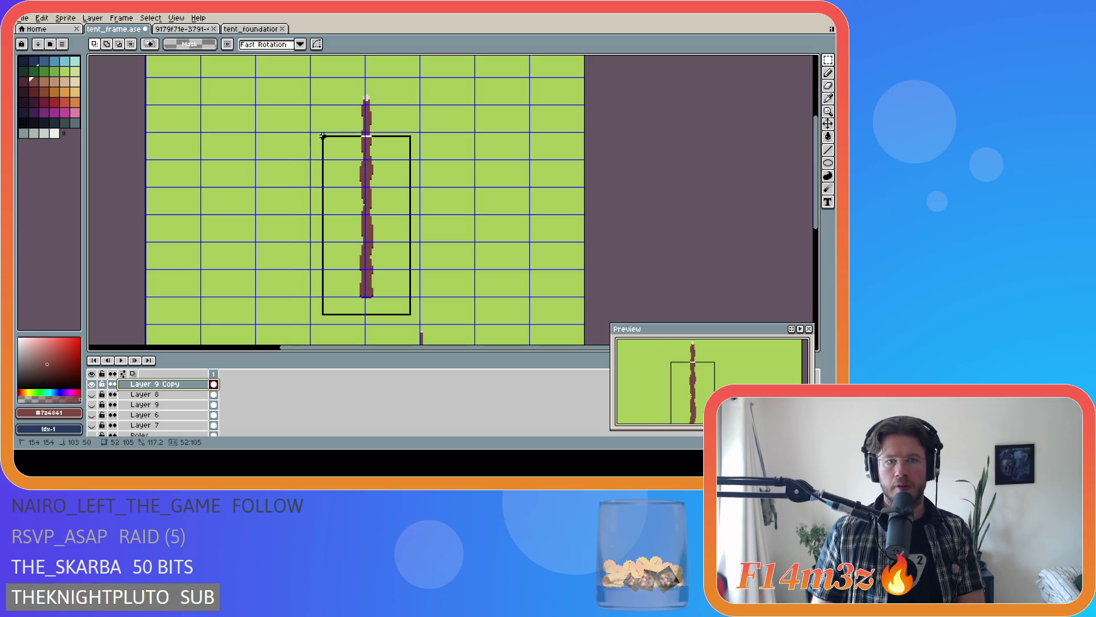
# - Toggle Layers 8 and 9 to compare, show Layers 6, 7 and Poles, and save tent_frame
pyautogui.click(307, 162)
pyautogui.click(92, 394)
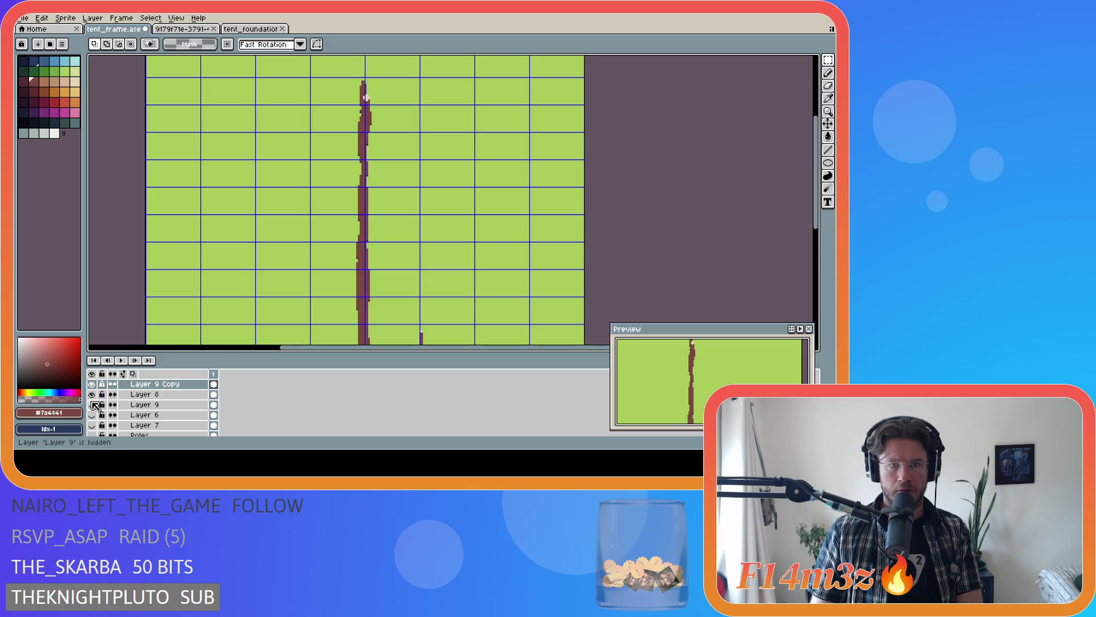
pyautogui.click(92, 395)
pyautogui.click(92, 404)
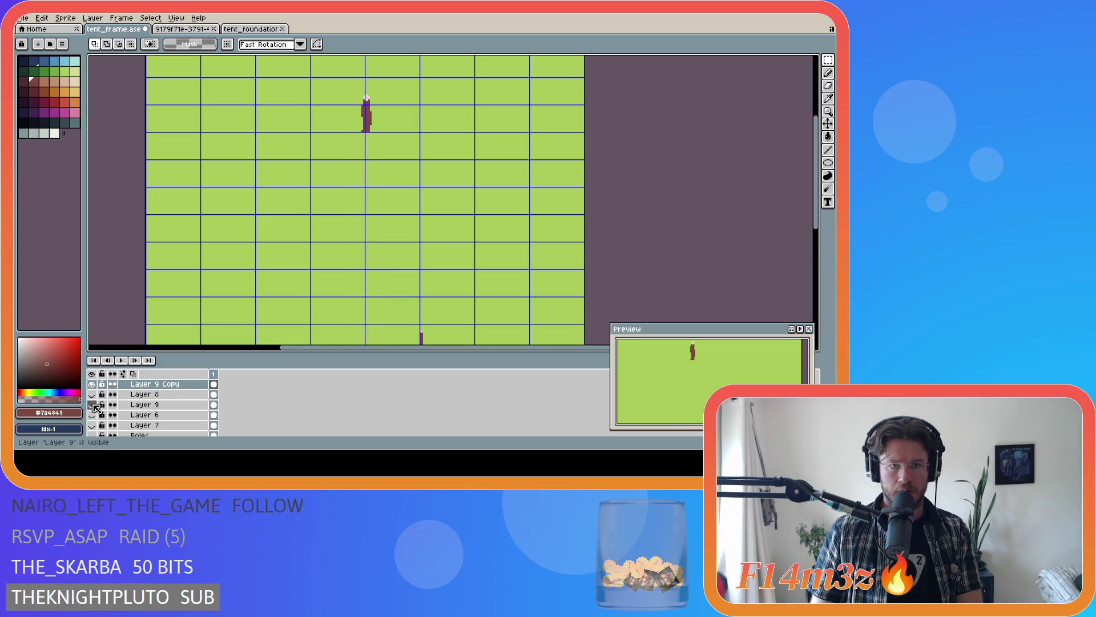
pyautogui.click(92, 404)
pyautogui.click(92, 404)
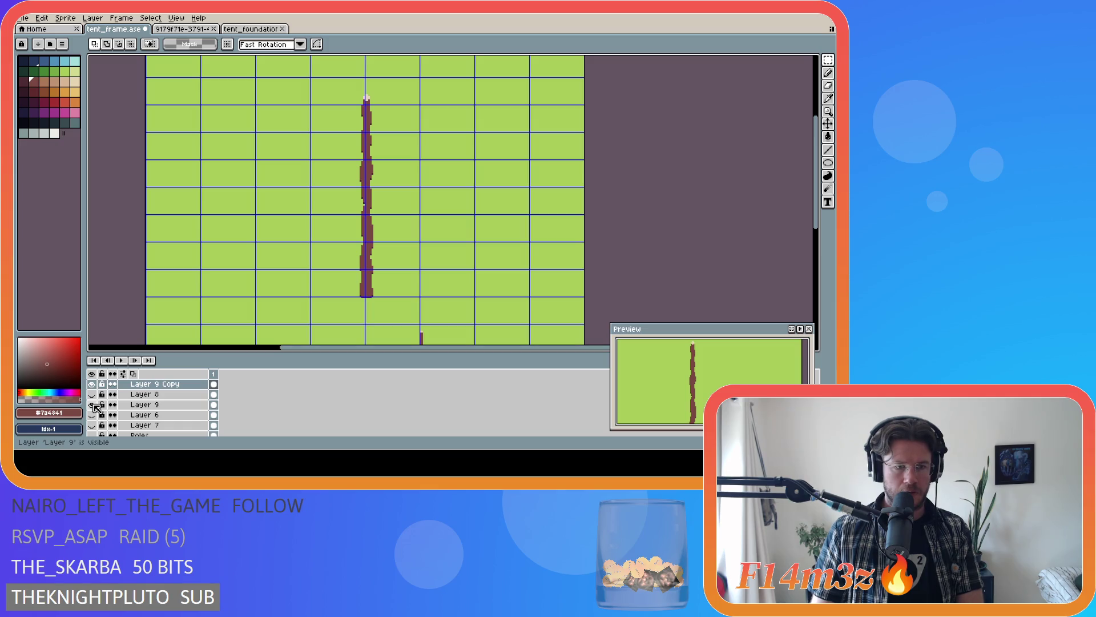
pyautogui.click(93, 394)
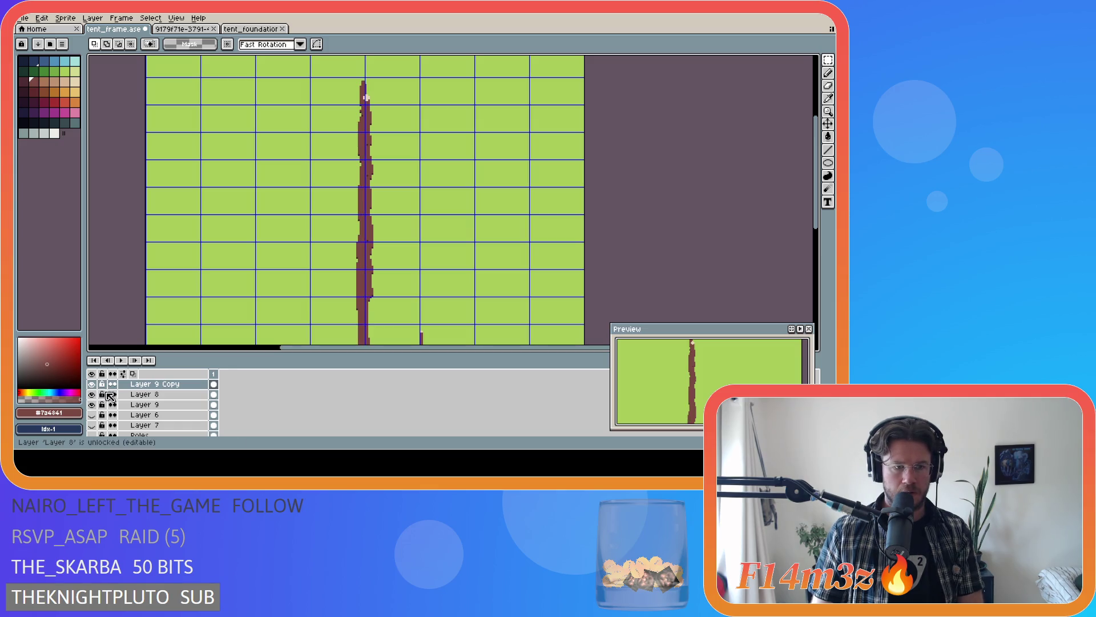
pyautogui.scroll(-1, 110, 411)
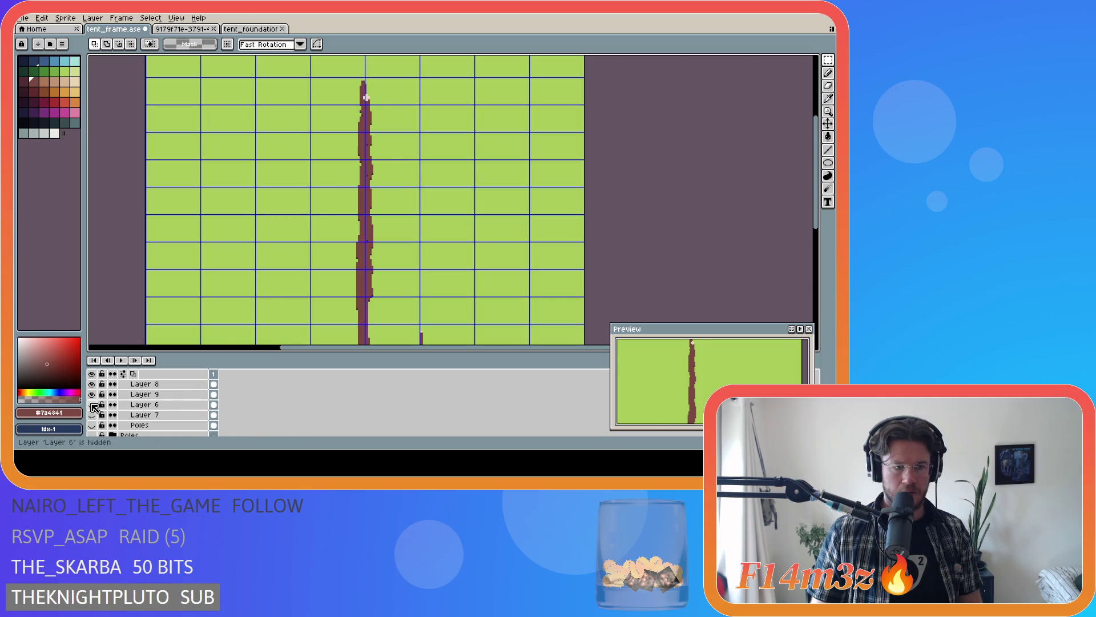
pyautogui.moveTo(92, 404); pyautogui.dragTo(92, 425)
pyautogui.hotkey('ctrl', 's')
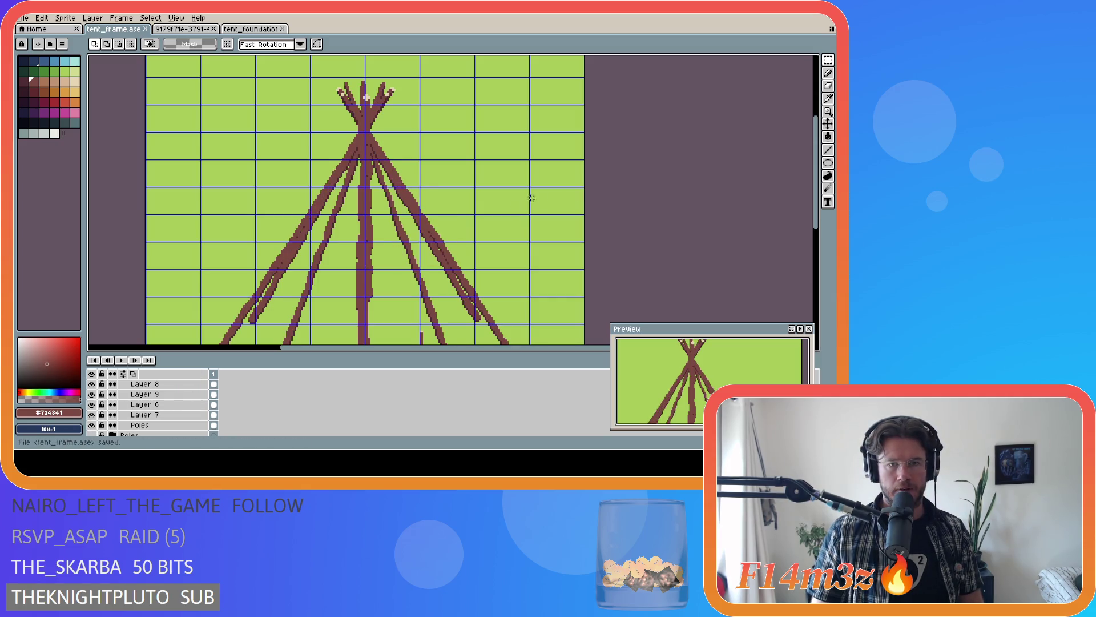
# - Hide the grid overlay with Ctrl+' to view the teepee cleanly
pyautogui.hotkey('ctrl', "'")
pyautogui.scroll(-1, 584, 190)
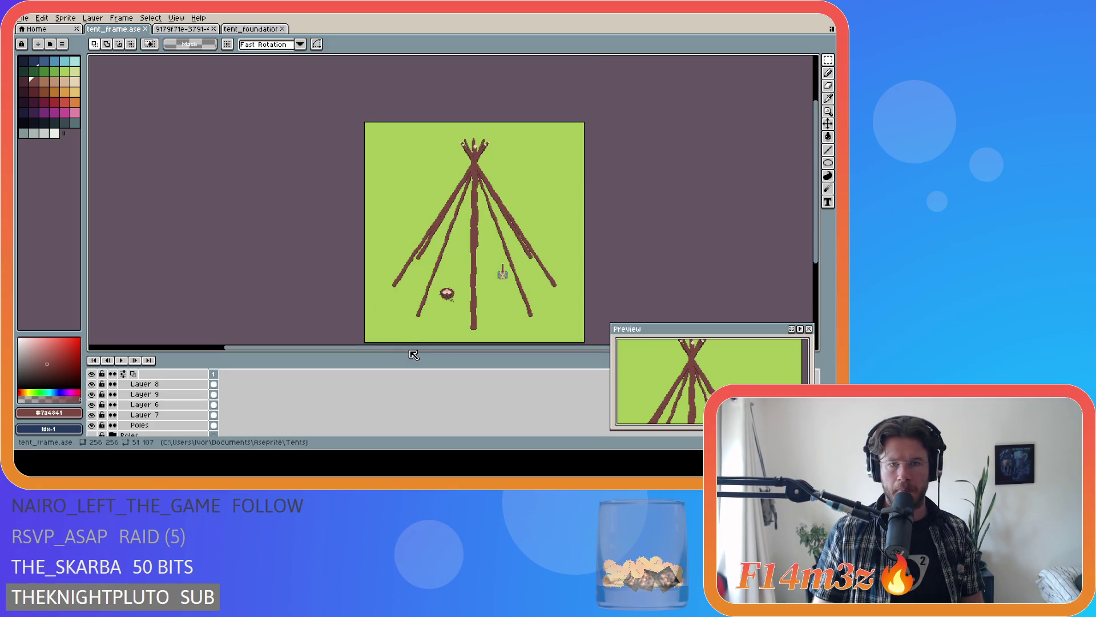
pyautogui.moveTo(414, 348); pyautogui.dragTo(488, 347)
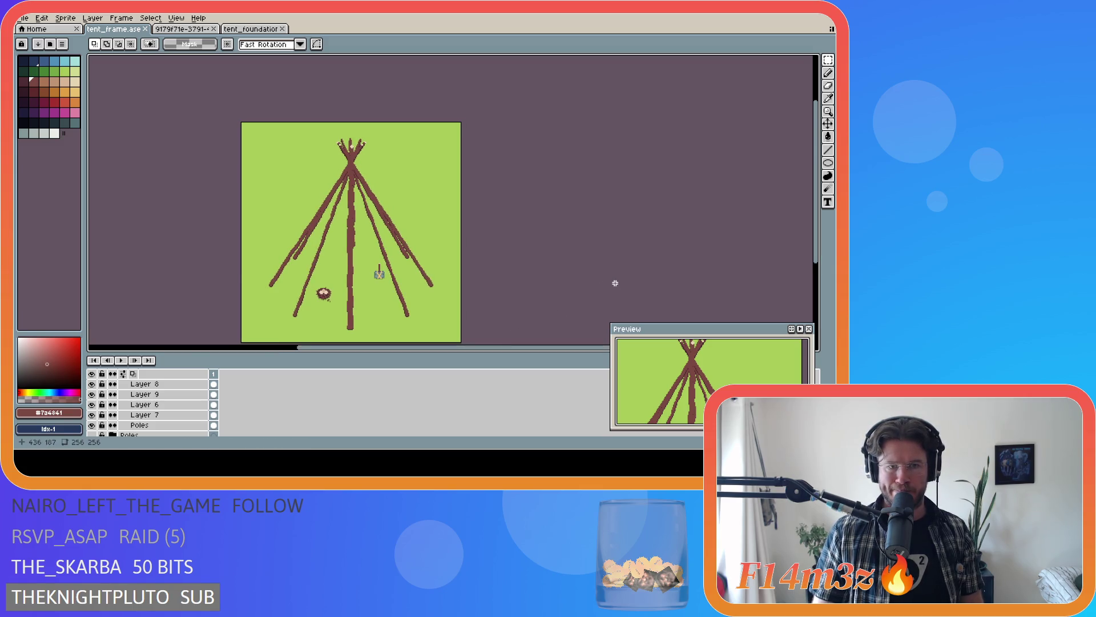
pyautogui.scroll(1, 363, 239)
pyautogui.scroll(1, 362, 240)
pyautogui.scroll(-1, 362, 239)
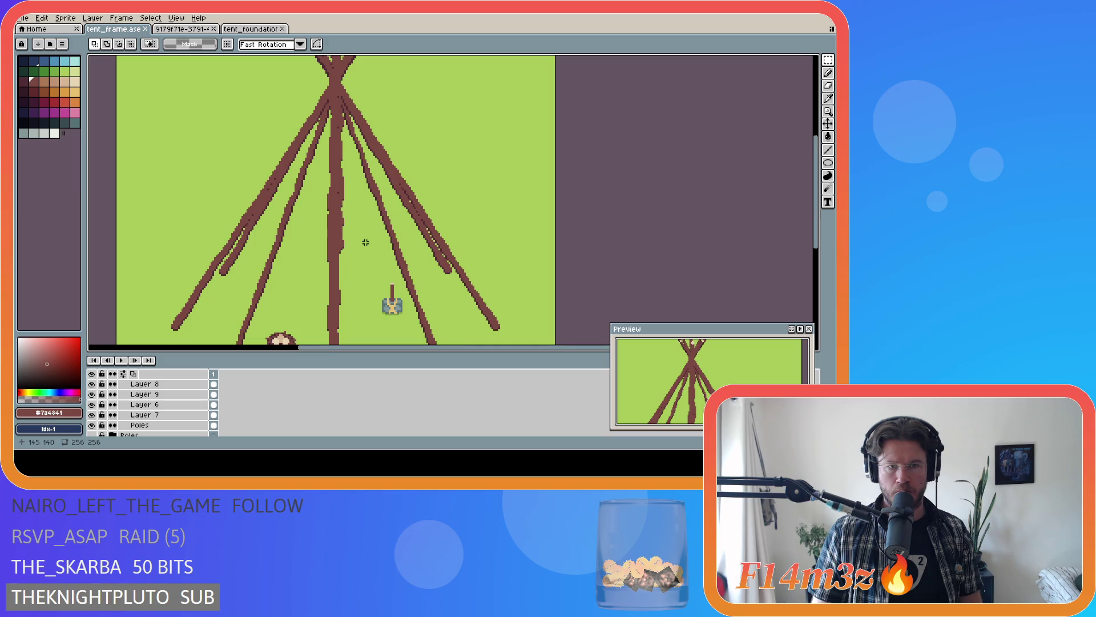
pyautogui.scroll(-1, 370, 286)
pyautogui.scroll(1, 375, 326)
pyautogui.scroll(-1, 375, 326)
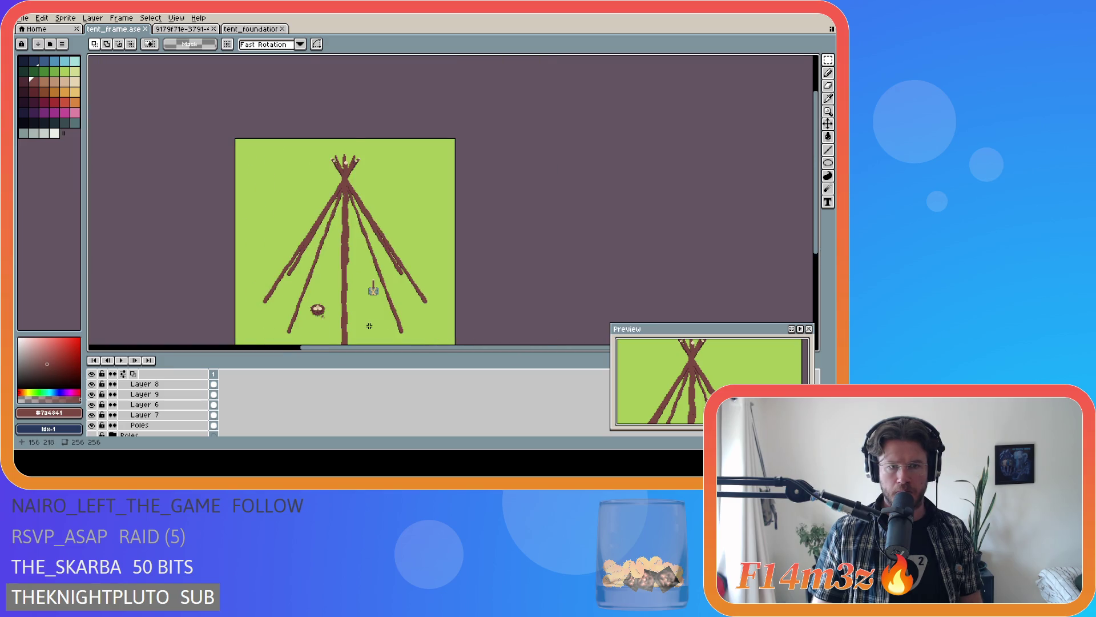
pyautogui.scroll(1, 358, 320)
pyautogui.scroll(-1, 361, 288)
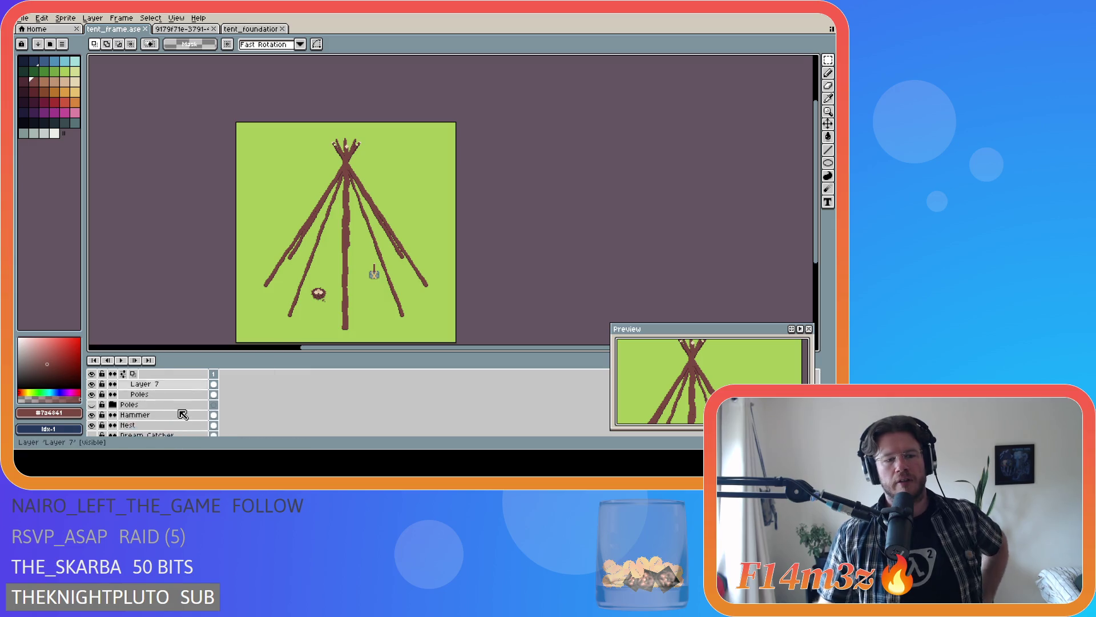
pyautogui.scroll(2, 151, 428)
pyautogui.scroll(2, 146, 424)
pyautogui.scroll(2, 142, 419)
pyautogui.scroll(2, 139, 414)
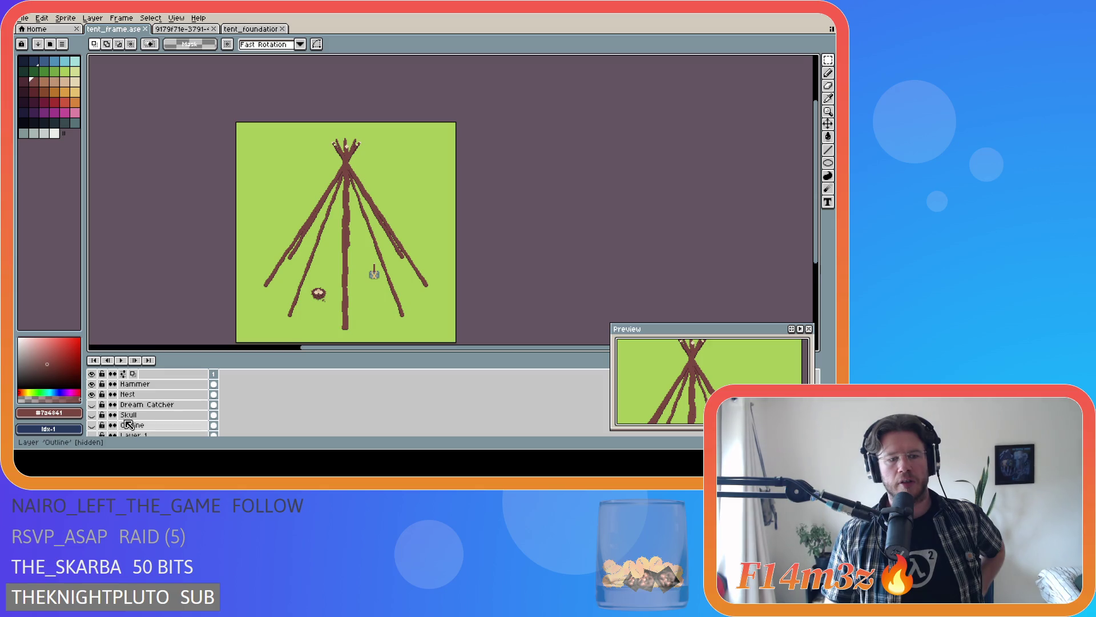
# - Toggle the Nest, Skull and Dream Catcher props on and off to compare them, ending with all hidden
pyautogui.click(92, 394)
pyautogui.click(92, 414)
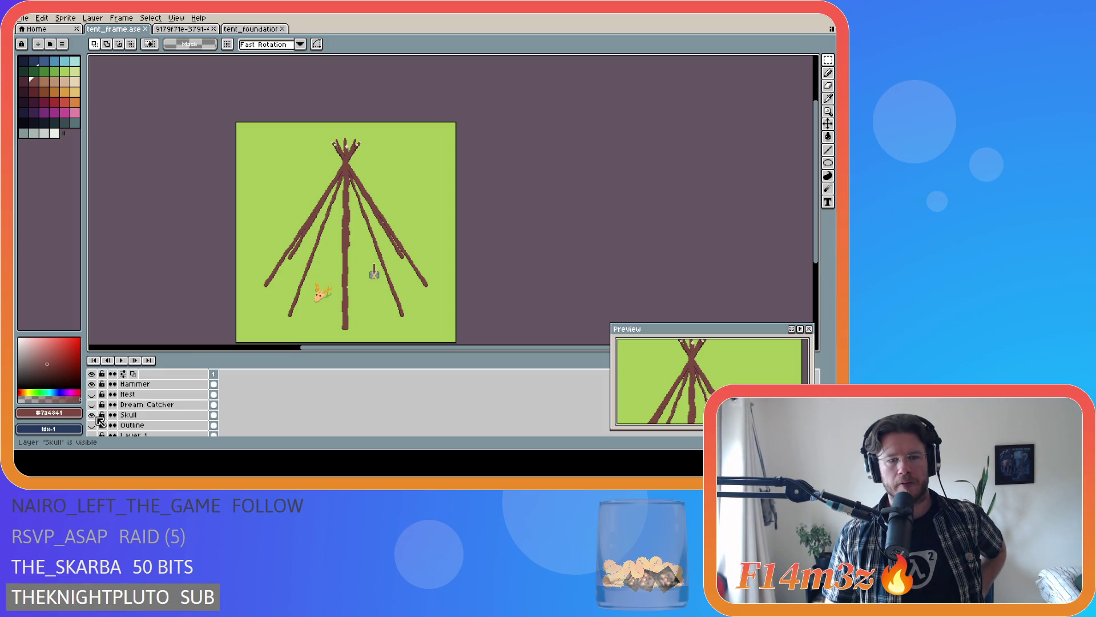
pyautogui.click(97, 417)
pyautogui.click(96, 416)
pyautogui.click(95, 415)
pyautogui.click(97, 405)
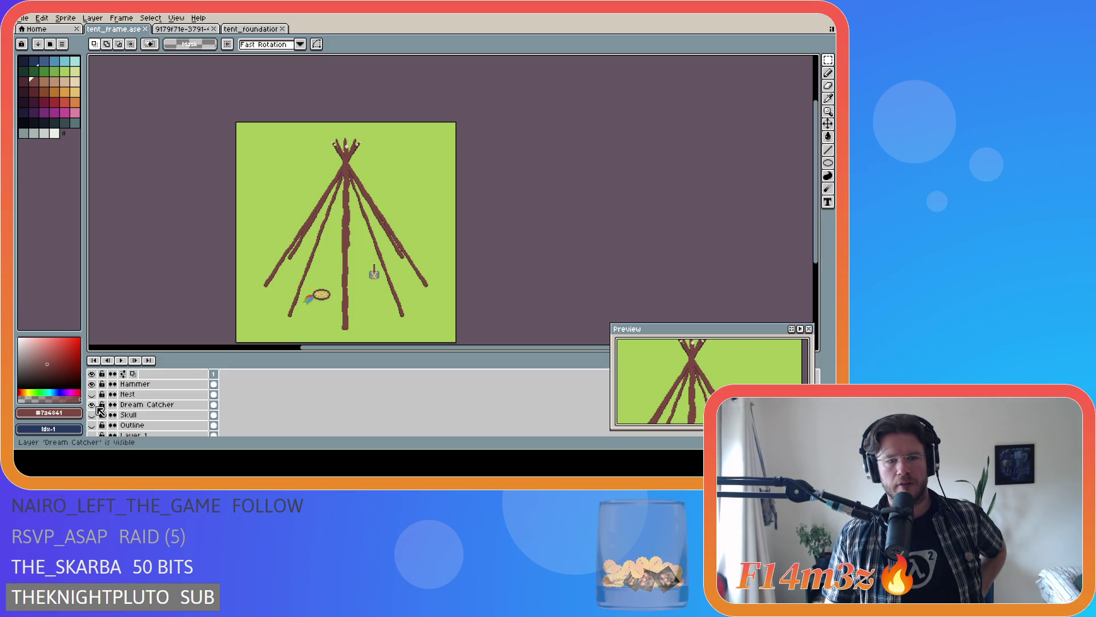
pyautogui.click(96, 405)
pyautogui.click(96, 394)
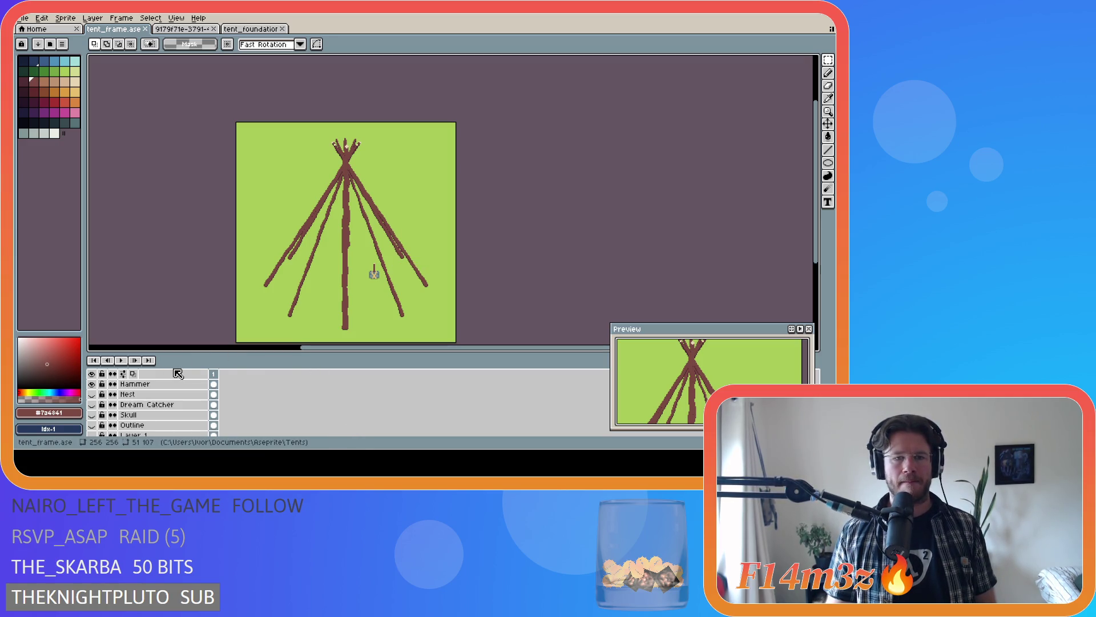
pyautogui.scroll(-3, 141, 399)
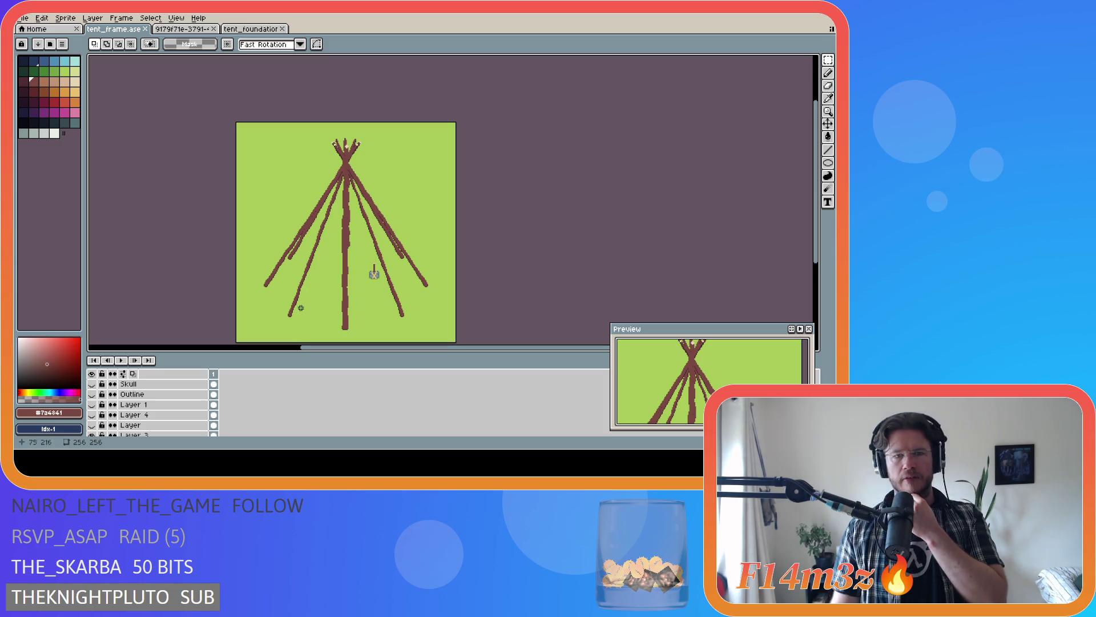
pyautogui.scroll(2, 295, 301)
pyautogui.scroll(-1, 295, 302)
pyautogui.scroll(-1, 371, 269)
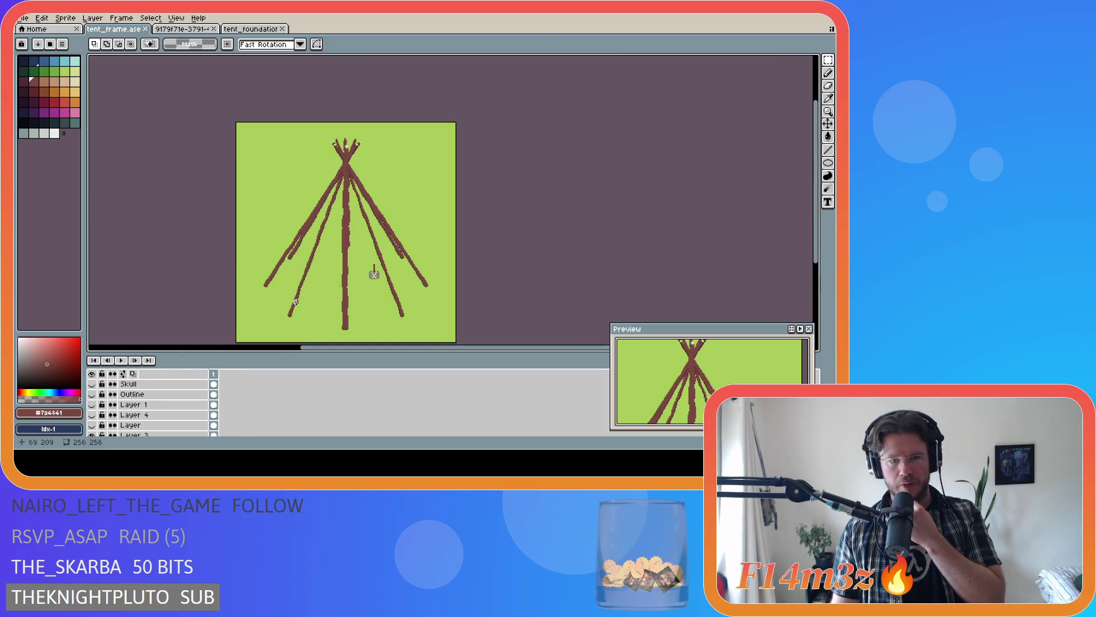
pyautogui.scroll(1, 416, 263)
pyautogui.scroll(1, 416, 264)
pyautogui.scroll(-2, 372, 268)
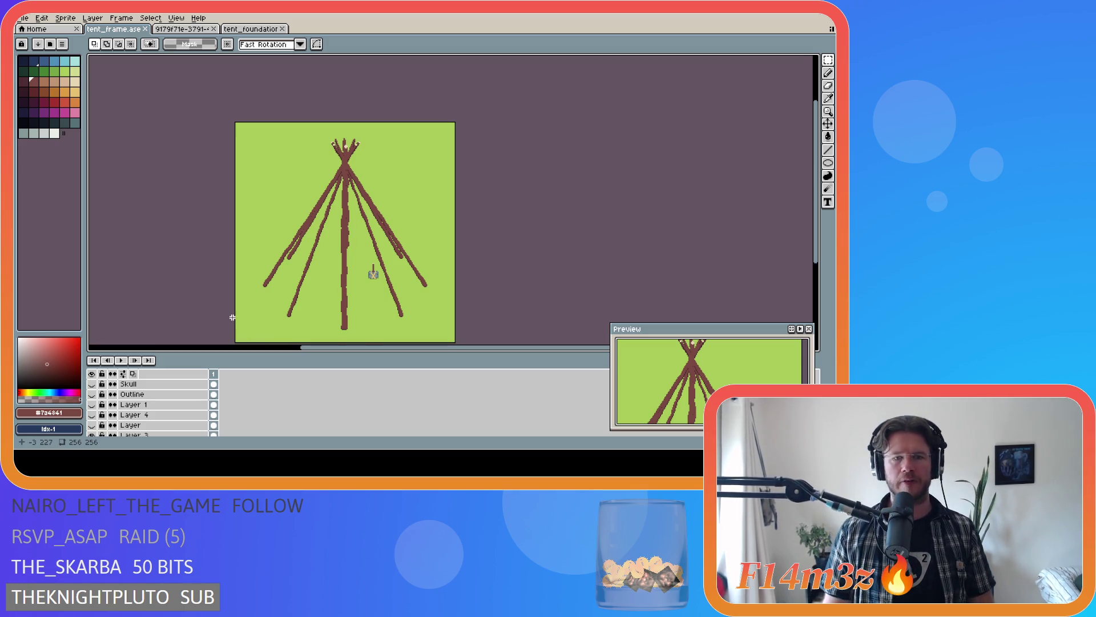
pyautogui.scroll(3, 322, 322)
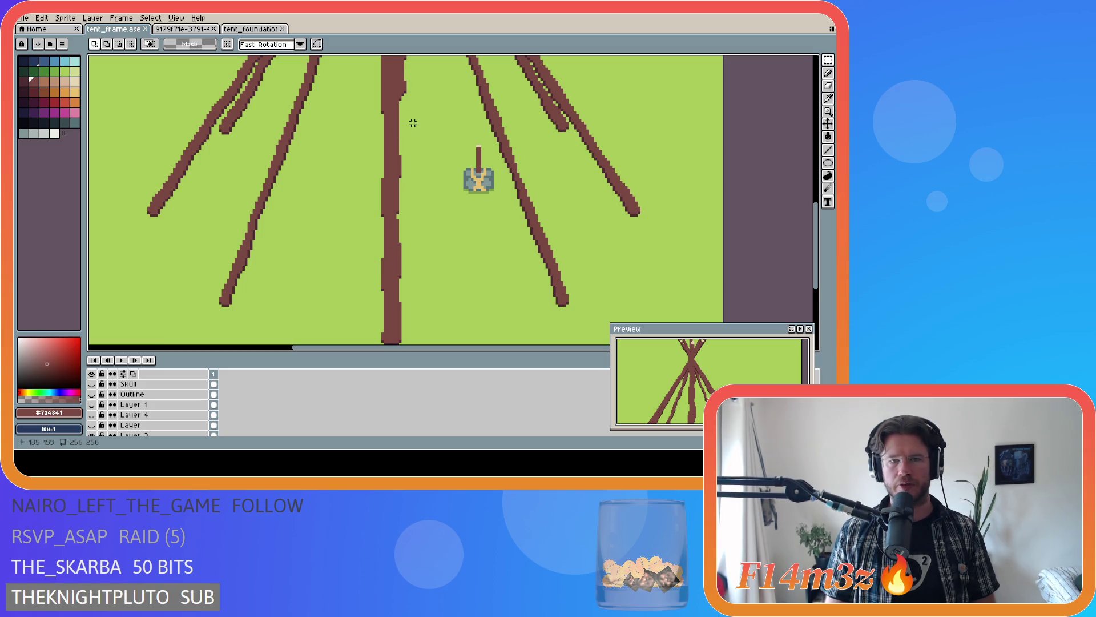
pyautogui.scroll(-2, 397, 244)
pyautogui.scroll(1, 397, 244)
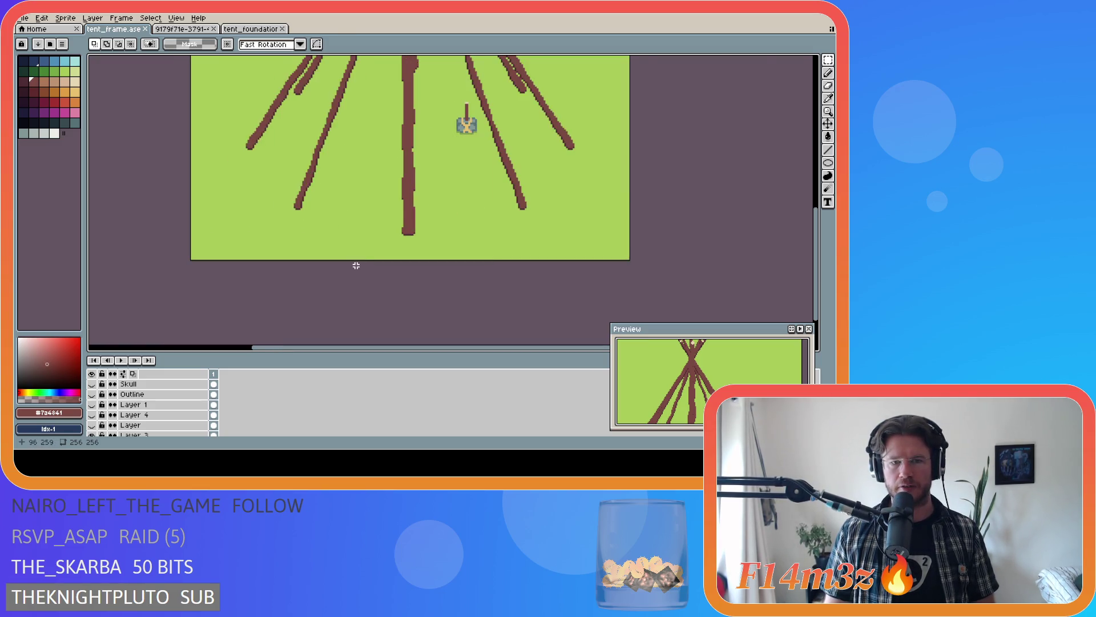
pyautogui.scroll(-1, 395, 245)
pyautogui.scroll(-2, 394, 245)
pyautogui.scroll(1, 399, 294)
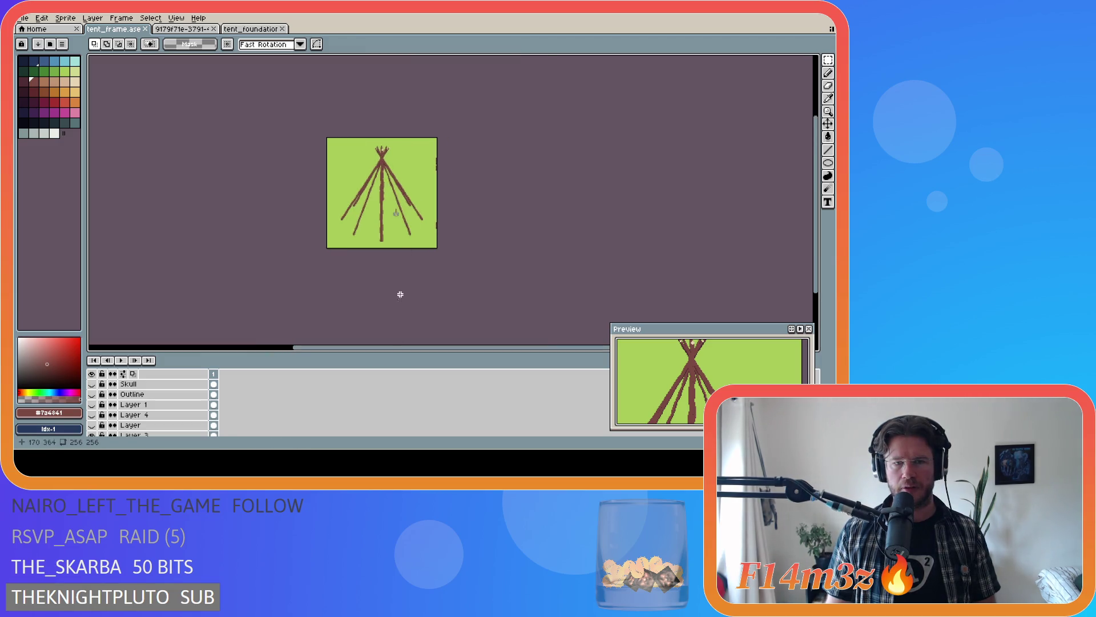
pyautogui.scroll(3, 398, 210)
pyautogui.scroll(-1, 398, 211)
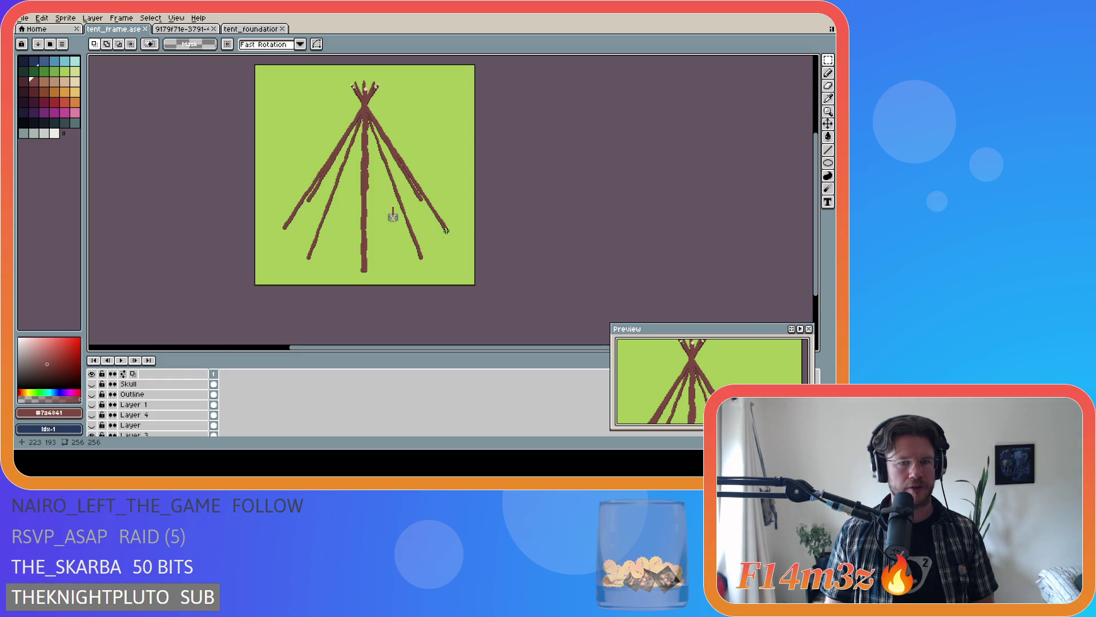
pyautogui.moveTo(819, 247); pyautogui.dragTo(819, 237)
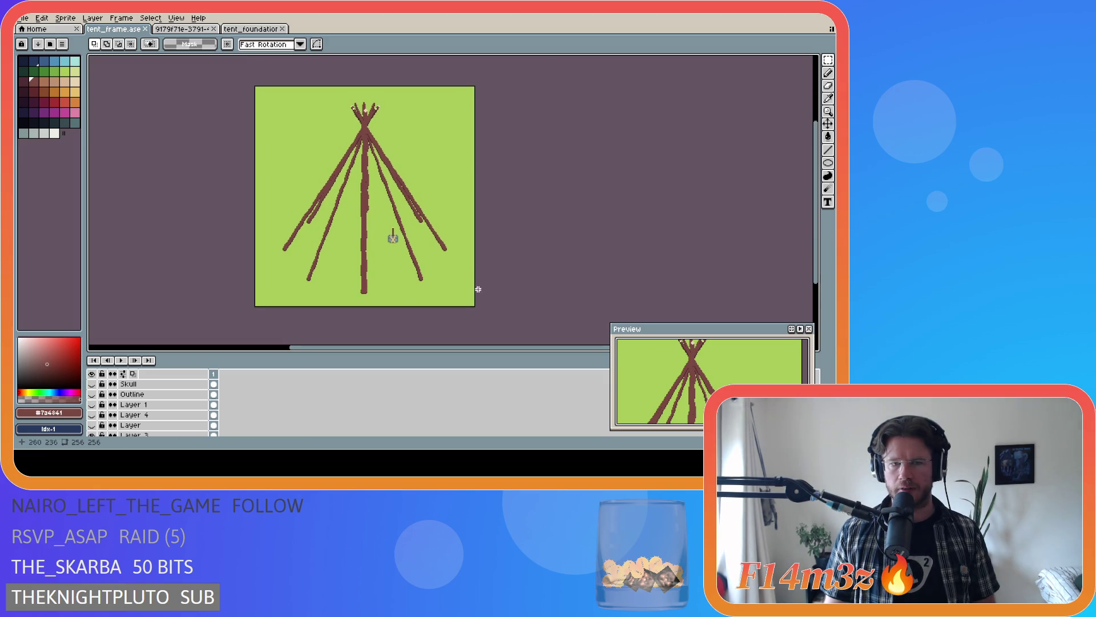
pyautogui.scroll(1, 401, 297)
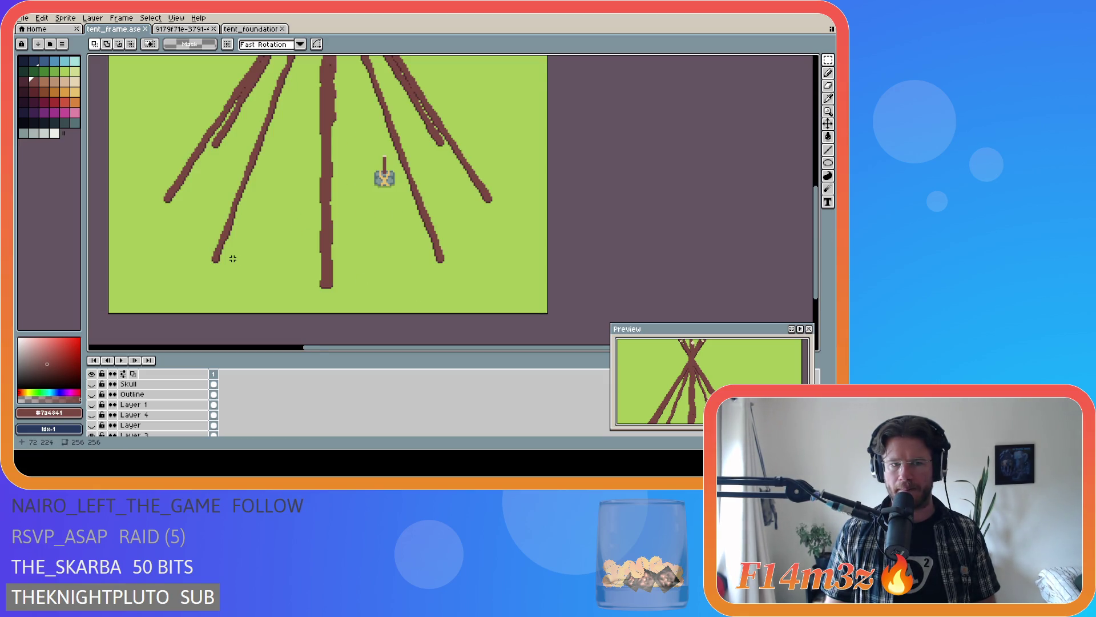
pyautogui.scroll(-1, 509, 236)
pyautogui.scroll(1, 489, 218)
pyautogui.scroll(-1, 490, 219)
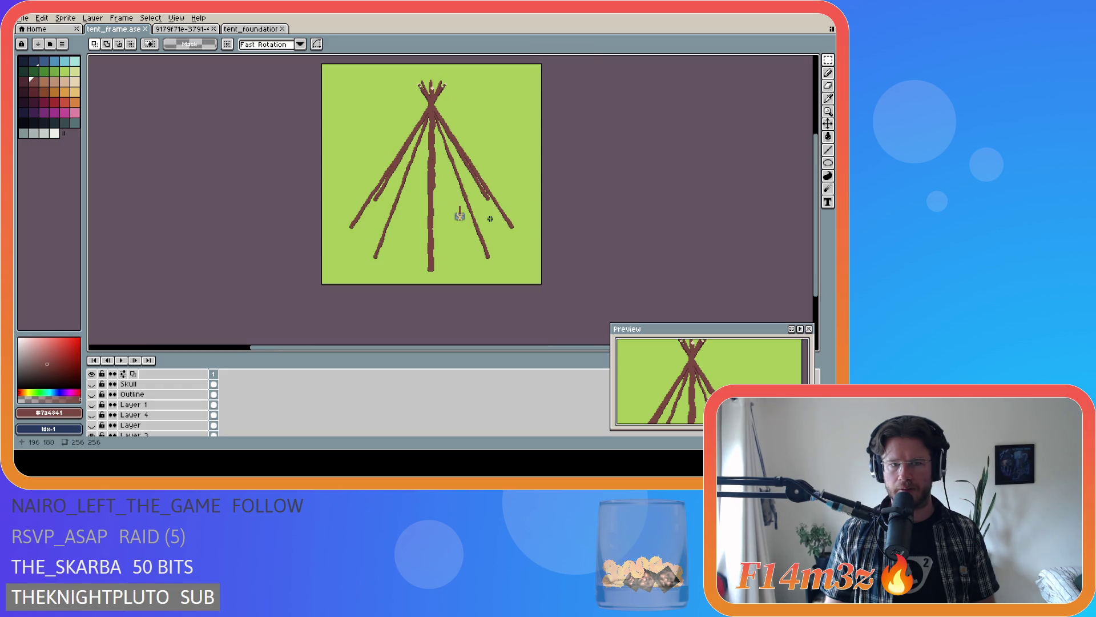
pyautogui.moveTo(487, 349); pyautogui.dragTo(521, 351)
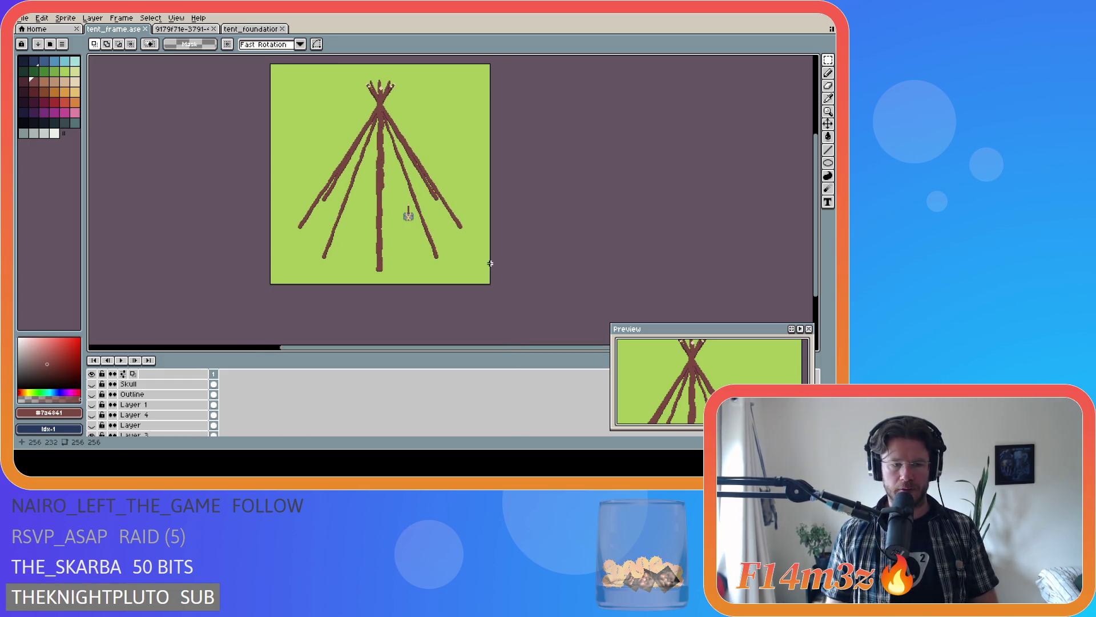
pyautogui.scroll(-1, 112, 419)
# - Hide the green ground layer so the poles stand on transparency
pyautogui.click(92, 425)
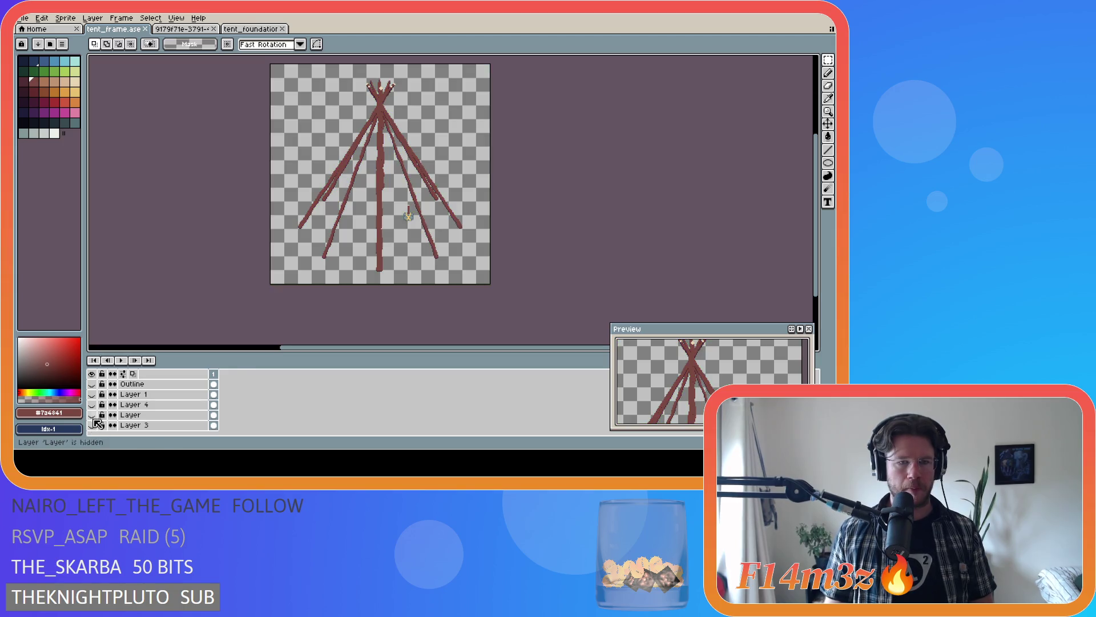
# - Restore the green ground, hide Layers 8, 9, 6 and 7, and make Poles the active layer
pyautogui.click(91, 425)
pyautogui.scroll(4, 118, 422)
pyautogui.scroll(-2, 117, 420)
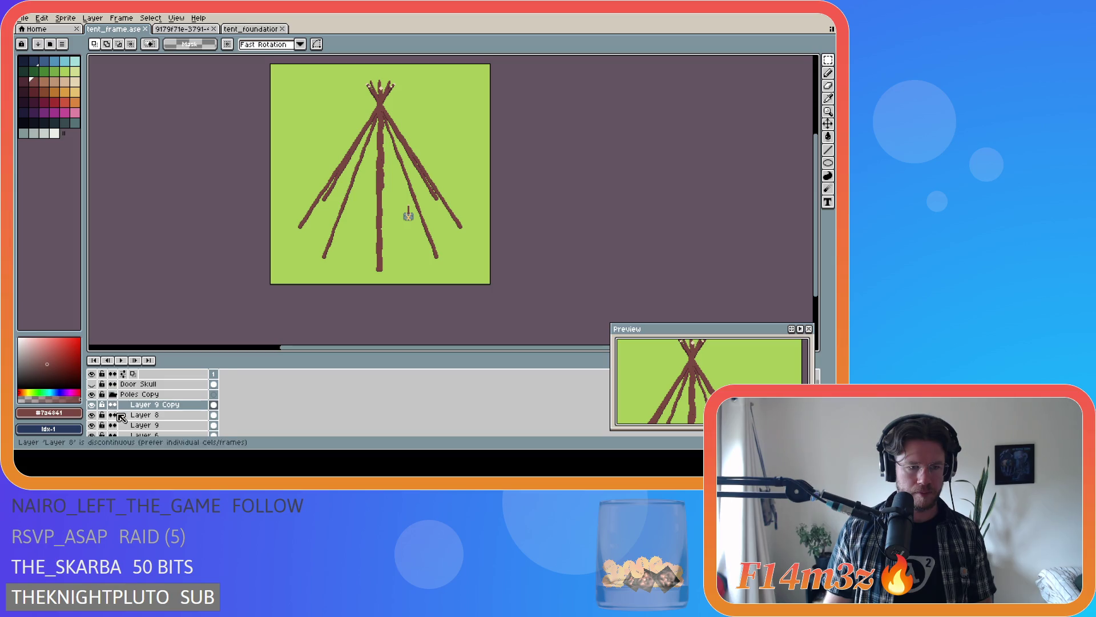
pyautogui.click(92, 426)
pyautogui.click(92, 425)
pyautogui.moveTo(91, 414); pyautogui.dragTo(92, 384)
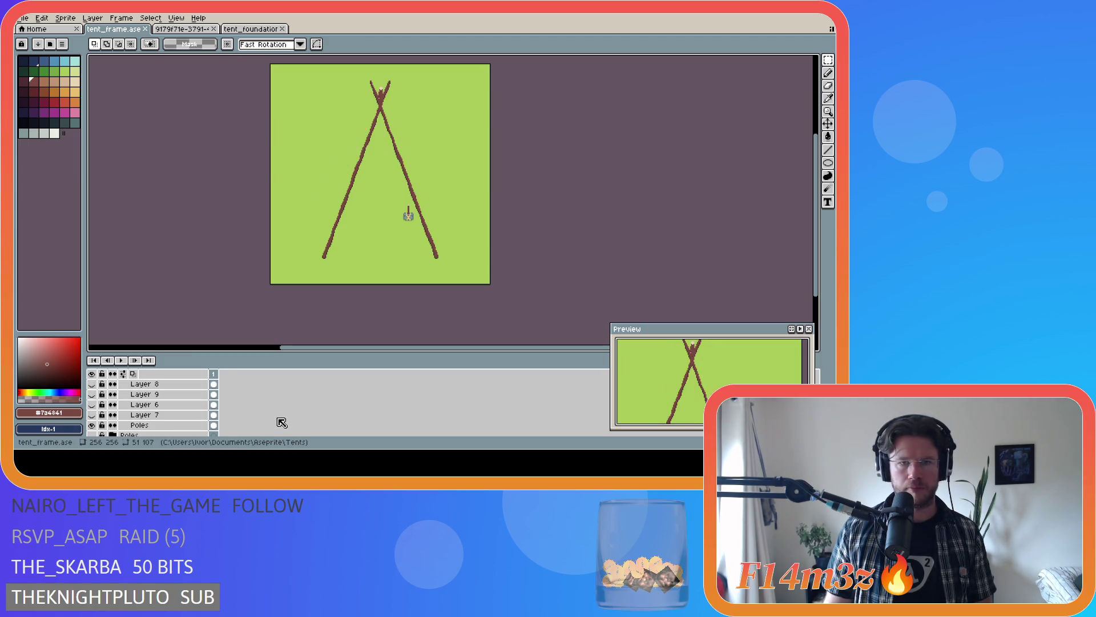
pyautogui.scroll(2, 144, 432)
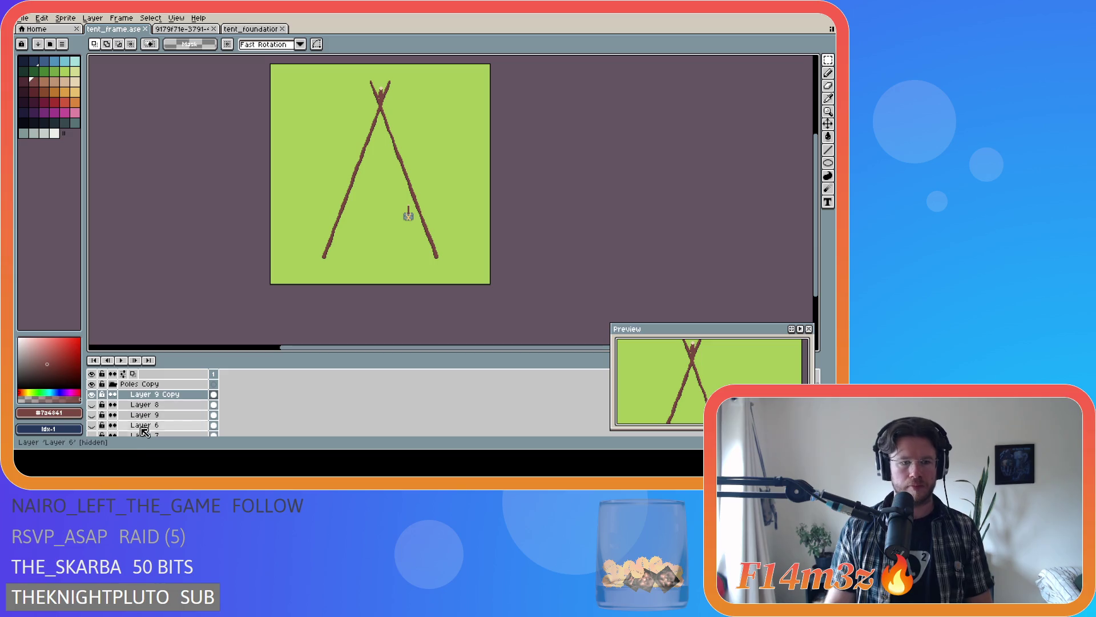
pyautogui.scroll(-2, 144, 433)
pyautogui.click(170, 428)
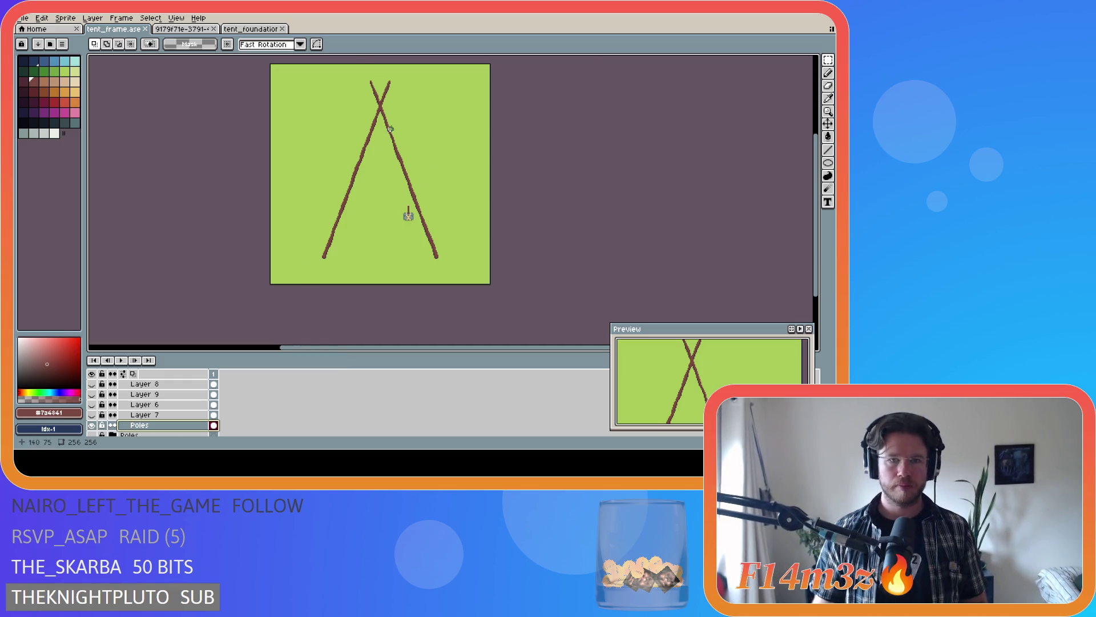
pyautogui.scroll(1, 383, 133)
# - With the Pencil, paint lighter highlight pixels down the right-hand crossed pole
pyautogui.doubleClick(154, 427)
pyautogui.press('Return')
pyautogui.press('b')
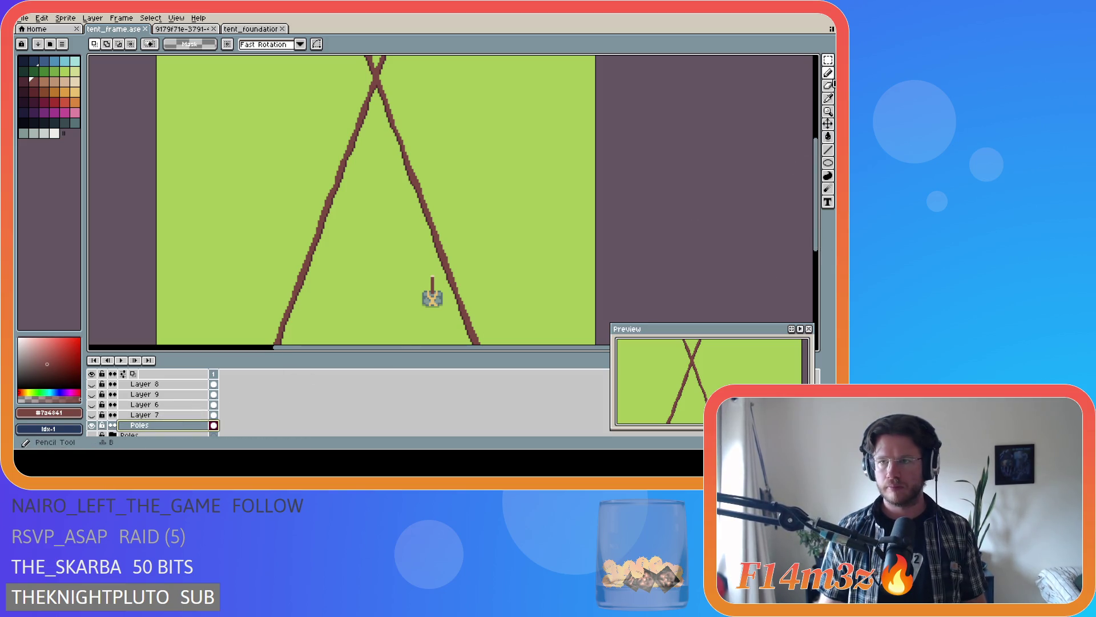
pyautogui.moveTo(820, 205); pyautogui.dragTo(818, 185)
pyautogui.scroll(1, 370, 145)
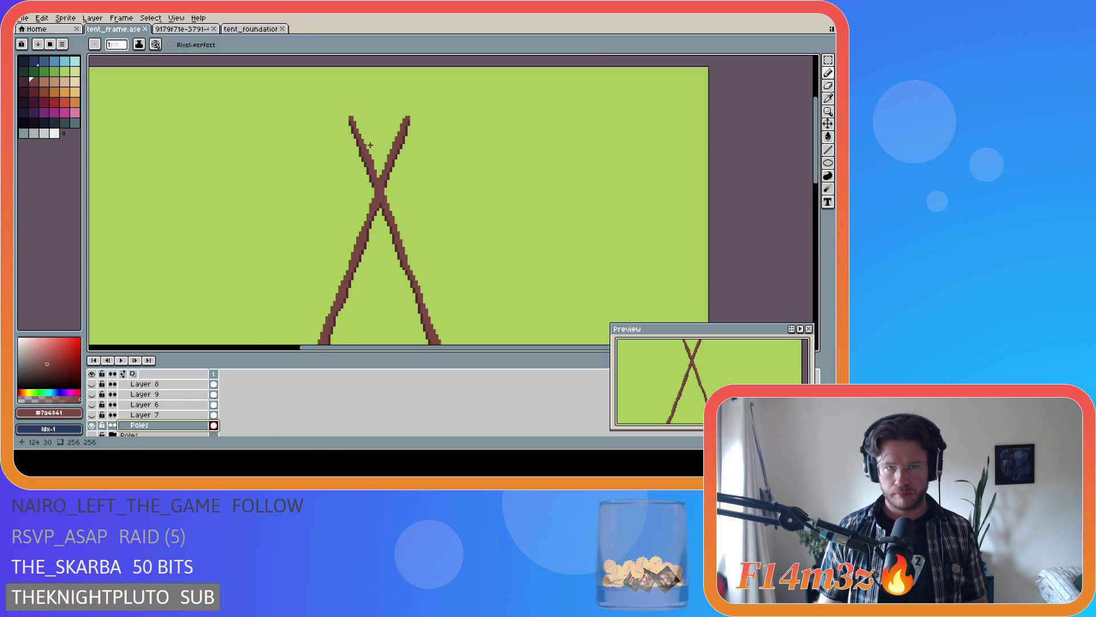
pyautogui.scroll(1, 370, 145)
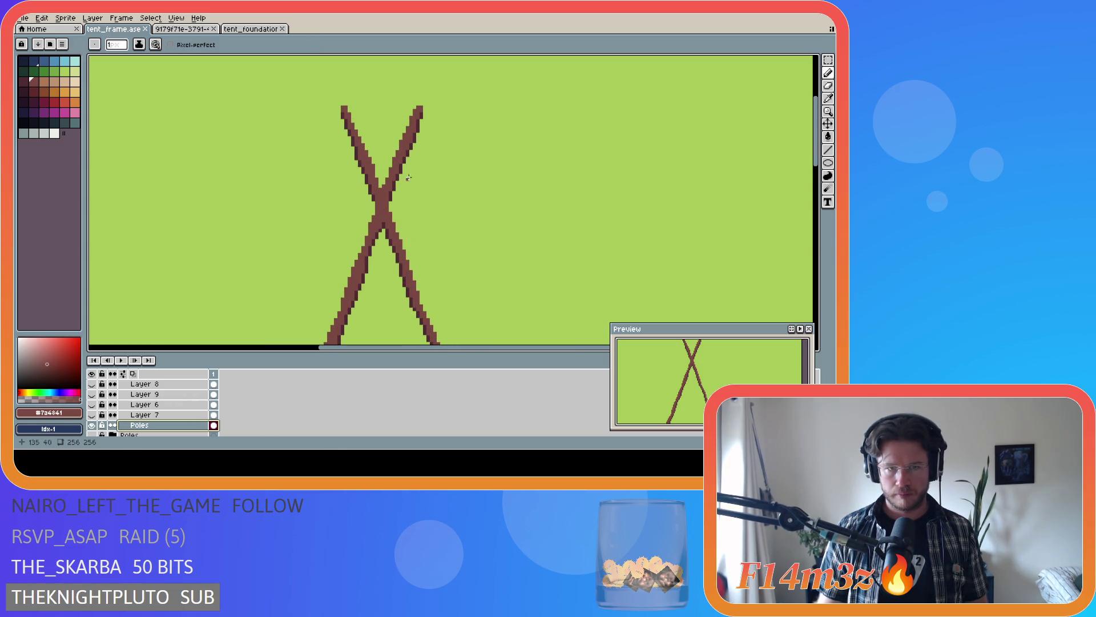
pyautogui.click(373, 165)
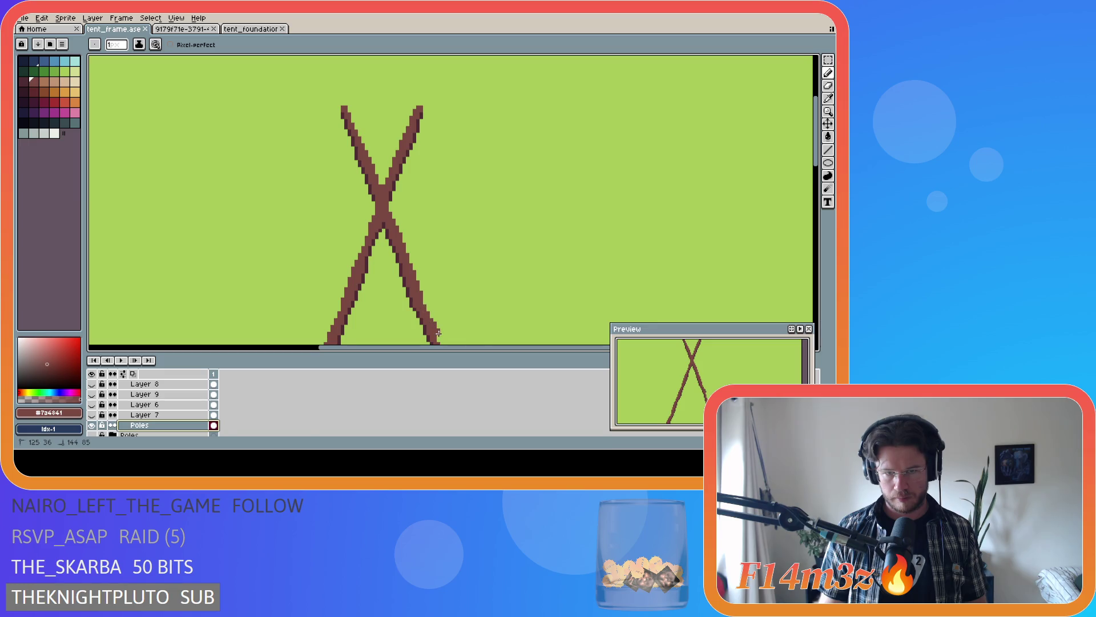
pyautogui.scroll(1, 437, 333)
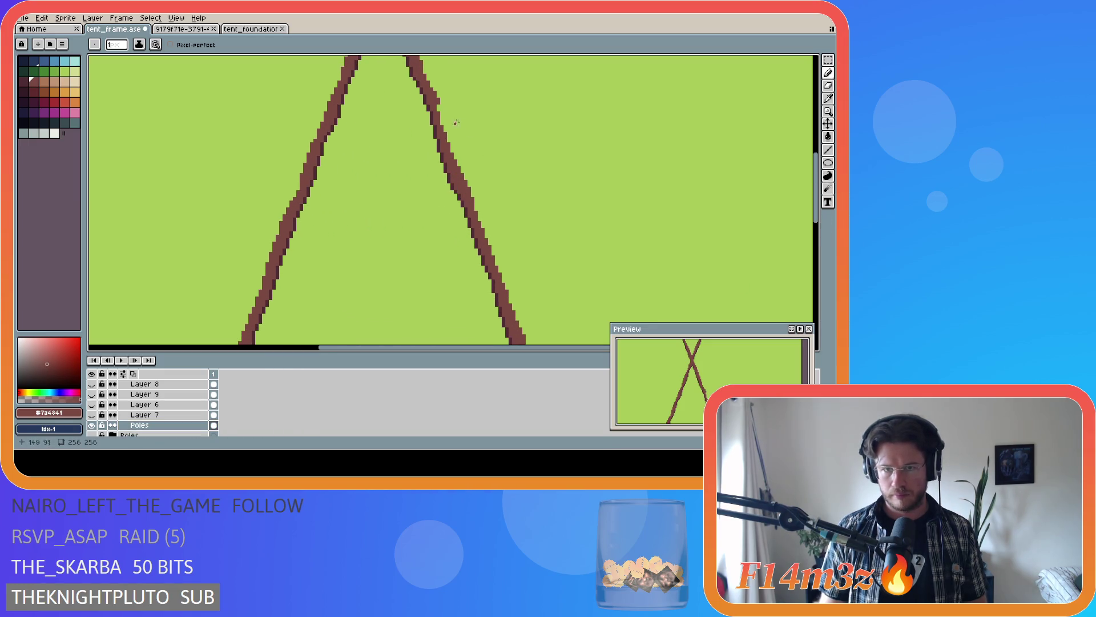
pyautogui.moveTo(480, 214); pyautogui.dragTo(528, 339)
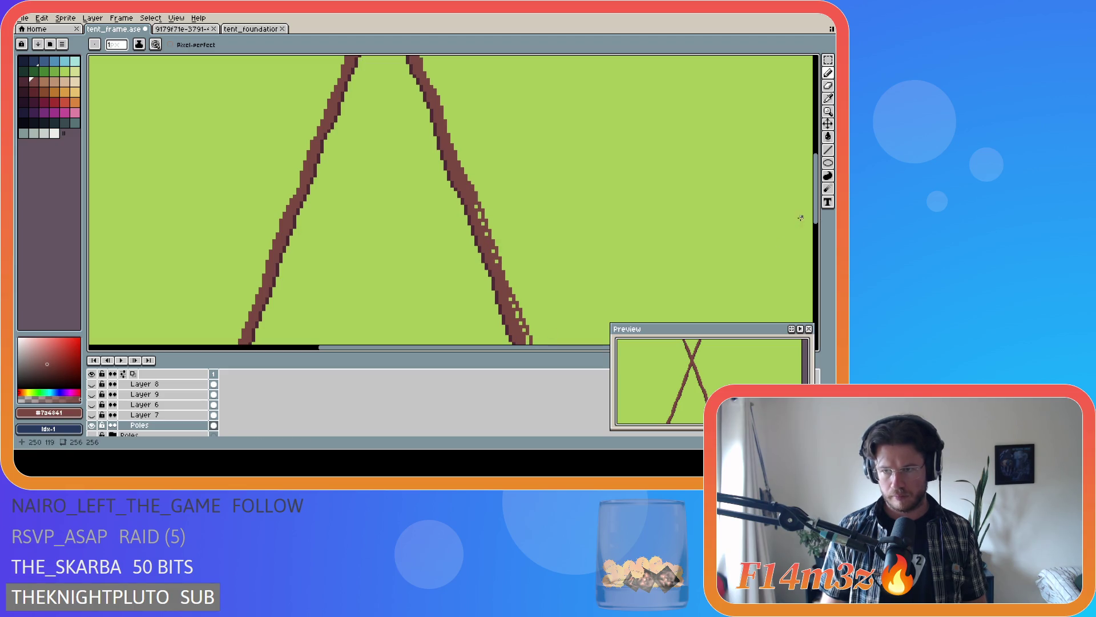
pyautogui.moveTo(819, 221); pyautogui.dragTo(818, 268)
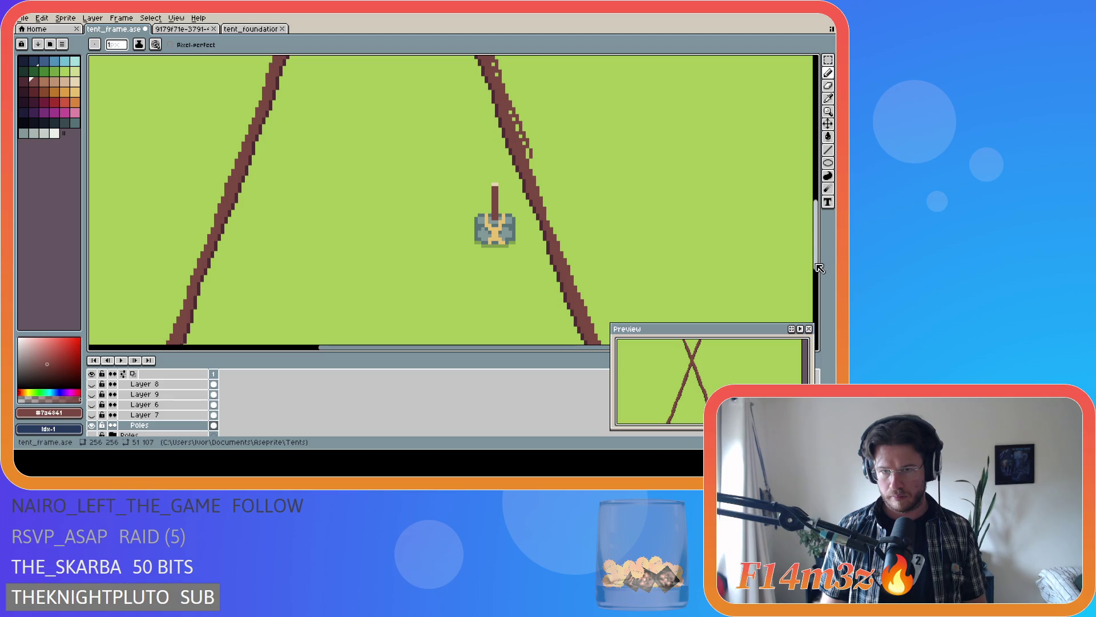
pyautogui.scroll(-1, 796, 251)
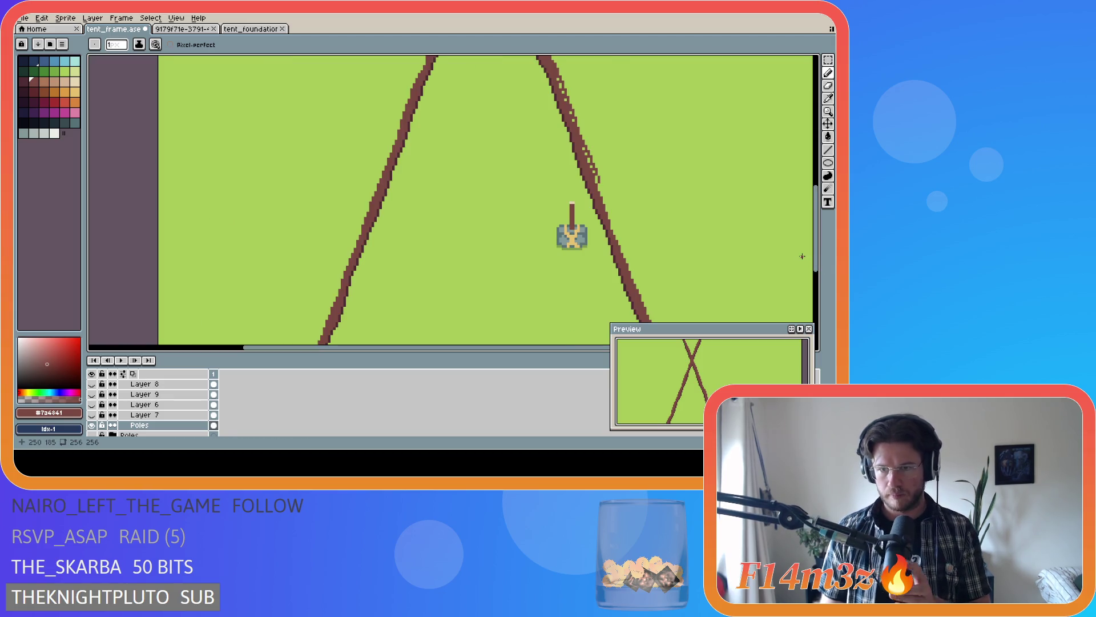
pyautogui.scroll(-1, 794, 250)
pyautogui.moveTo(523, 348); pyautogui.dragTo(622, 346)
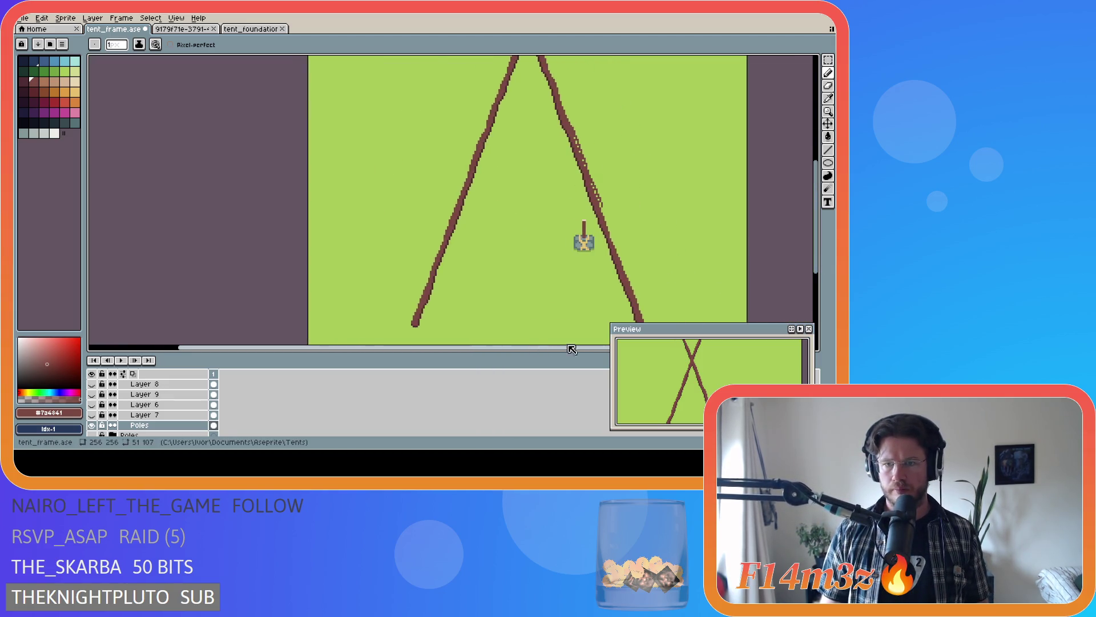
pyautogui.scroll(1, 607, 263)
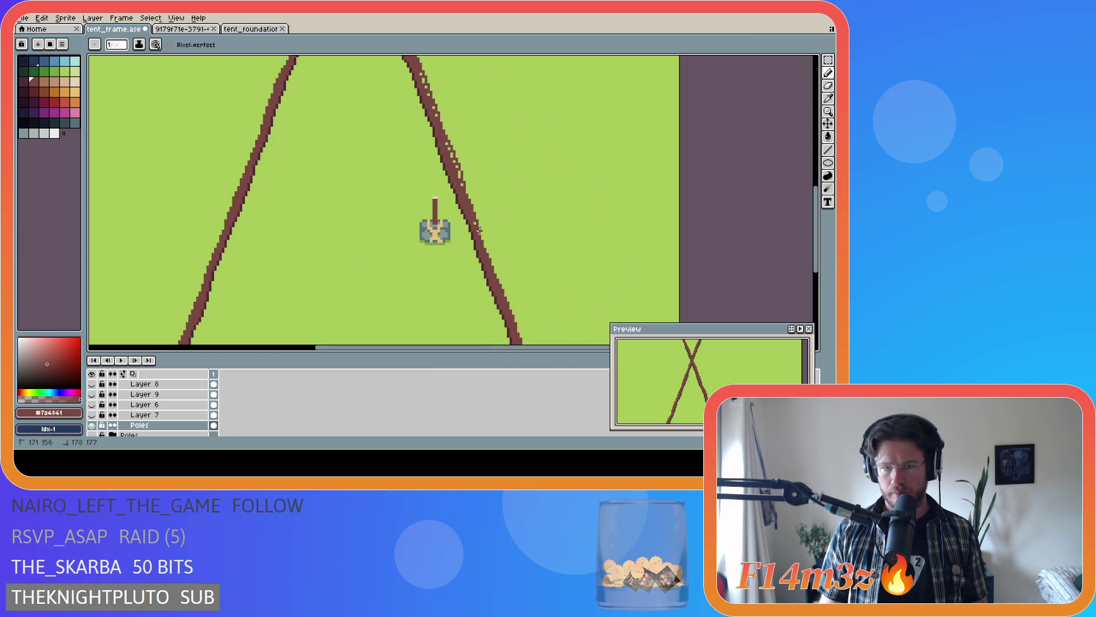
pyautogui.moveTo(463, 177); pyautogui.dragTo(491, 261)
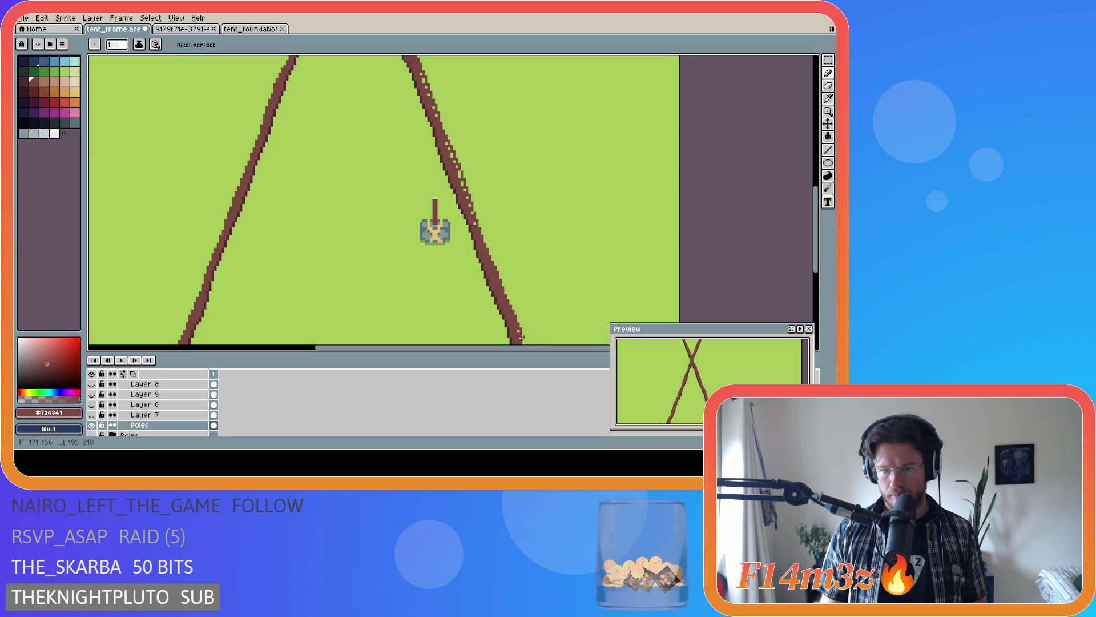
pyautogui.moveTo(523, 336); pyautogui.dragTo(533, 227)
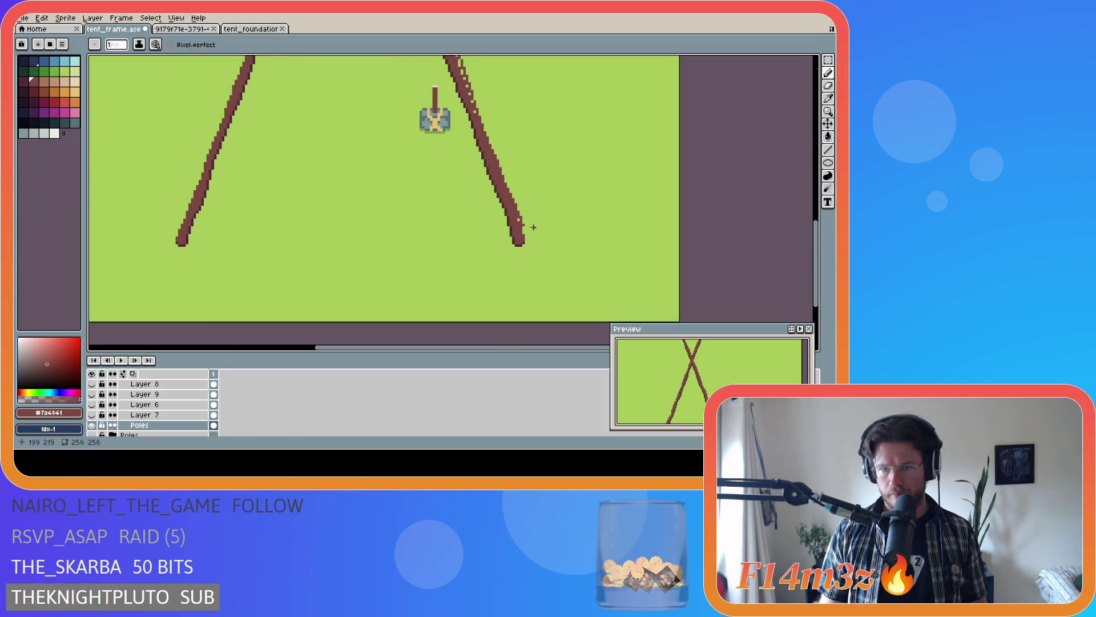
pyautogui.scroll(1, 534, 227)
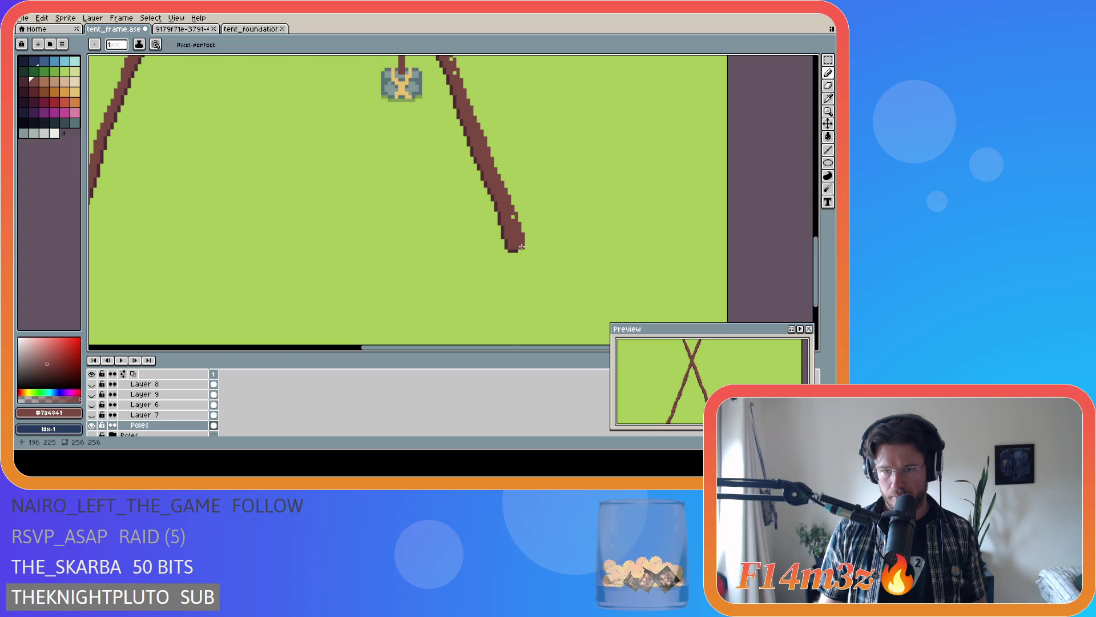
# - Fill out the right pole's lower end, clean its speckled edge, and show Layer 7's poles again
pyautogui.click(524, 242)
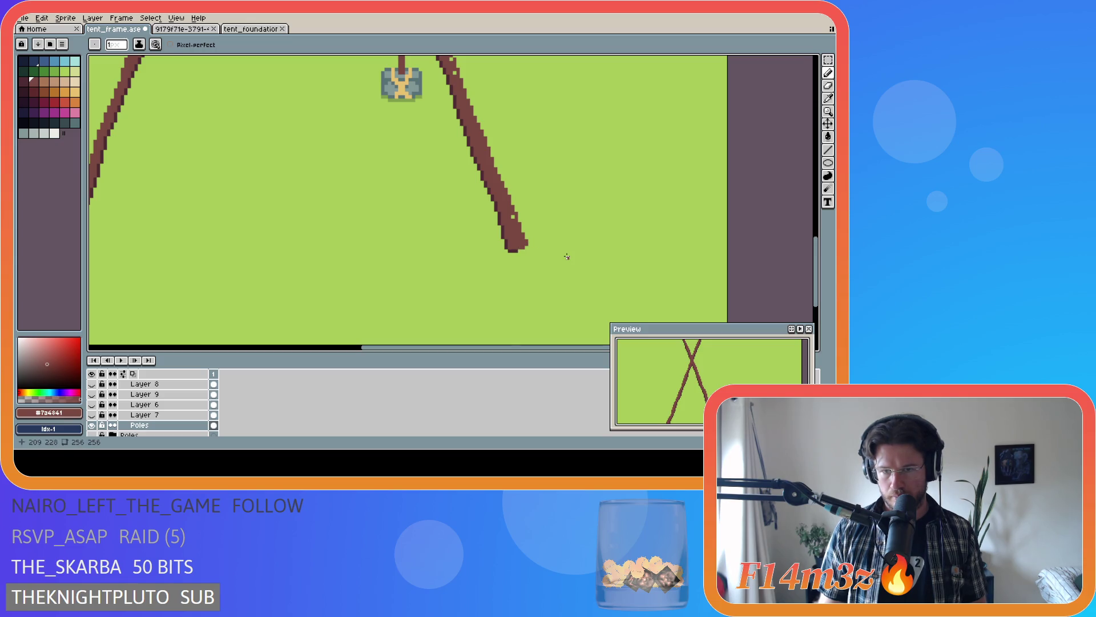
pyautogui.scroll(-1, 559, 264)
pyautogui.scroll(-1, 560, 265)
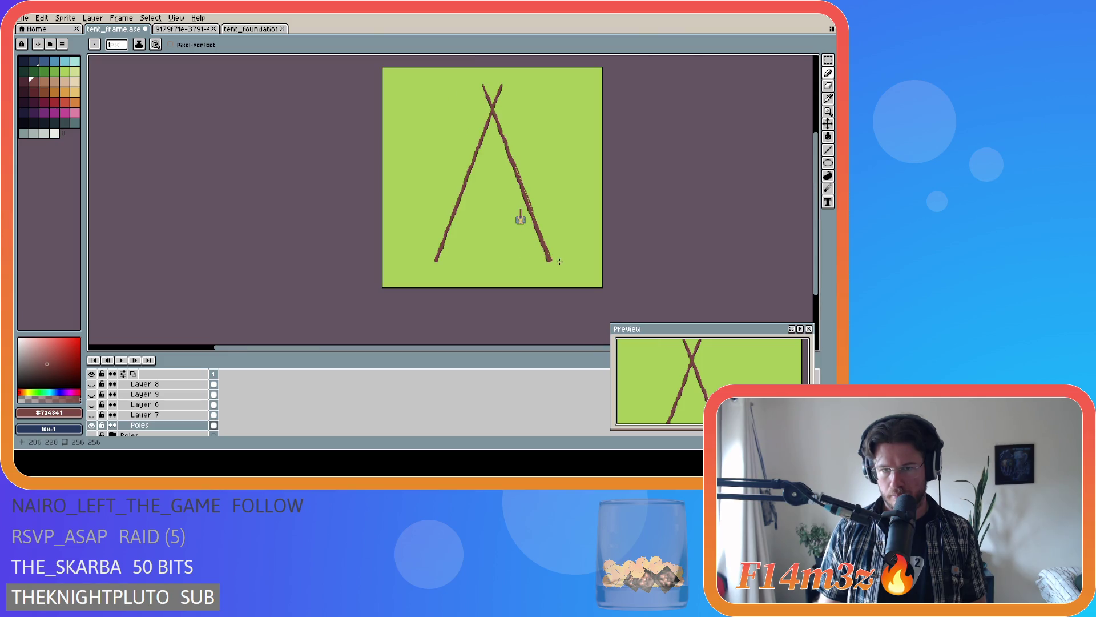
pyautogui.scroll(1, 572, 185)
pyautogui.scroll(1, 417, 165)
pyautogui.click(397, 125)
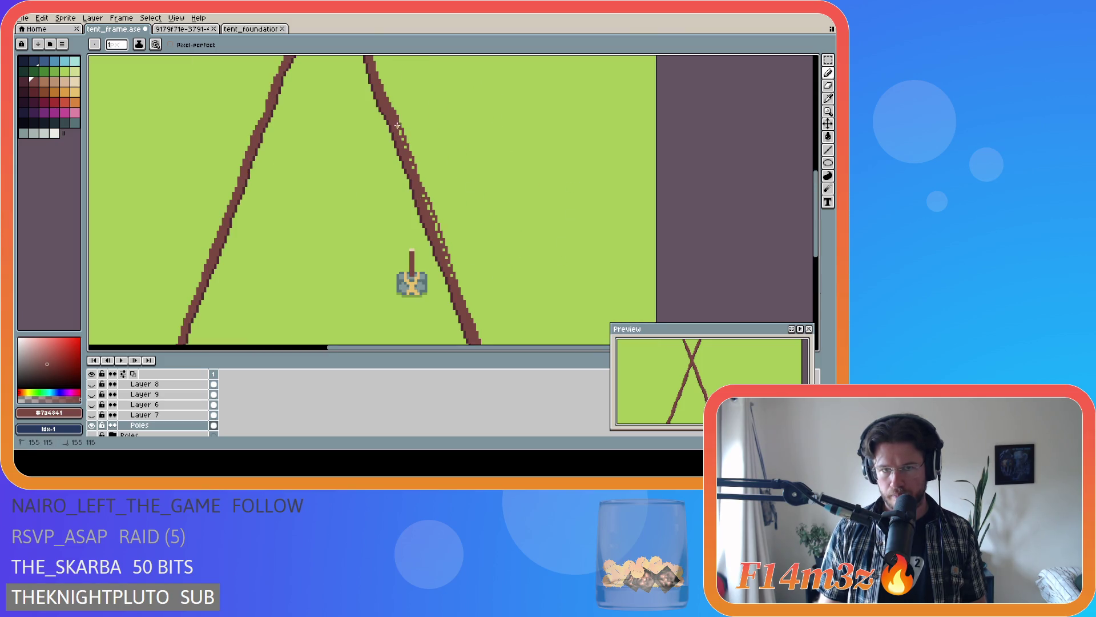
pyautogui.moveTo(404, 142); pyautogui.dragTo(426, 203)
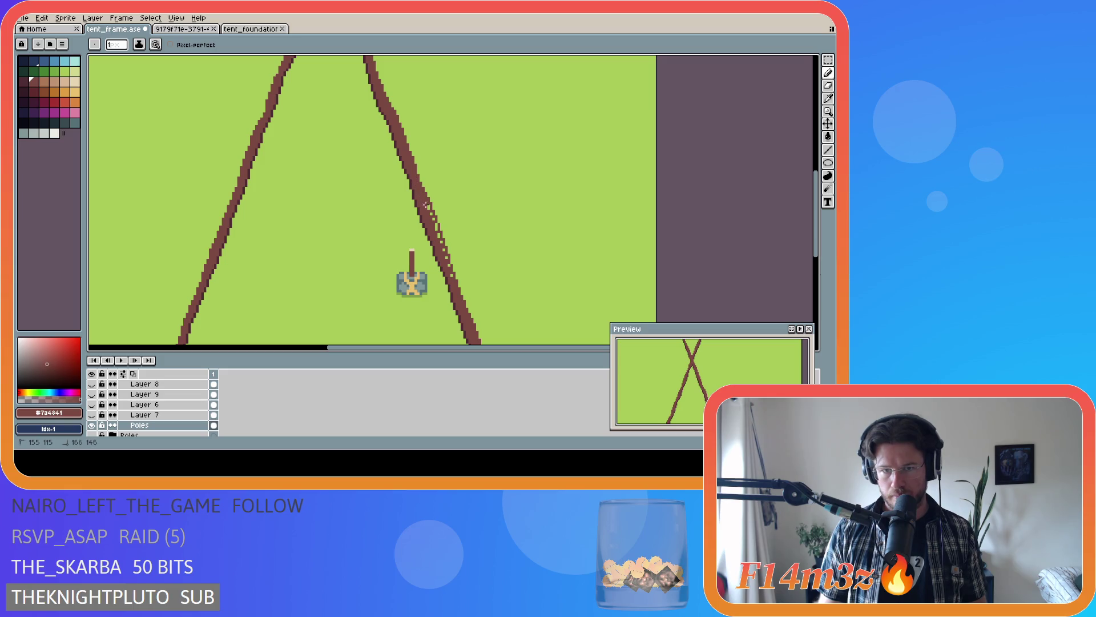
pyautogui.moveTo(454, 279); pyautogui.dragTo(455, 281)
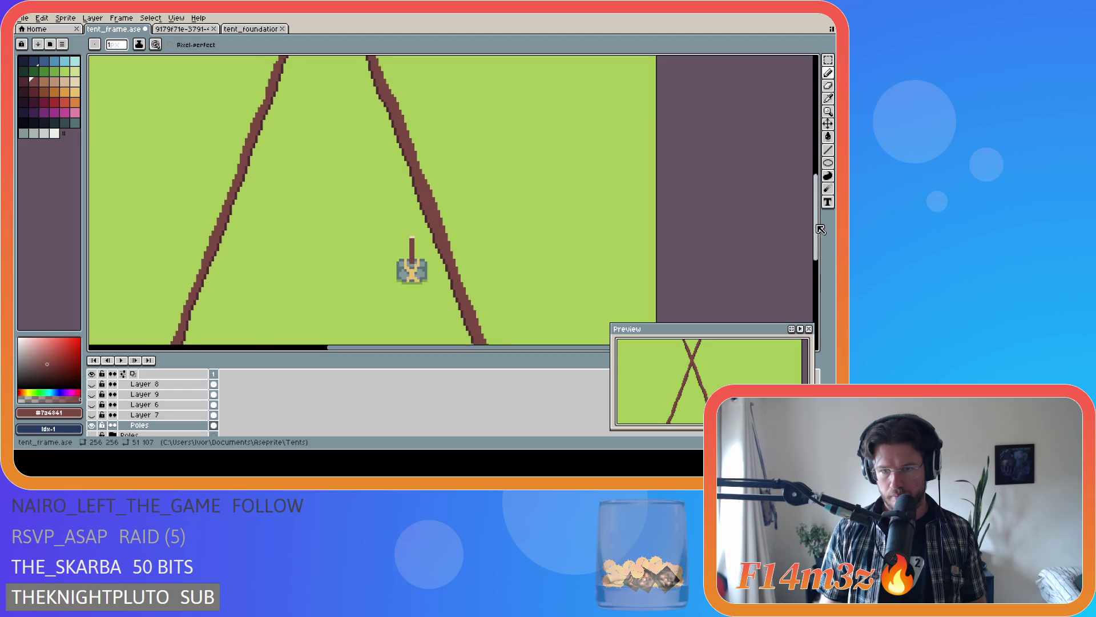
pyautogui.scroll(-5, 805, 249)
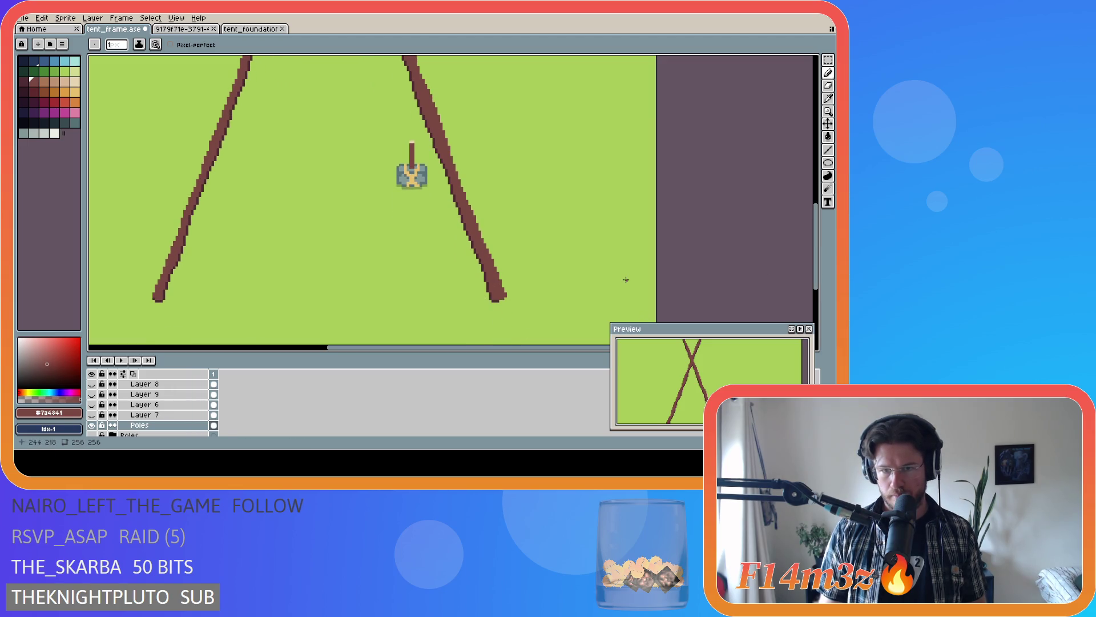
pyautogui.scroll(-1, 626, 280)
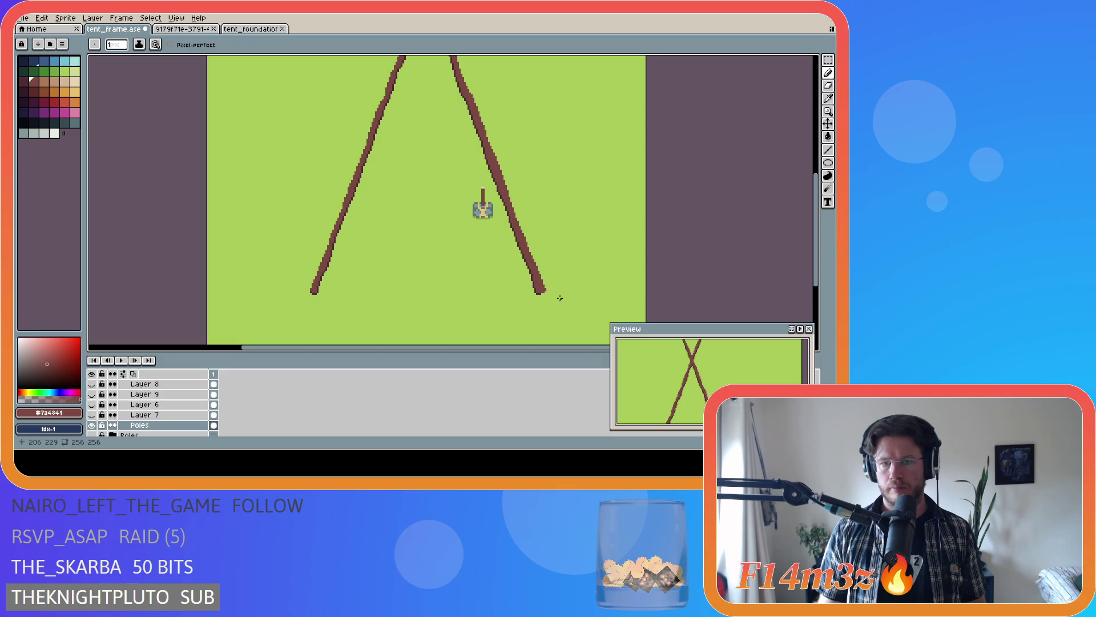
pyautogui.scroll(-1, 559, 297)
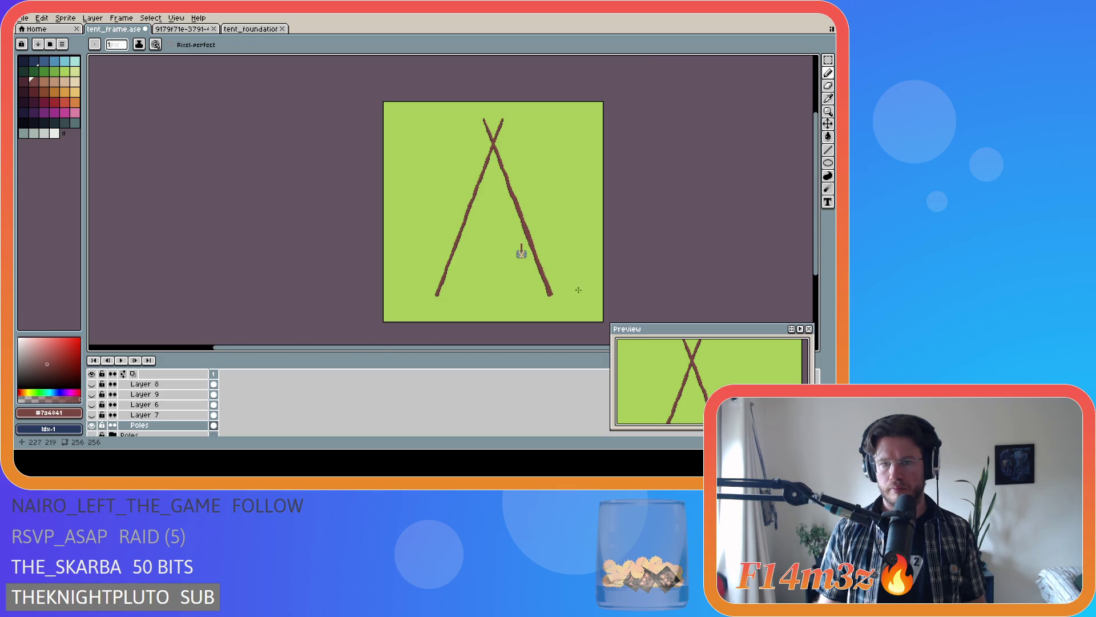
pyautogui.scroll(-1, 146, 402)
pyautogui.click(93, 408)
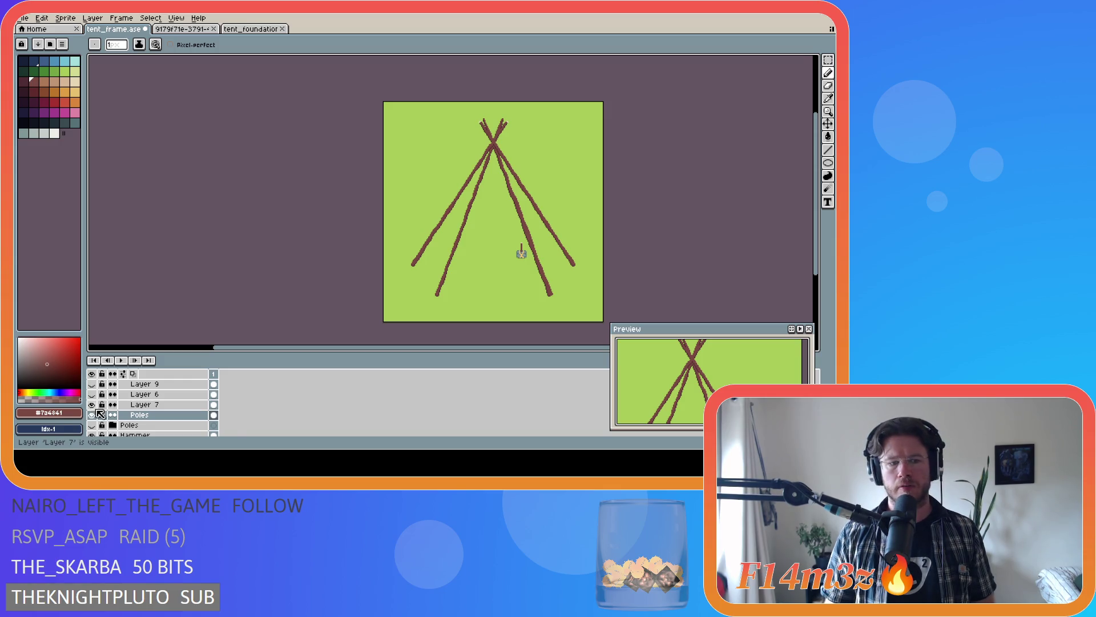
pyautogui.scroll(1, 542, 248)
pyautogui.scroll(1, 519, 233)
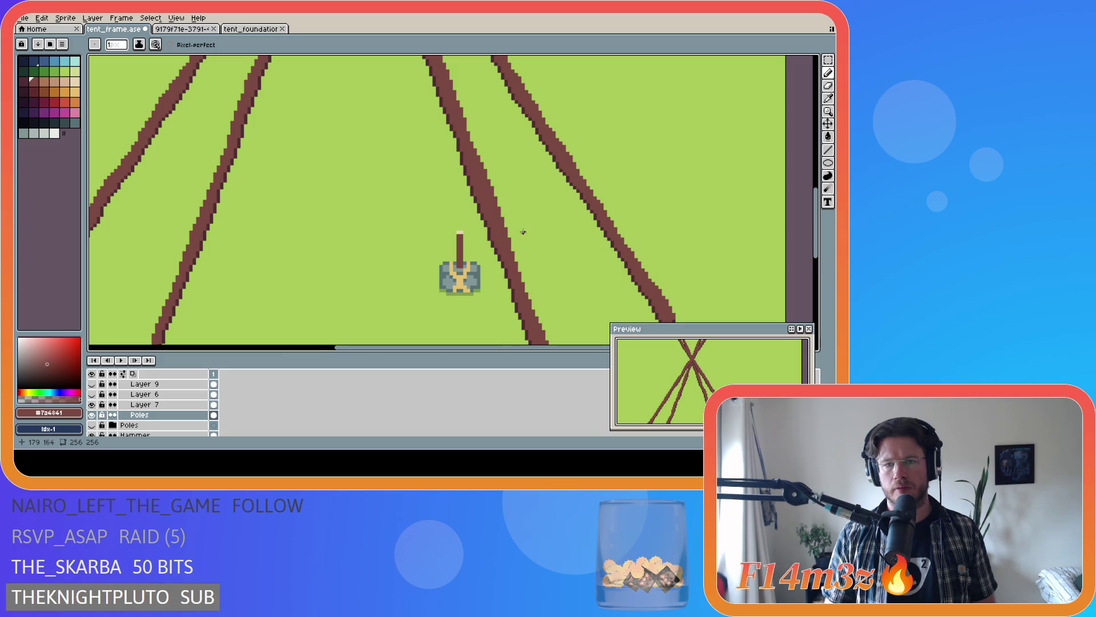
pyautogui.scroll(-2, 489, 220)
pyautogui.scroll(1, 507, 206)
pyautogui.scroll(1, 508, 206)
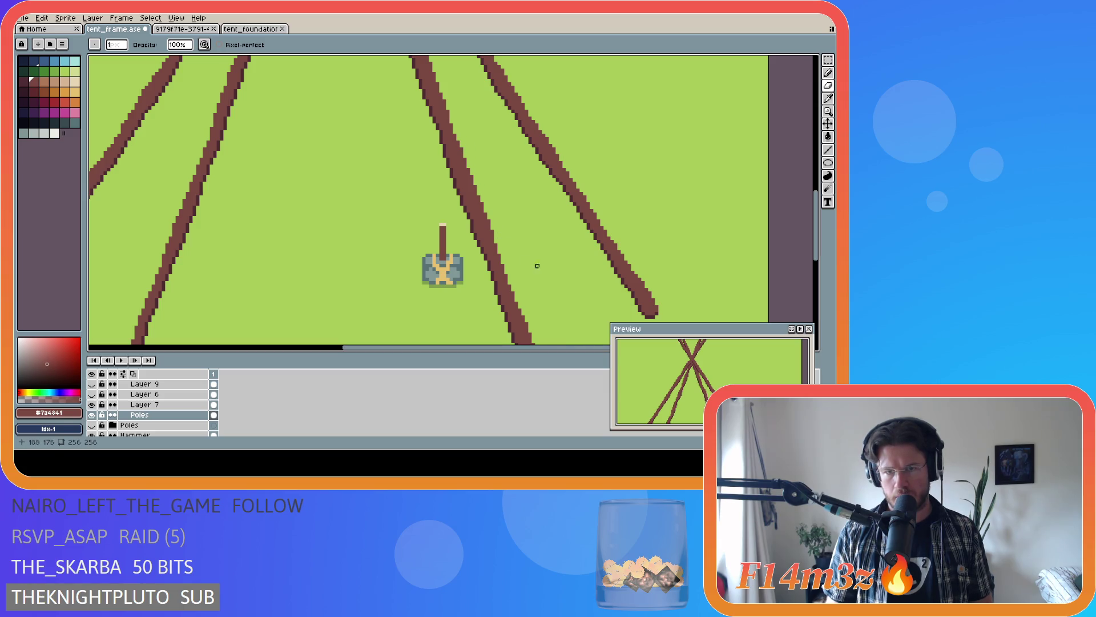
pyautogui.scroll(-2, 531, 283)
pyautogui.scroll(-2, 527, 305)
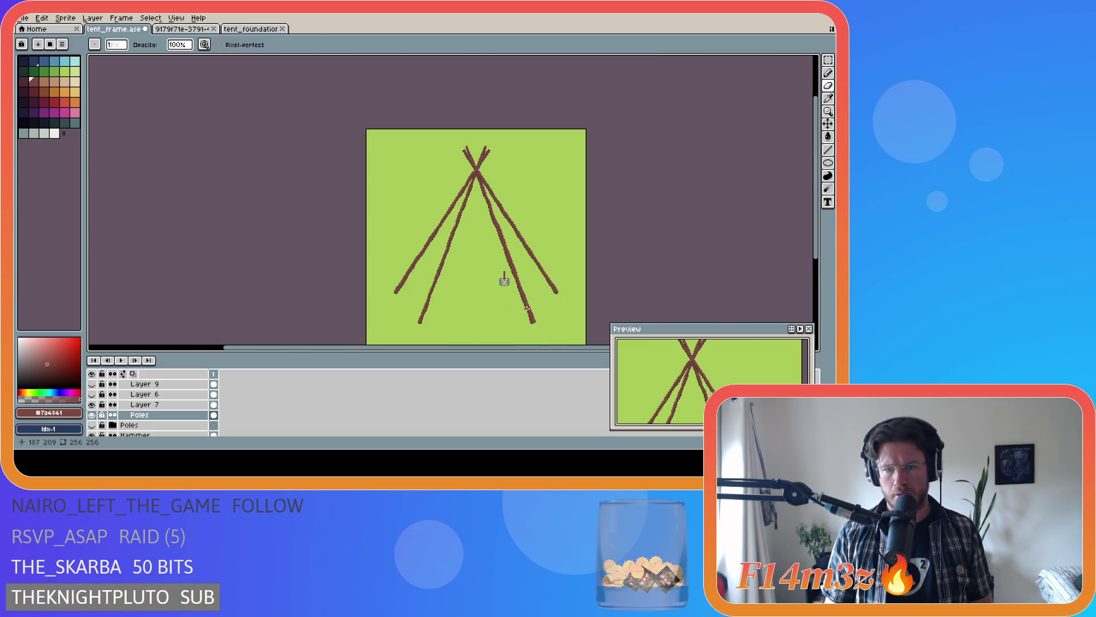
pyautogui.scroll(1, 524, 295)
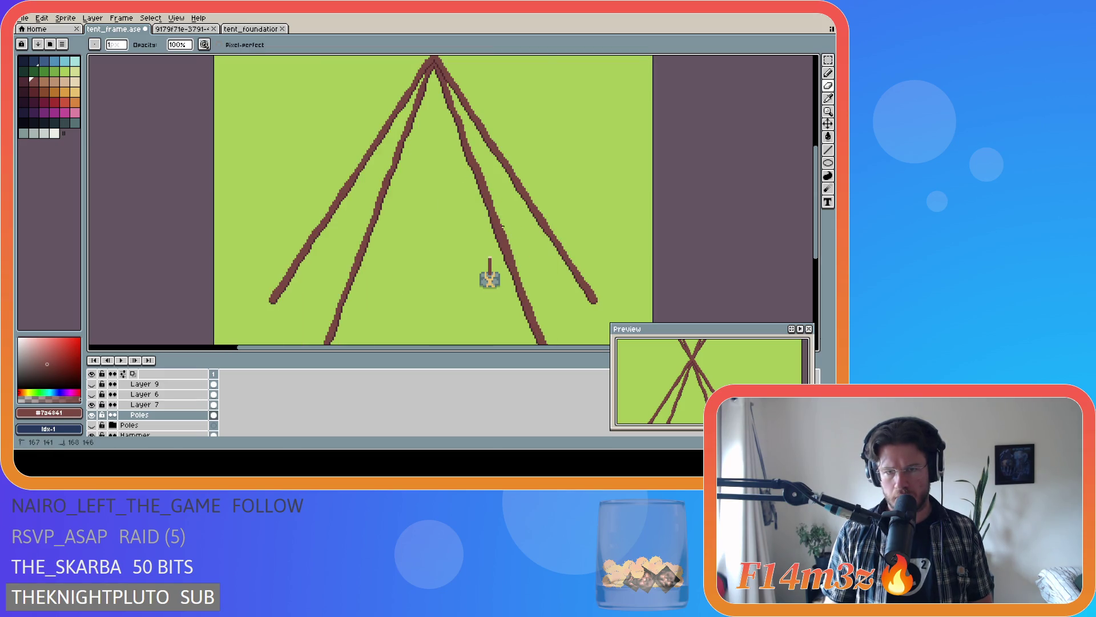
pyautogui.scroll(-2, 533, 274)
pyautogui.scroll(1, 555, 312)
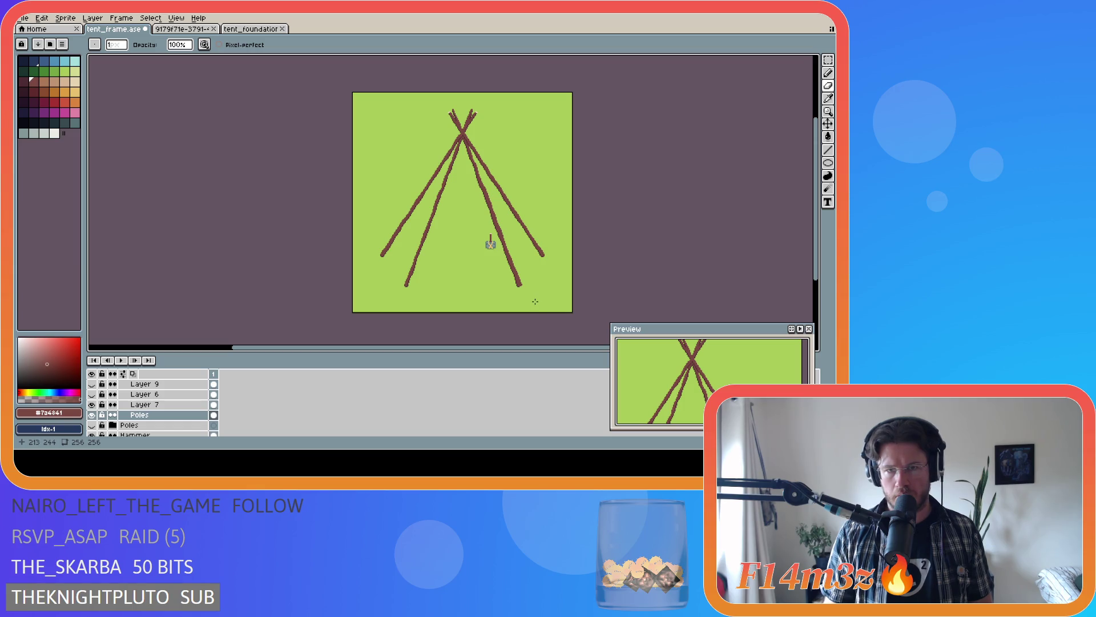
# - Save tent_frame.ase with both pole pairs forming the four-pole teepee outline
pyautogui.hotkey('ctrl', 's')
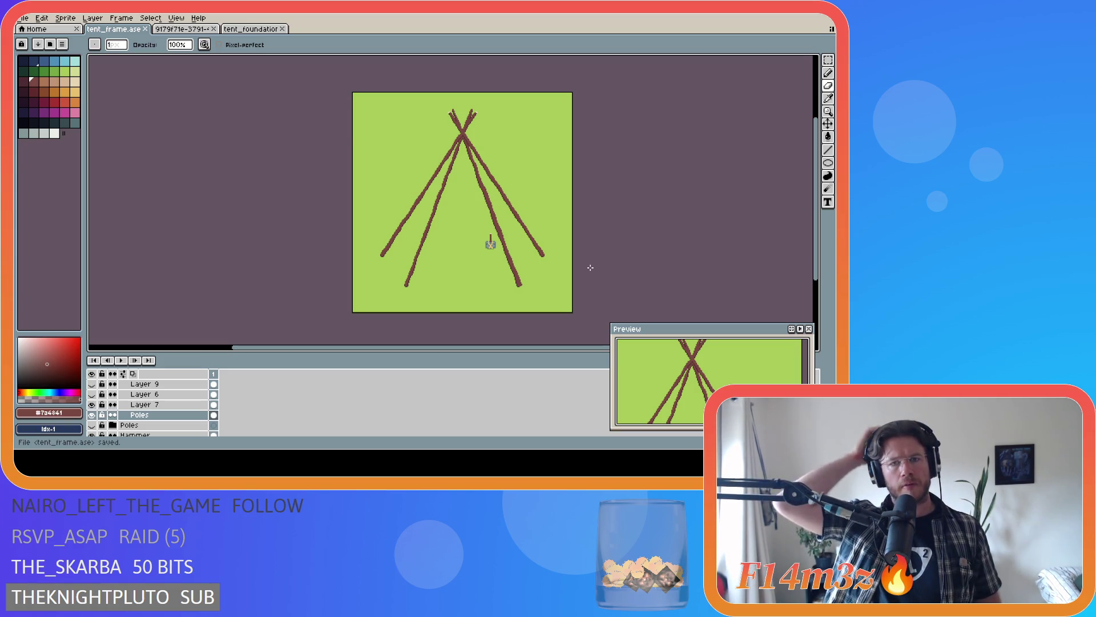
pyautogui.scroll(2, 454, 137)
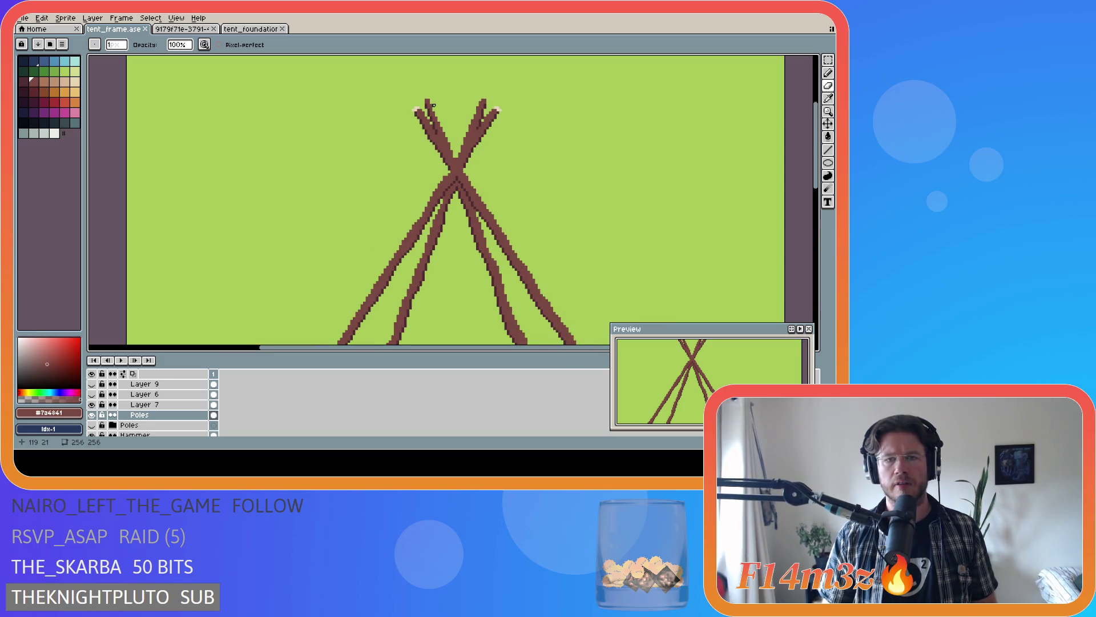
pyautogui.scroll(-1, 450, 144)
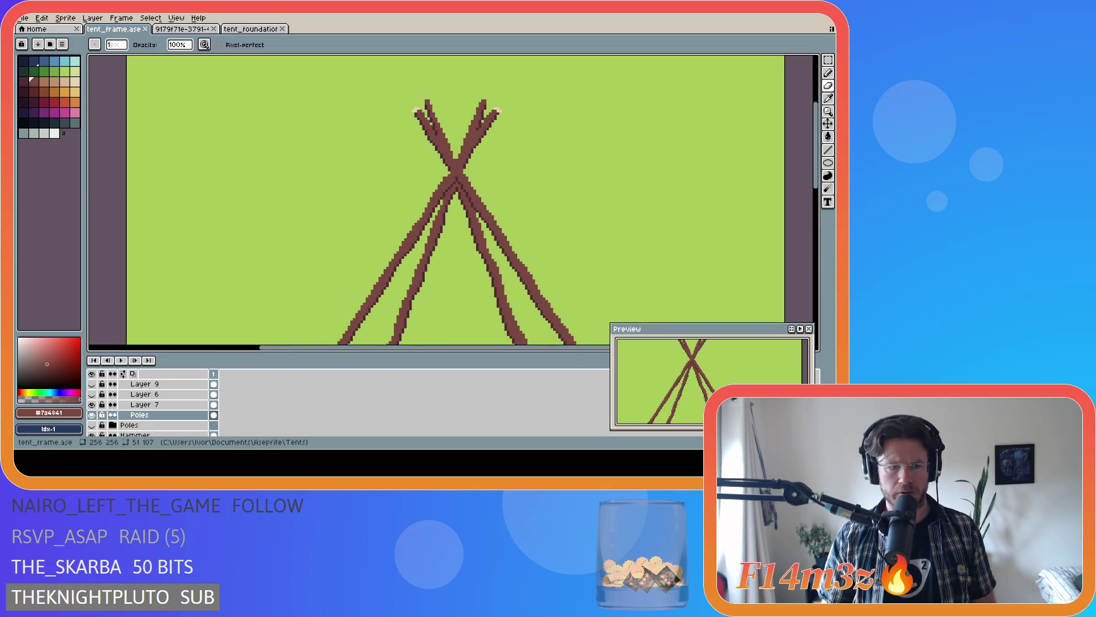
# - Hide Layer 7's extra poles, undo a stroke, darken the right pole's edge, and save tent_frame
pyautogui.click(92, 405)
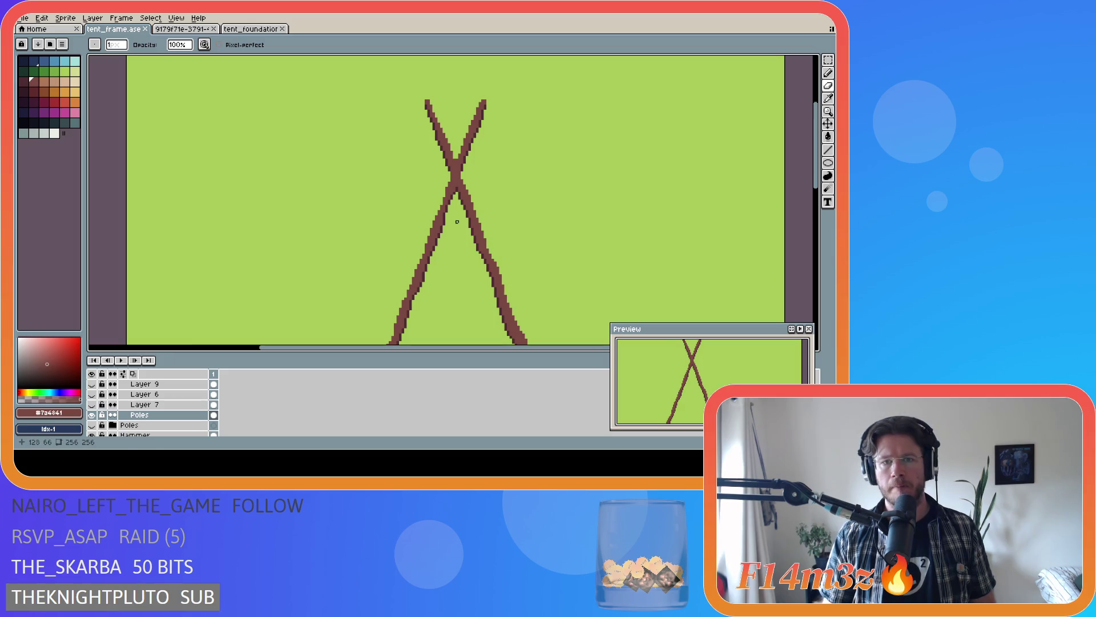
pyautogui.scroll(1, 455, 213)
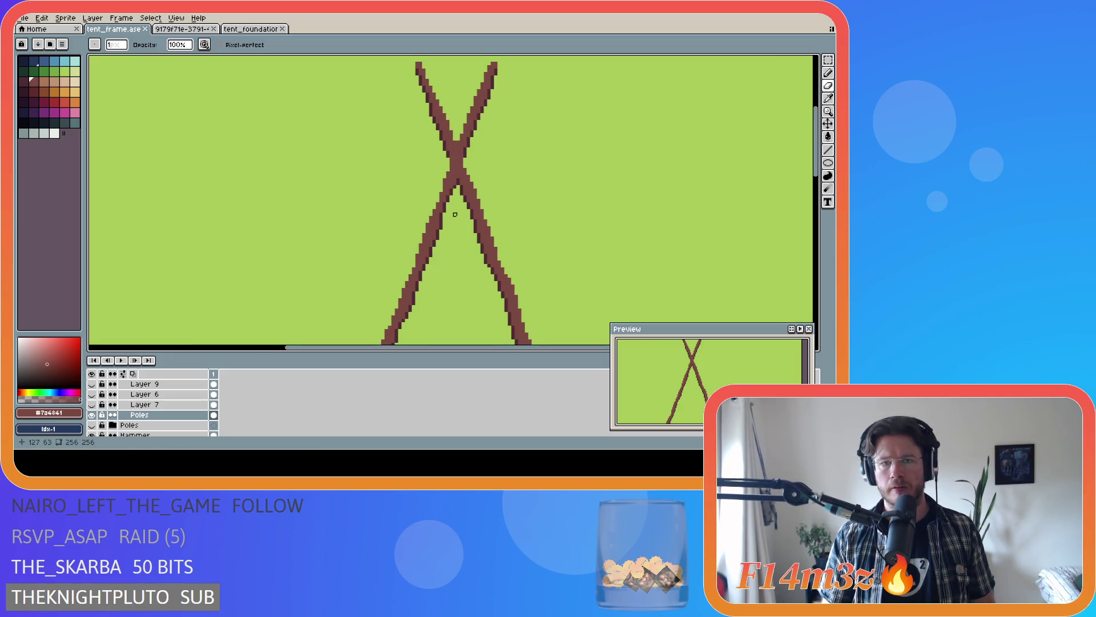
pyautogui.scroll(-1, 454, 213)
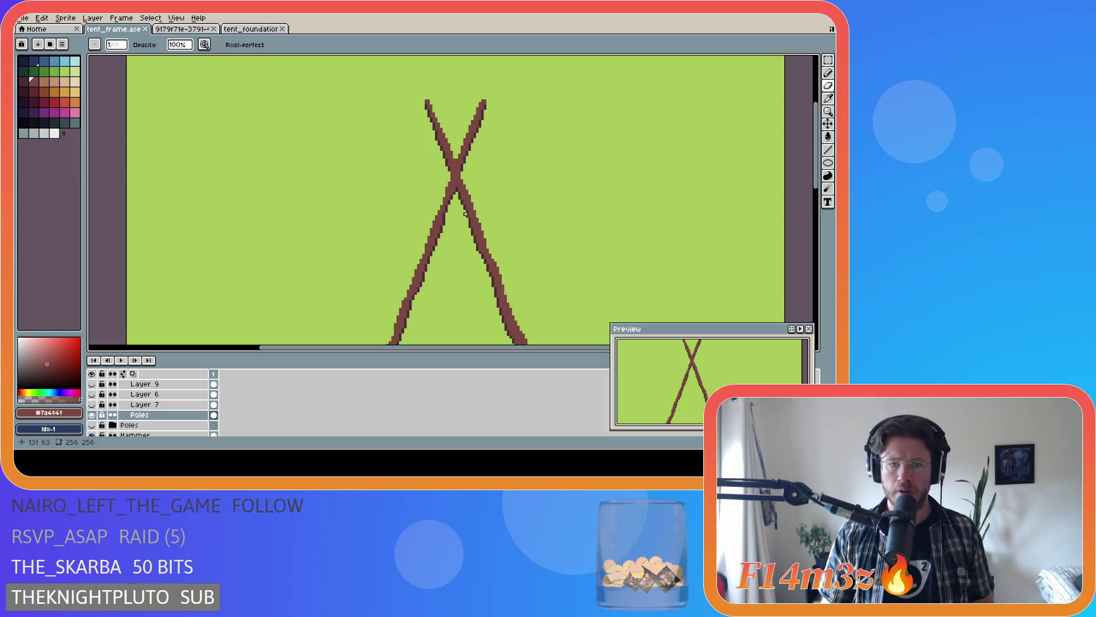
pyautogui.hotkey('ctrl', 'z')
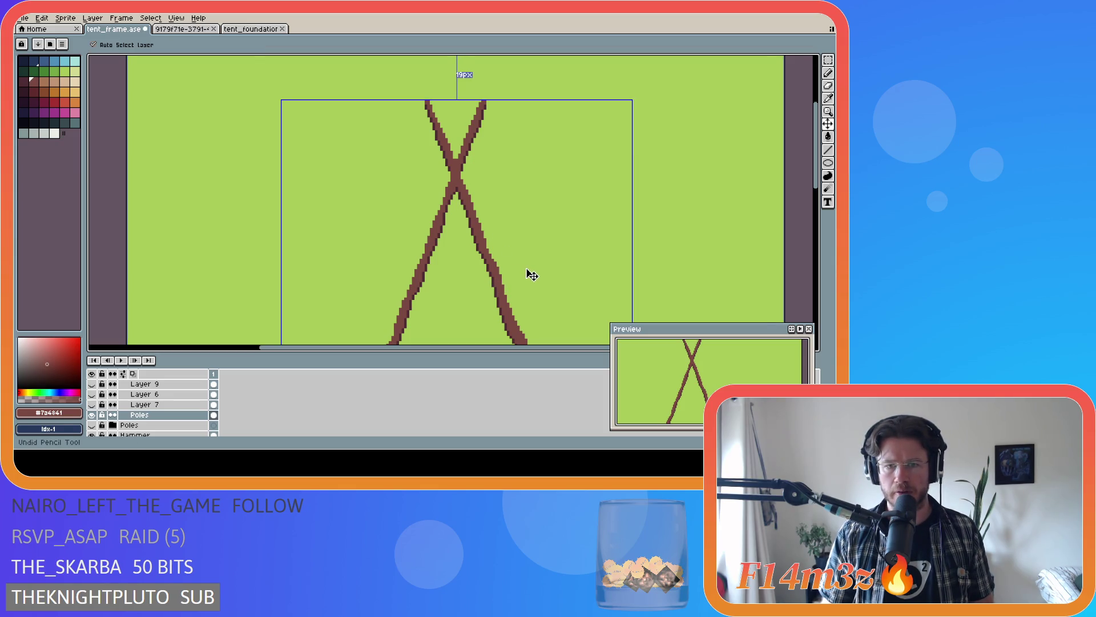
pyautogui.press('b')
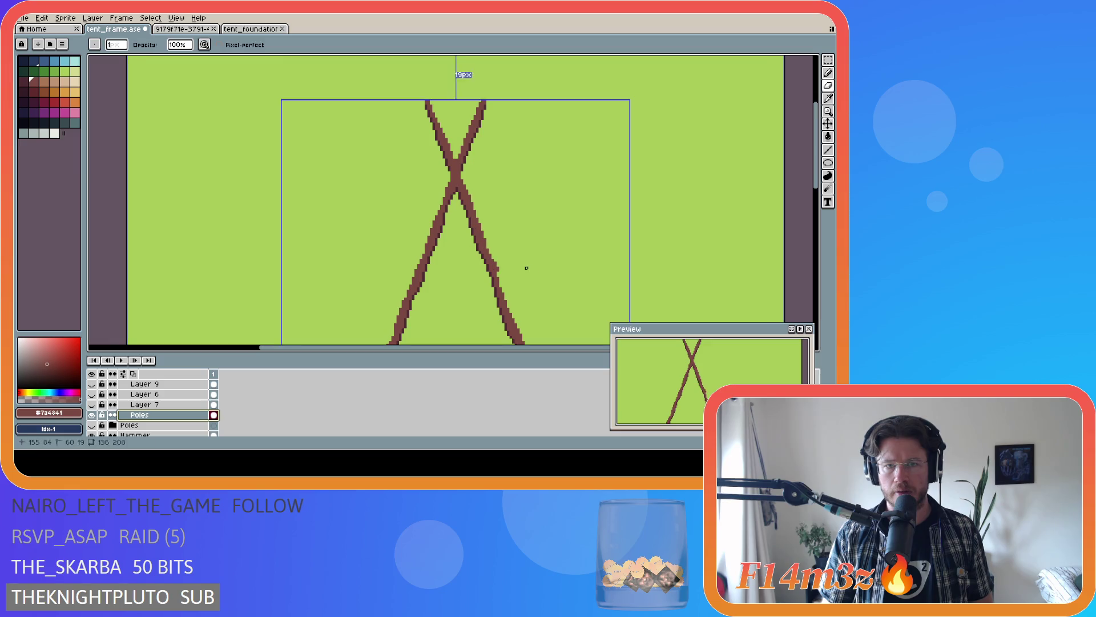
pyautogui.keyDown('shift'); pyautogui.click(463, 196); pyautogui.keyUp('shift')
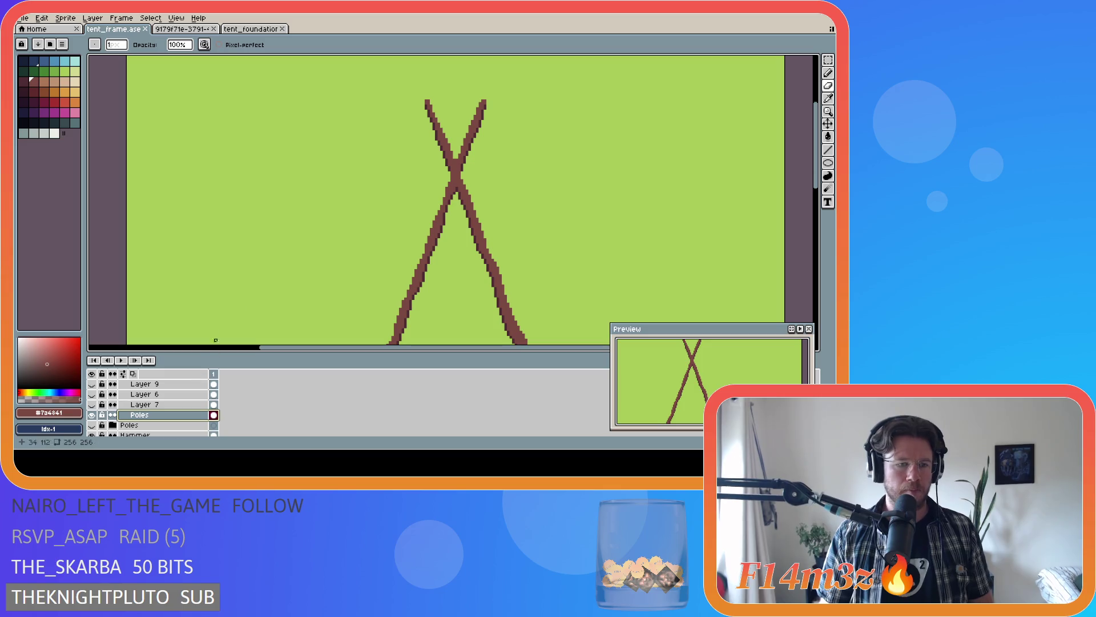
pyautogui.scroll(1, 428, 102)
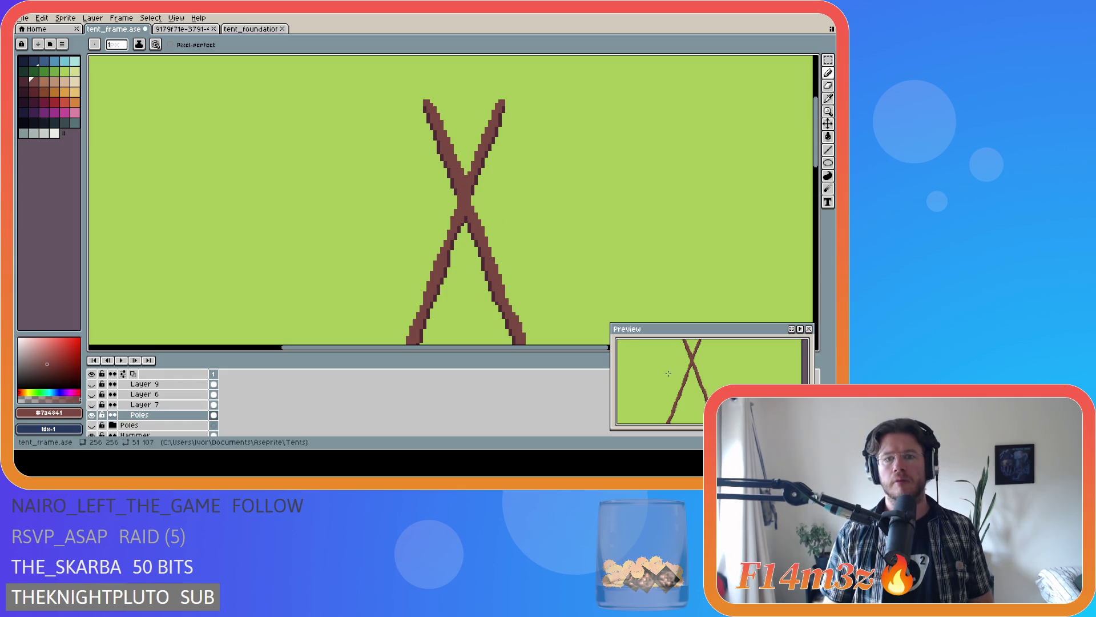
pyautogui.press('v')
pyautogui.press('b')
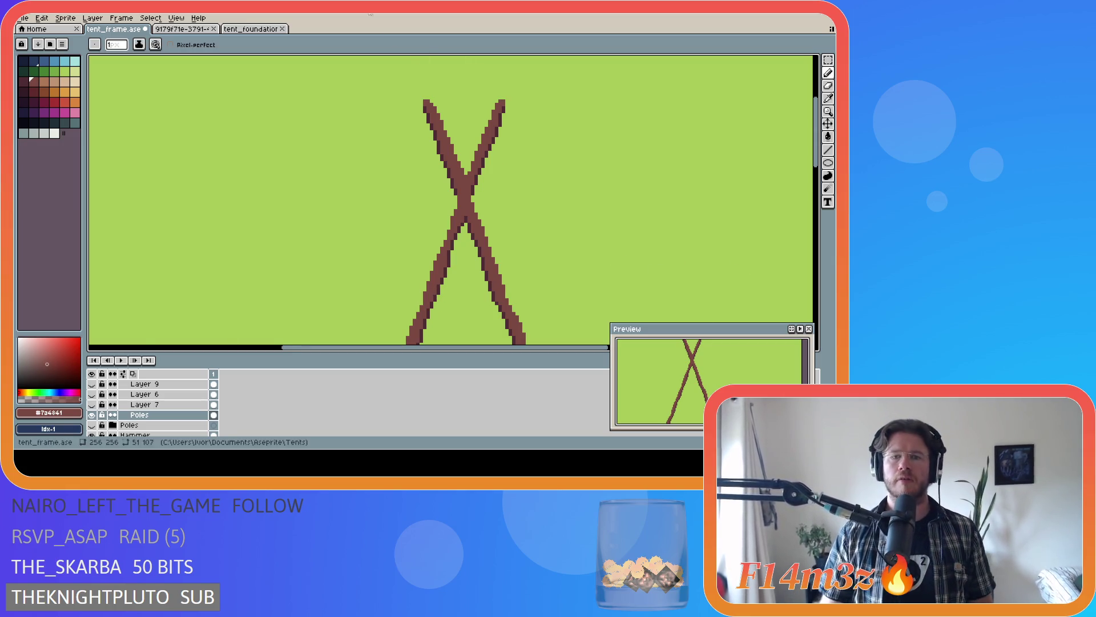
pyautogui.hotkey('ctrl', 's')
pyautogui.scroll(-1, 509, 213)
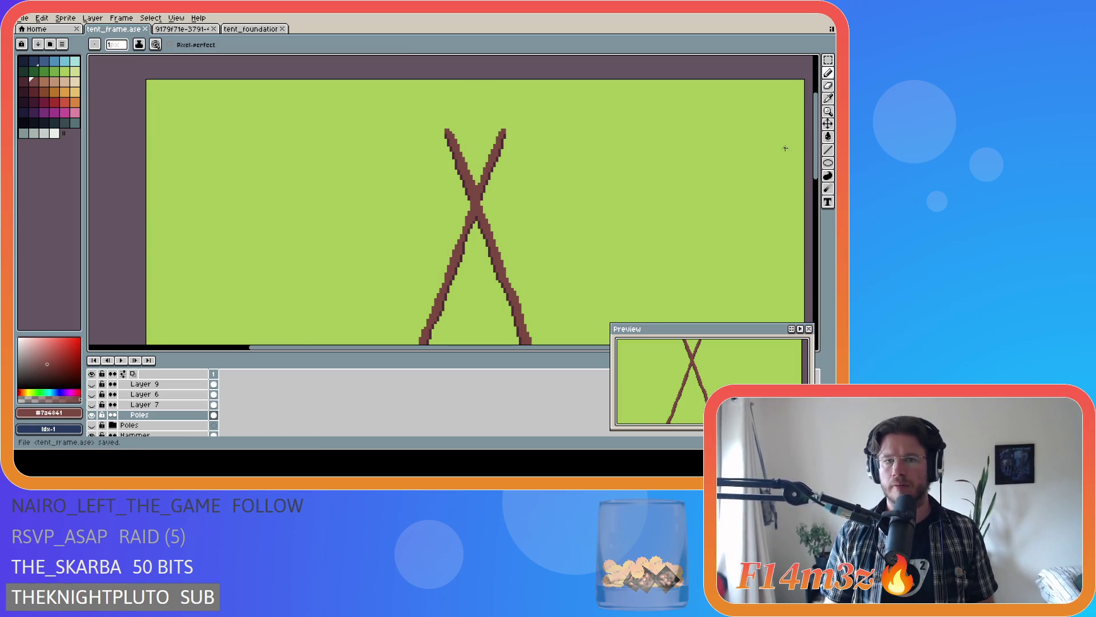
pyautogui.moveTo(807, 153); pyautogui.dragTo(807, 266)
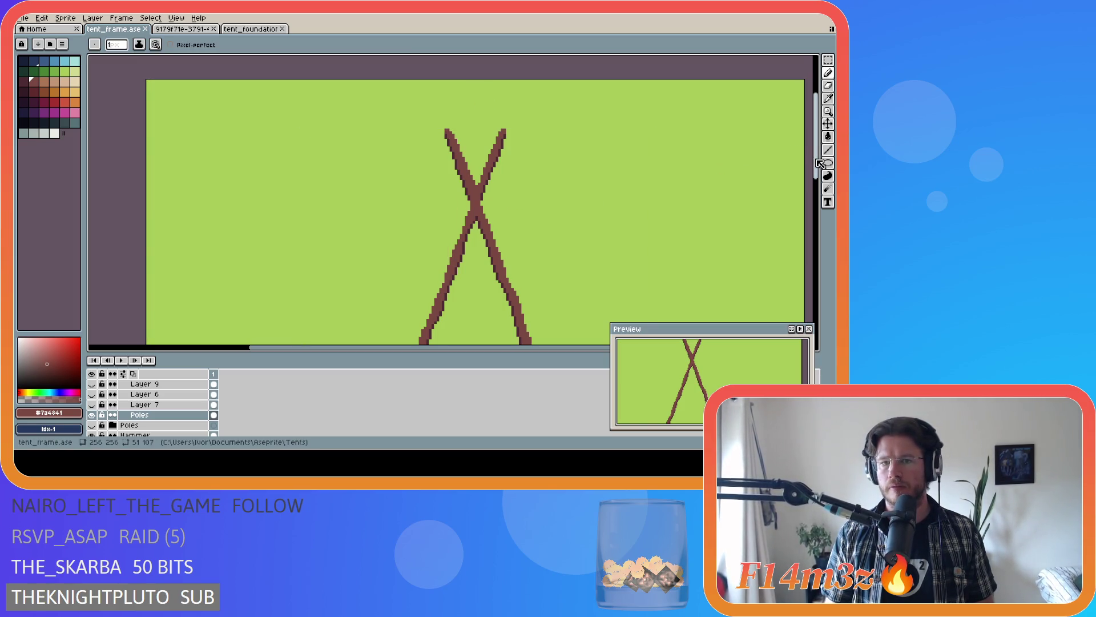
pyautogui.scroll(-1, 698, 201)
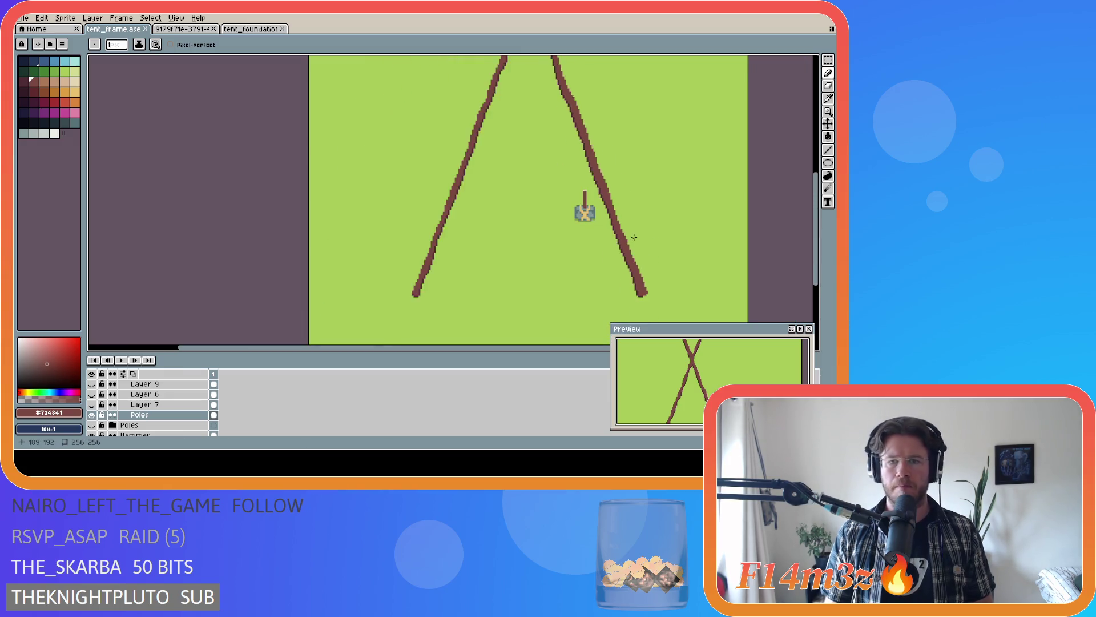
pyautogui.scroll(-1, 698, 201)
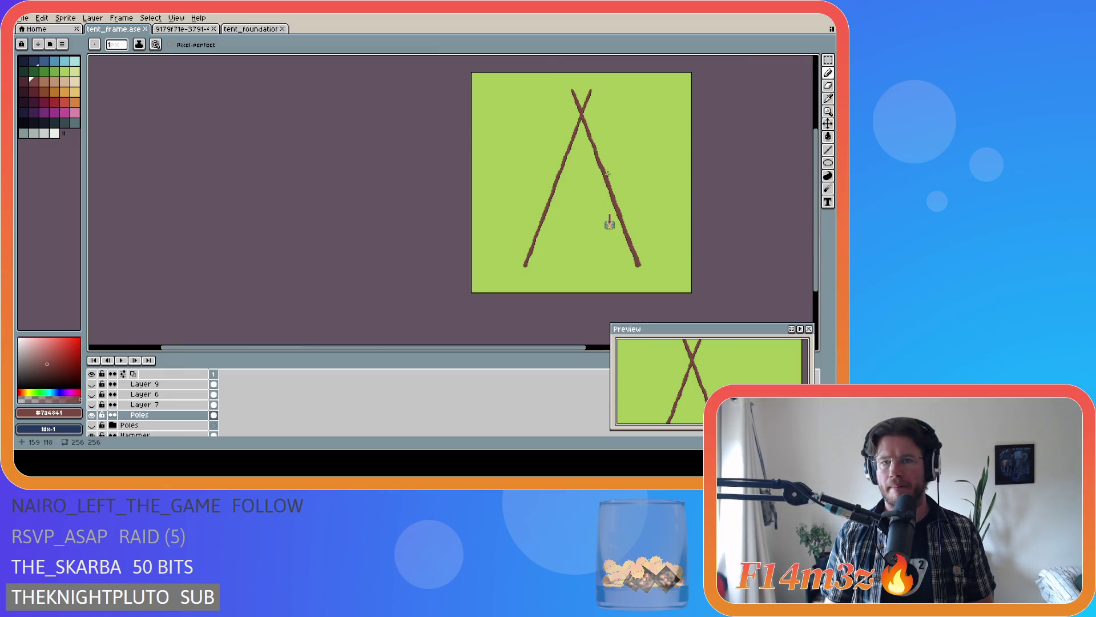
pyautogui.scroll(1, 606, 174)
pyautogui.scroll(1, 575, 191)
pyautogui.moveTo(815, 214); pyautogui.dragTo(816, 146)
pyautogui.scroll(1, 557, 159)
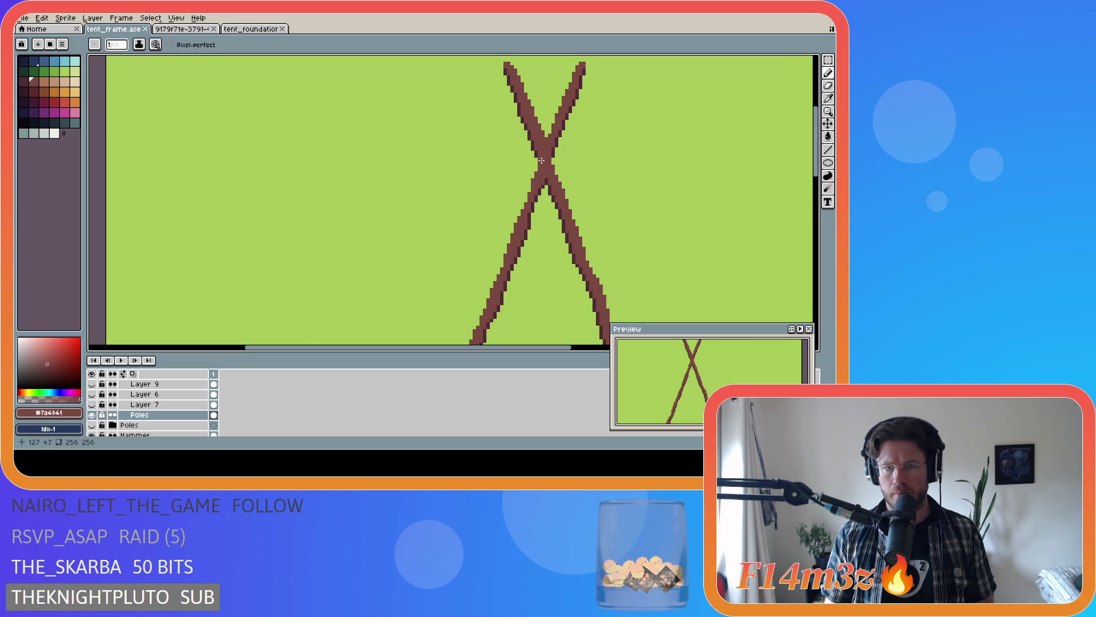
# - Undo the stray stroke, deselect, and pencil solid brown into the left pole's bottom and light gaps
pyautogui.hotkey('ctrl', 'z')
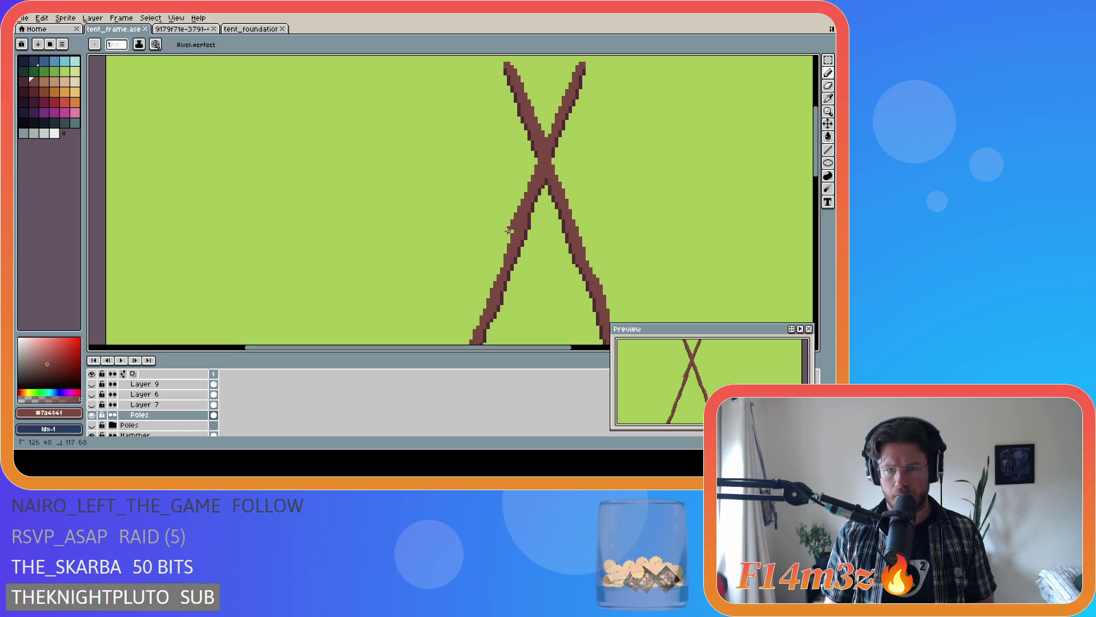
pyautogui.hotkey('ctrl', 'd')
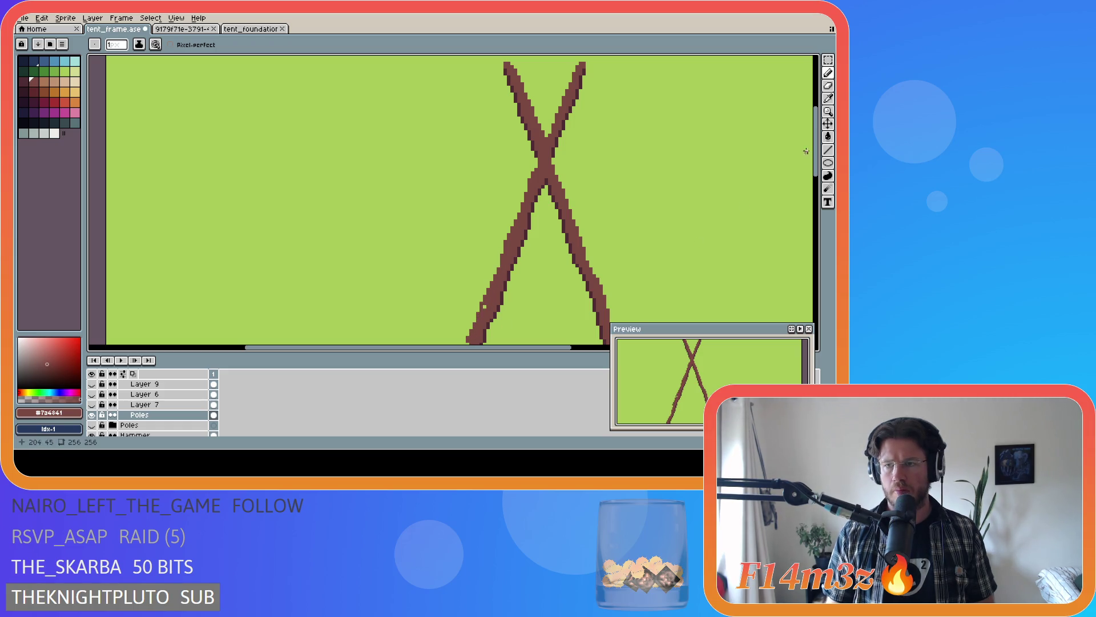
pyautogui.moveTo(815, 151); pyautogui.dragTo(815, 216)
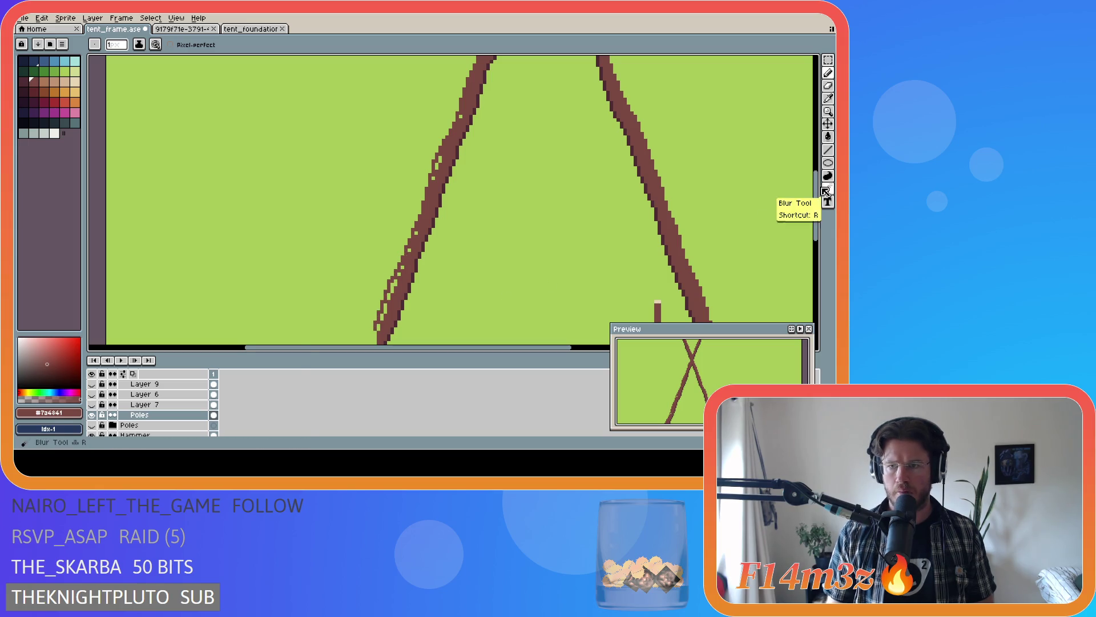
pyautogui.moveTo(814, 206); pyautogui.dragTo(814, 245)
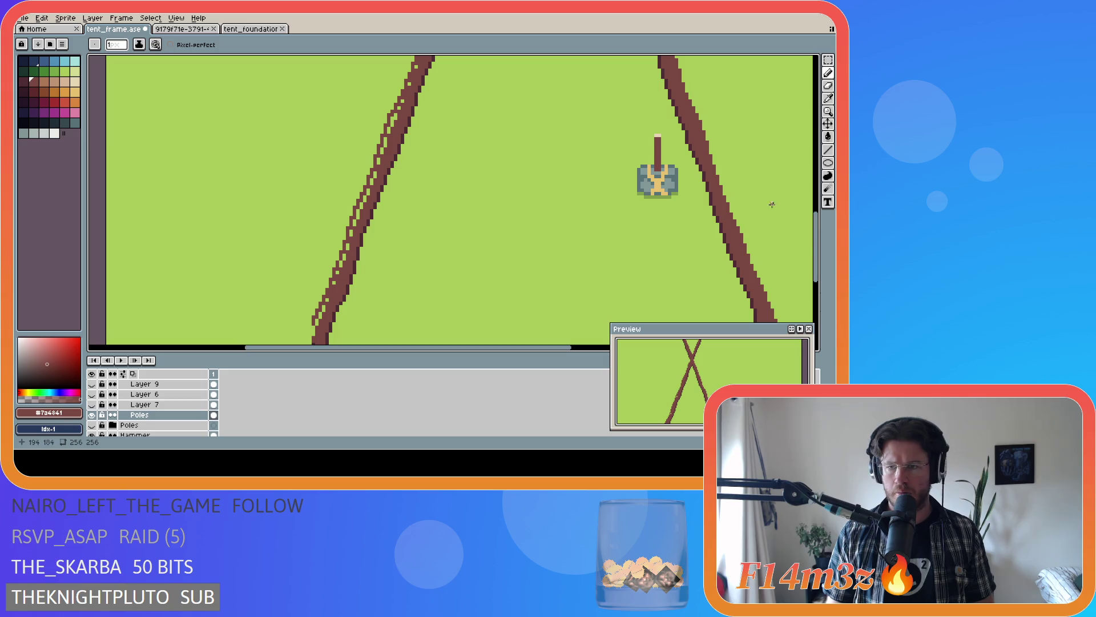
pyautogui.moveTo(817, 234); pyautogui.dragTo(816, 259)
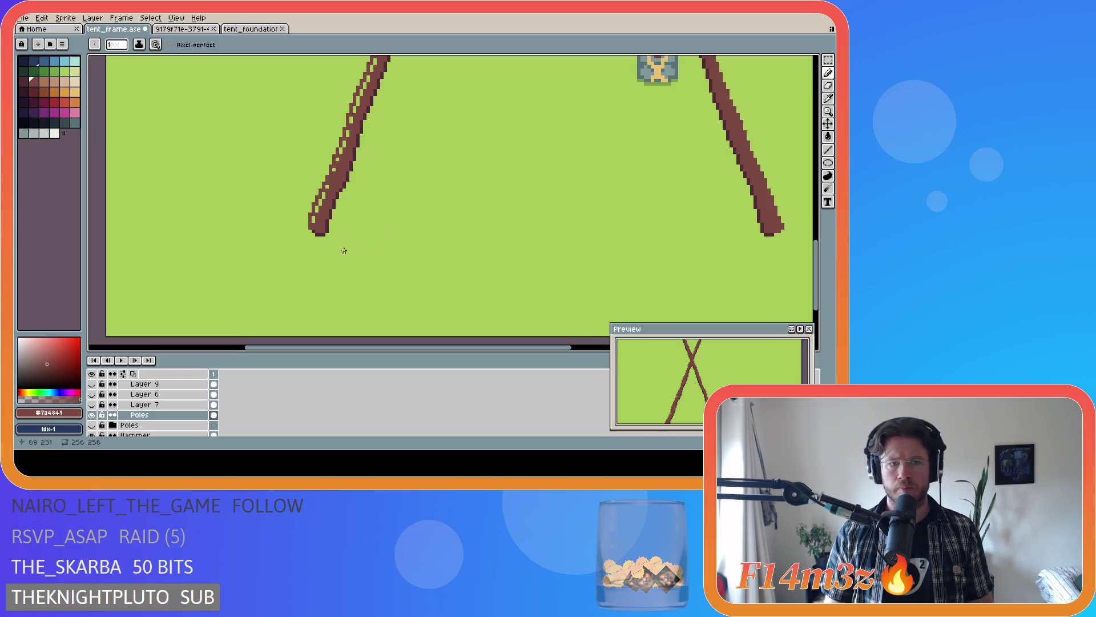
pyautogui.click(313, 228)
pyautogui.scroll(1, 313, 221)
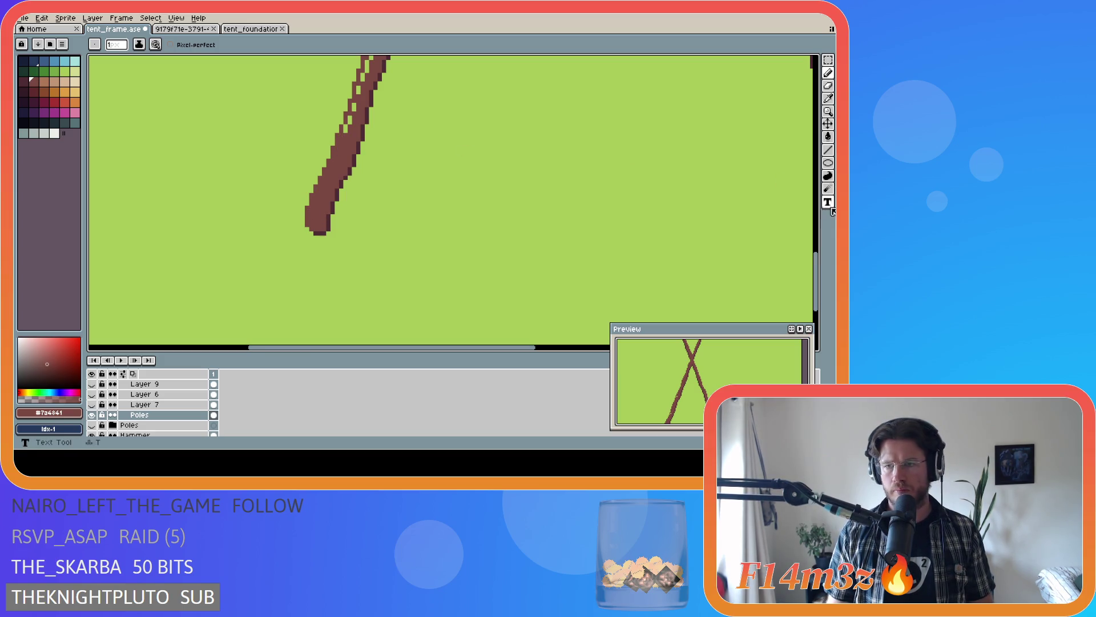
pyautogui.scroll(-1, 349, 296)
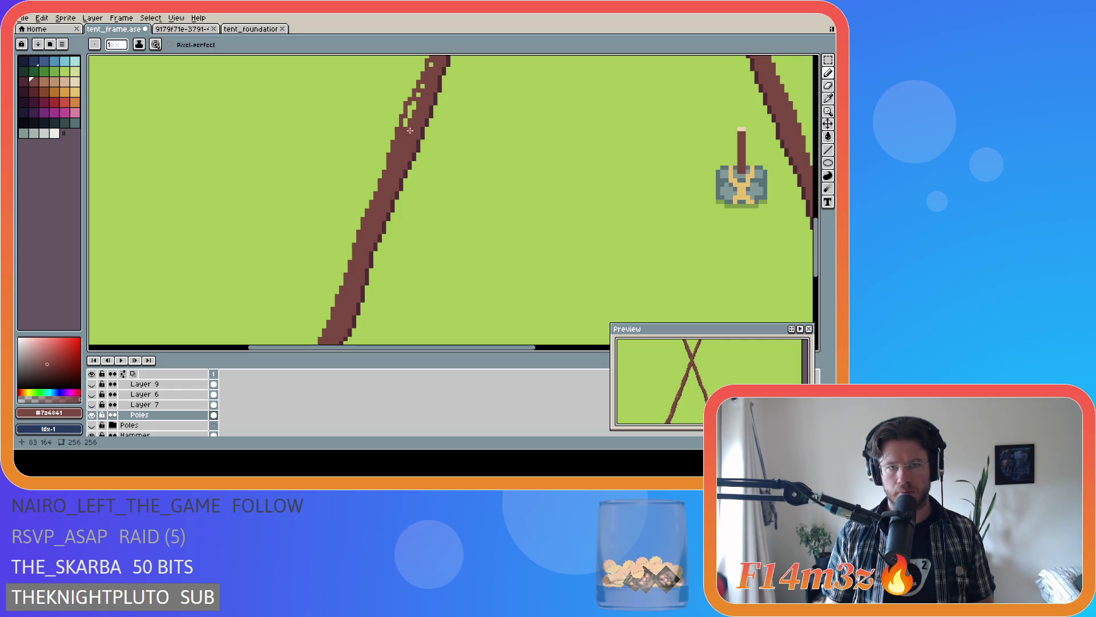
pyautogui.scroll(3, 439, 246)
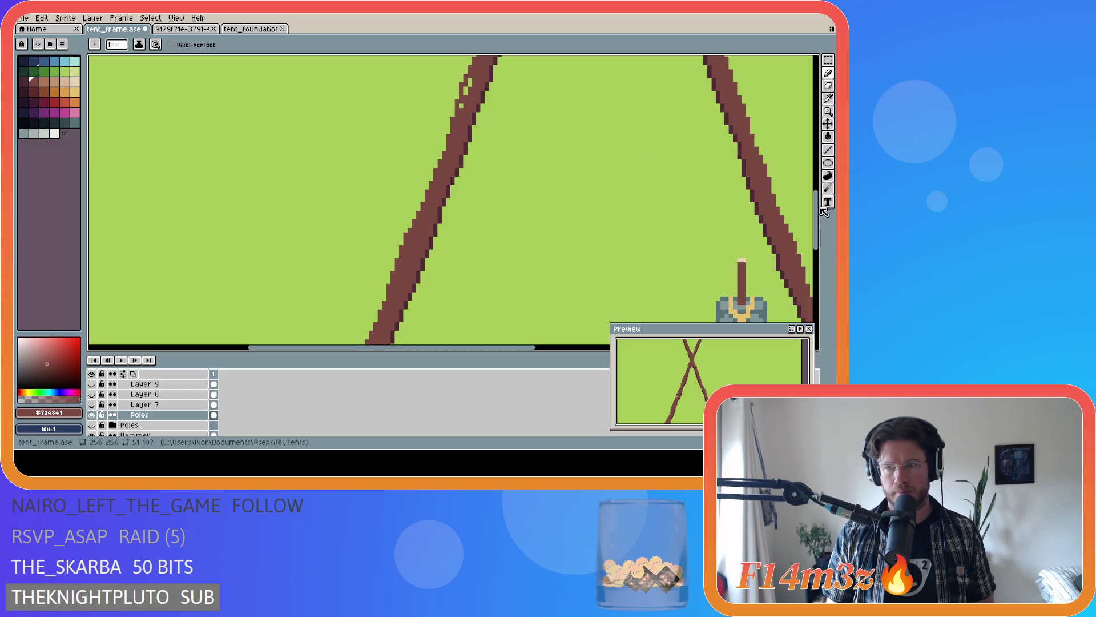
pyautogui.scroll(5, 442, 172)
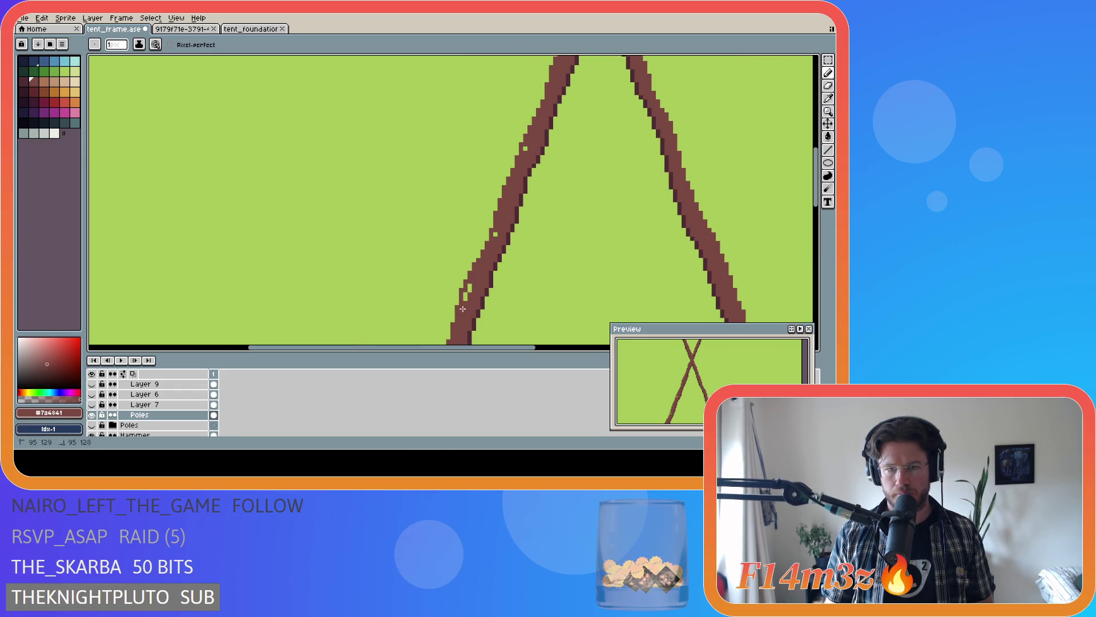
pyautogui.moveTo(468, 285); pyautogui.dragTo(490, 256)
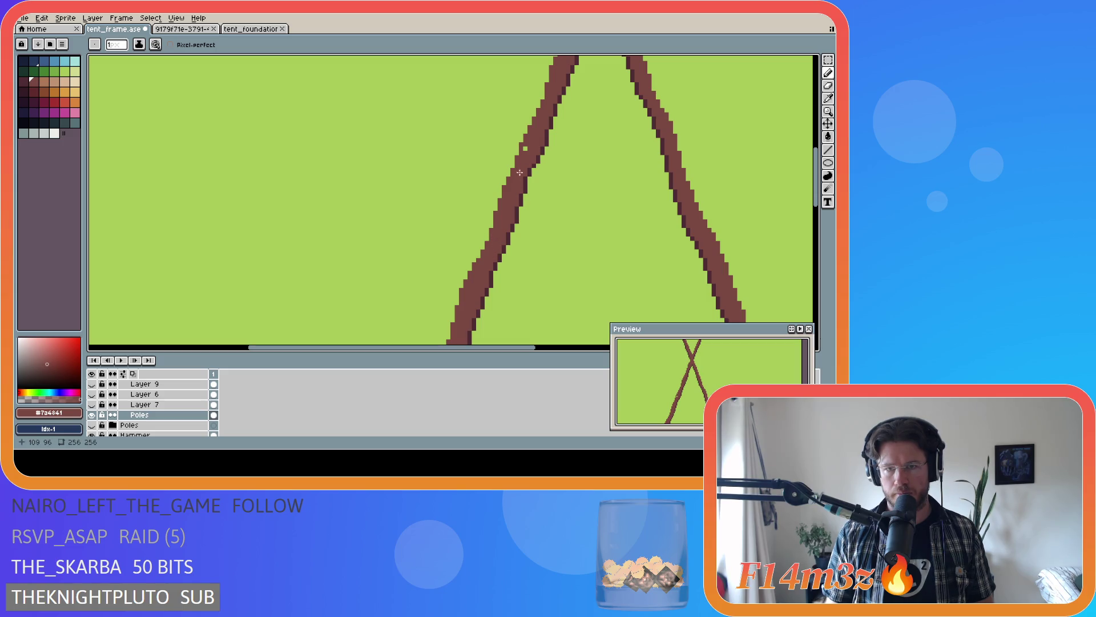
pyautogui.moveTo(818, 192); pyautogui.dragTo(808, 137)
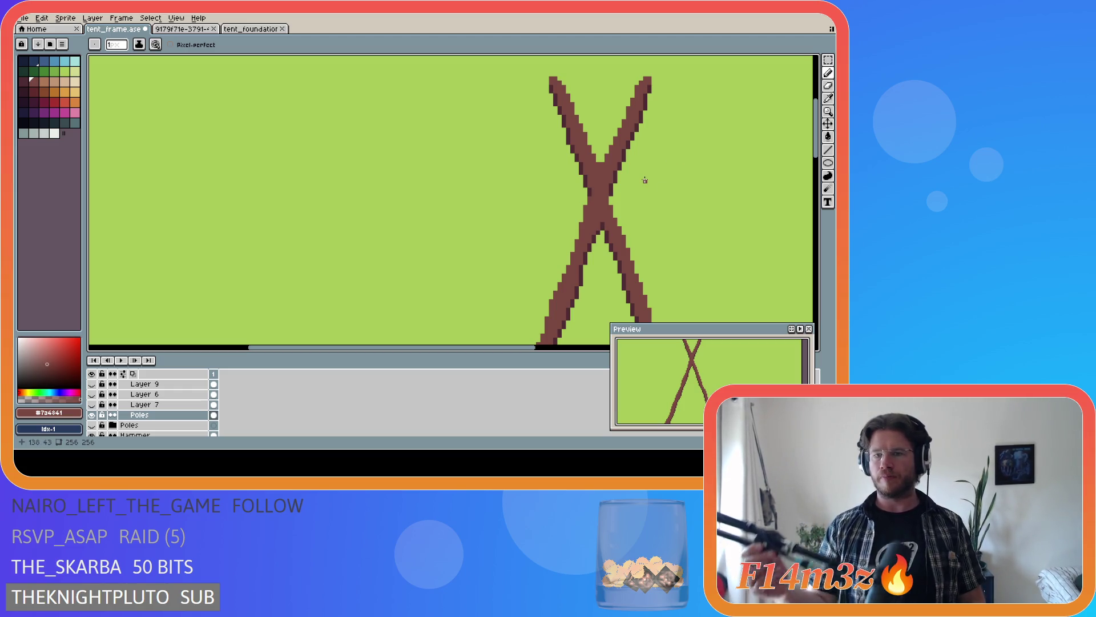
# - Save tent_frame.ase with its single pair of crossed brown poles
pyautogui.press('d')
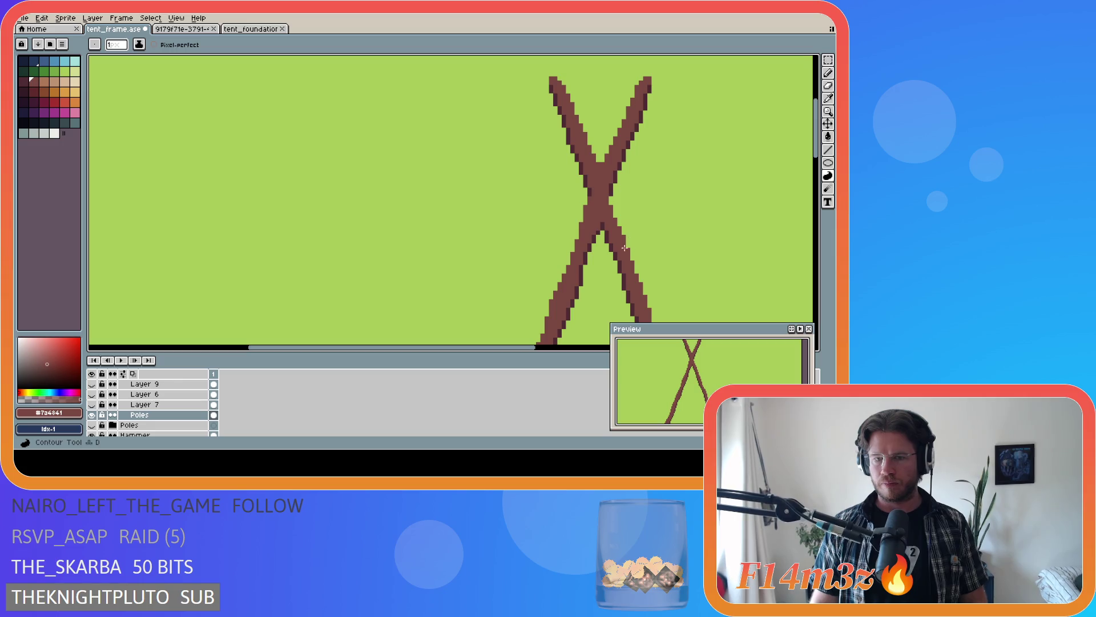
pyautogui.press('w')
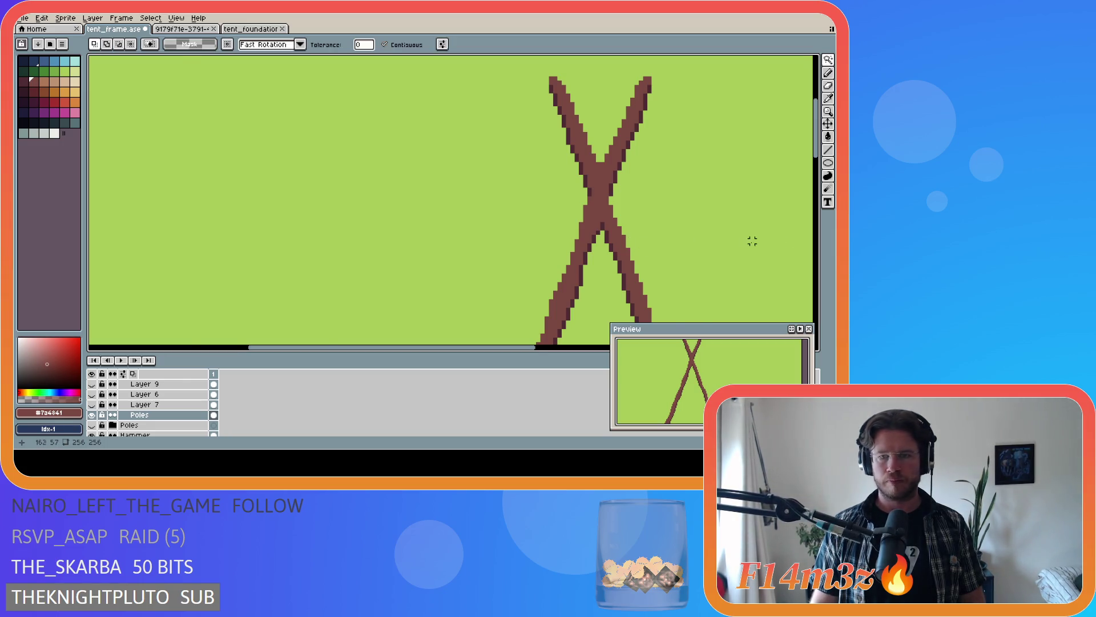
pyautogui.scroll(-2, 736, 266)
pyautogui.moveTo(477, 343); pyautogui.dragTo(594, 346)
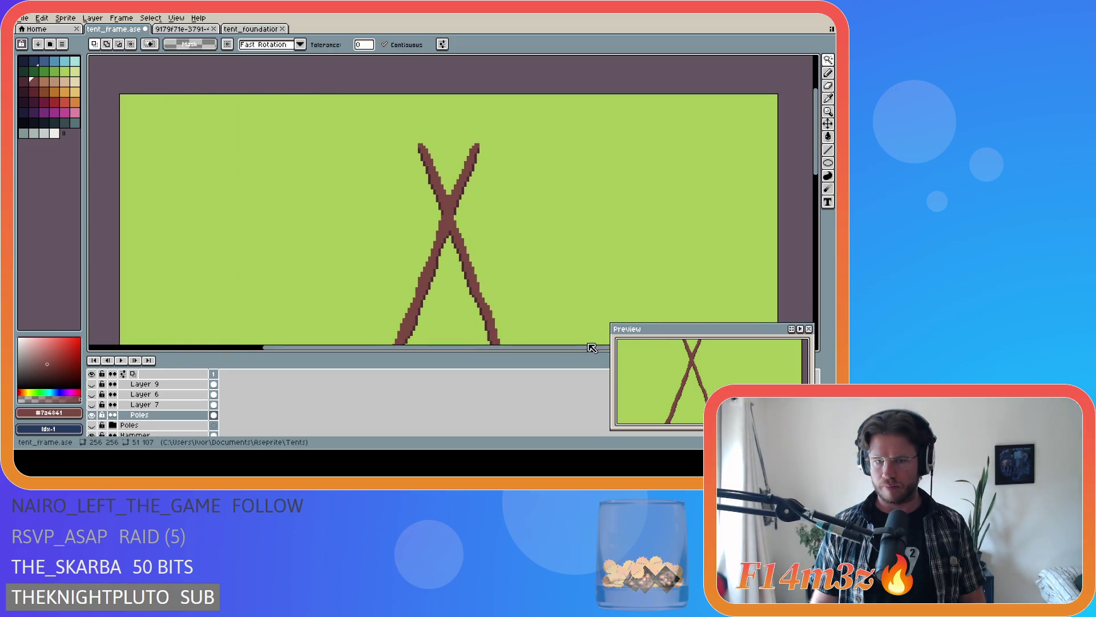
pyautogui.scroll(-3, 519, 326)
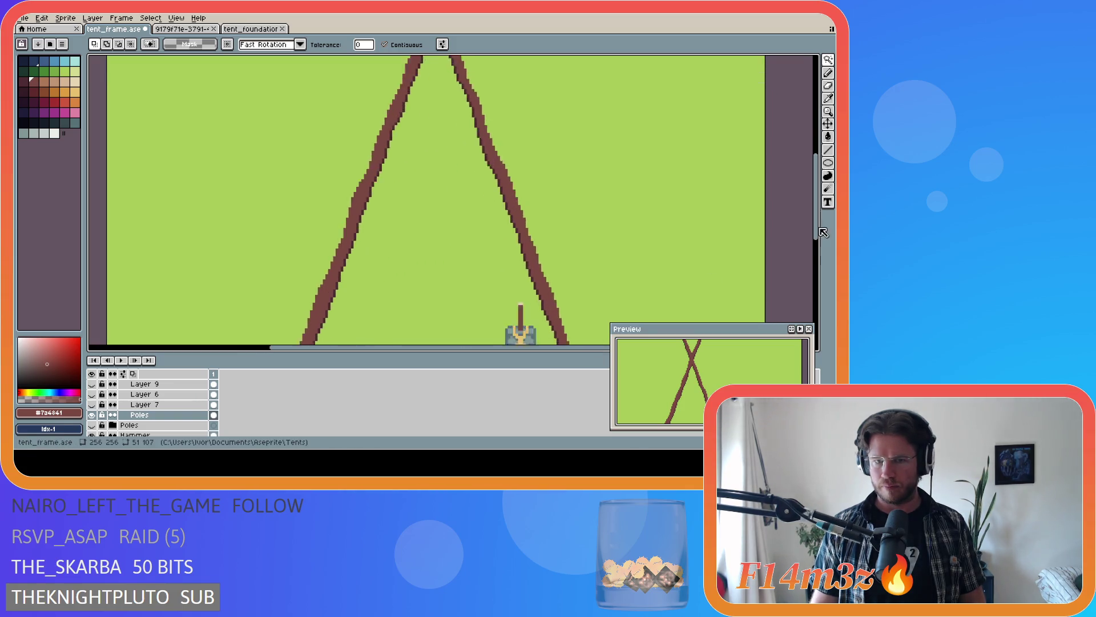
pyautogui.scroll(-1, 591, 268)
pyautogui.scroll(-1, 661, 264)
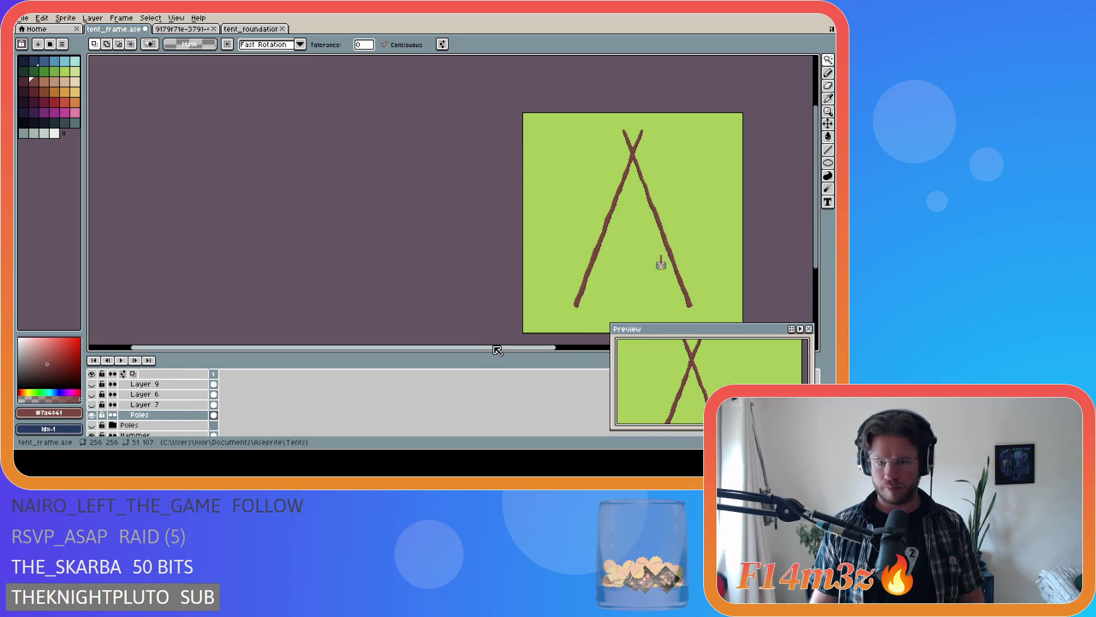
pyautogui.moveTo(499, 346); pyautogui.dragTo(647, 314)
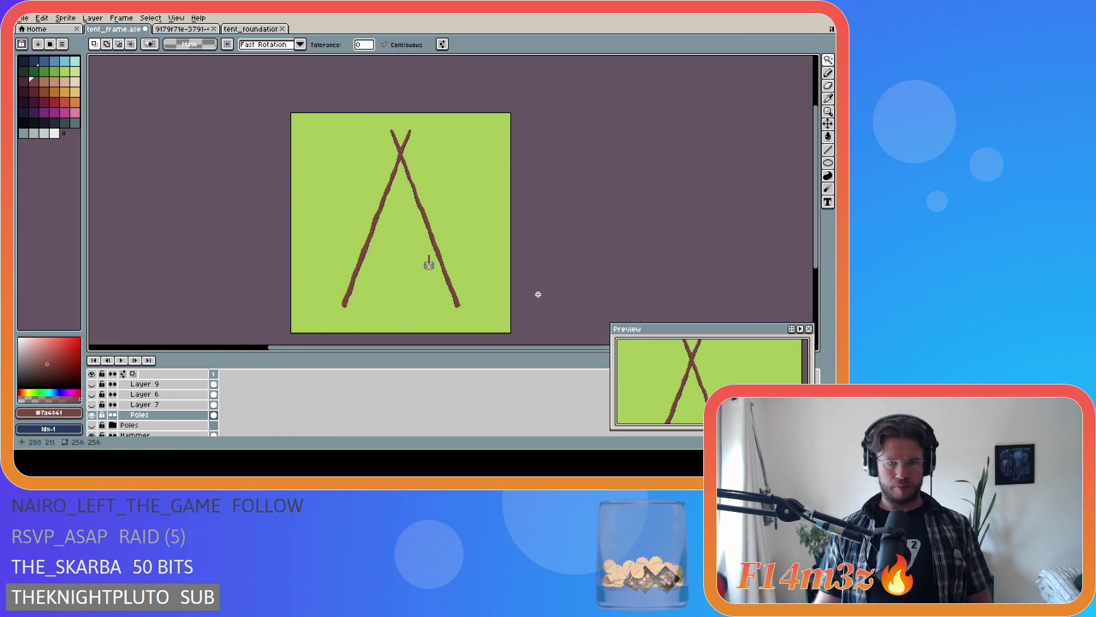
pyautogui.hotkey('ctrl', 's')
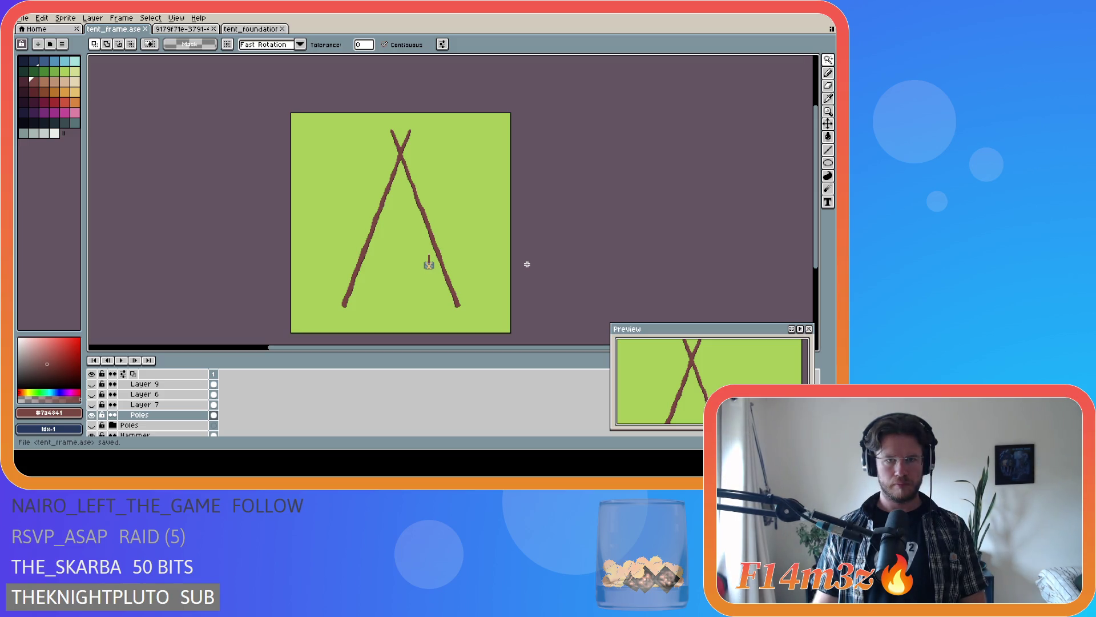
pyautogui.scroll(1, 417, 130)
pyautogui.scroll(1, 402, 120)
pyautogui.scroll(1, 390, 116)
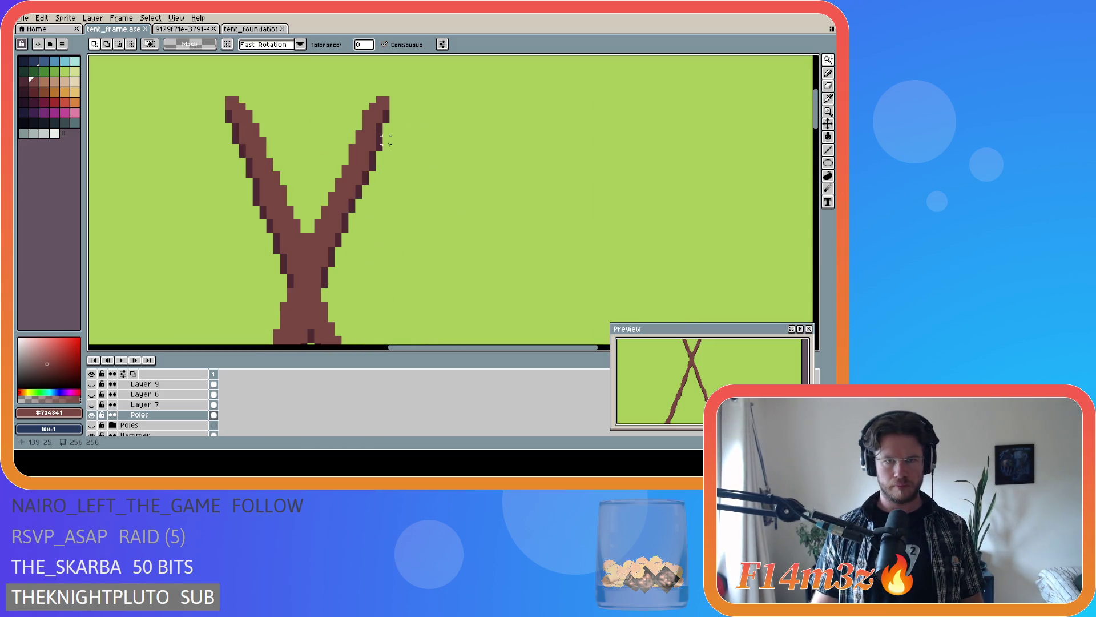
# - Sample dark and light browns from the pole and add a dark pixel at its lower end
pyautogui.press('i')
pyautogui.click(384, 125)
pyautogui.press('b')
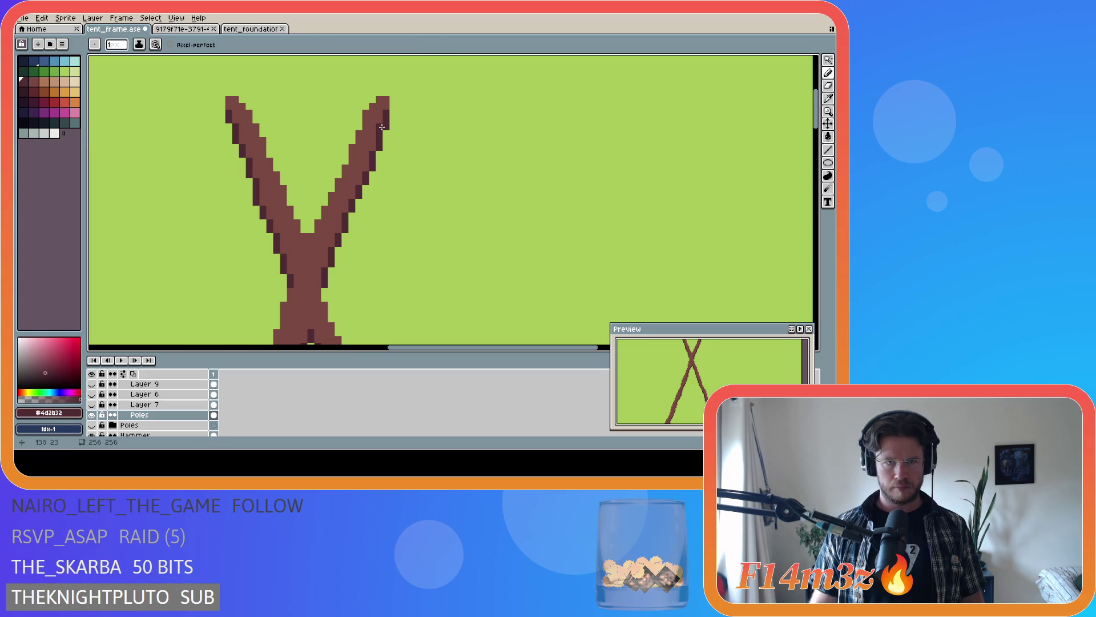
pyautogui.keyDown('alt'); pyautogui.click(378, 129); pyautogui.keyUp('alt')
pyautogui.scroll(-1, 399, 297)
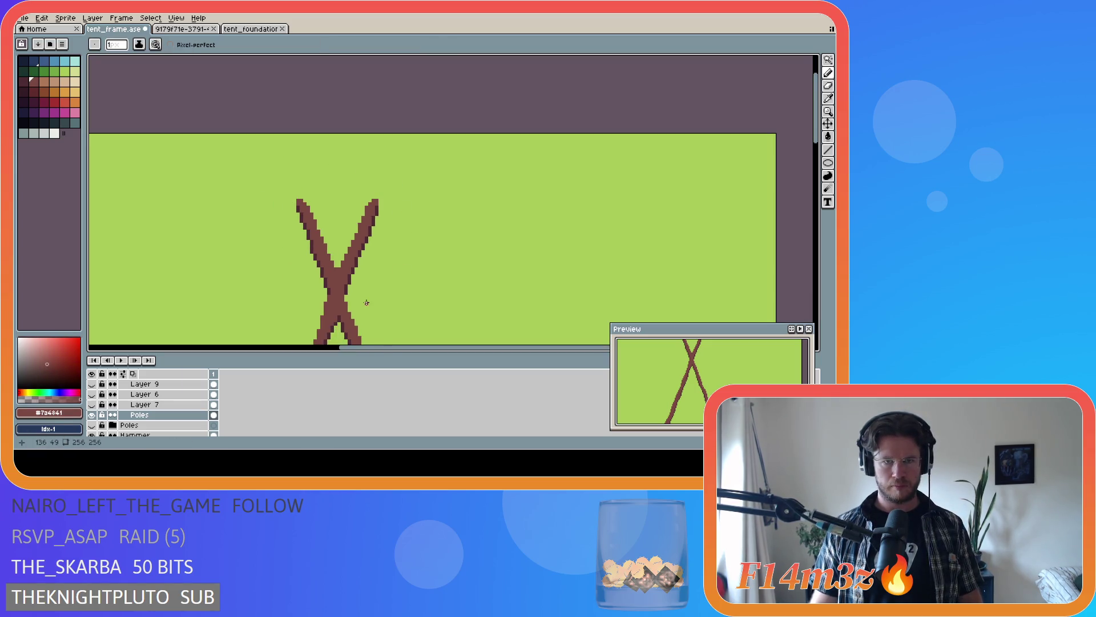
pyautogui.scroll(-1, 362, 305)
pyautogui.scroll(-1, 314, 325)
pyautogui.press('v')
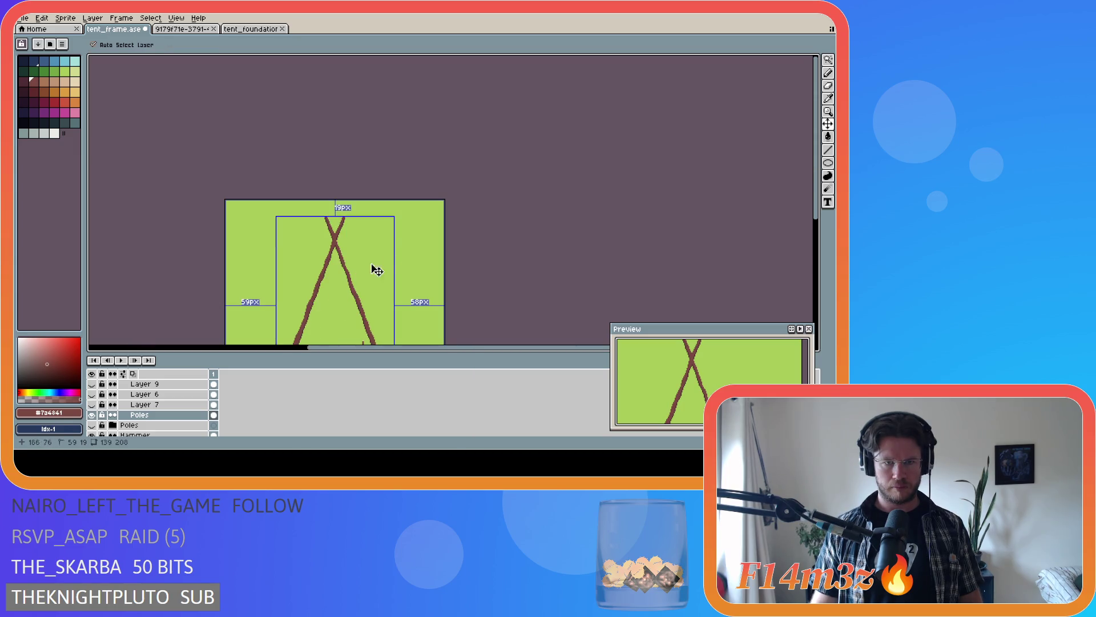
pyautogui.press('b')
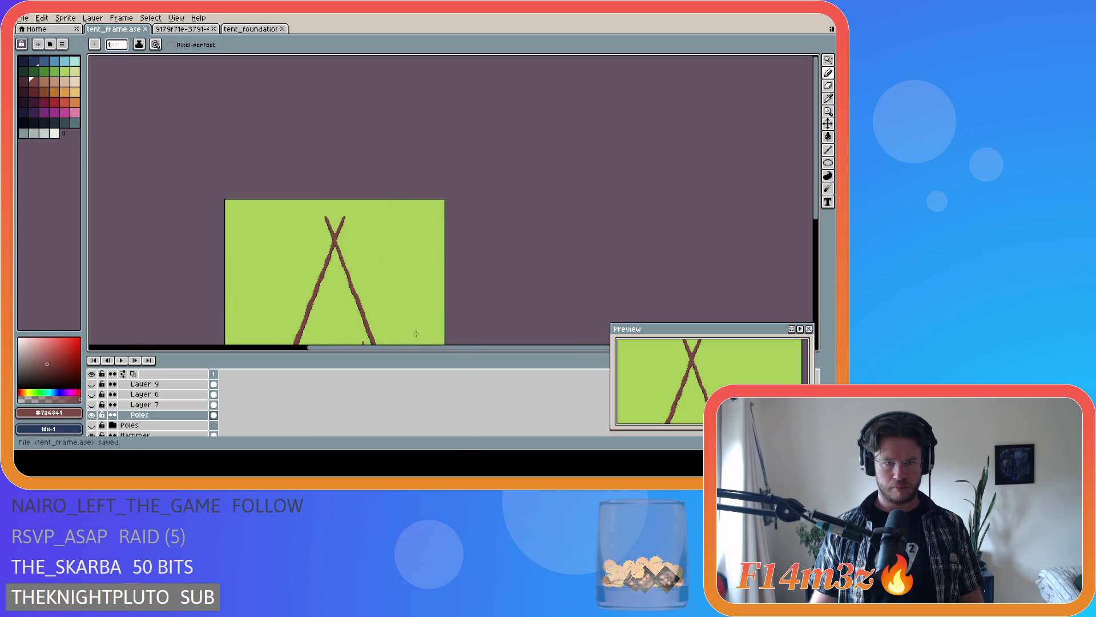
pyautogui.moveTo(411, 346); pyautogui.dragTo(379, 346)
pyautogui.moveTo(816, 188); pyautogui.dragTo(815, 257)
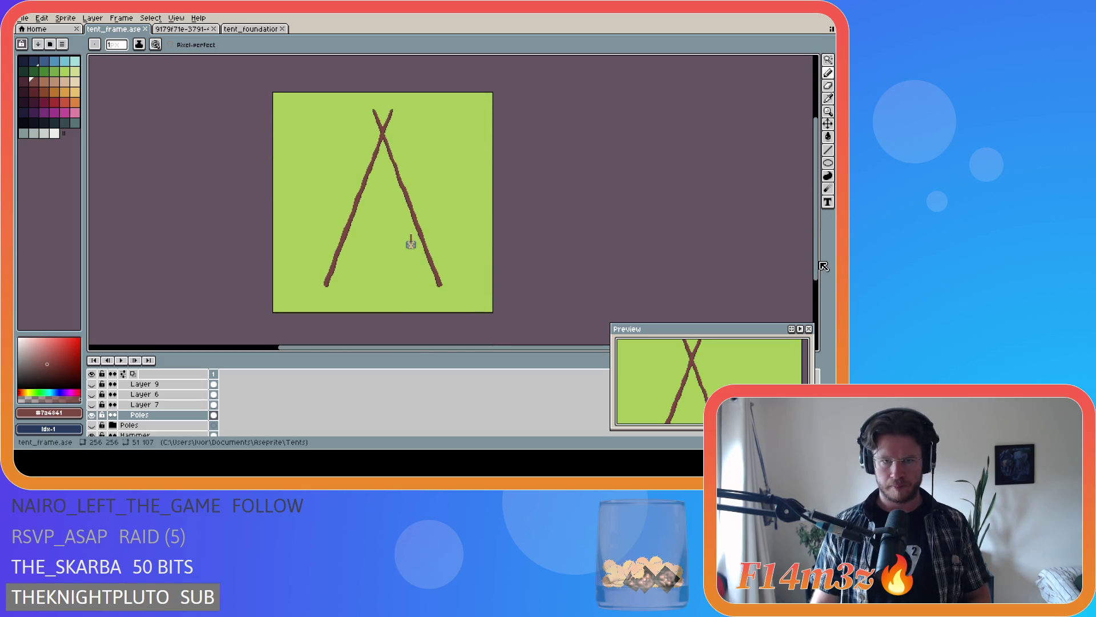
pyautogui.scroll(3, 465, 300)
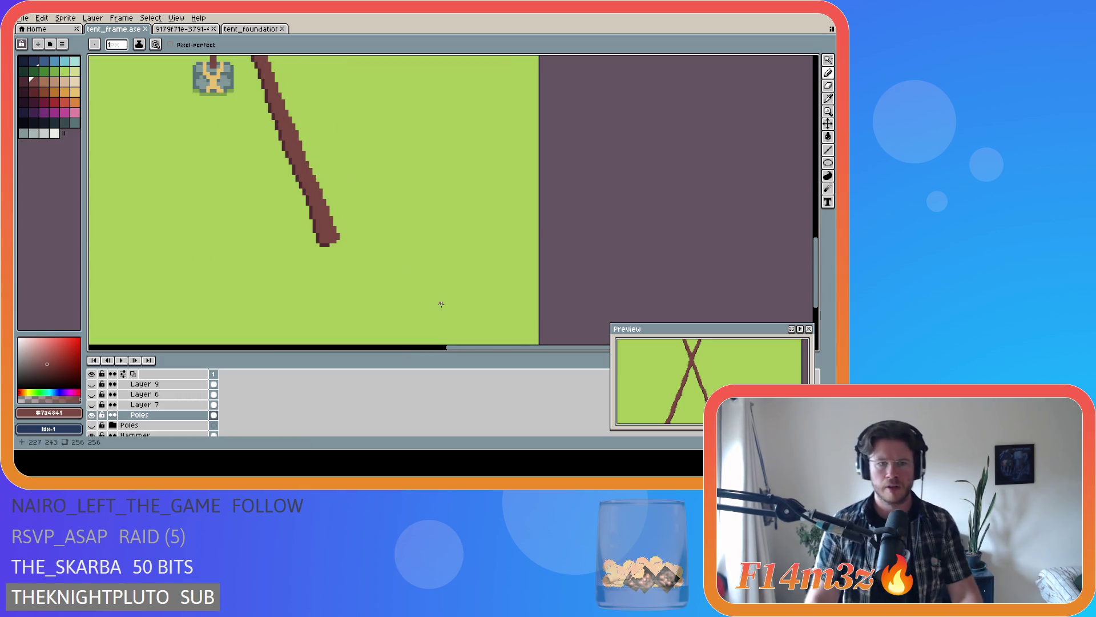
pyautogui.scroll(1, 343, 263)
pyautogui.press('alt')
pyautogui.keyDown('alt'); pyautogui.click(315, 232); pyautogui.keyUp('alt')
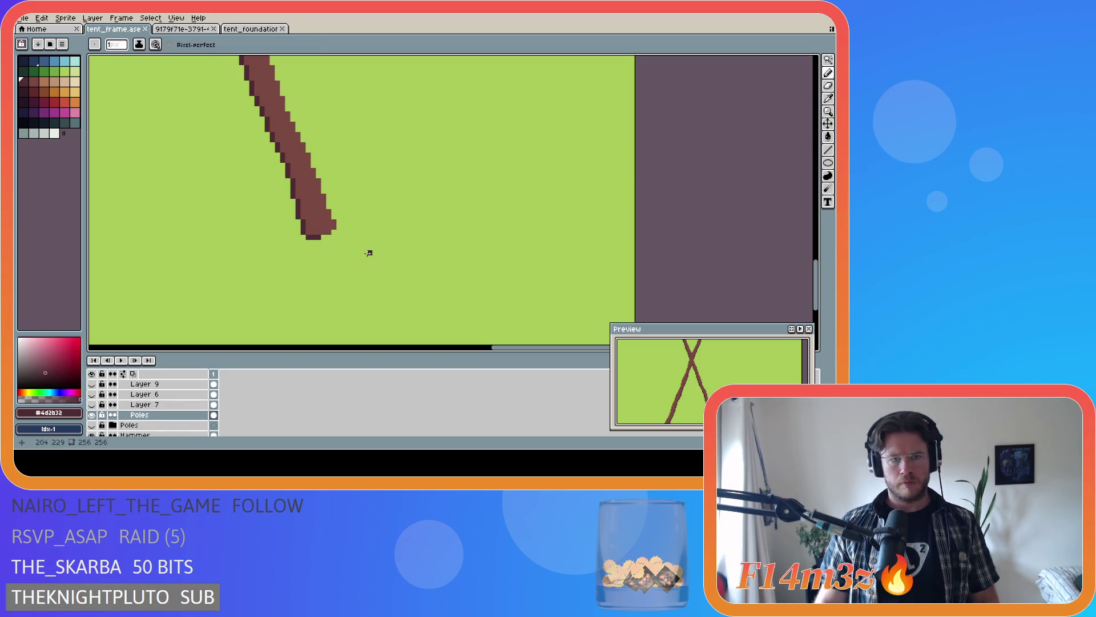
pyautogui.click(334, 224)
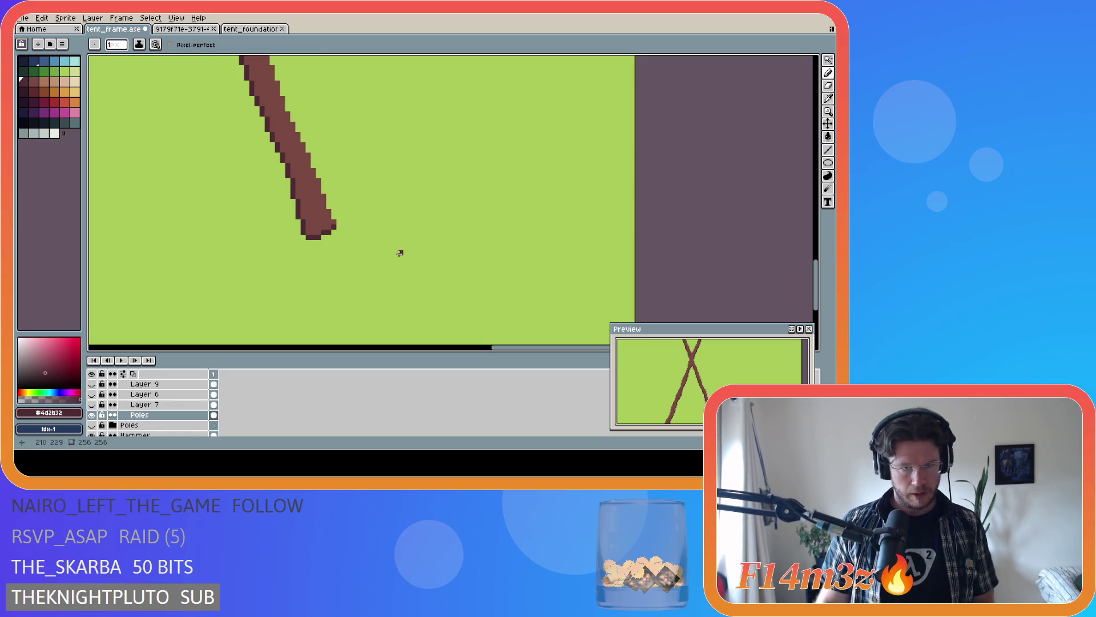
pyautogui.scroll(-2, 400, 253)
pyautogui.scroll(-2, 367, 261)
pyautogui.scroll(-1, 377, 289)
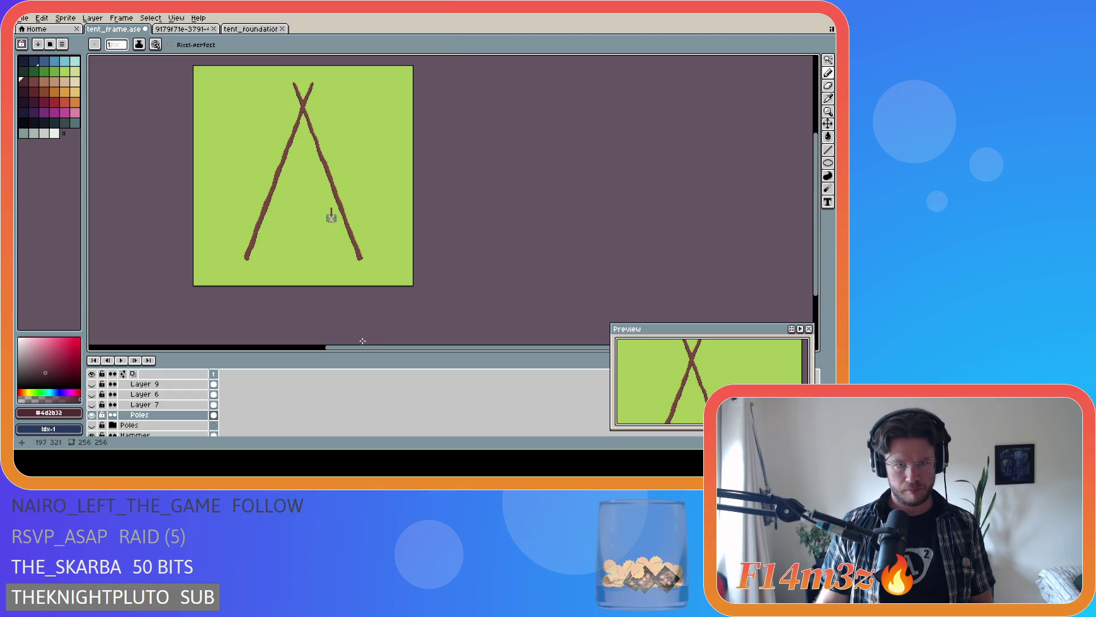
pyautogui.scroll(2, 326, 282)
pyautogui.scroll(2, 258, 243)
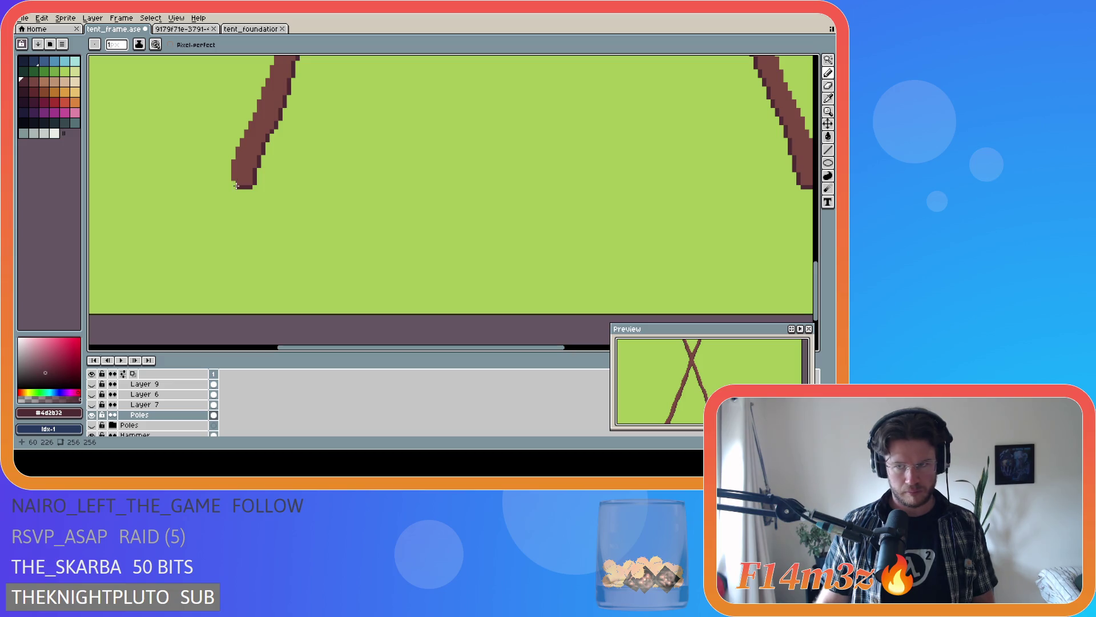
pyautogui.moveTo(443, 350)
pyautogui.mouseDown()
pyautogui.moveTo(485, 352)
pyautogui.moveTo(448, 352)
pyautogui.mouseUp()
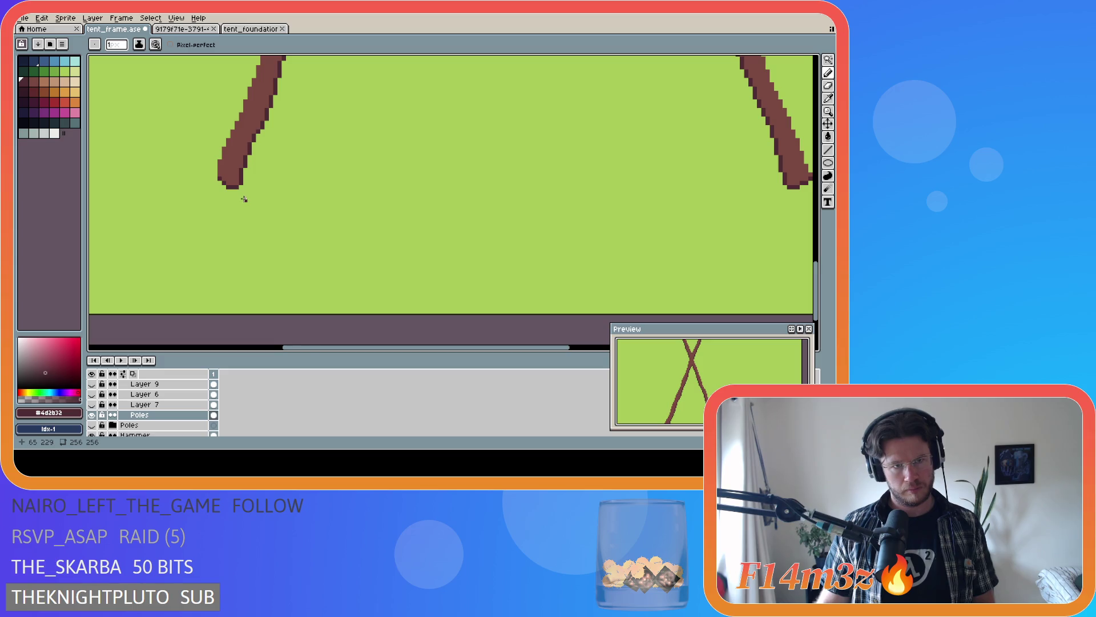
pyautogui.scroll(-2, 243, 198)
pyautogui.scroll(3, 266, 172)
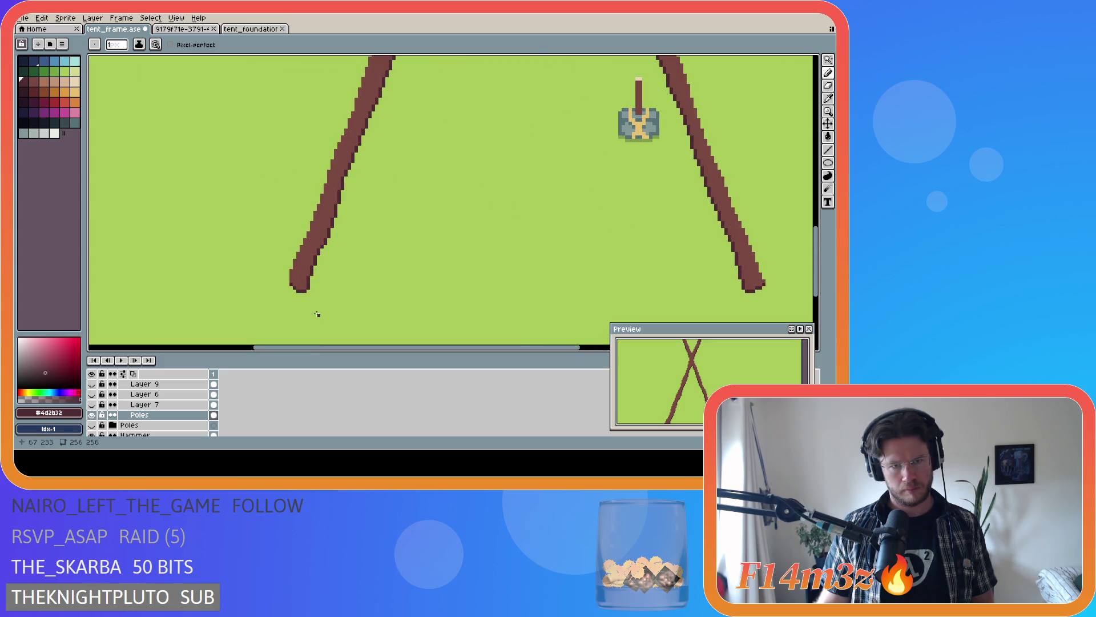
pyautogui.scroll(1, 296, 289)
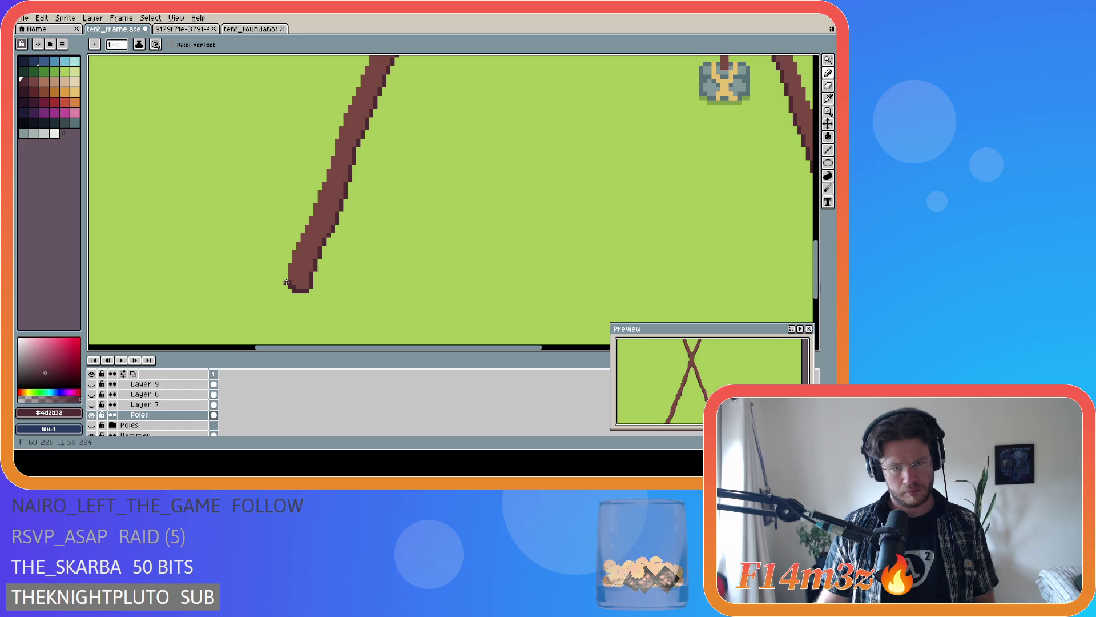
# - Square off the left pole's bottom tip with brown pixels and save tent_frame
pyautogui.click(285, 286)
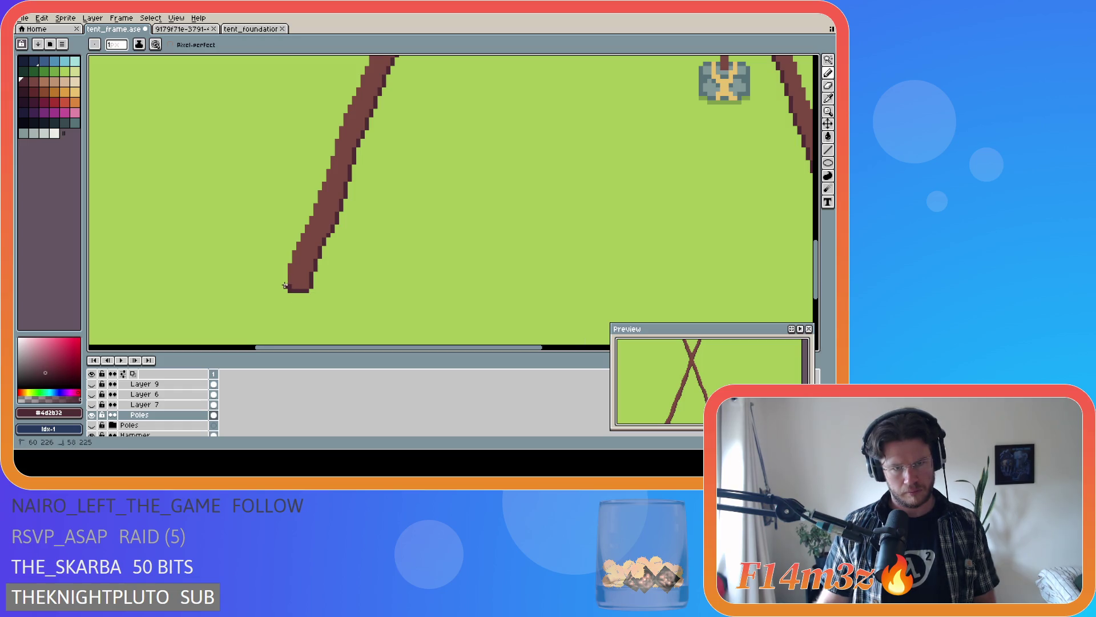
pyautogui.keyDown('alt'); pyautogui.click(295, 278); pyautogui.keyUp('alt')
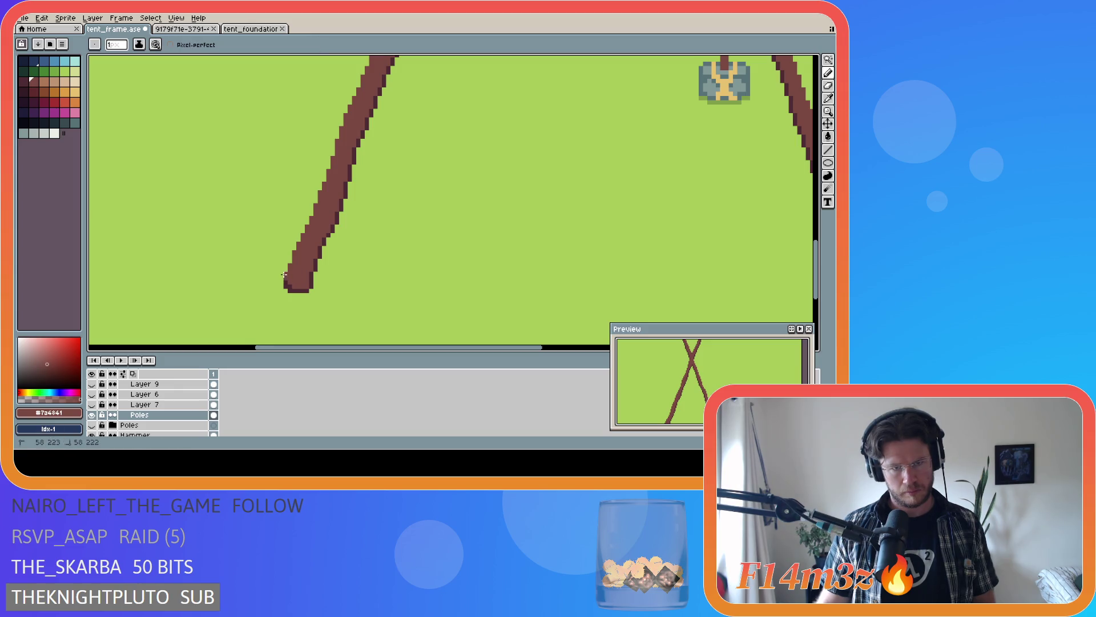
pyautogui.keyDown('alt'); pyautogui.click(294, 283); pyautogui.keyUp('alt')
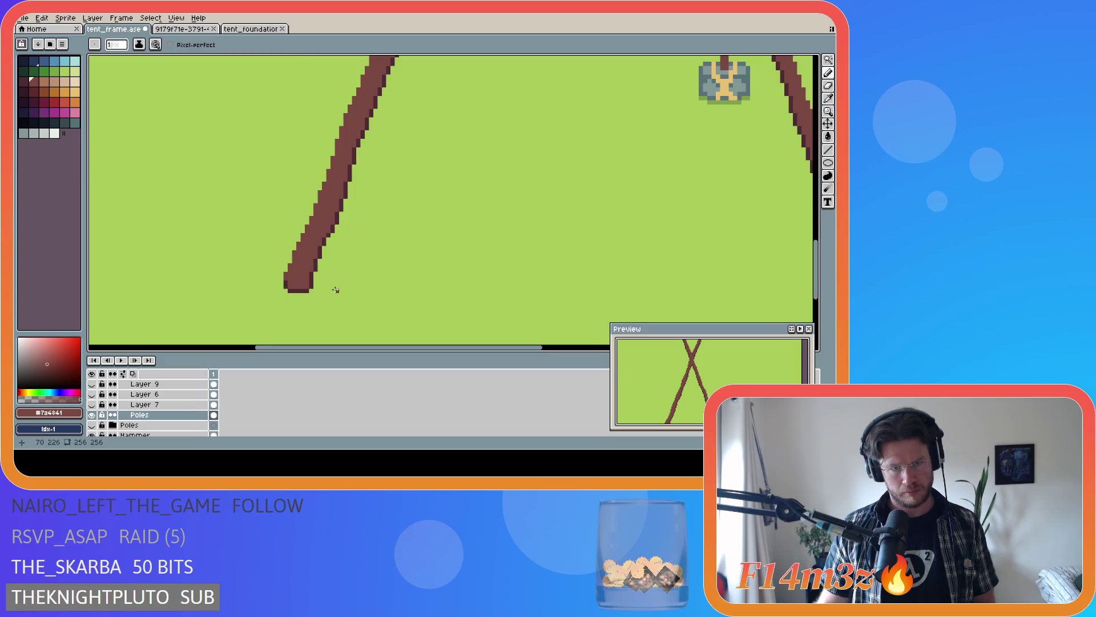
pyautogui.scroll(-2, 336, 290)
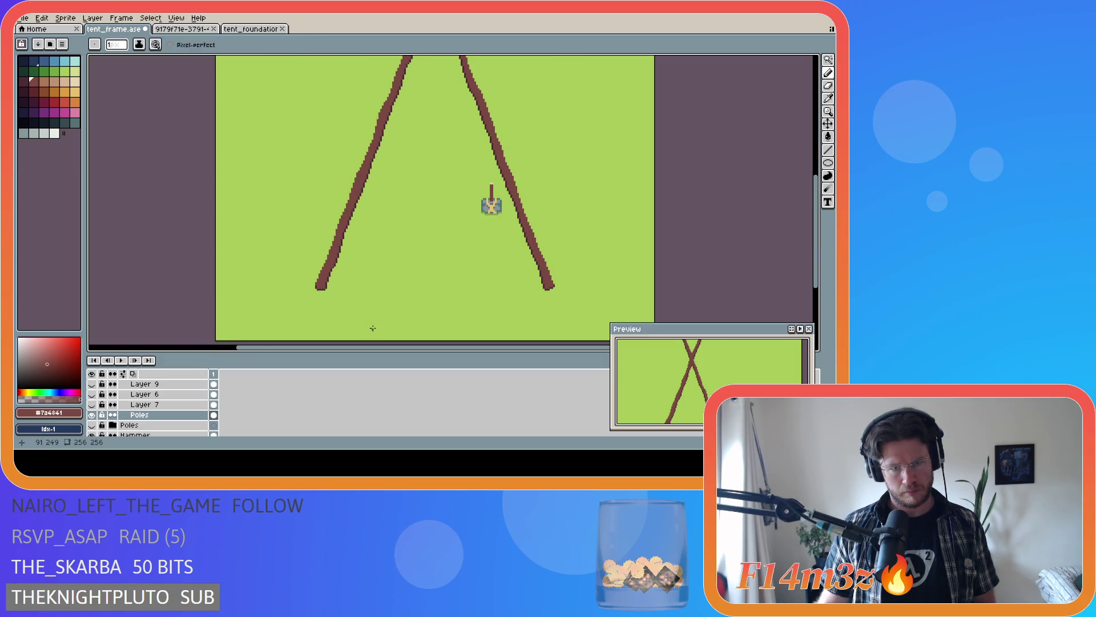
pyautogui.scroll(-1, 343, 295)
pyautogui.scroll(2, 342, 302)
pyautogui.scroll(1, 358, 307)
pyautogui.press('ctrl')
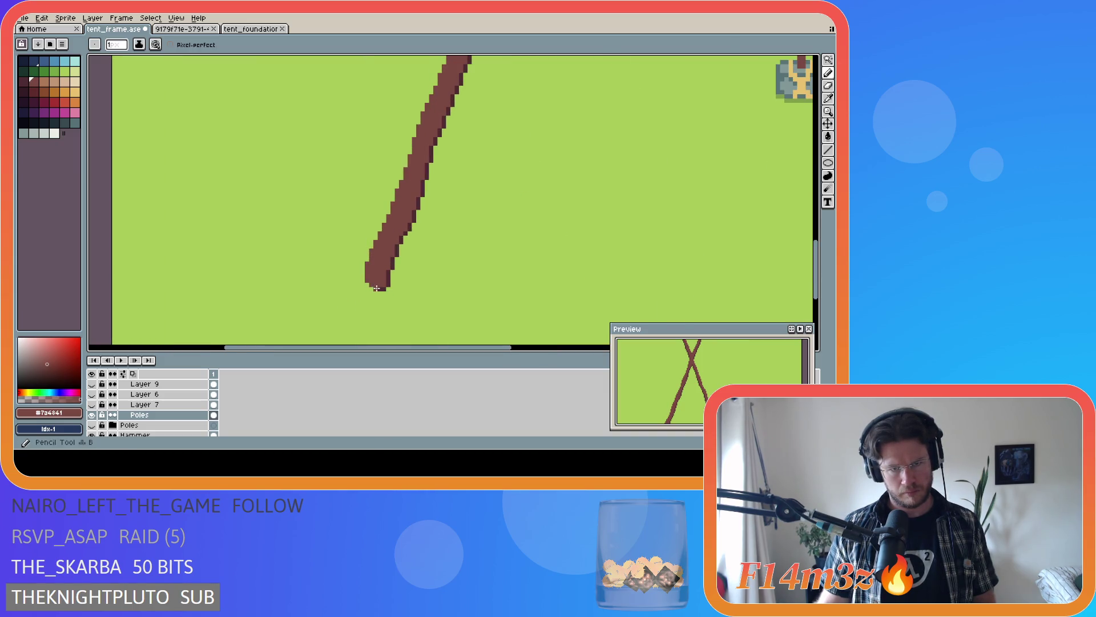
pyautogui.keyDown('alt'); pyautogui.click(376, 288); pyautogui.keyUp('alt')
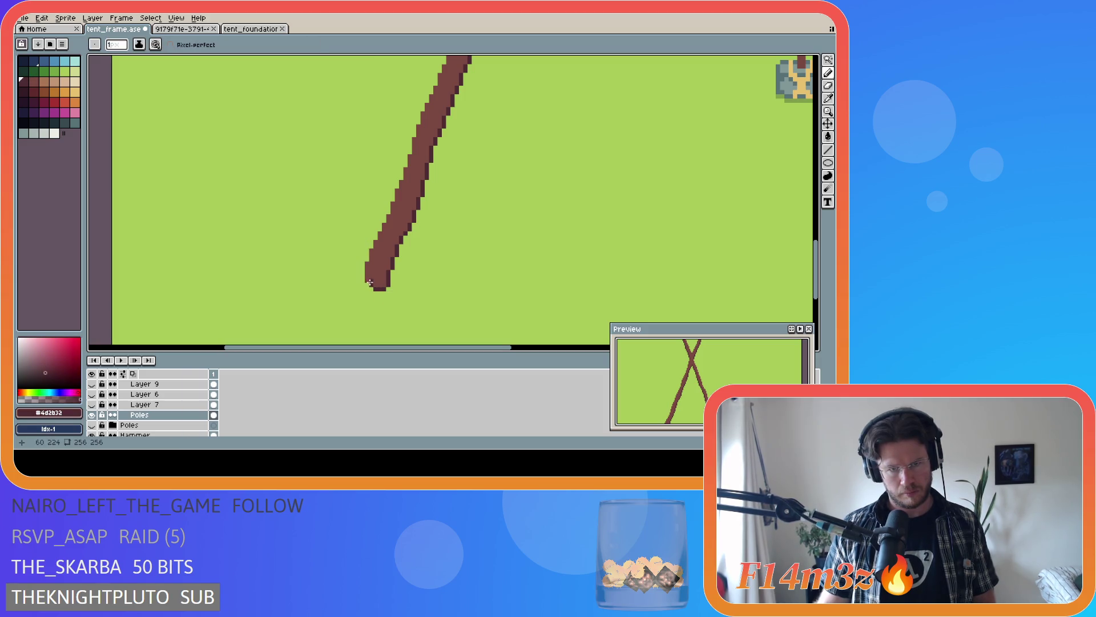
pyautogui.scroll(-1, 404, 297)
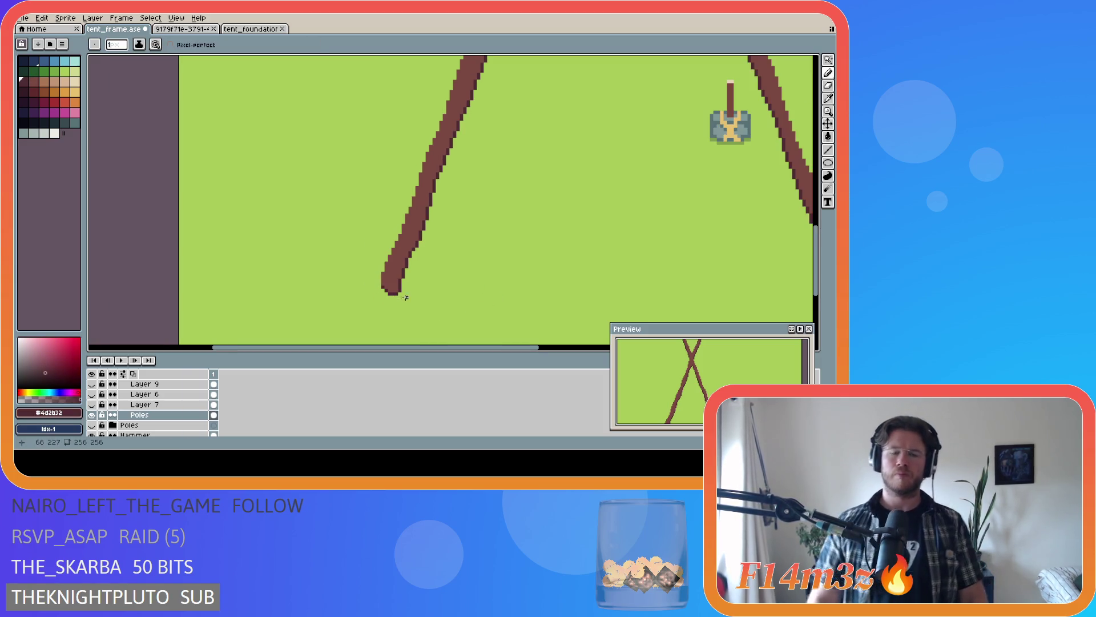
pyautogui.keyDown('alt'); pyautogui.click(379, 282); pyautogui.keyUp('alt')
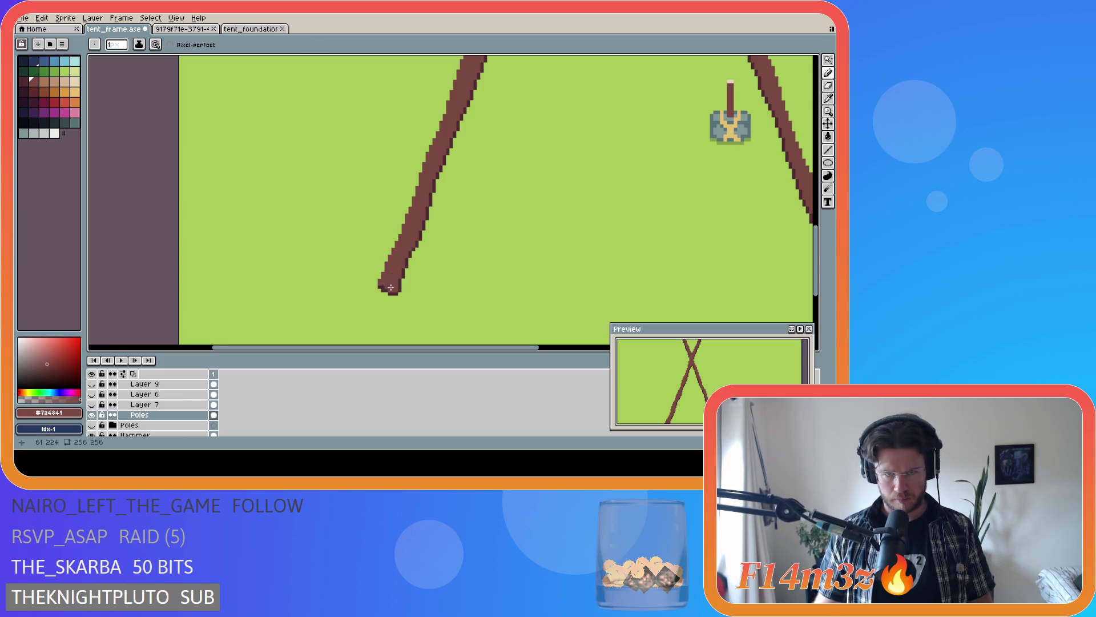
pyautogui.scroll(-1, 435, 317)
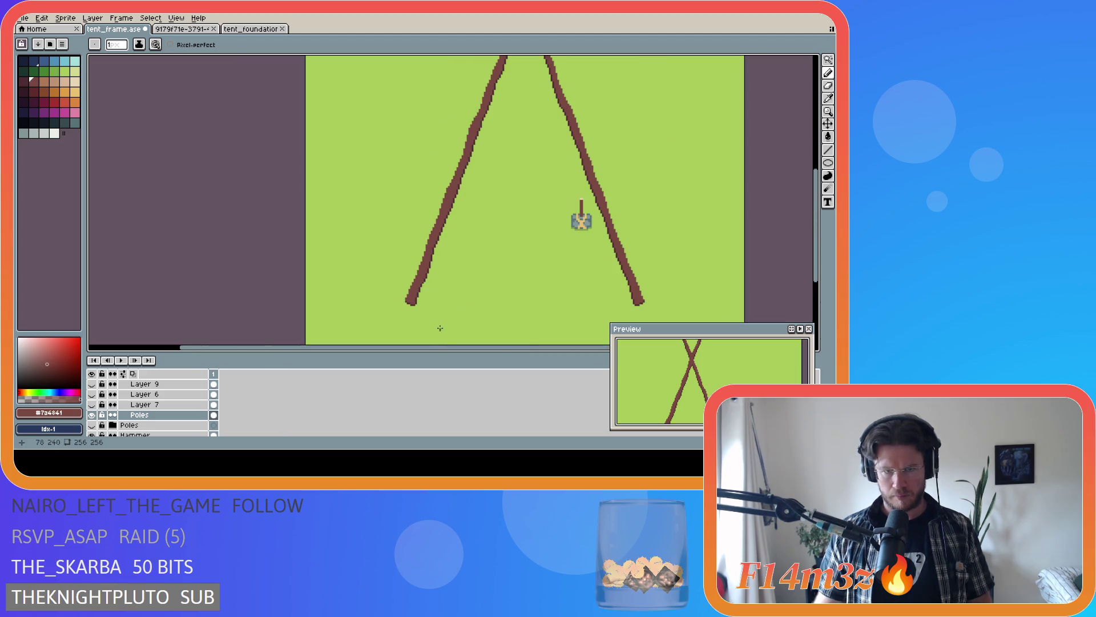
pyautogui.moveTo(445, 345); pyautogui.dragTo(514, 347)
pyautogui.hotkey('ctrl', 's')
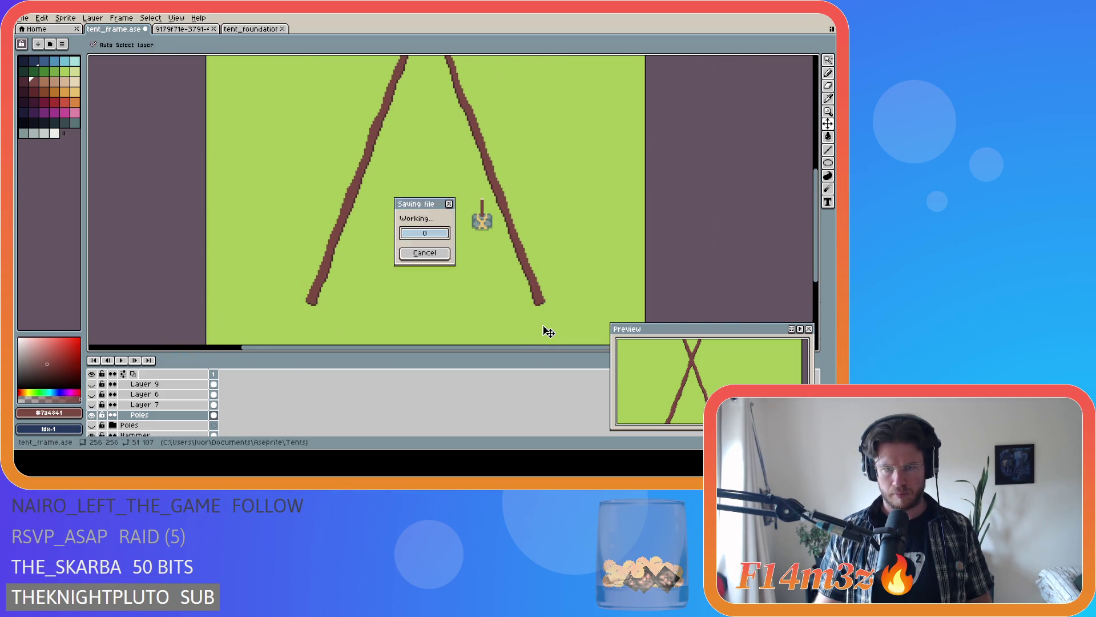
pyautogui.scroll(-1, 598, 297)
pyautogui.moveTo(501, 347); pyautogui.dragTo(582, 349)
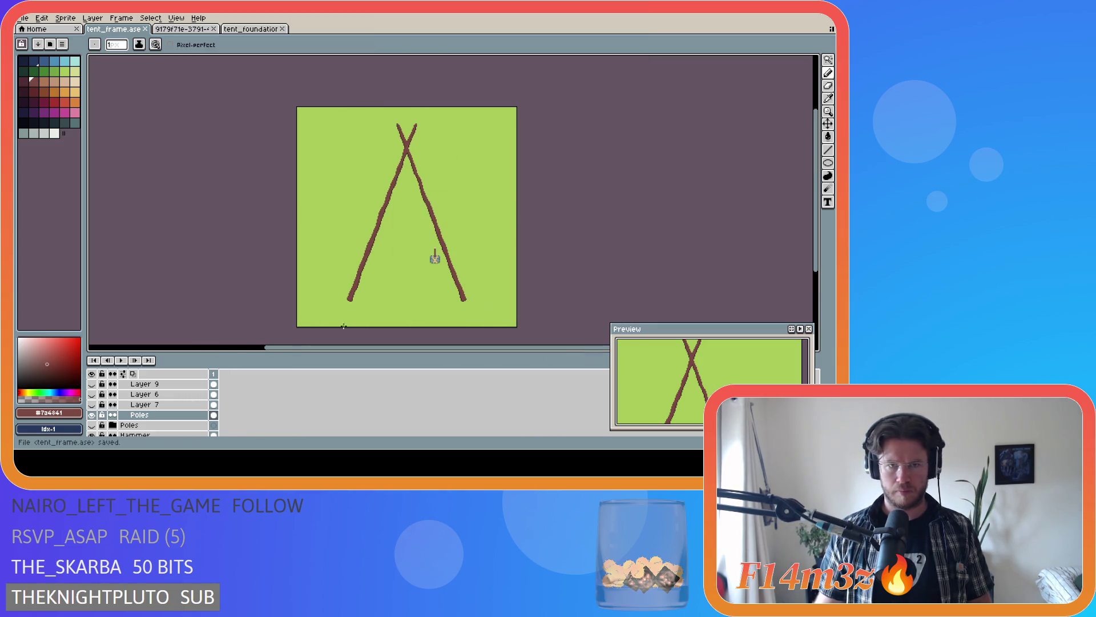
pyautogui.scroll(2, 101, 417)
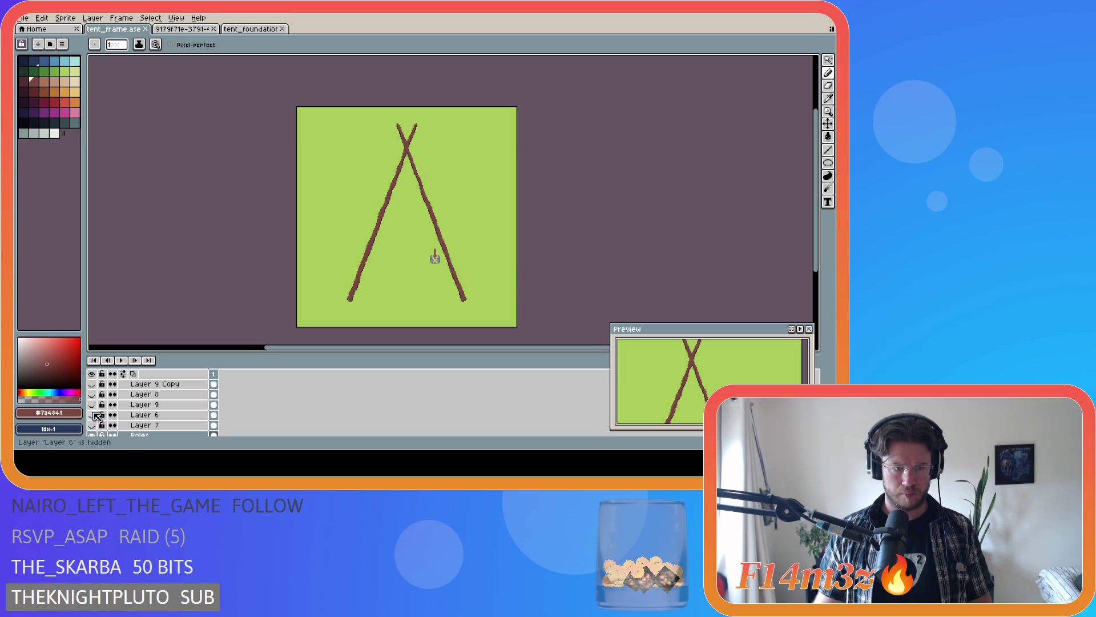
# - Hide Layer 8, Layer 9 Copy, Layer 9 and Layer 6, compare against Layer 7, and drag Layer 6 below Layer 7
pyautogui.click(93, 427)
pyautogui.scroll(1, 120, 409)
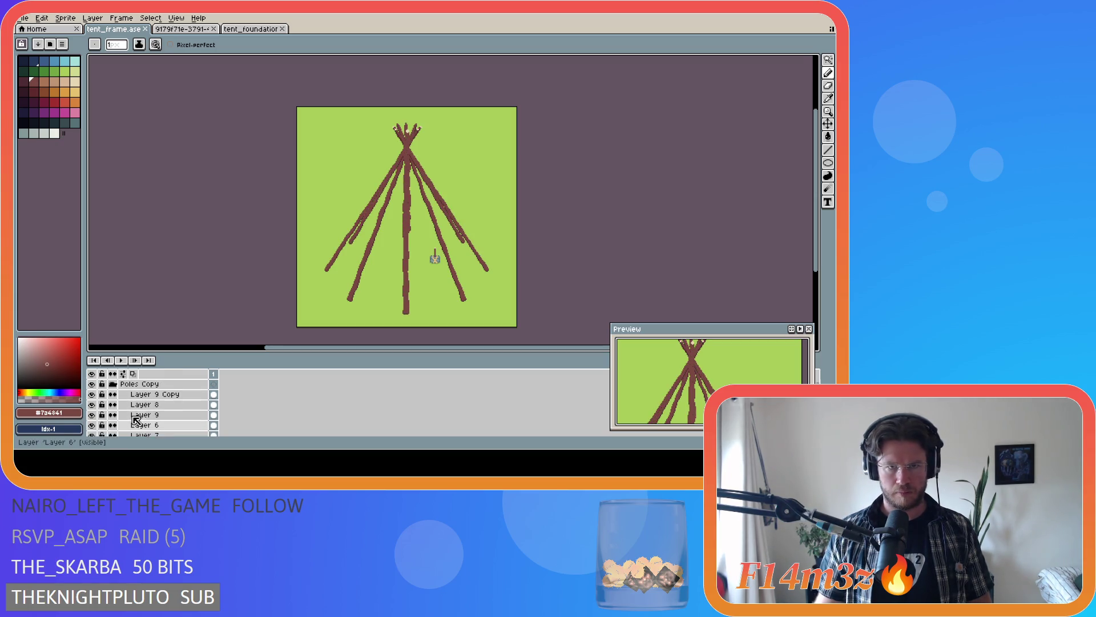
pyautogui.scroll(-1, 135, 419)
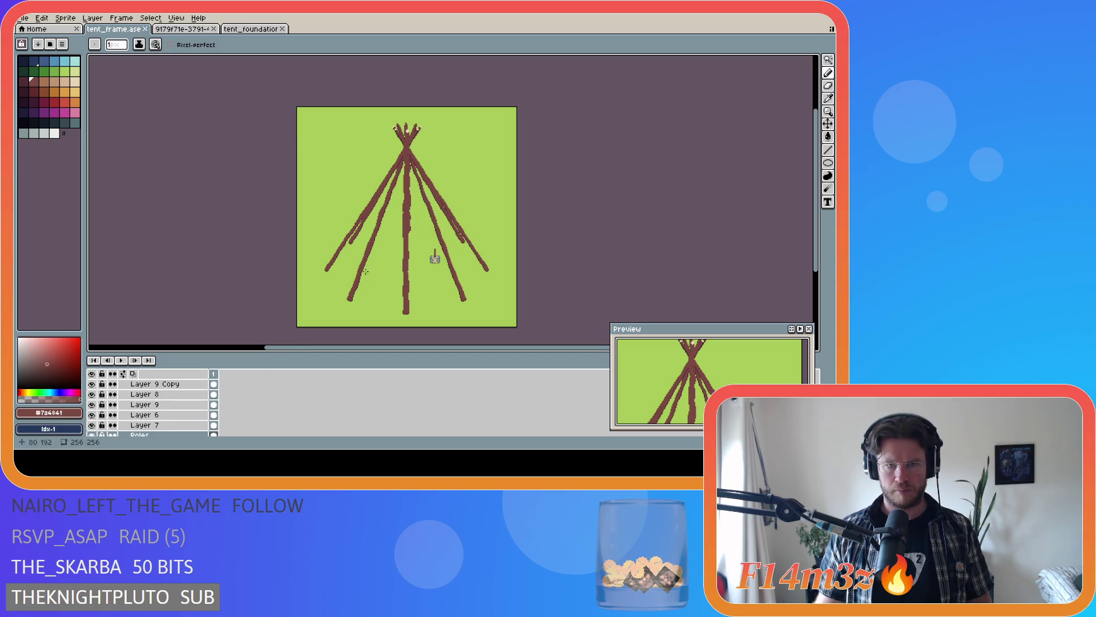
pyautogui.scroll(2, 429, 268)
pyautogui.scroll(-1, 428, 268)
pyautogui.scroll(-1, 428, 268)
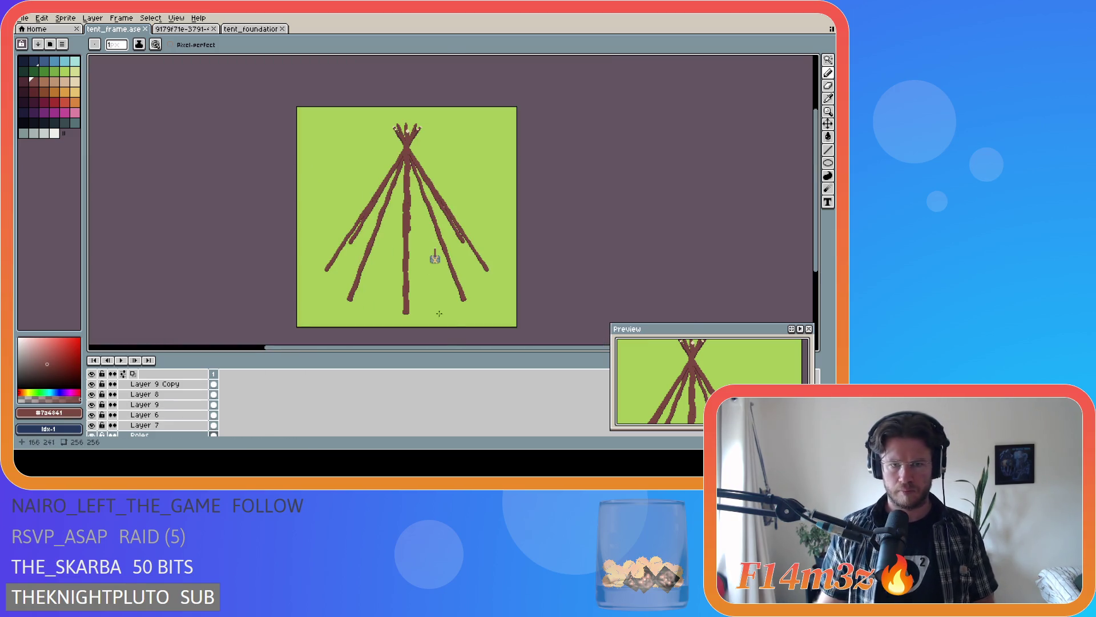
pyautogui.moveTo(456, 352)
pyautogui.mouseDown()
pyautogui.moveTo(472, 355)
pyautogui.moveTo(514, 294)
pyautogui.mouseUp()
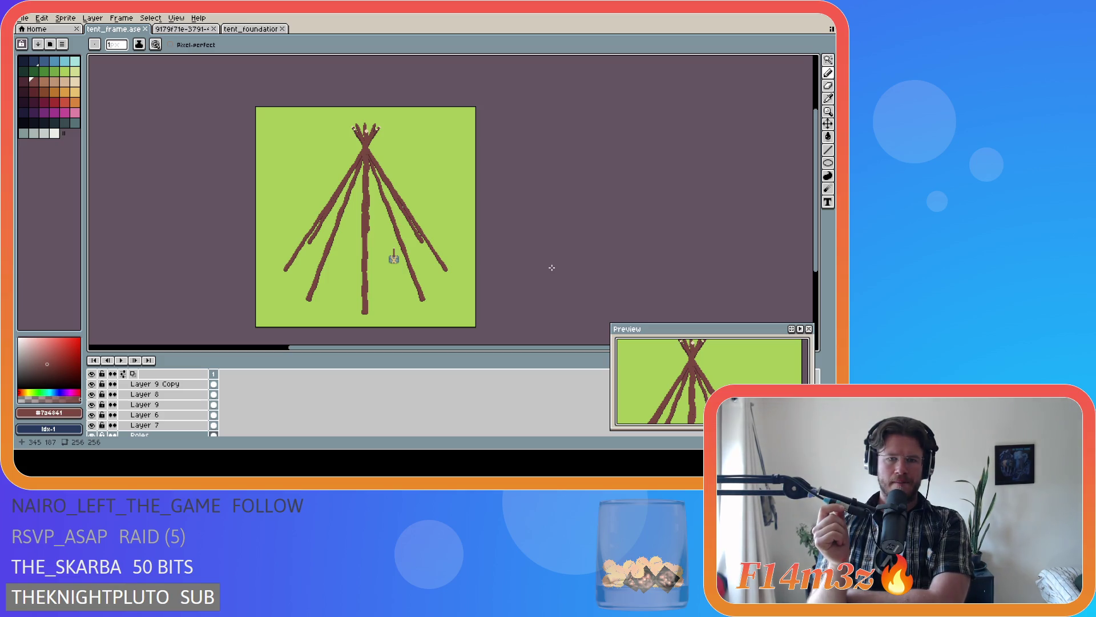
pyautogui.scroll(1, 424, 233)
pyautogui.scroll(1, 424, 233)
pyautogui.scroll(-1, 425, 233)
pyautogui.scroll(-1, 425, 234)
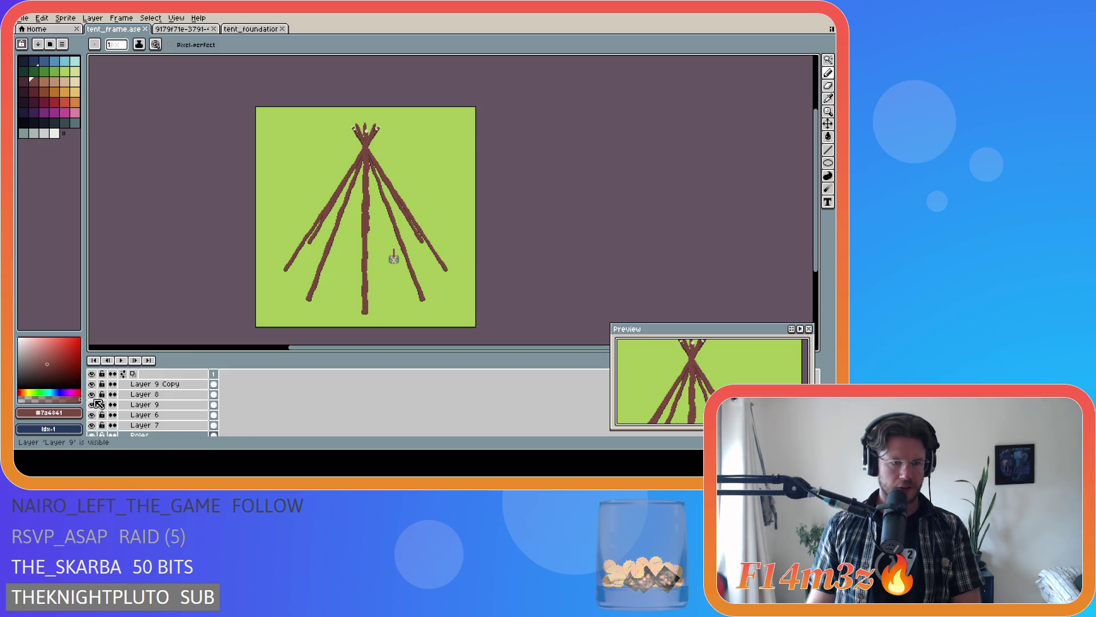
pyautogui.click(92, 394)
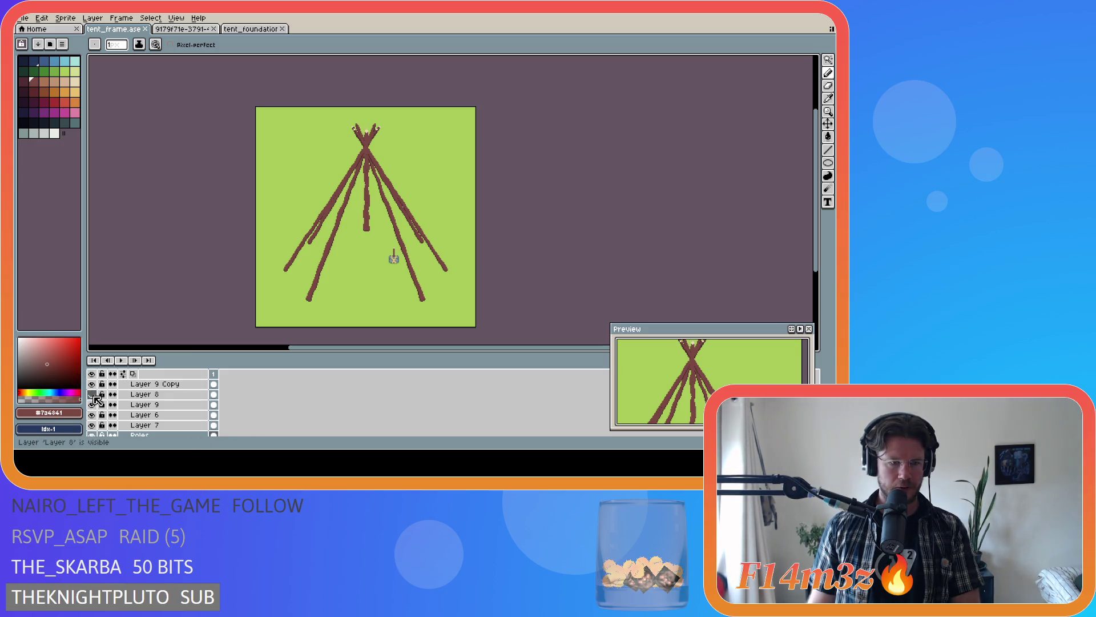
pyautogui.scroll(1, 98, 396)
pyautogui.click(92, 394)
pyautogui.click(92, 415)
pyautogui.scroll(-1, 94, 416)
pyautogui.click(92, 414)
pyautogui.click(92, 415)
pyautogui.click(92, 415)
pyautogui.click(91, 415)
pyautogui.click(92, 415)
pyautogui.click(92, 425)
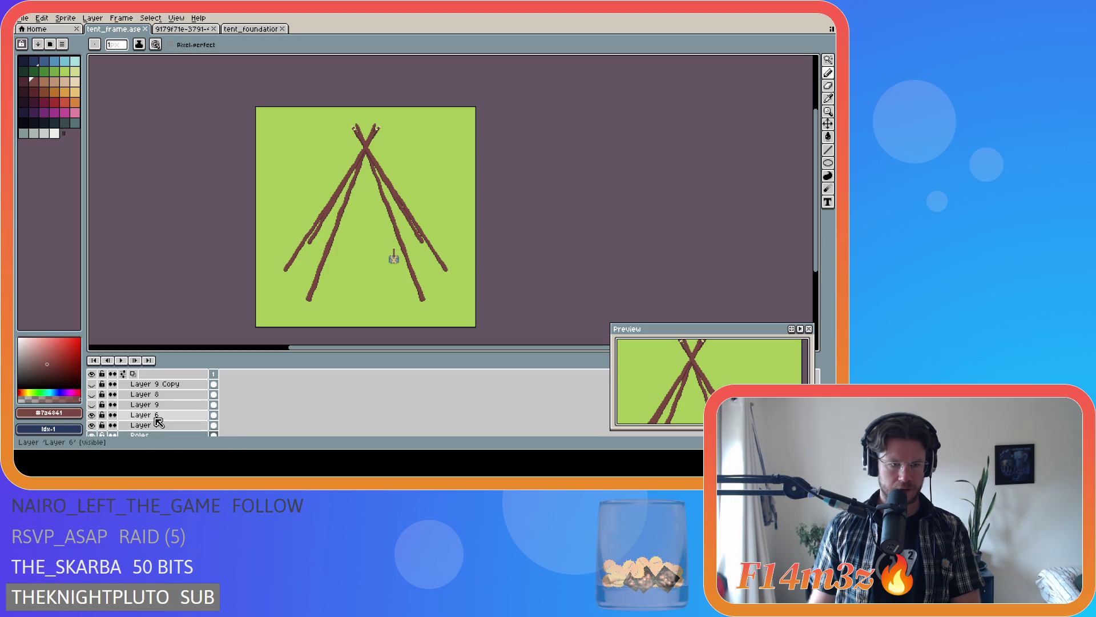
pyautogui.moveTo(146, 415); pyautogui.dragTo(168, 432)
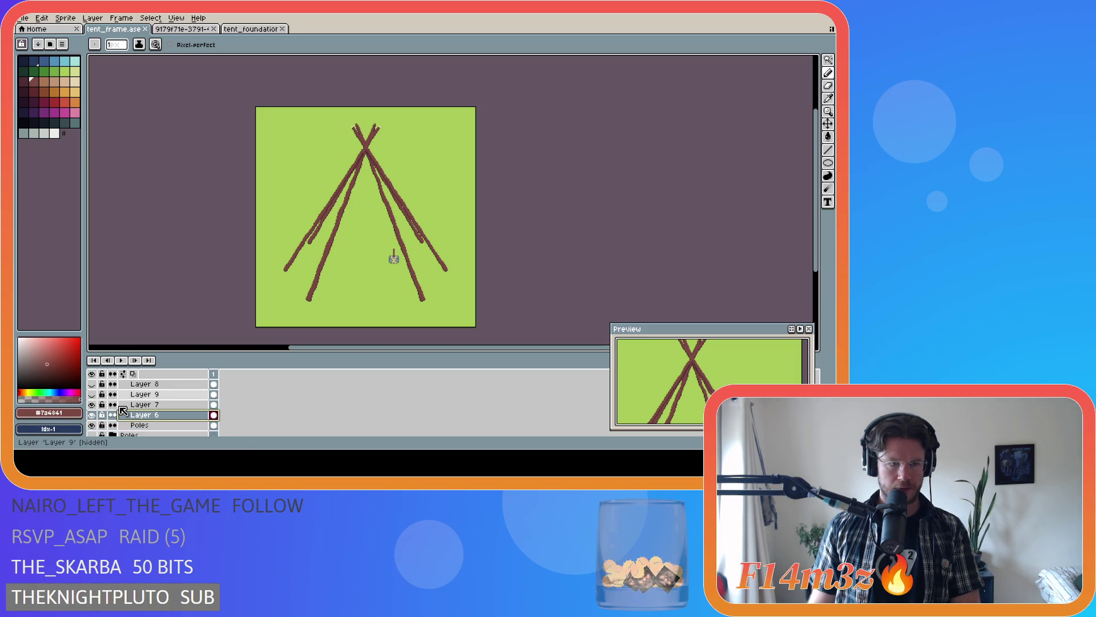
pyautogui.scroll(1, 100, 410)
# - Show Layer 8's pole, hide the Poles and centre-pole layers, show and select Layer 9
pyautogui.click(93, 404)
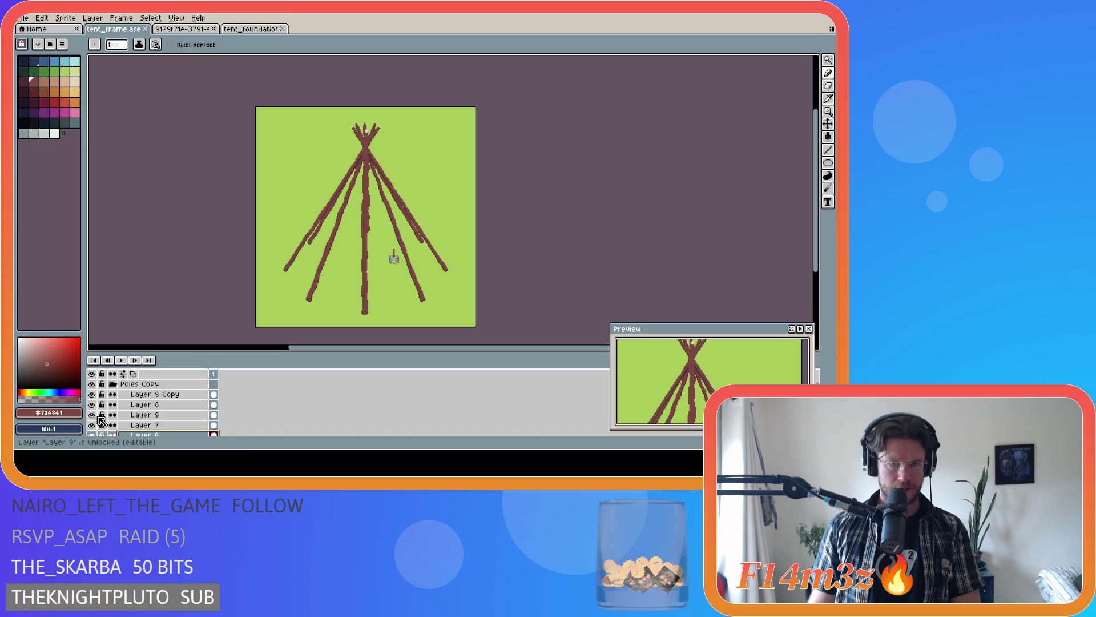
pyautogui.scroll(-1, 158, 414)
pyautogui.scroll(-1, 128, 420)
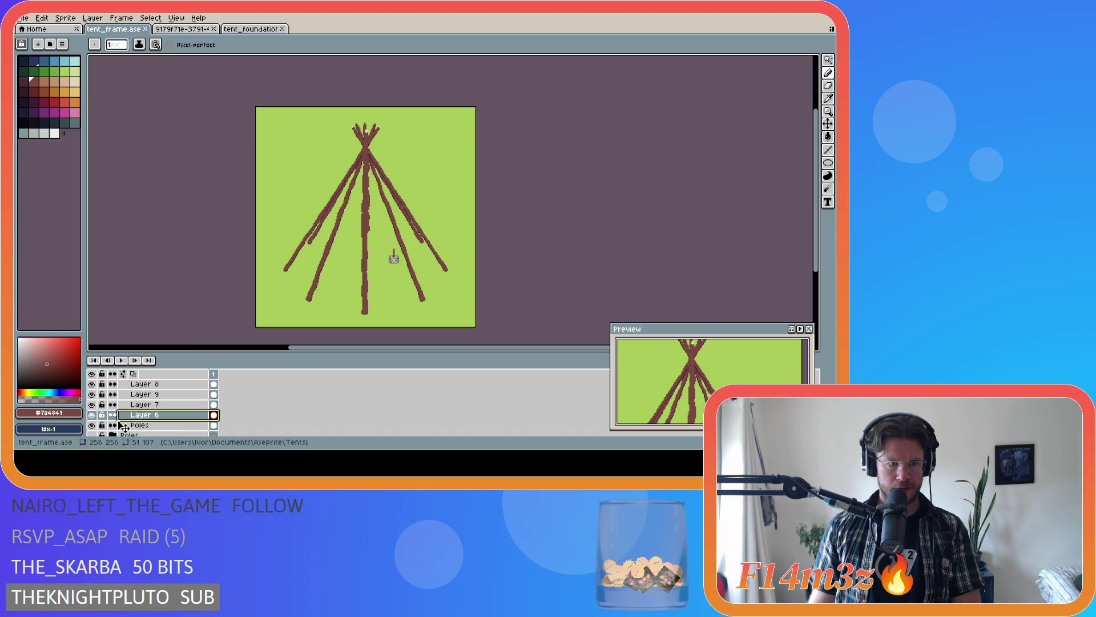
pyautogui.click(91, 425)
pyautogui.scroll(3, 94, 420)
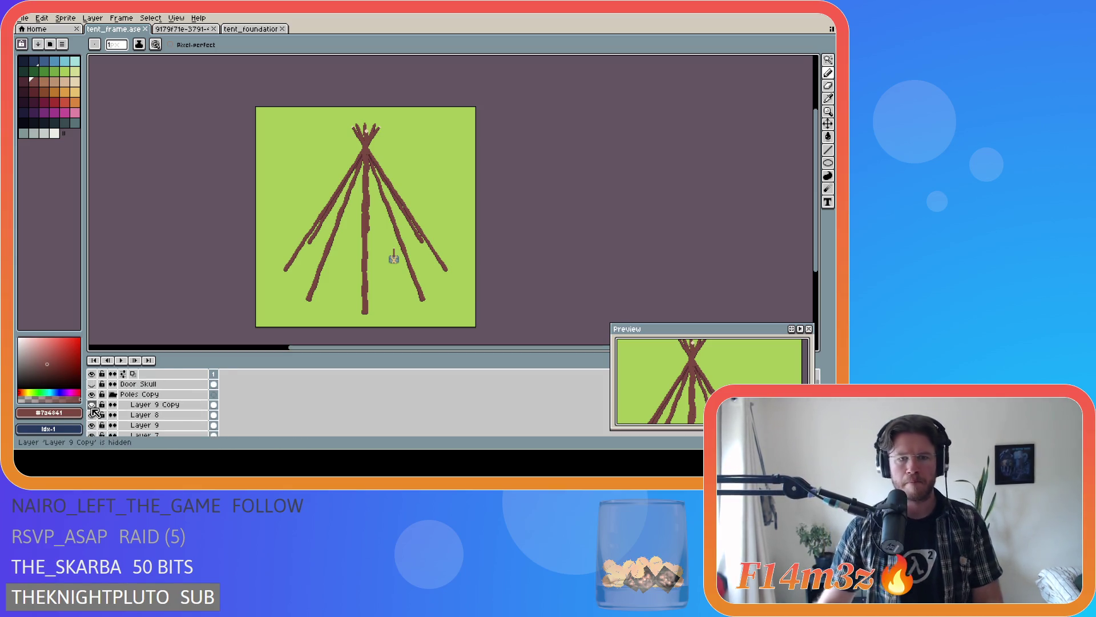
pyautogui.click(91, 415)
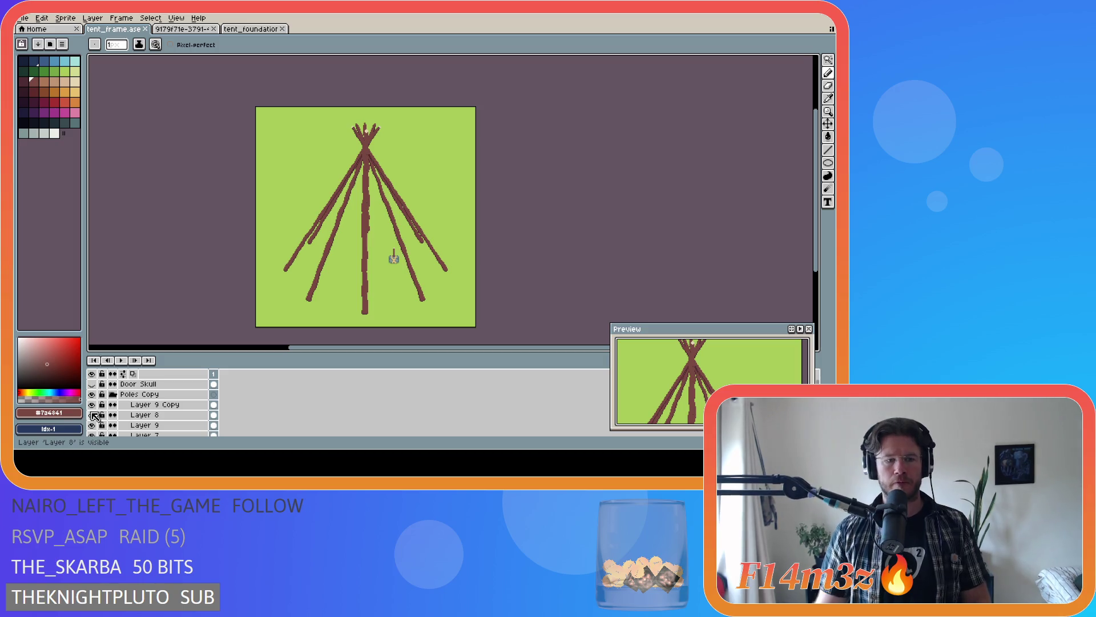
pyautogui.click(94, 425)
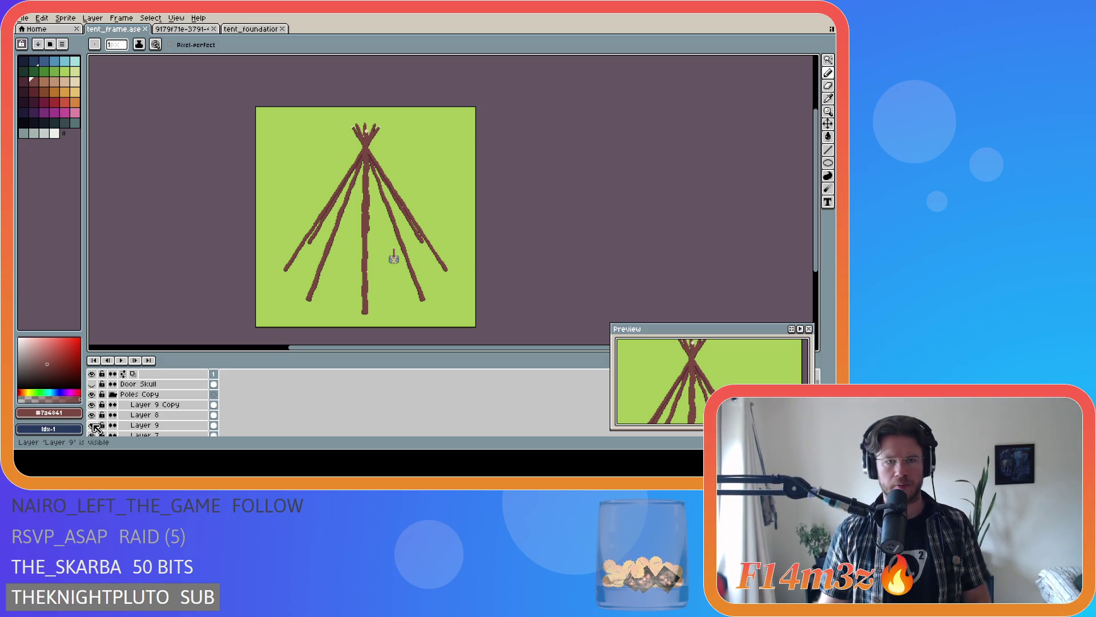
pyautogui.click(145, 425)
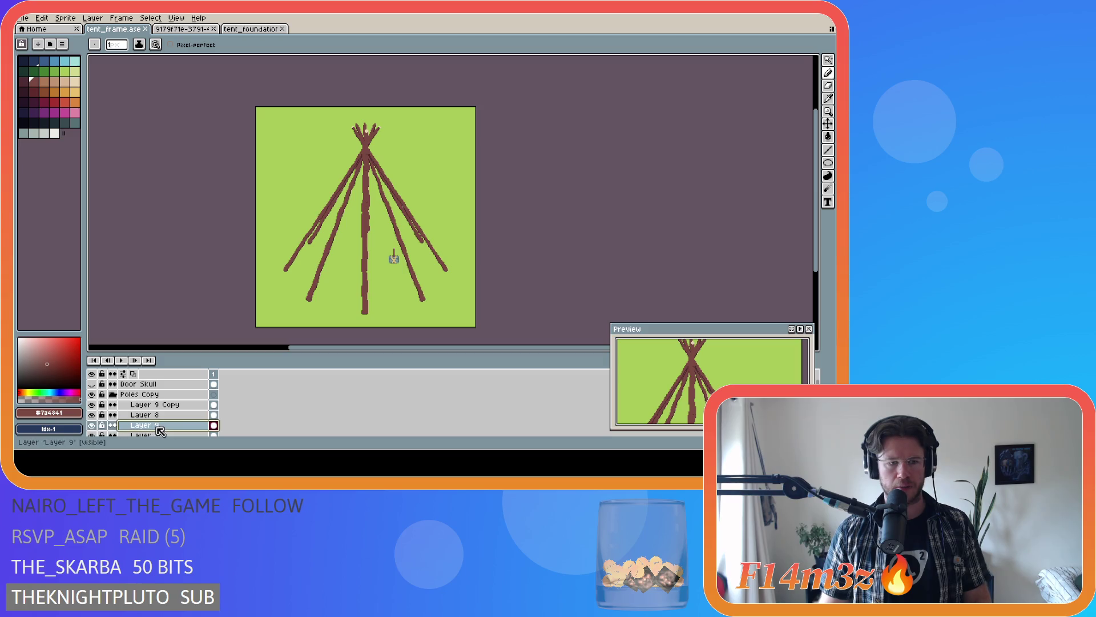
pyautogui.scroll(-2, 180, 427)
pyautogui.scroll(-1, 180, 422)
pyautogui.scroll(-1, 176, 402)
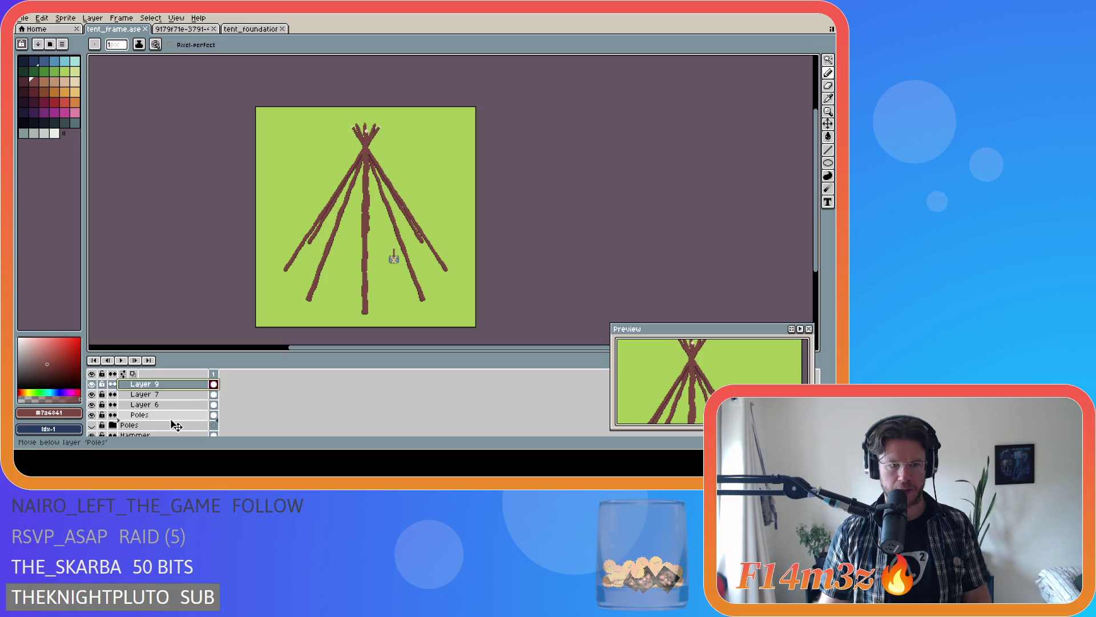
pyautogui.scroll(2, 171, 411)
# - Flick Layers 8, 7, 6 and Poles off and on to compare the outer and inner poles
pyautogui.click(91, 406)
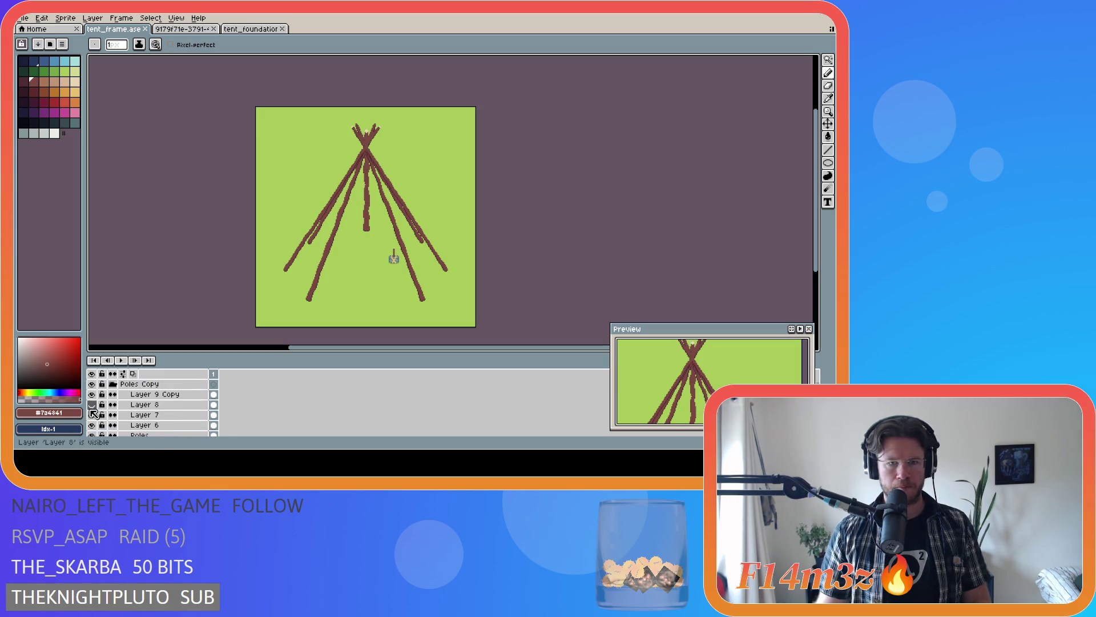
pyautogui.click(92, 415)
pyautogui.click(92, 415)
pyautogui.click(92, 414)
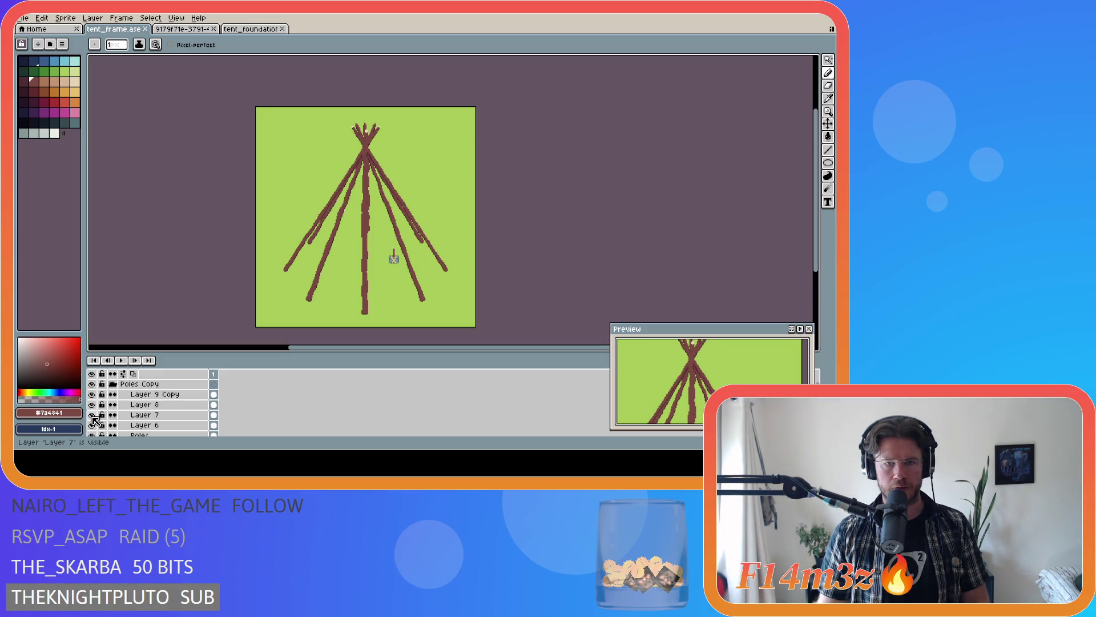
pyautogui.click(92, 414)
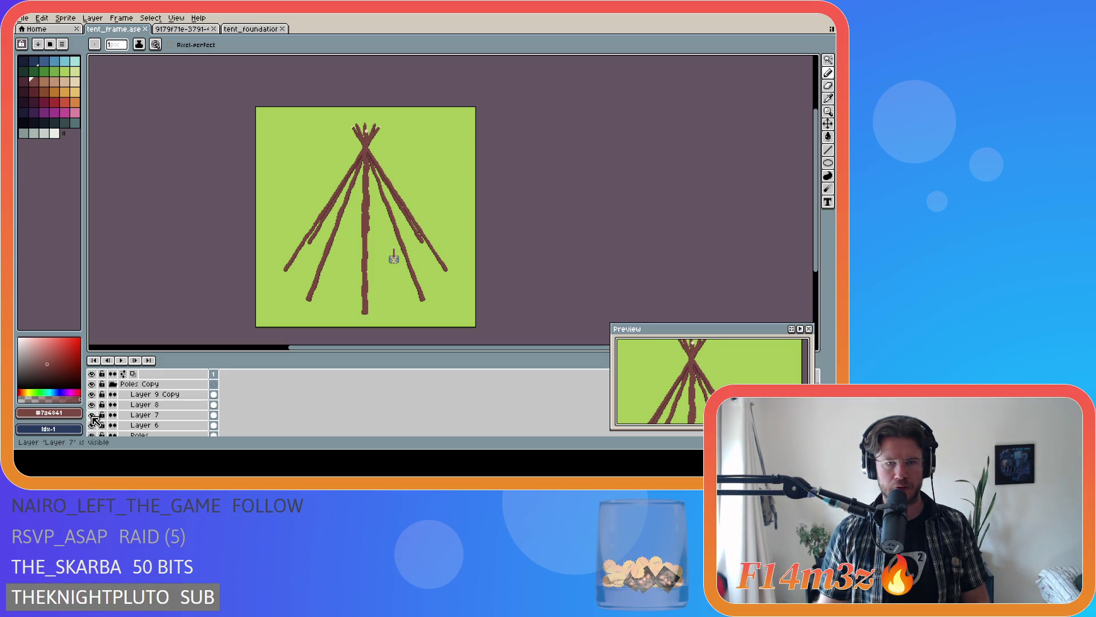
pyautogui.click(92, 424)
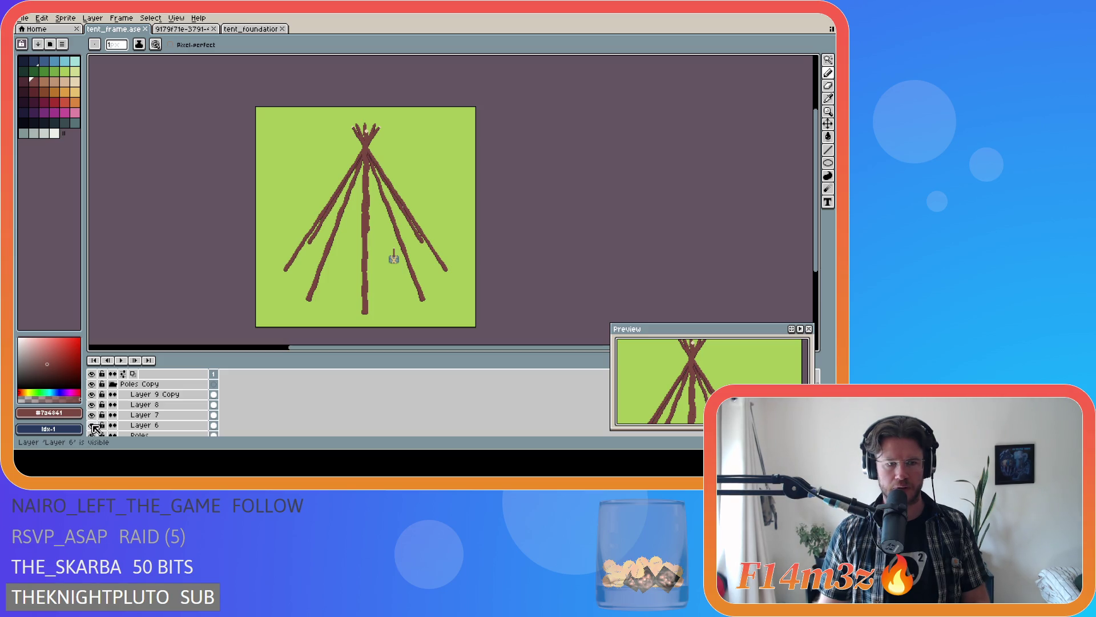
pyautogui.scroll(-1, 96, 430)
pyautogui.click(92, 424)
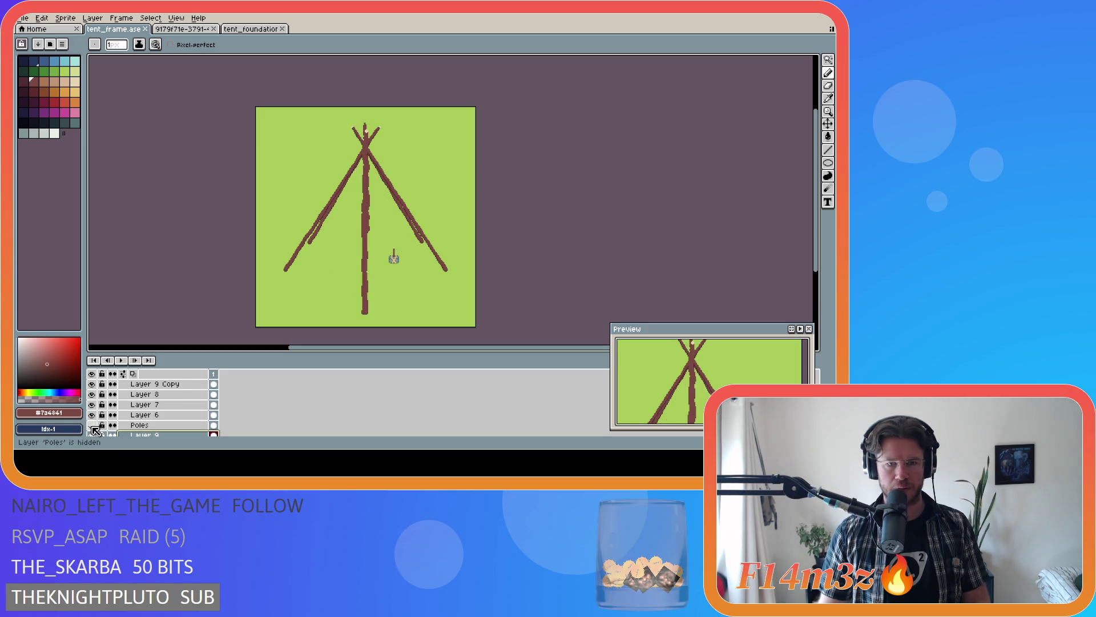
pyautogui.click(92, 404)
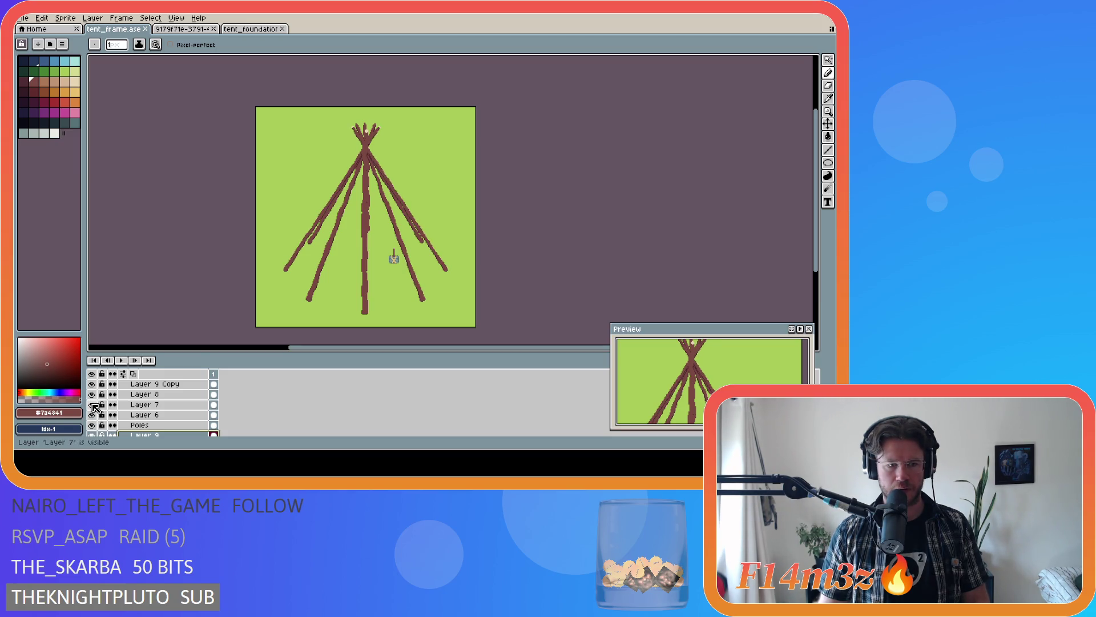
# - Move the Poles layer up between Layer 8 and Layer 7, recheck visibility, and save tent_frame
pyautogui.doubleClick(133, 426)
pyautogui.press('Return')
pyautogui.moveTo(137, 426); pyautogui.dragTo(138, 405)
pyautogui.click(91, 404)
pyautogui.click(92, 415)
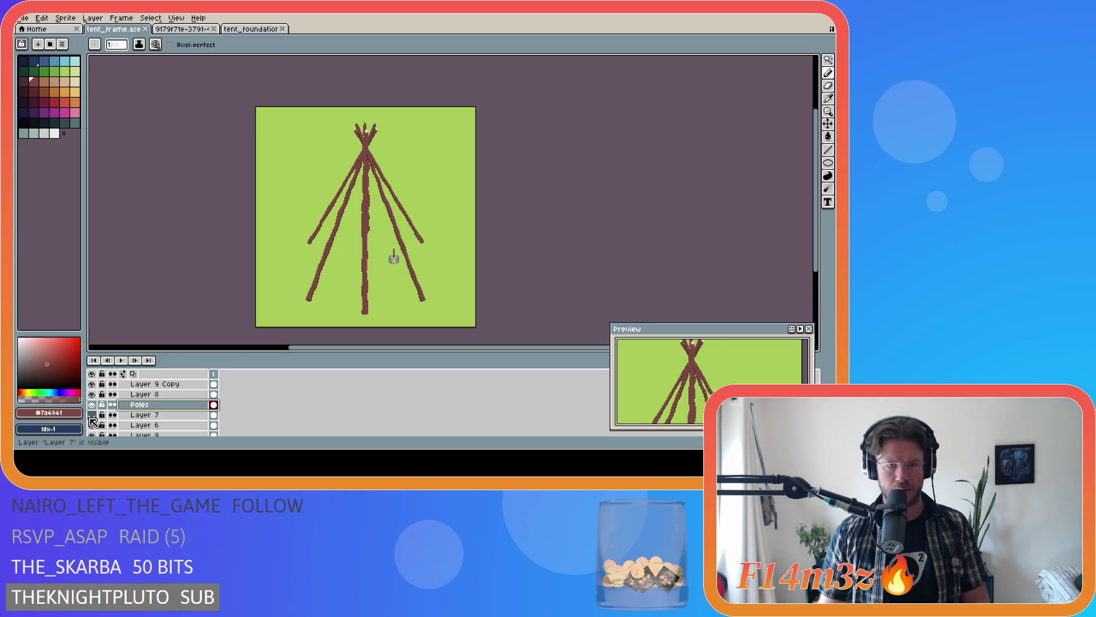
pyautogui.click(91, 426)
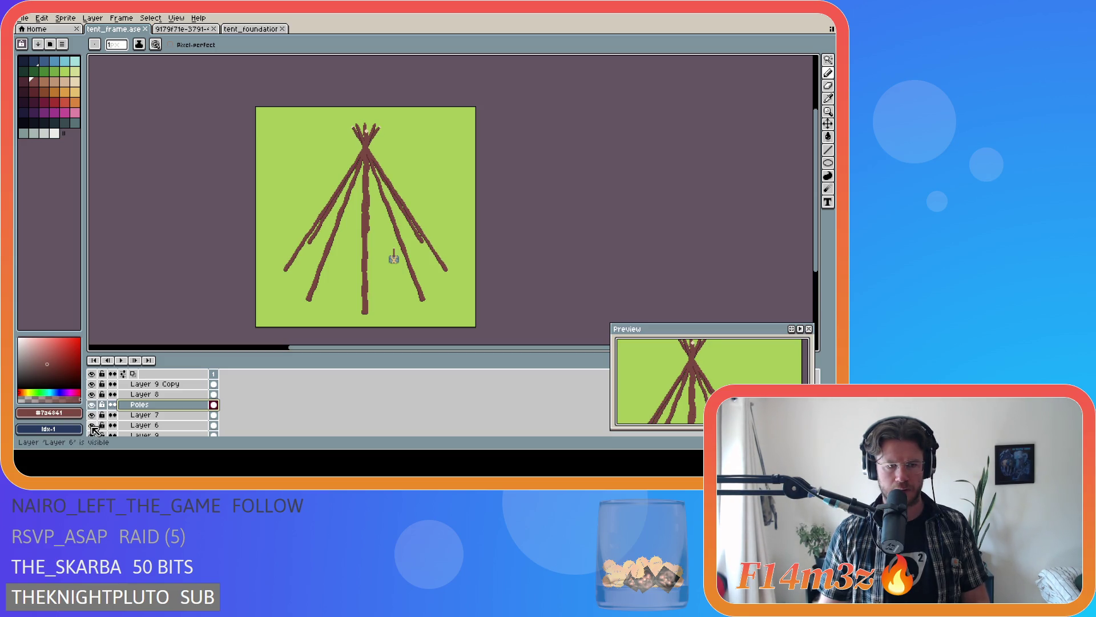
pyautogui.scroll(1, 99, 427)
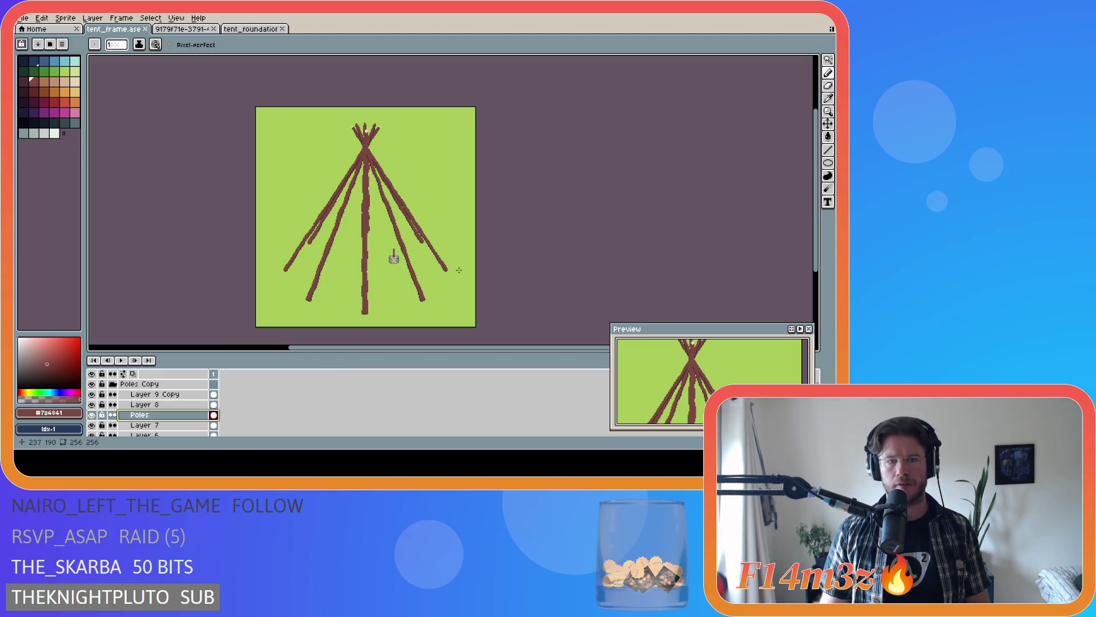
pyautogui.hotkey('ctrl', 's')
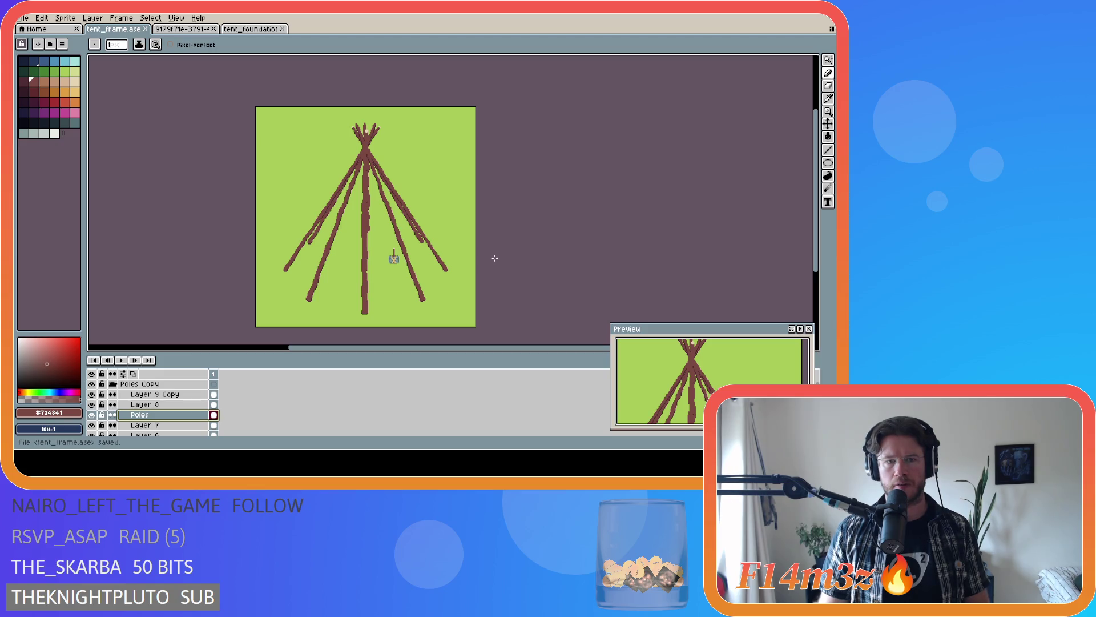
pyautogui.scroll(-3, 134, 403)
pyautogui.scroll(-2, 145, 426)
pyautogui.scroll(-2, 146, 425)
pyautogui.scroll(-2, 141, 420)
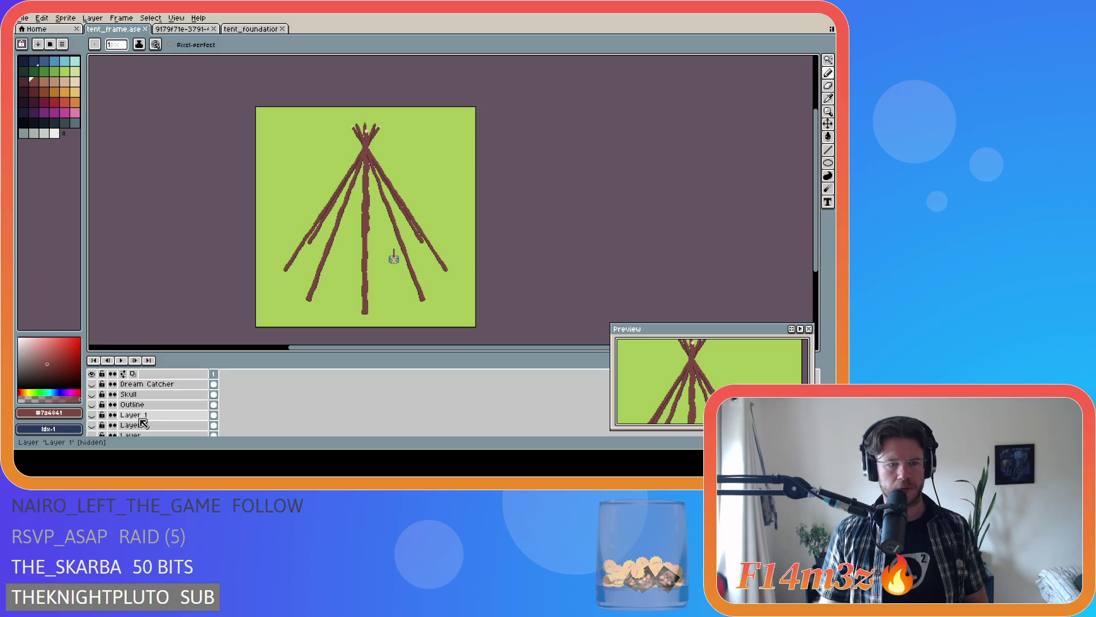
# - Show the Outline layer's scattered sticks and the Dream Catcher, then save tent_frame.ase
pyautogui.click(91, 406)
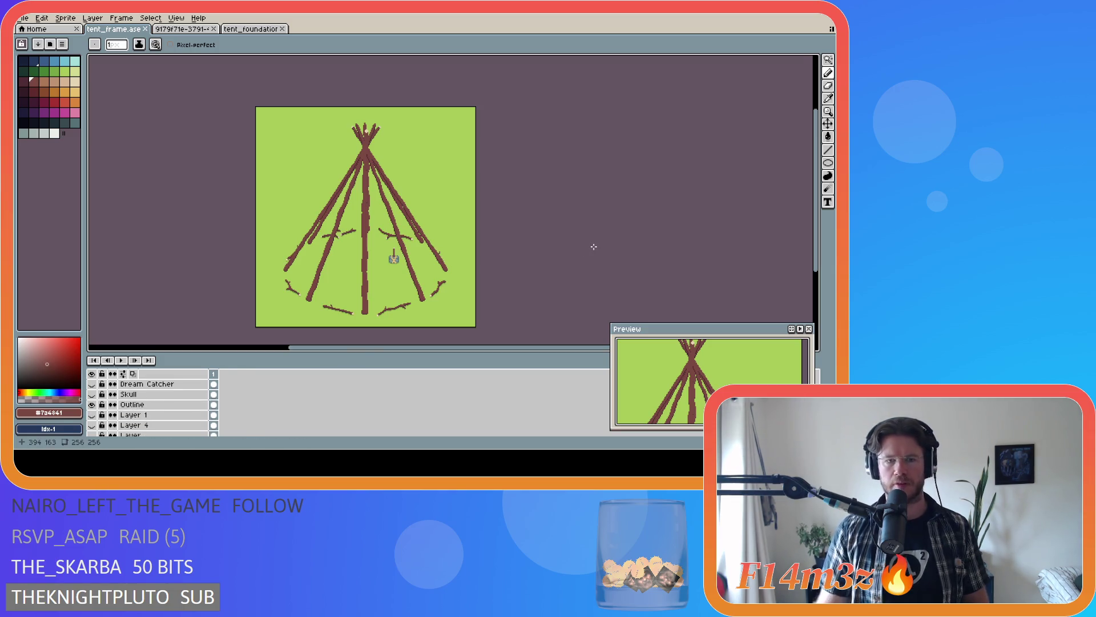
pyautogui.scroll(3, 250, 418)
pyautogui.scroll(-2, 223, 418)
pyautogui.scroll(-2, 188, 417)
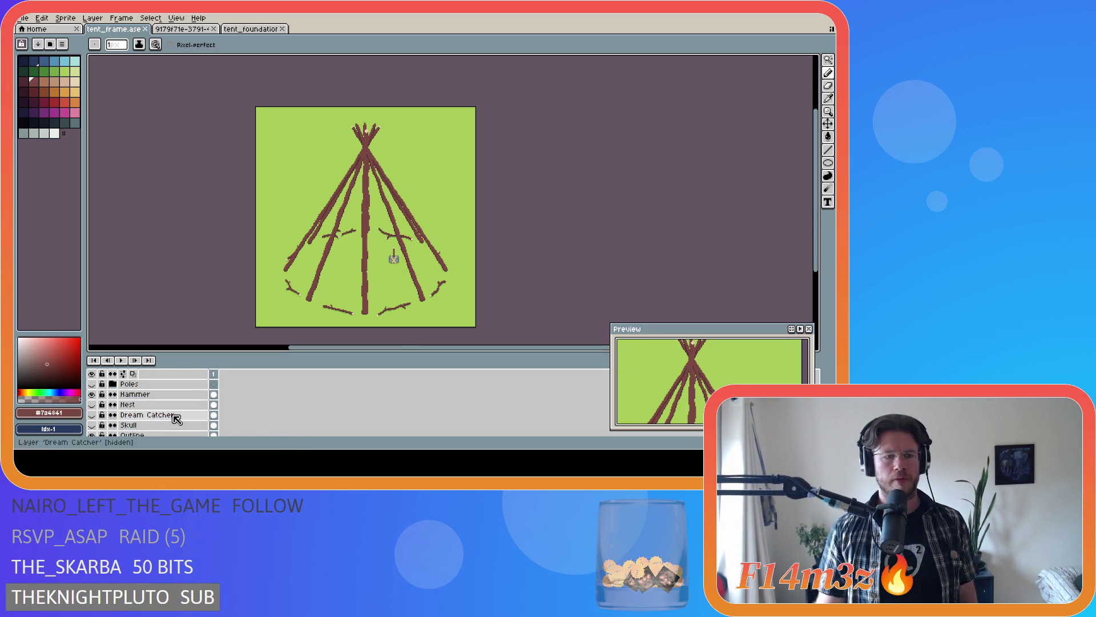
pyautogui.click(92, 404)
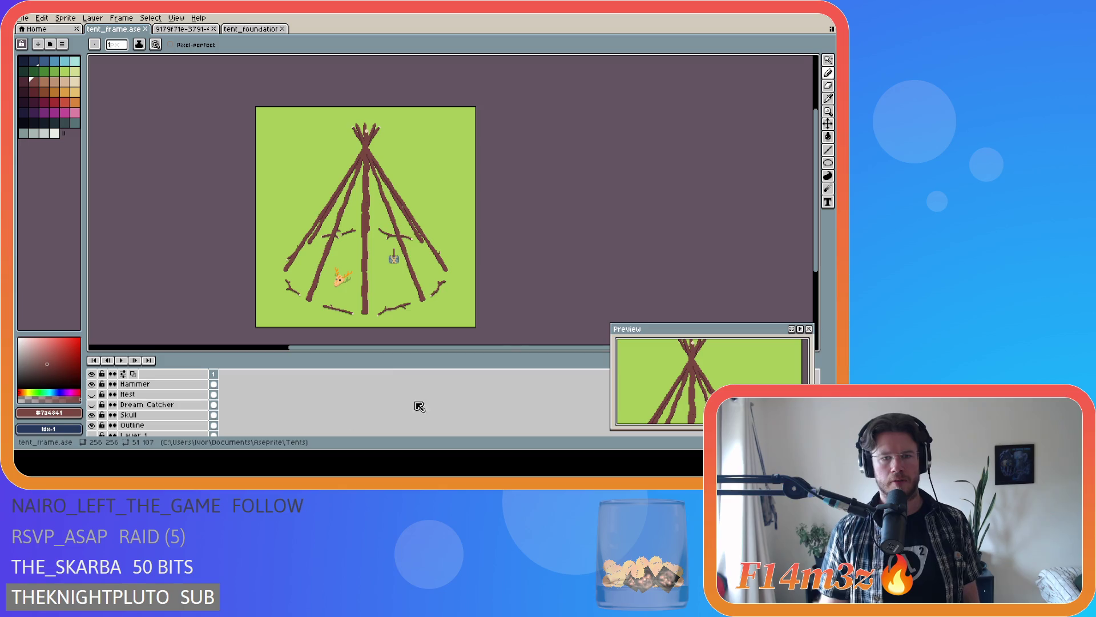
pyautogui.hotkey('ctrl', 's')
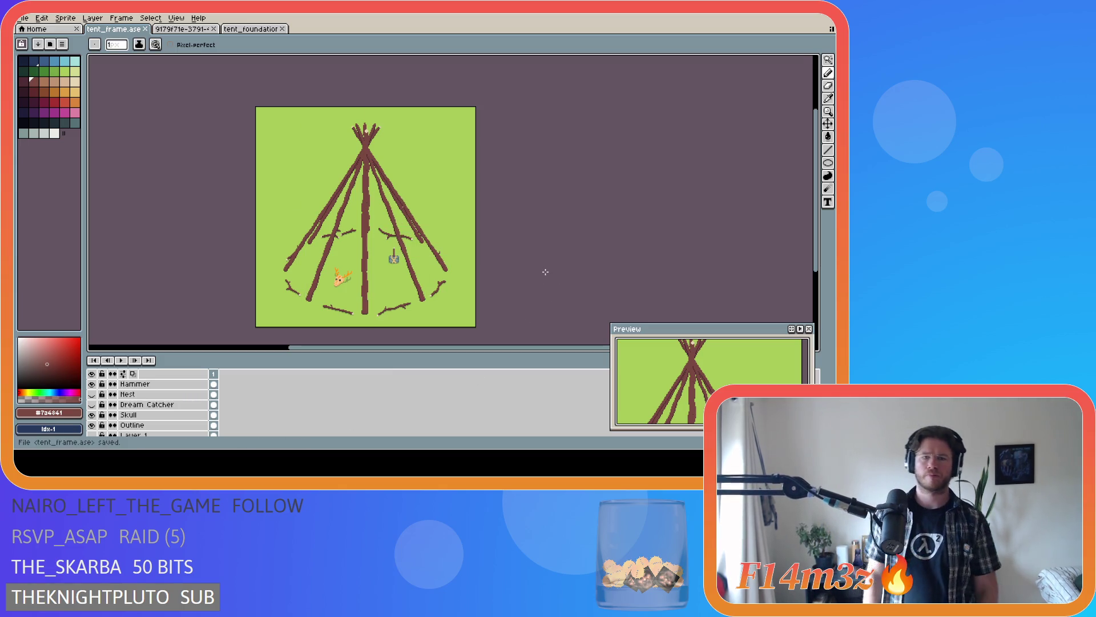
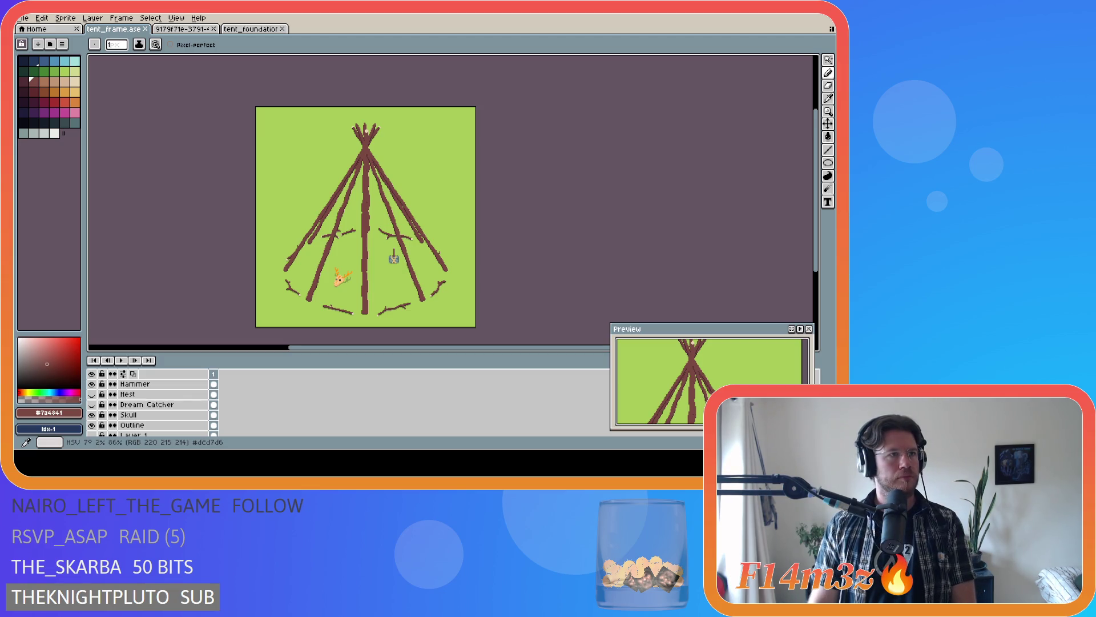
# - Save the teepee frame, toggling the grid overlay to check pole placement, then return to the Pencil
pyautogui.press('v')
pyautogui.hotkey('ctrl', 's')
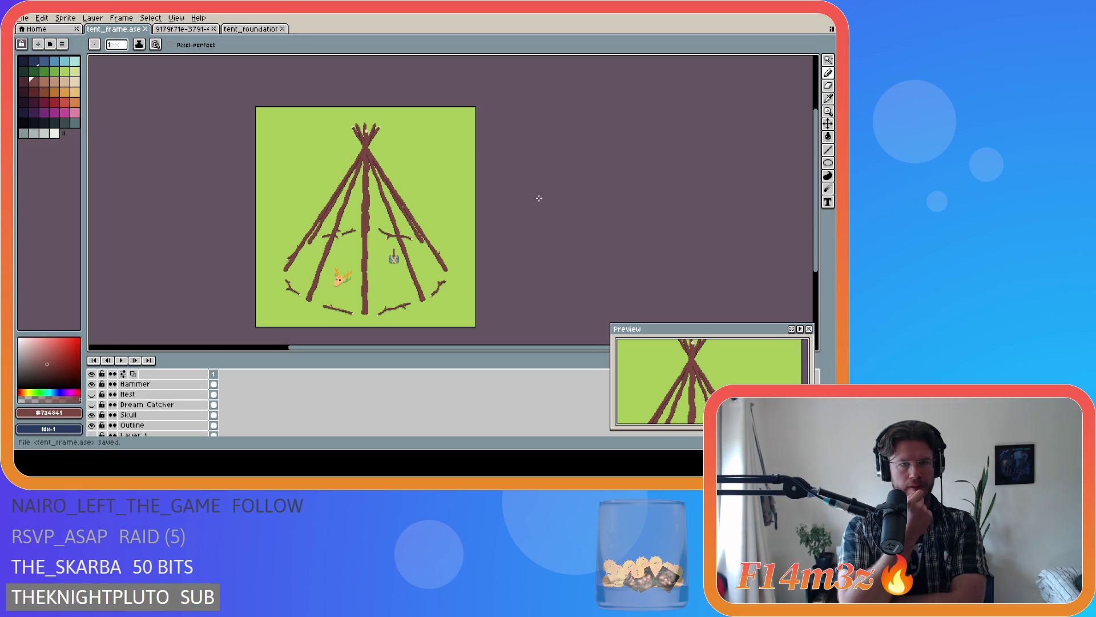
pyautogui.press('v')
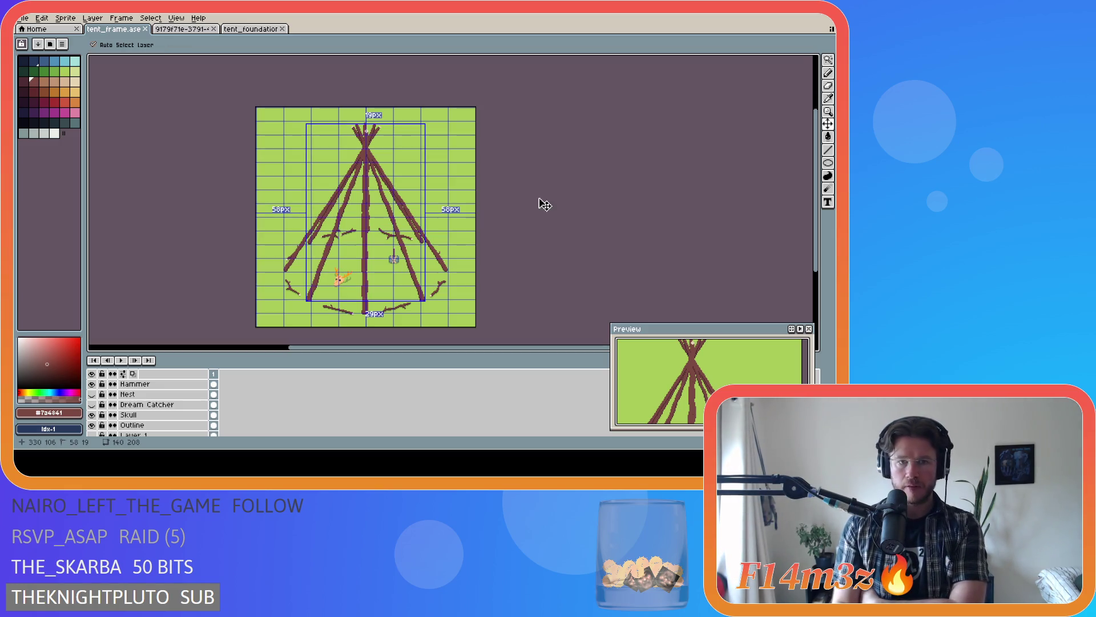
pyautogui.hotkey('ctrl', "'")
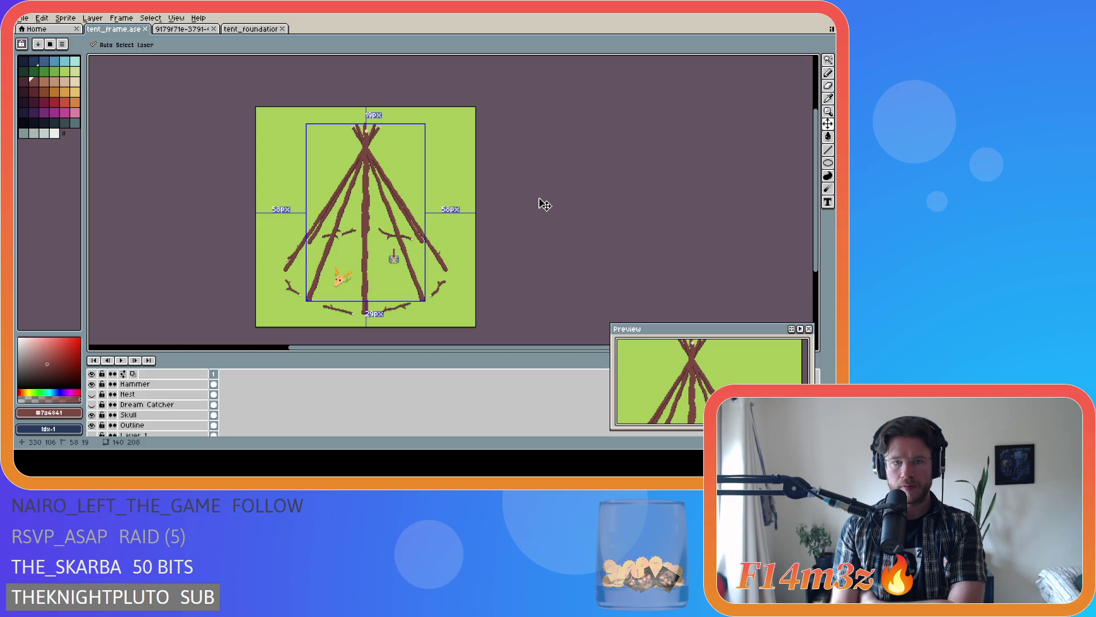
pyautogui.hotkey('ctrl', "'")
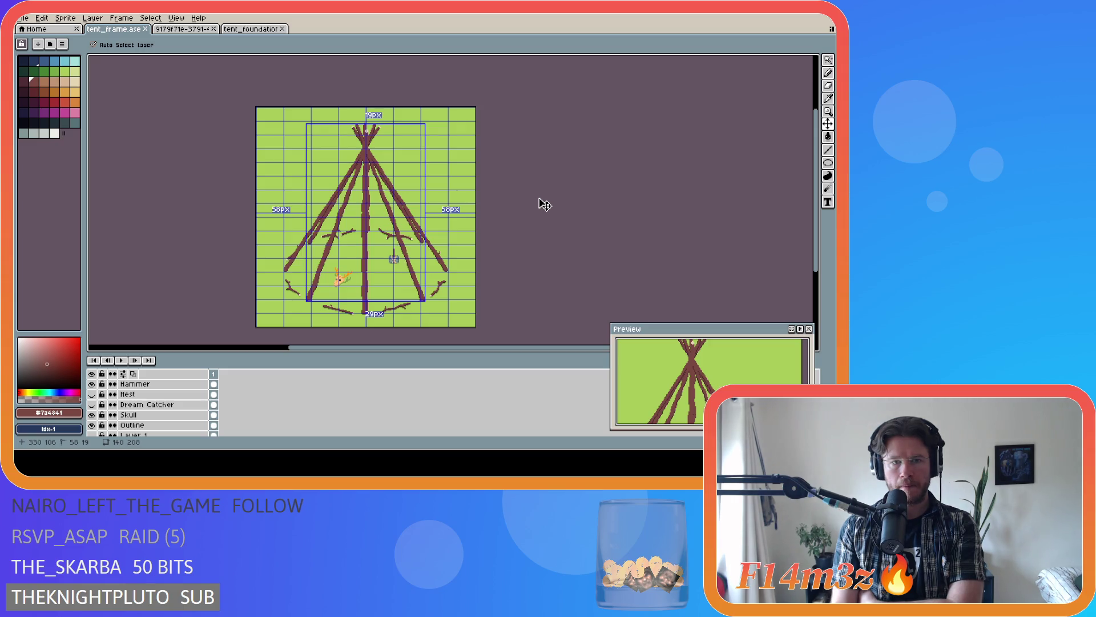
pyautogui.hotkey('ctrl', "'")
pyautogui.hotkey('ctrl', "'")
pyautogui.hotkey('ctrl', "'")
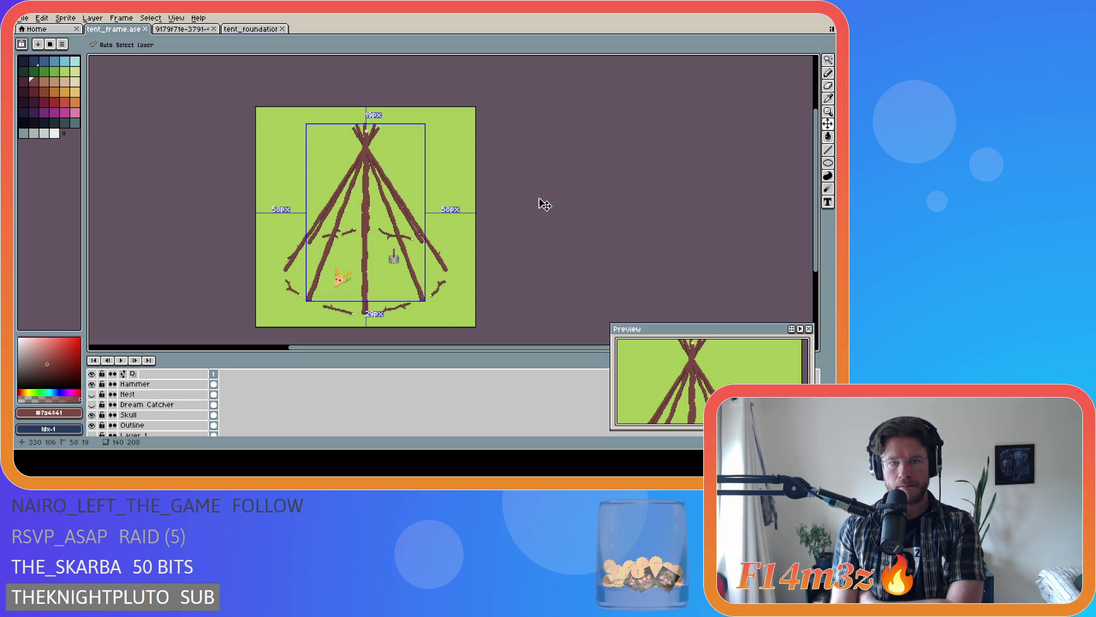
pyautogui.press('b')
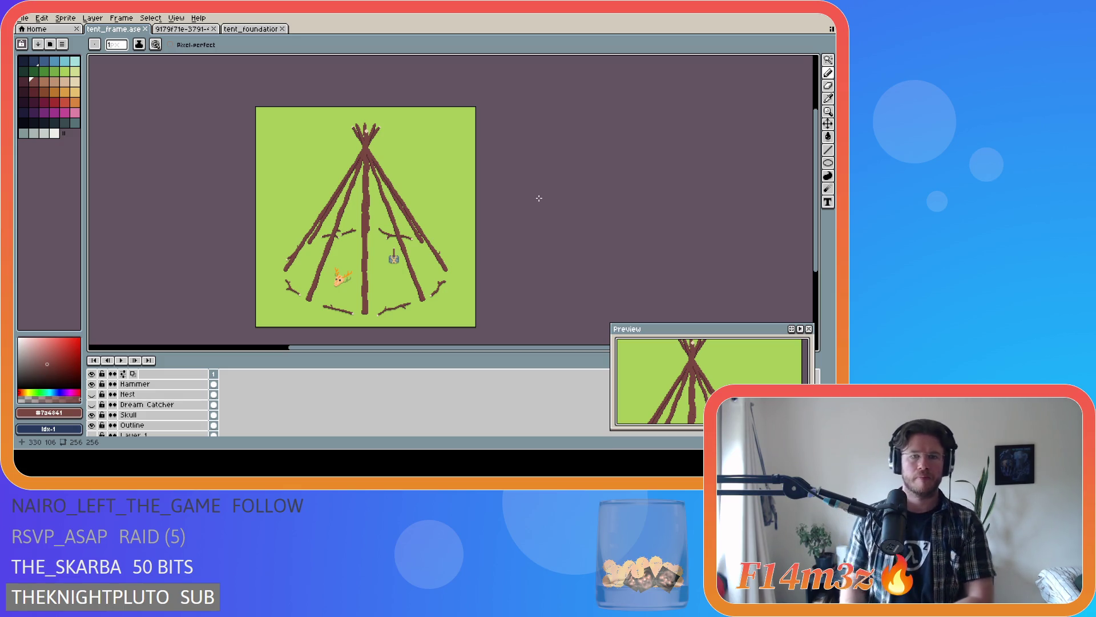
pyautogui.scroll(2, 392, 195)
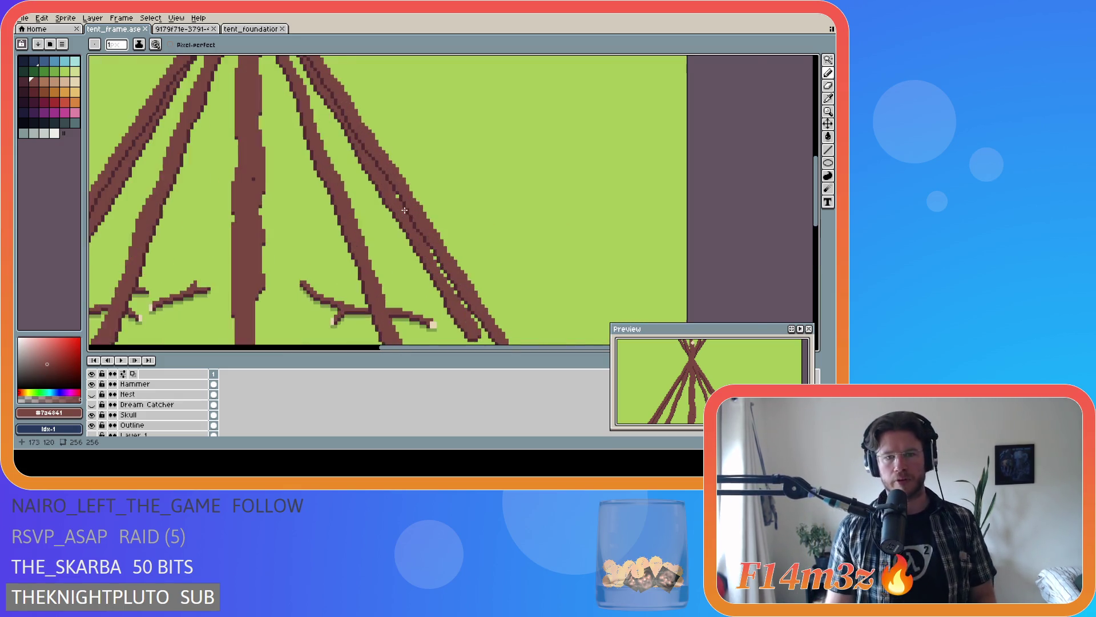
pyautogui.scroll(1, 392, 196)
pyautogui.scroll(1, 392, 195)
pyautogui.scroll(1, 392, 196)
pyautogui.scroll(-1, 392, 197)
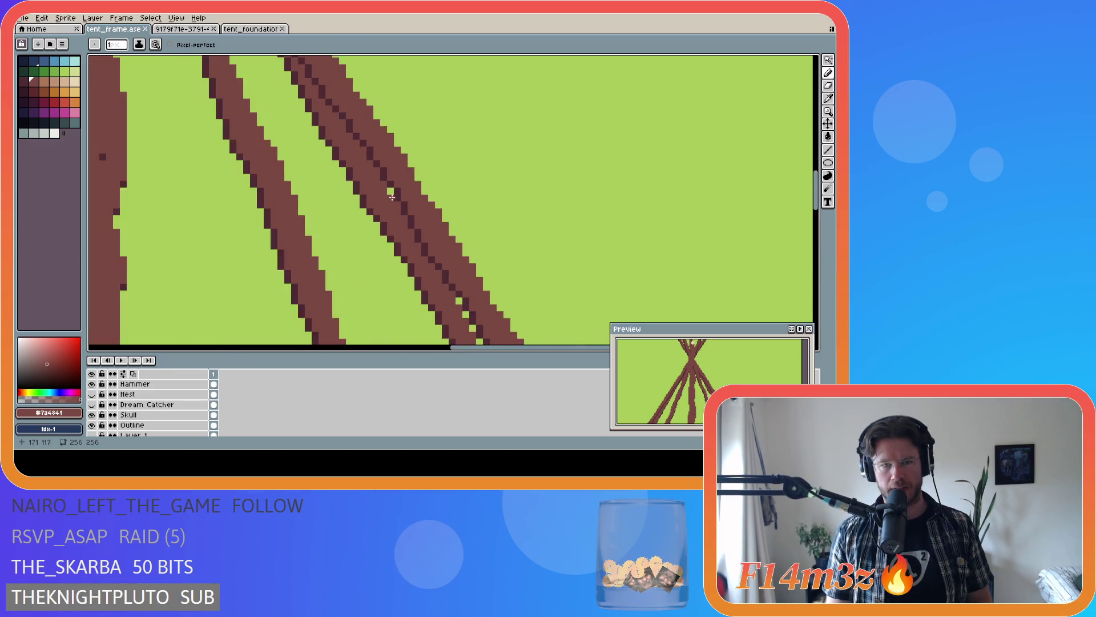
pyautogui.scroll(-2, 392, 199)
pyautogui.scroll(2, 392, 197)
pyautogui.scroll(-1, 393, 197)
pyautogui.scroll(-3, 393, 198)
pyautogui.scroll(3, 393, 199)
pyautogui.scroll(-1, 392, 198)
pyautogui.scroll(-3, 353, 229)
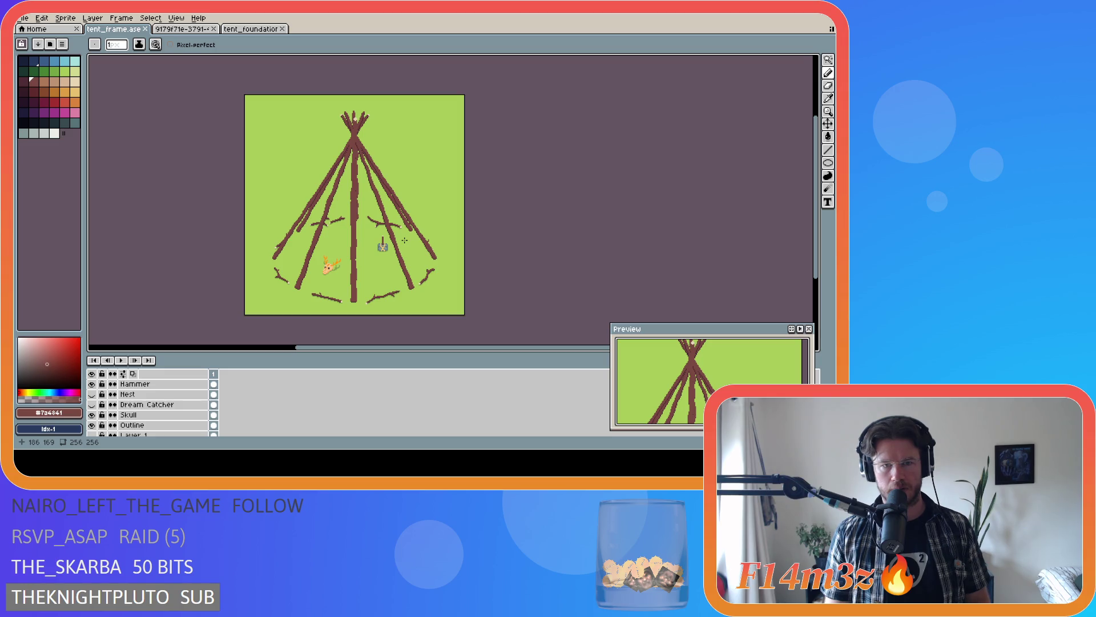
# - Save the teepee frame file twice while inspecting the poles and tips
pyautogui.hotkey('ctrl', 's')
pyautogui.scroll(-1, 403, 239)
pyautogui.scroll(2, 388, 233)
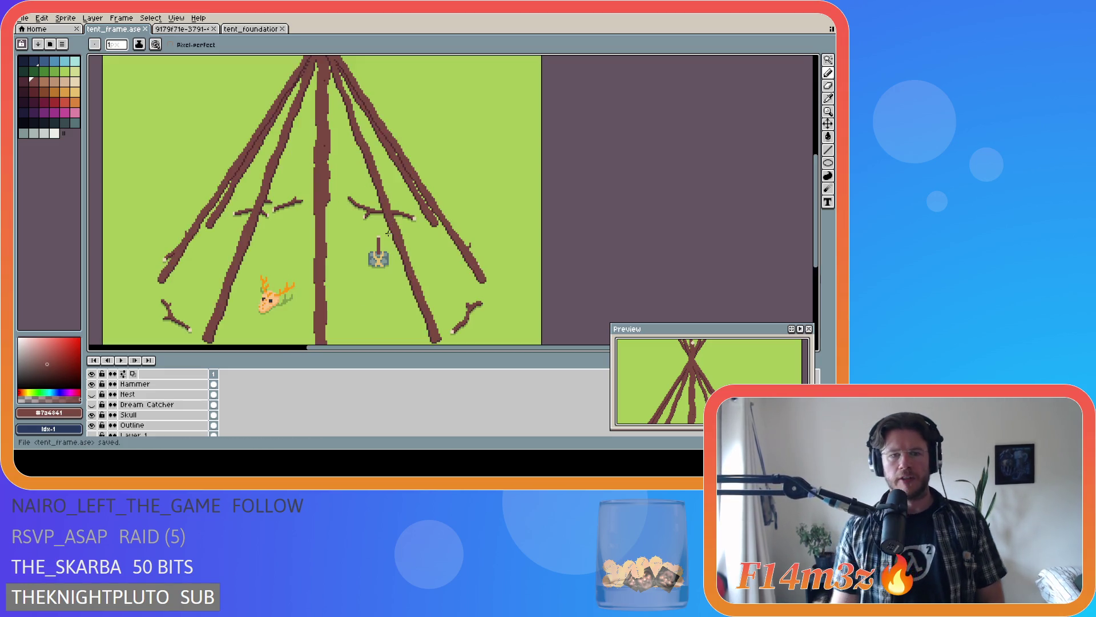
pyautogui.scroll(-2, 388, 235)
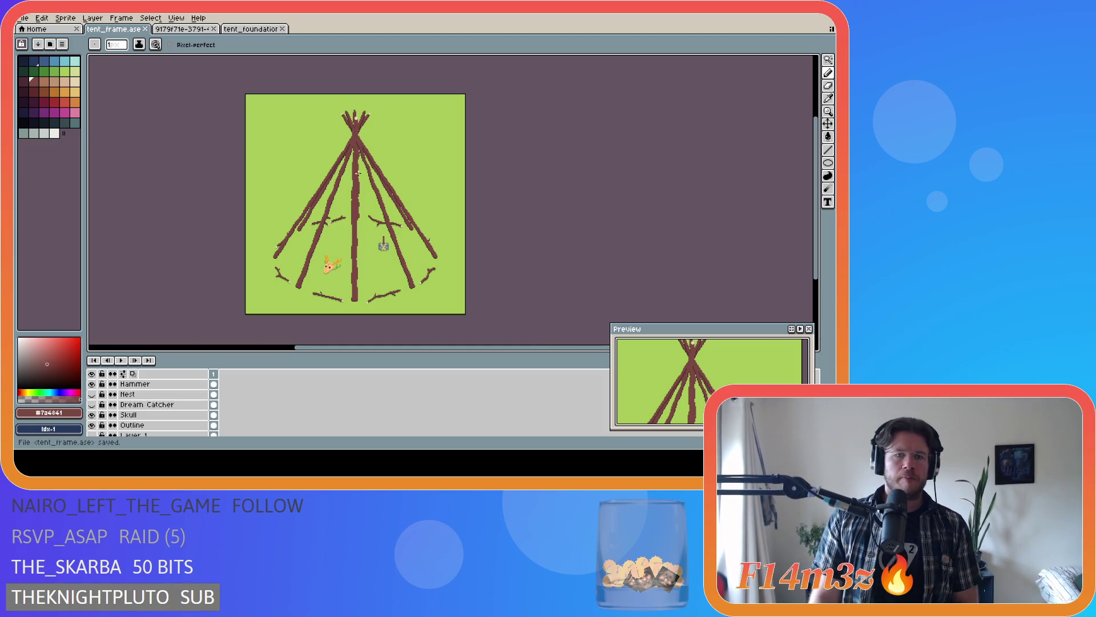
pyautogui.scroll(2, 358, 173)
pyautogui.scroll(2, 343, 167)
pyautogui.scroll(3, 325, 158)
pyautogui.scroll(-2, 317, 154)
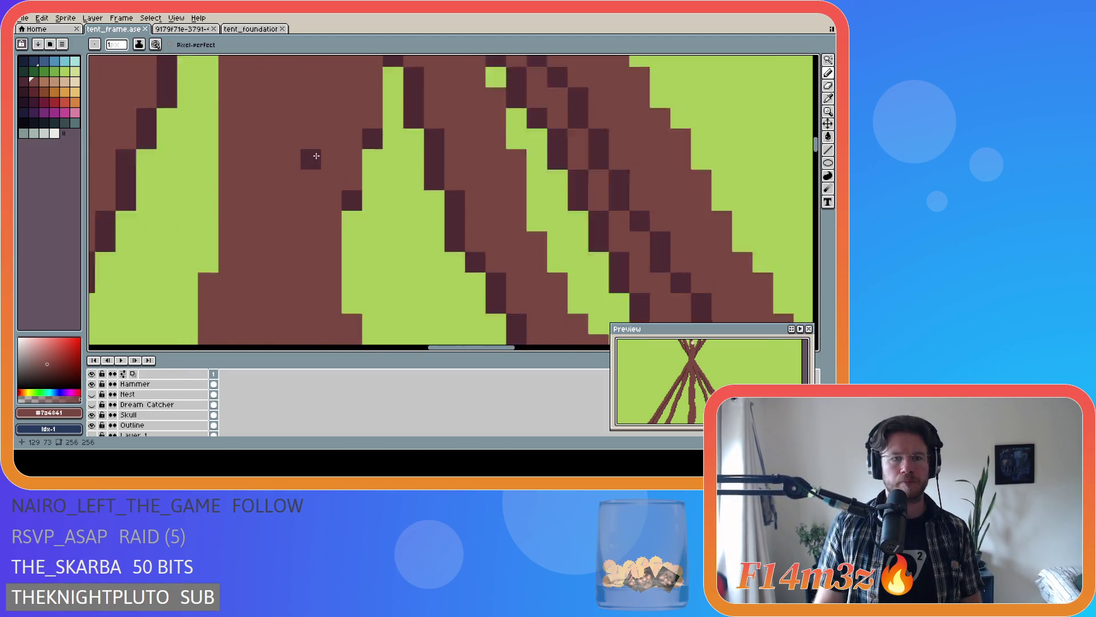
pyautogui.scroll(-3, 316, 155)
pyautogui.scroll(-2, 312, 158)
pyautogui.scroll(3, 309, 162)
pyautogui.scroll(-1, 306, 165)
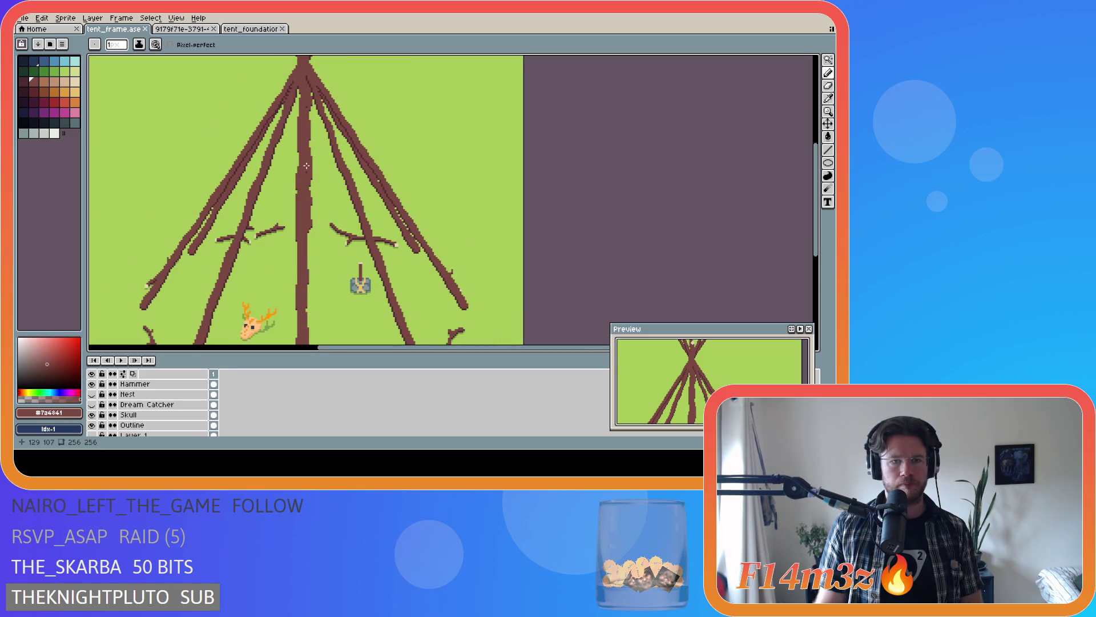
pyautogui.scroll(-1, 317, 206)
pyautogui.hotkey('ctrl', 's')
pyautogui.hscroll(-2, 369, 227)
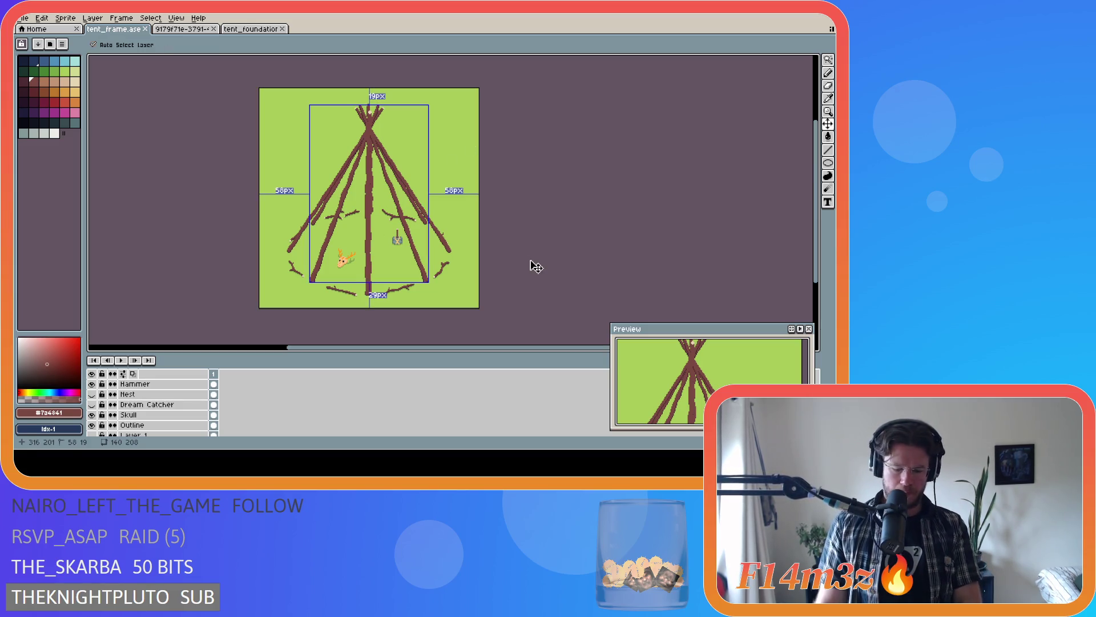
pyautogui.scroll(-2, 128, 412)
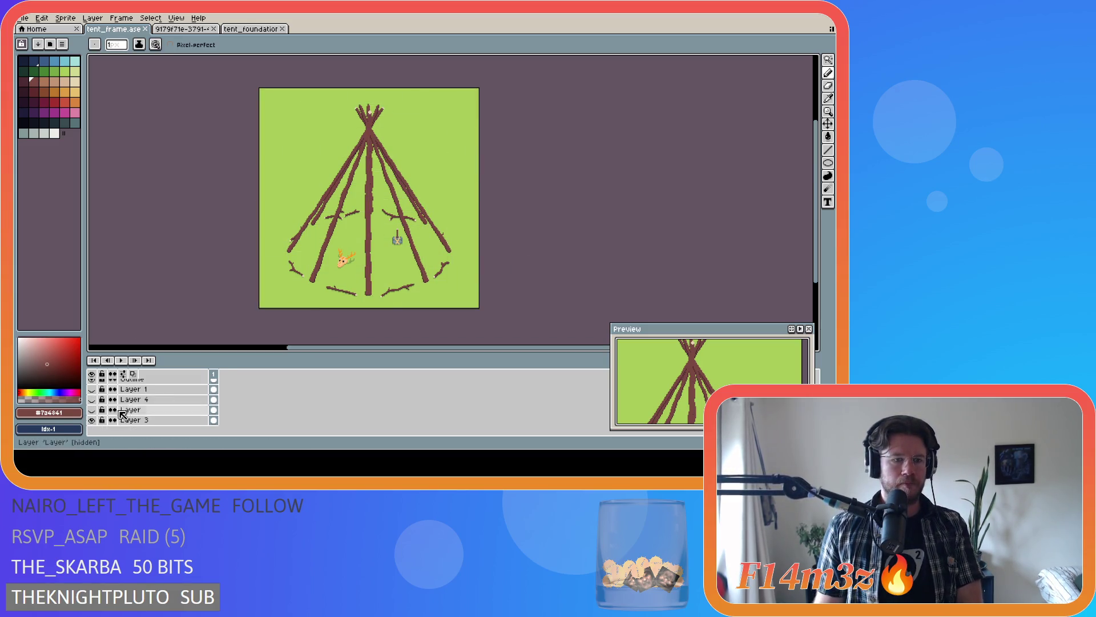
# - Hide the green background (Layer 3) and start the File > Export command
pyautogui.click(92, 419)
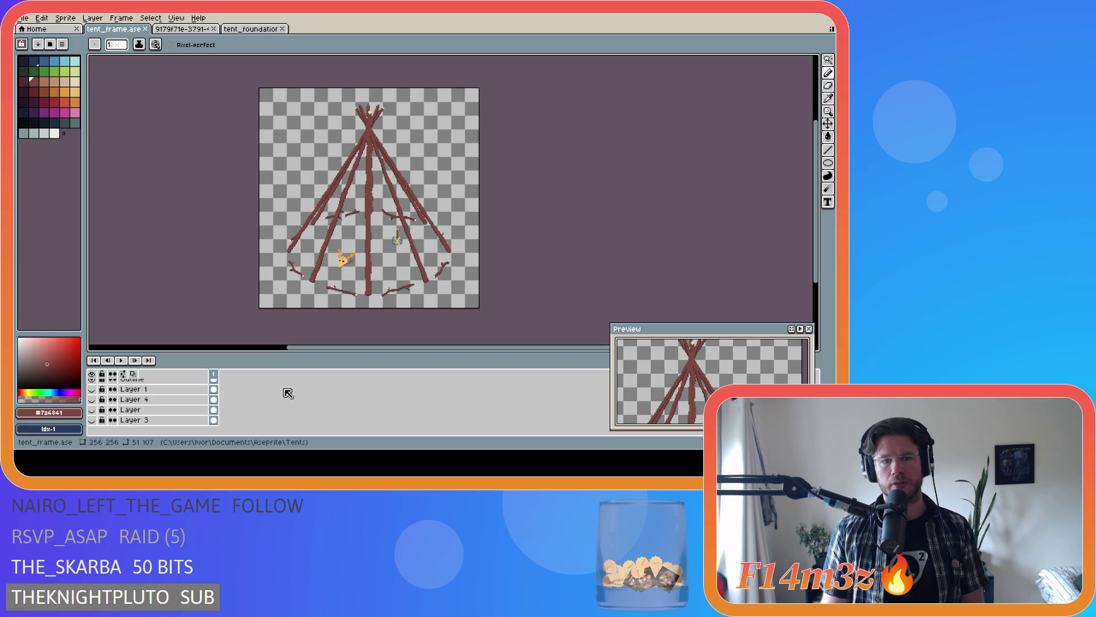
pyautogui.scroll(3, 146, 407)
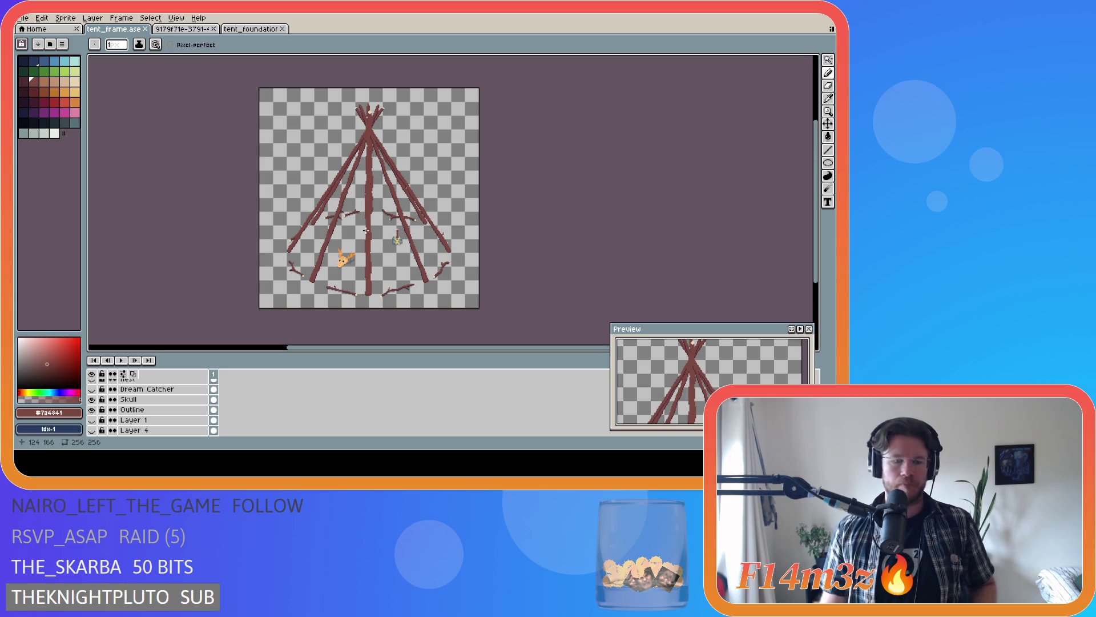
pyautogui.click(24, 18)
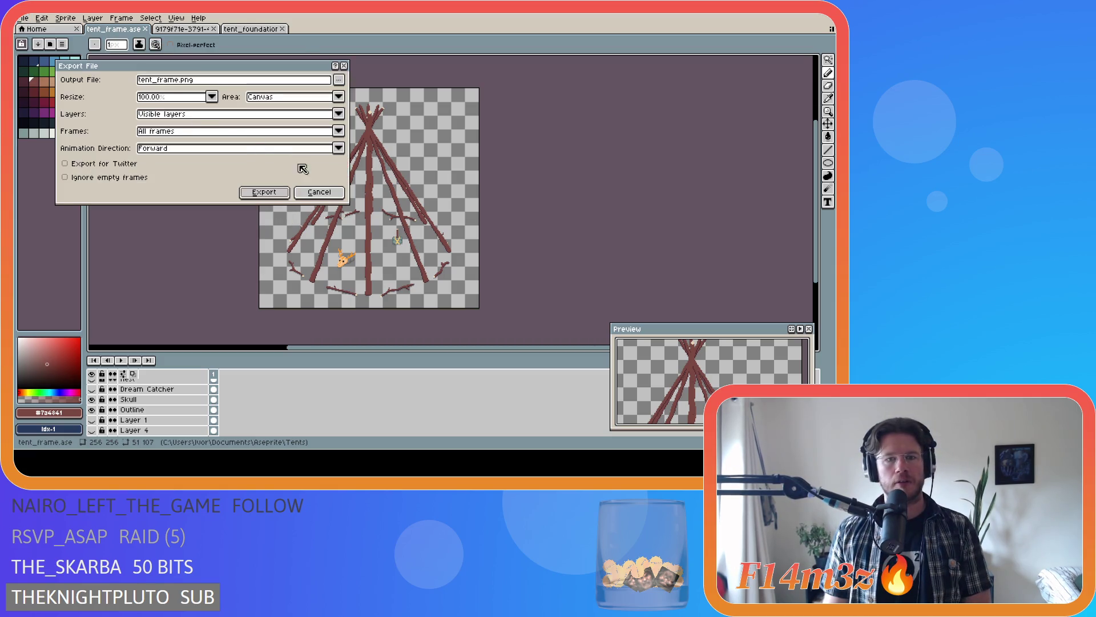
# - Export the frame as tent_store_frame.png into the Final folder
pyautogui.click(340, 80)
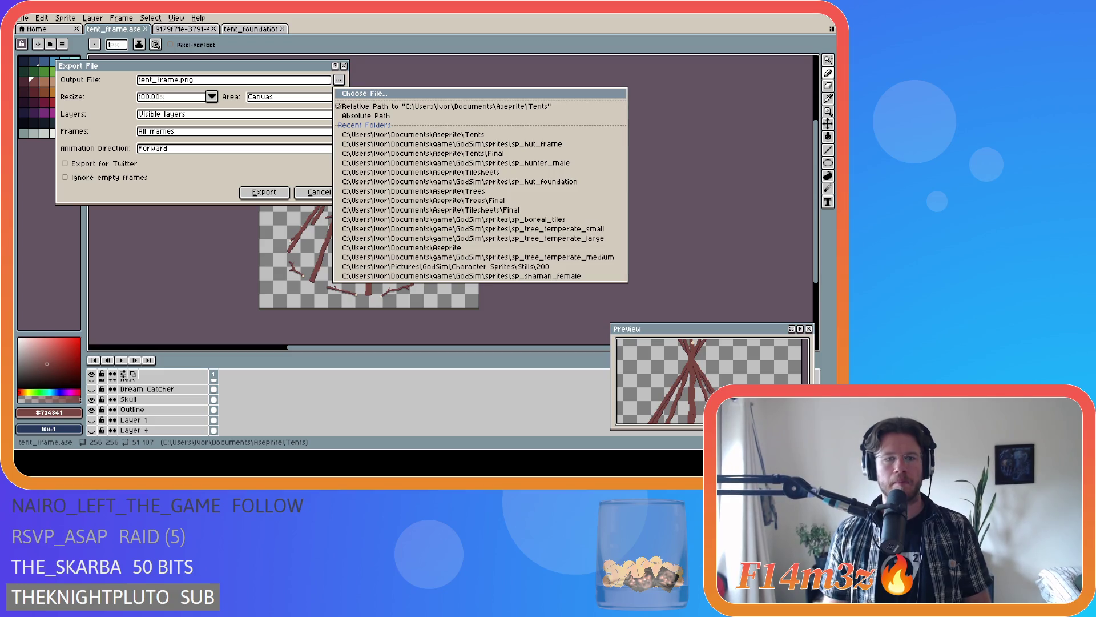
pyautogui.press('Return')
pyautogui.click(264, 192)
pyautogui.scroll(5, 123, 412)
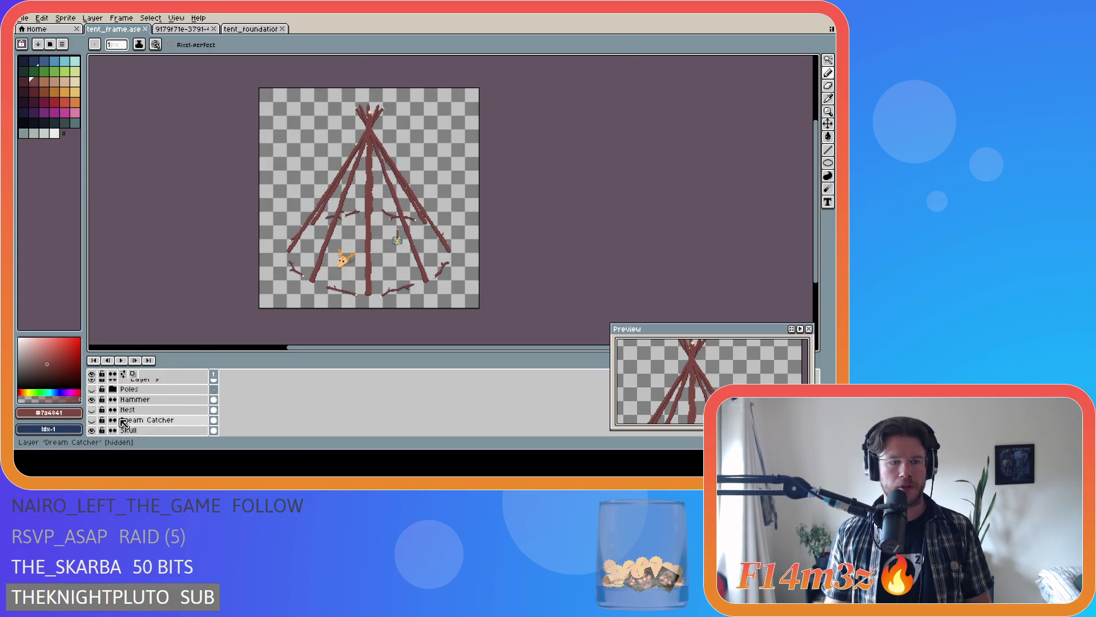
pyautogui.scroll(1, 122, 412)
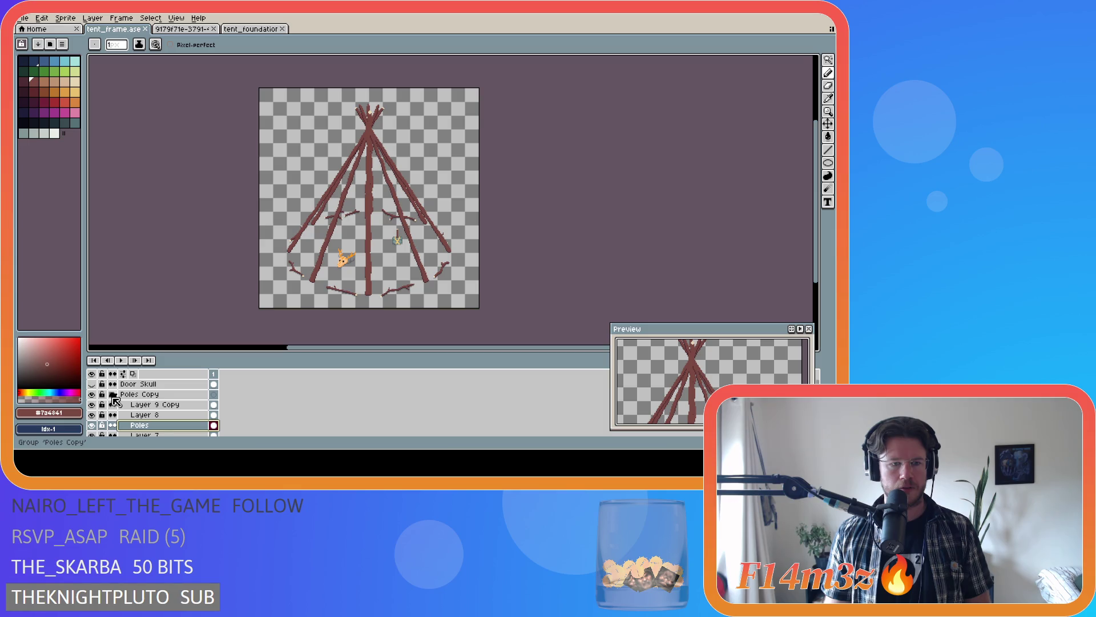
pyautogui.scroll(-2, 115, 400)
pyautogui.scroll(-2, 112, 405)
pyautogui.scroll(-2, 103, 410)
# - Swap the Skull for the Dream Catcher and export that version into the Final folder
pyautogui.click(92, 405)
pyautogui.click(92, 395)
pyautogui.click(26, 18)
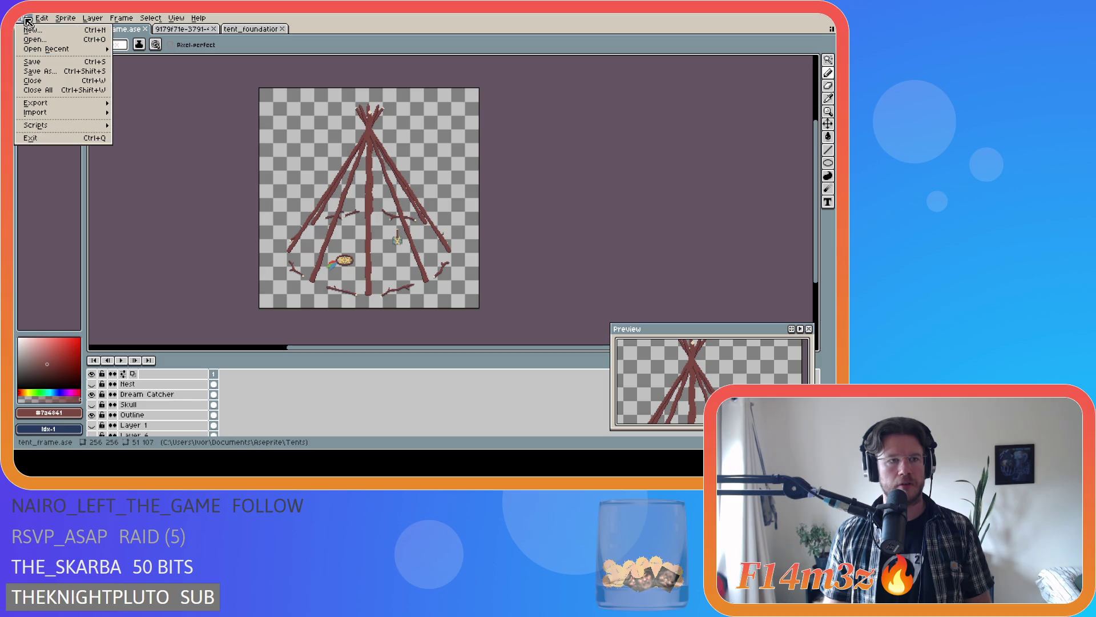
pyautogui.click(184, 104)
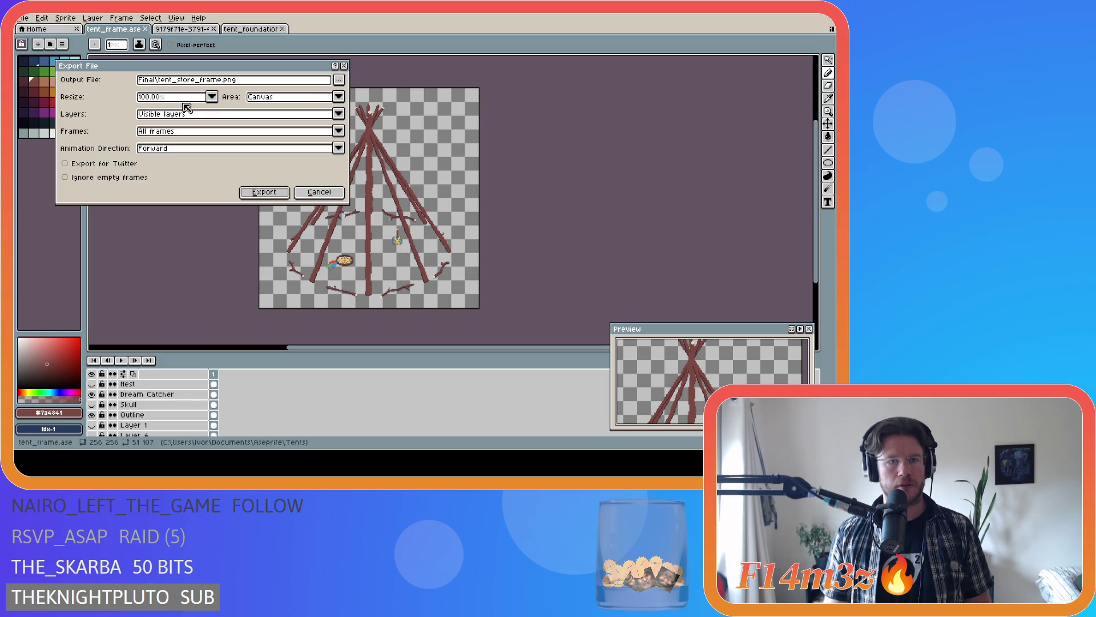
pyautogui.click(339, 80)
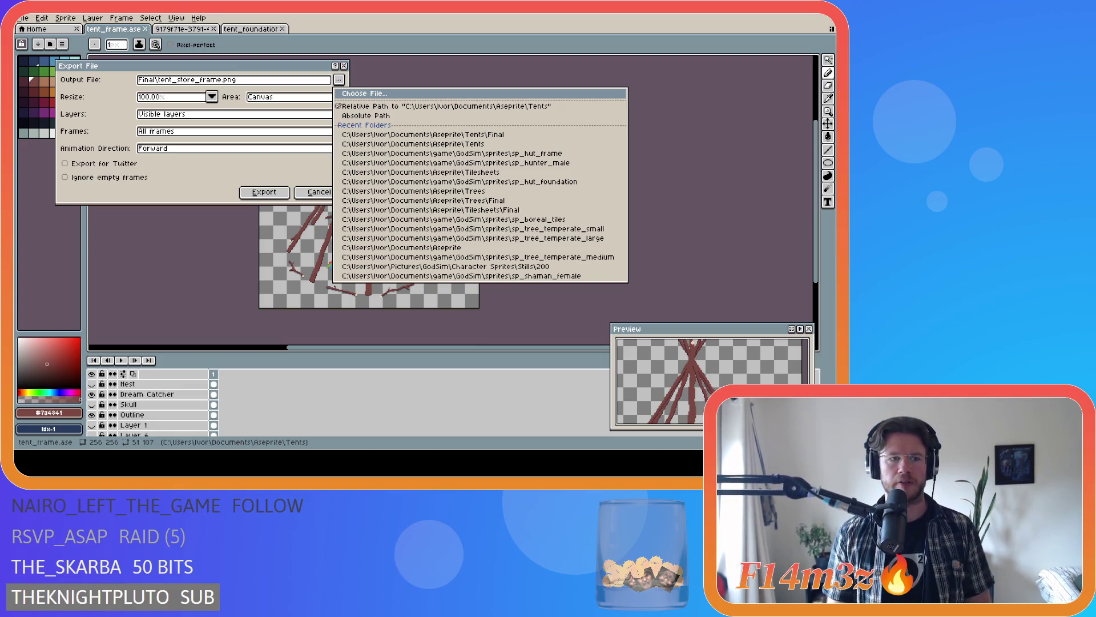
pyautogui.click(360, 231)
pyautogui.click(257, 194)
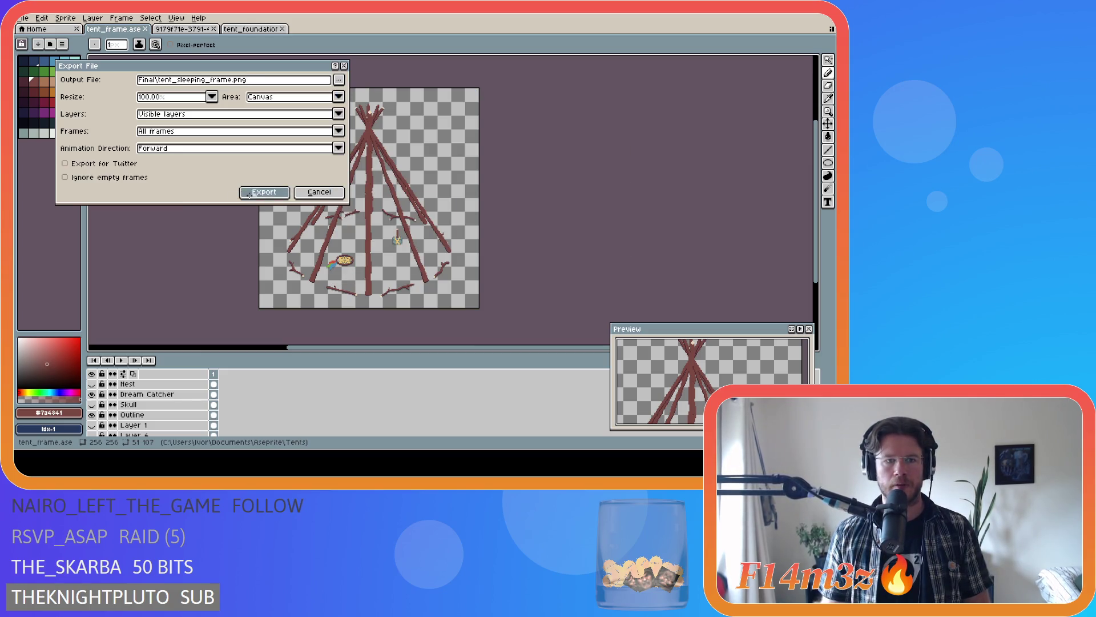
pyautogui.scroll(-1, 129, 407)
pyautogui.scroll(2, 98, 407)
# - Hide the Dream Catcher and export this nest-only version of the frame into the Final folder
pyautogui.click(92, 410)
pyautogui.click(23, 17)
pyautogui.moveTo(36, 103)
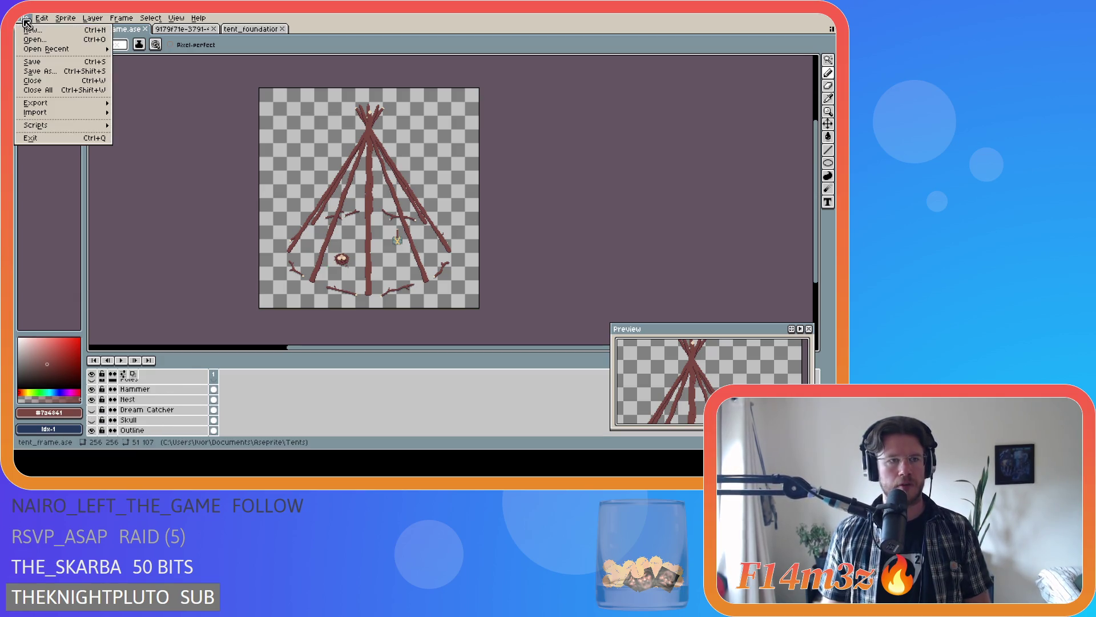
pyautogui.click(214, 106)
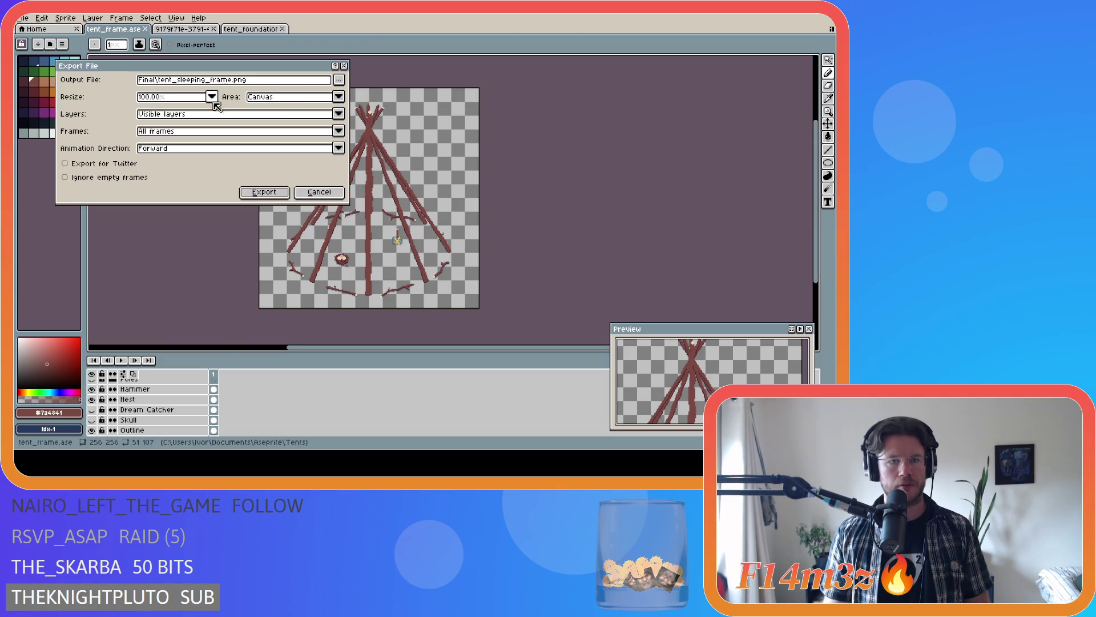
pyautogui.click(338, 79)
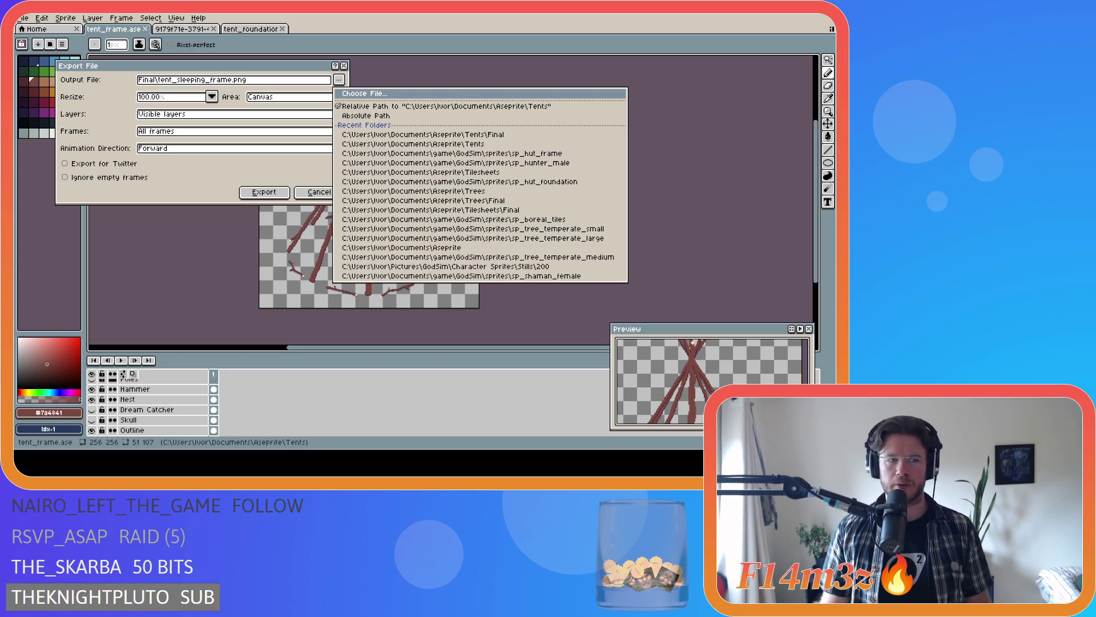
pyautogui.press('Escape')
pyautogui.write('crech')
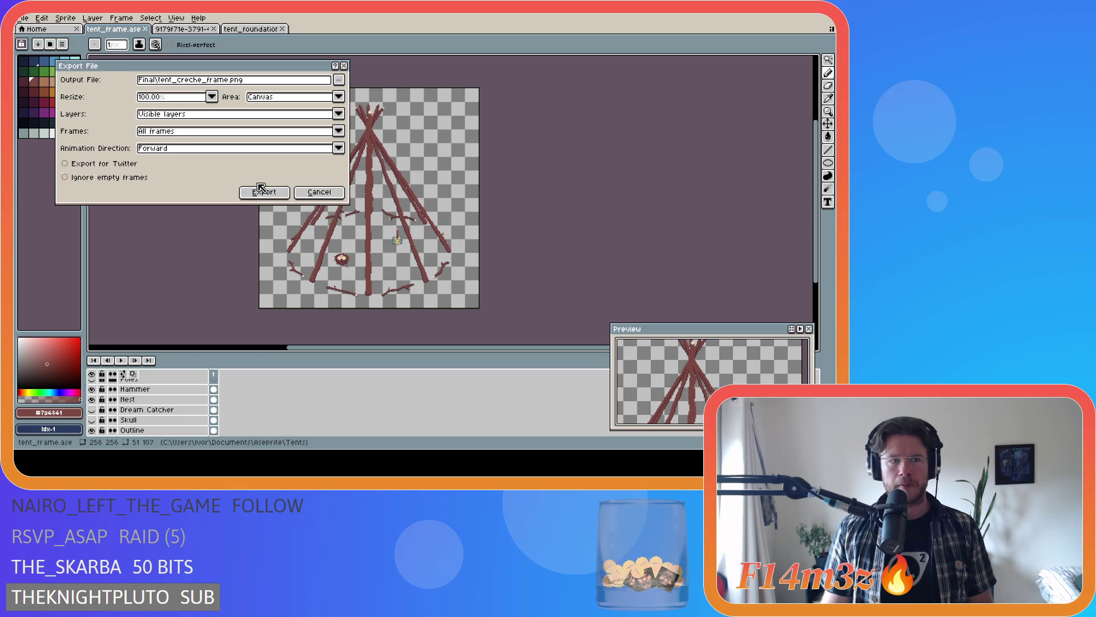
pyautogui.click(263, 193)
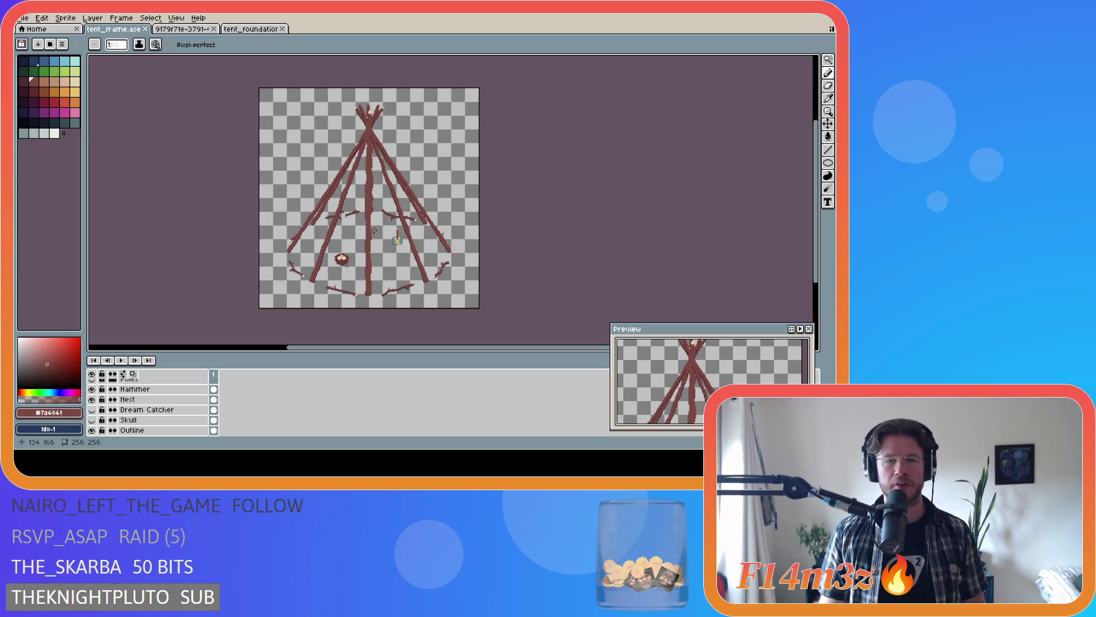
# - Save the tent_frame.ase drawing repeatedly before moving to GameMaker
pyautogui.hotkey('ctrl', 's')
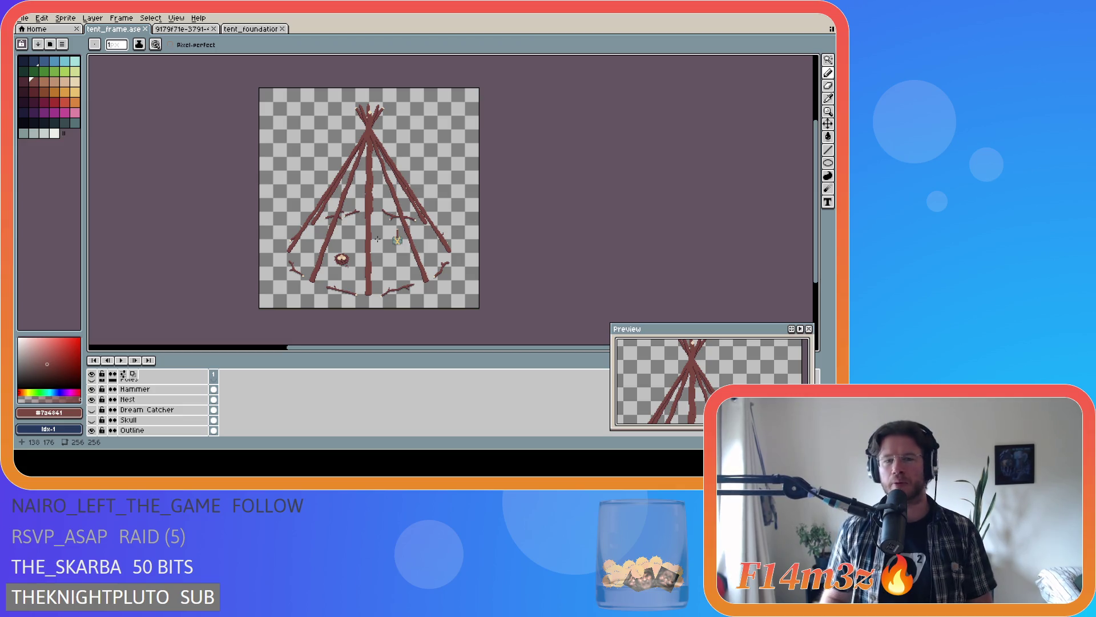
pyautogui.hotkey('ctrl', 's')
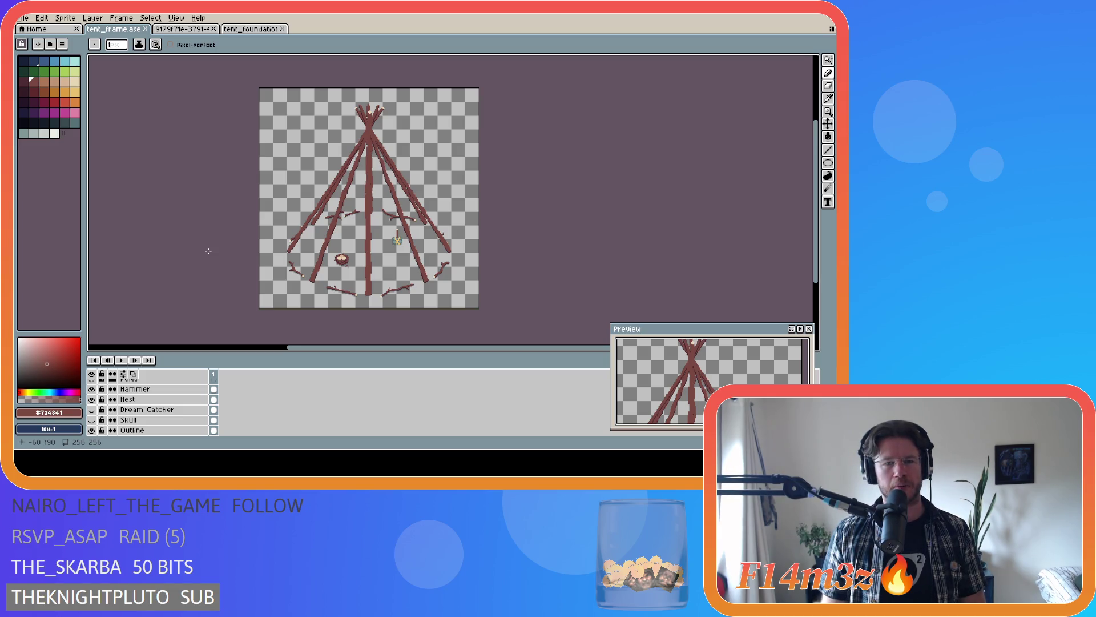
pyautogui.hotkey('ctrl', 's')
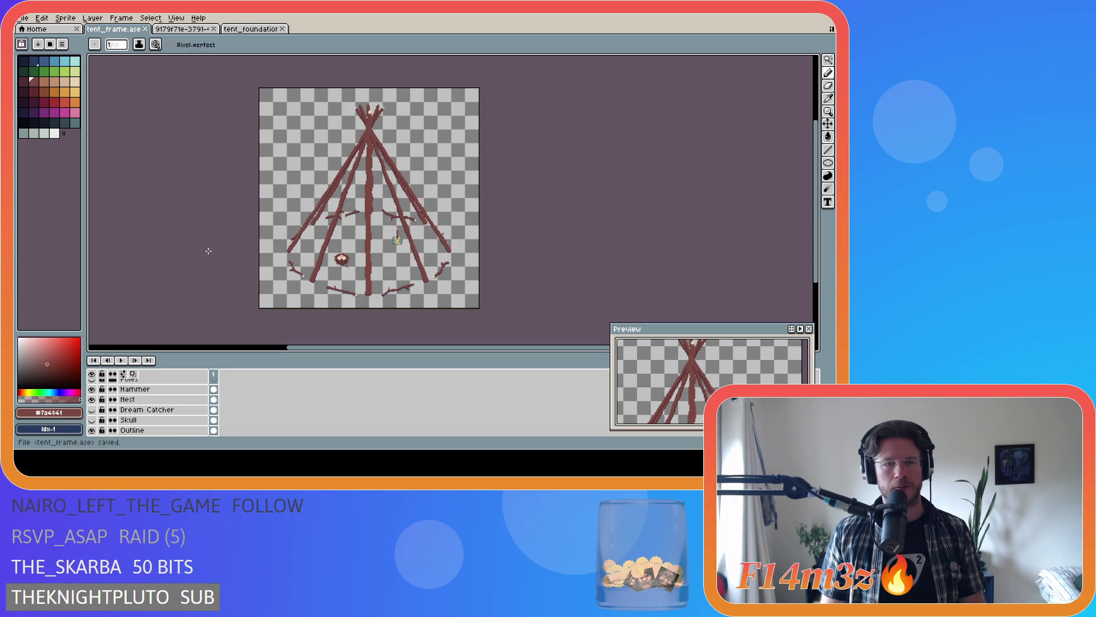
pyautogui.hotkey('ctrl', 's')
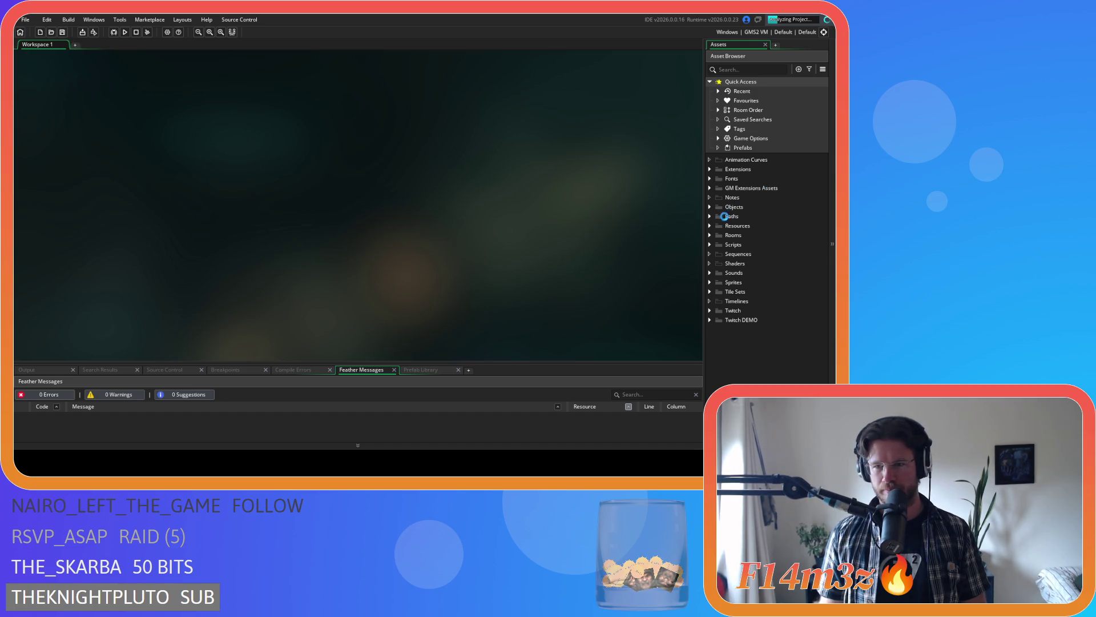
# - Expand Sprites > Constructs in the Asset Browser and open sp_hut_frame_shadow
pyautogui.click(709, 282)
pyautogui.scroll(-2, 773, 293)
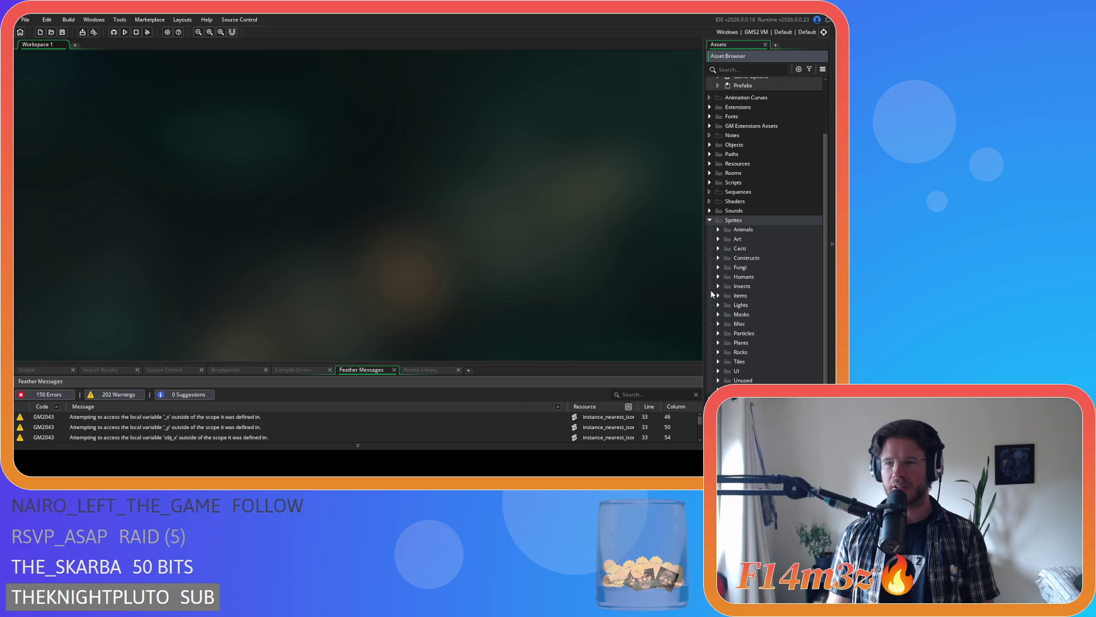
pyautogui.click(718, 257)
pyautogui.scroll(-3, 760, 292)
pyautogui.scroll(-2, 760, 292)
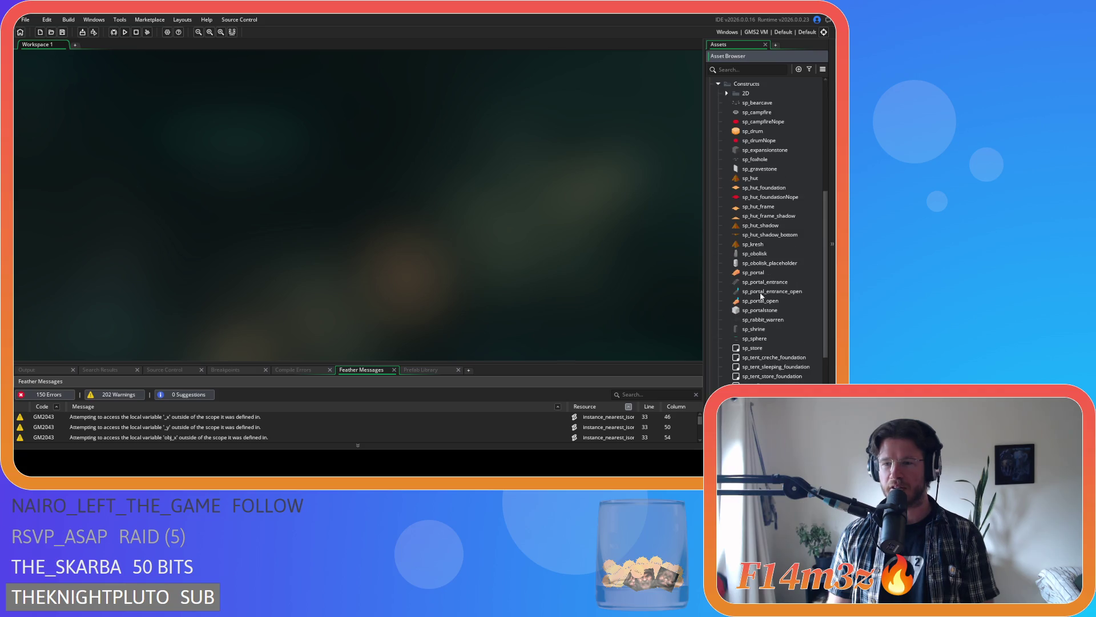
pyautogui.scroll(-1, 789, 274)
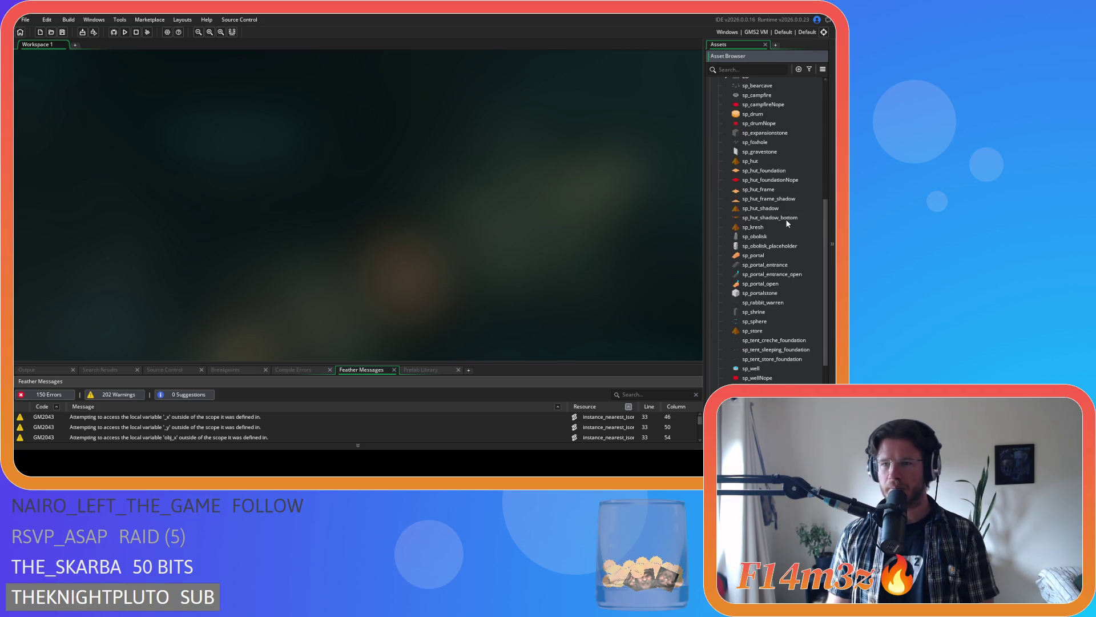
pyautogui.scroll(2, 785, 218)
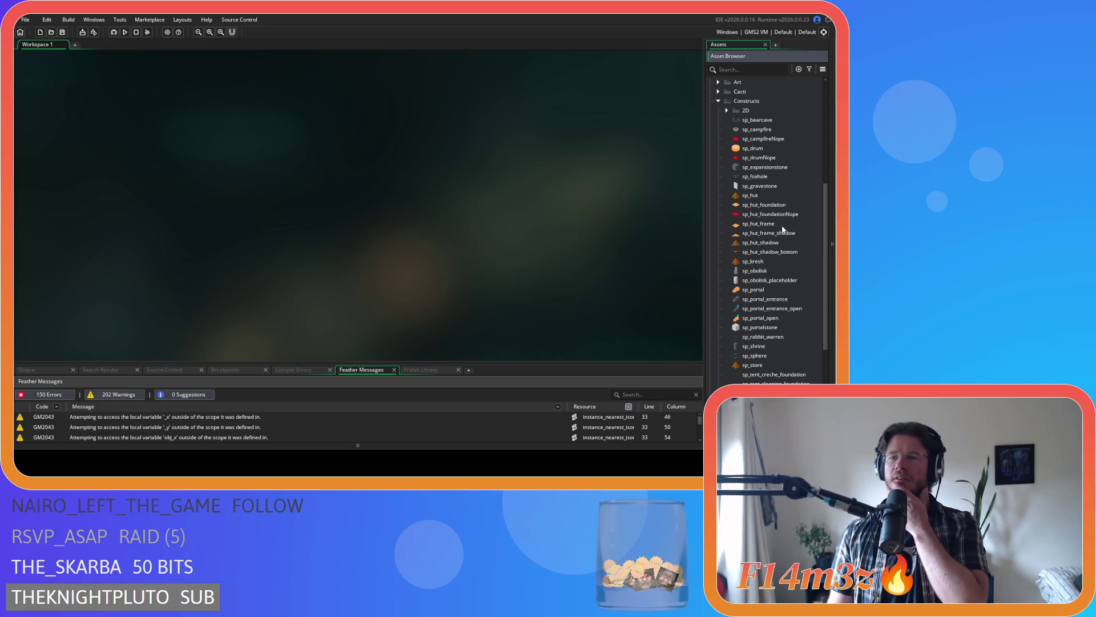
pyautogui.click(760, 234)
pyautogui.doubleClick(760, 234)
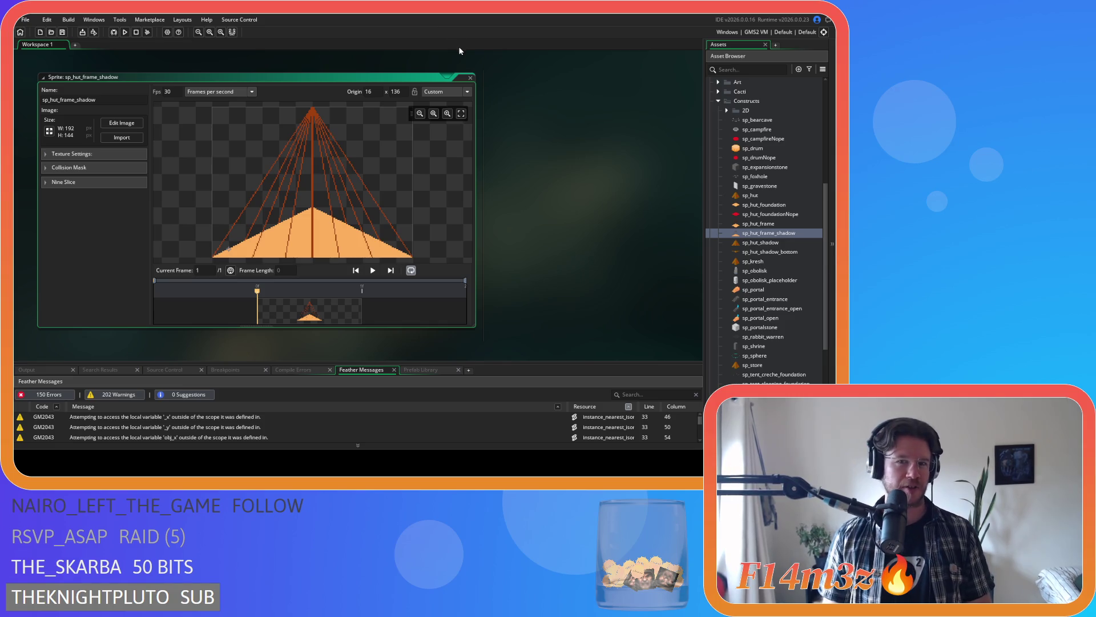
pyautogui.click(469, 79)
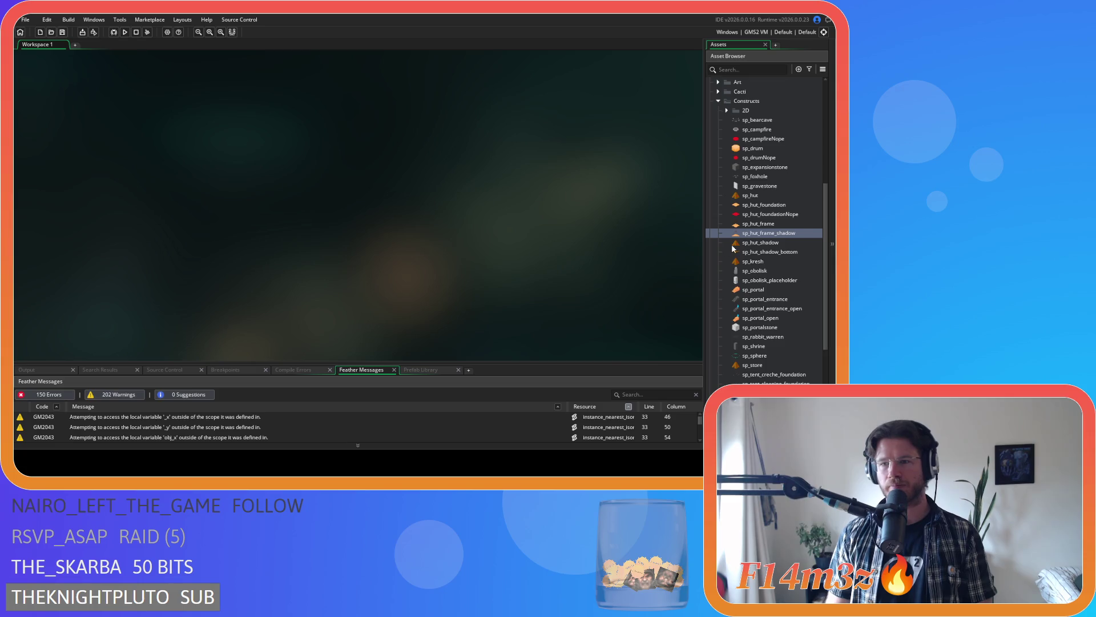
# - Duplicate sp_hut_frame and rename the copy sp_tent_sleeping_frame
pyautogui.click(794, 224)
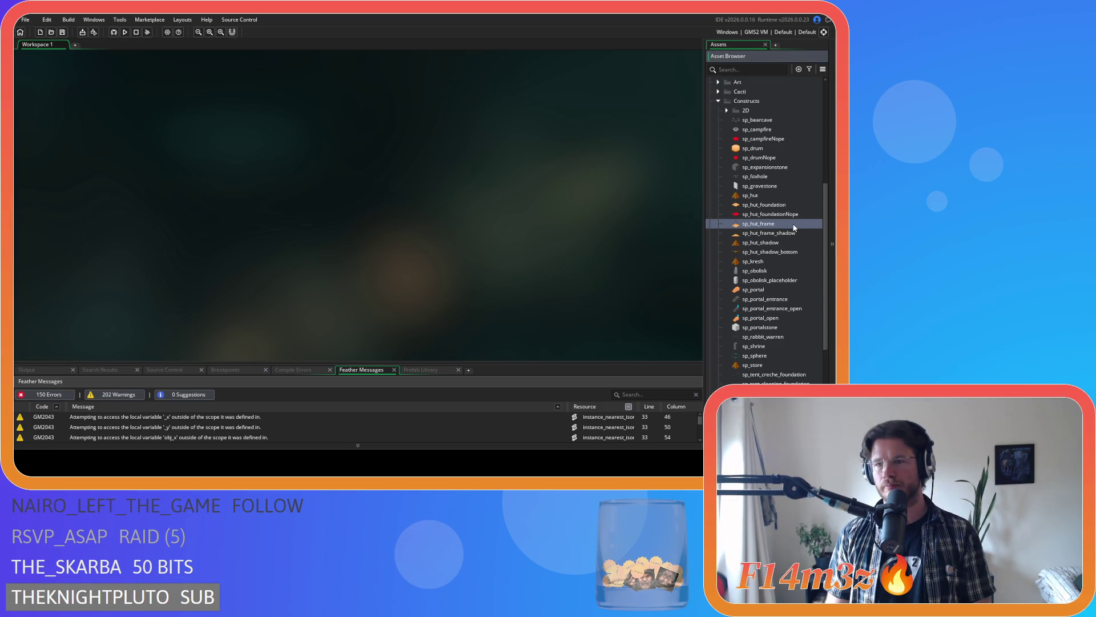
pyautogui.doubleClick(794, 226)
pyautogui.click(470, 79)
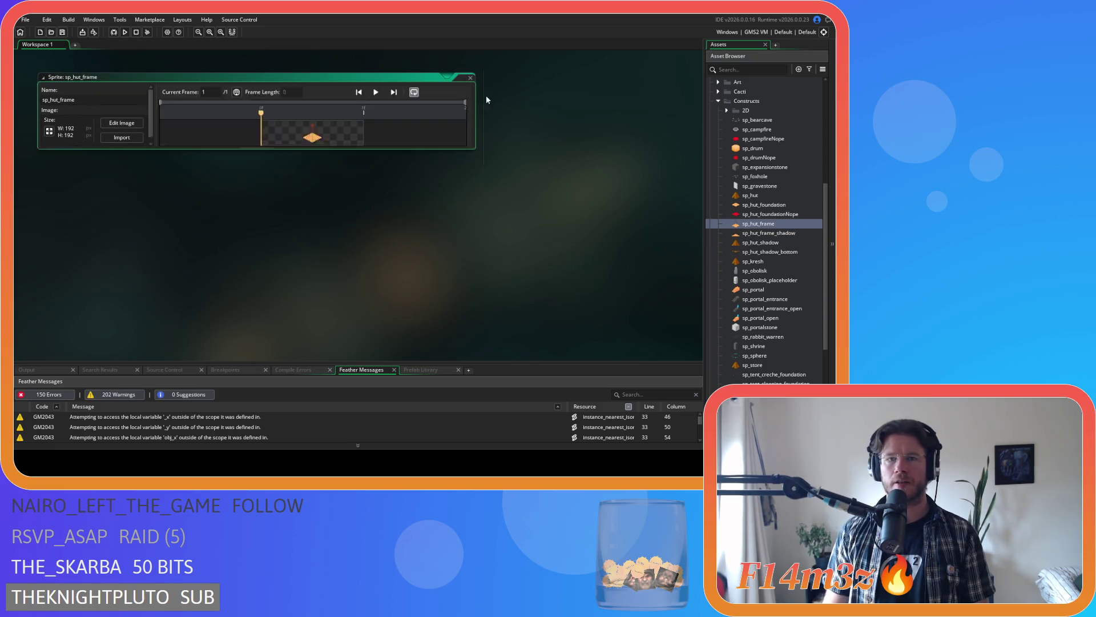
pyautogui.click(777, 221)
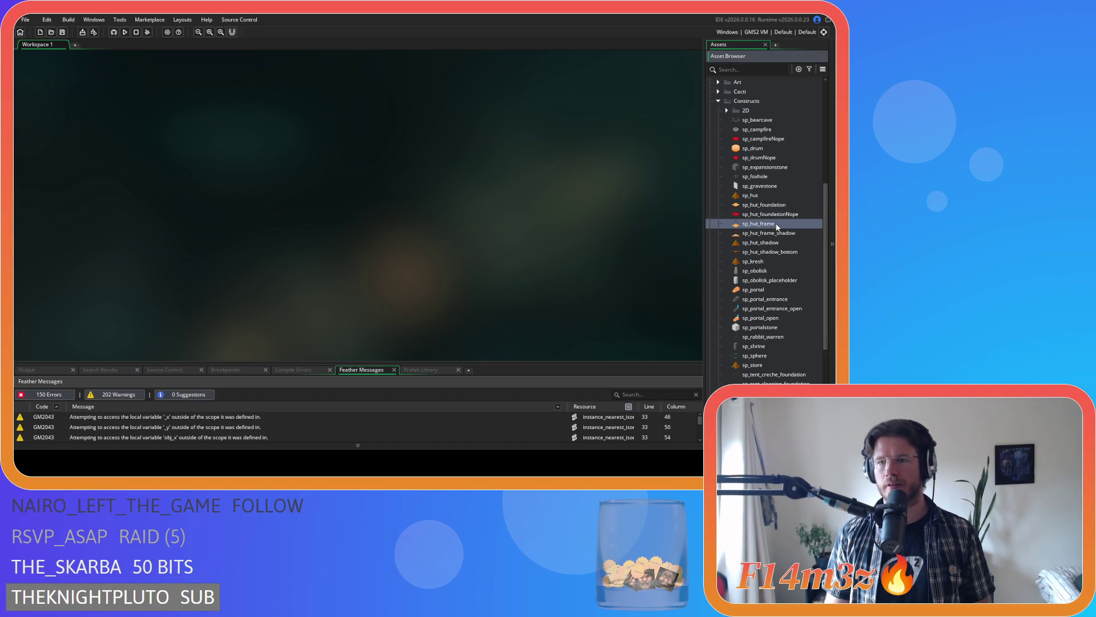
pyautogui.hotkey('ctrl', 'd')
pyautogui.press('BackSpace')
pyautogui.press('BackSpace')
pyautogui.press('BackSpace')
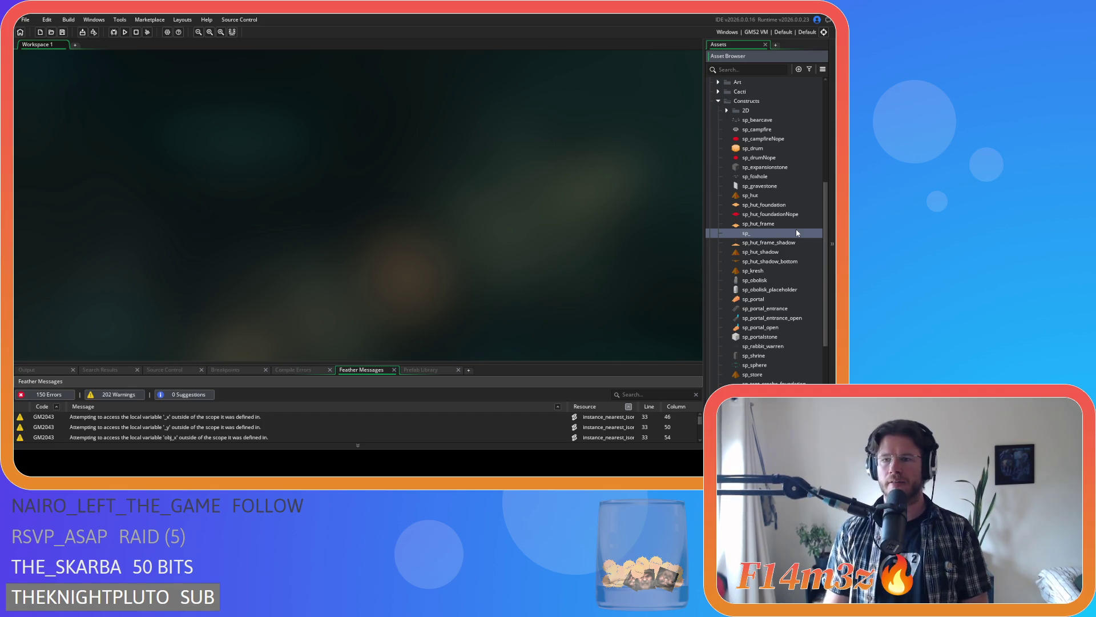
pyautogui.write('tent_sl')
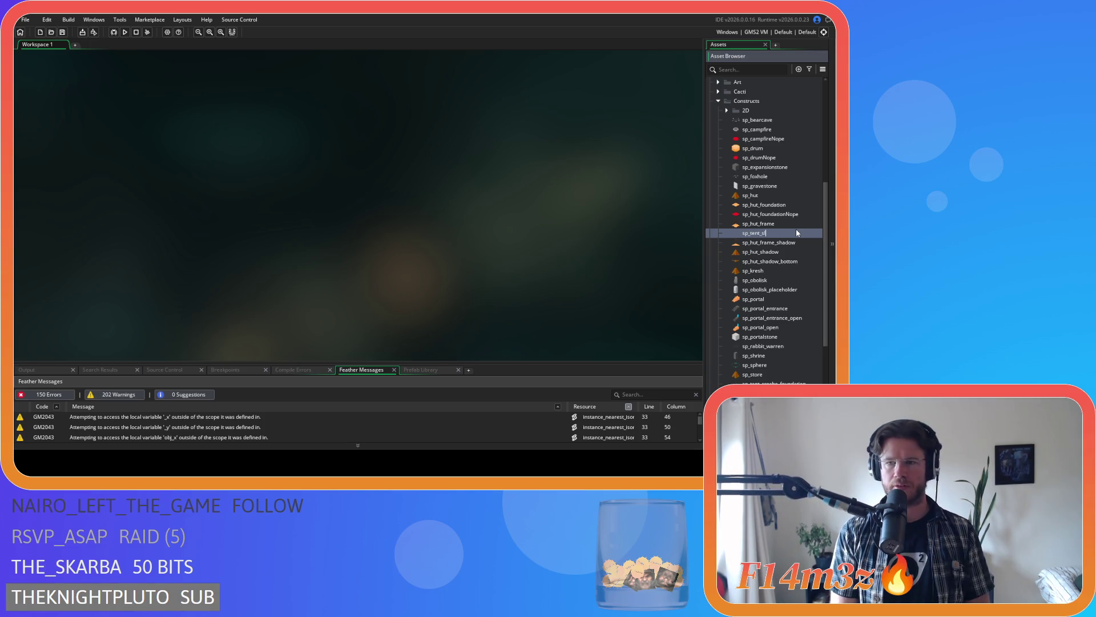
pyautogui.write('eeping_frame')
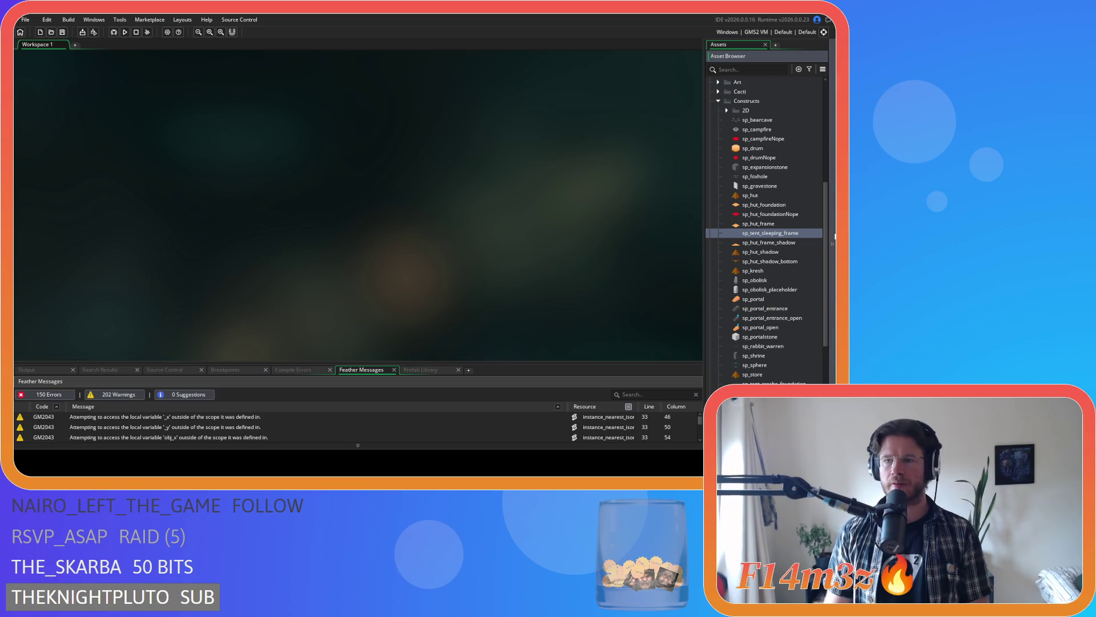
pyautogui.press('Return')
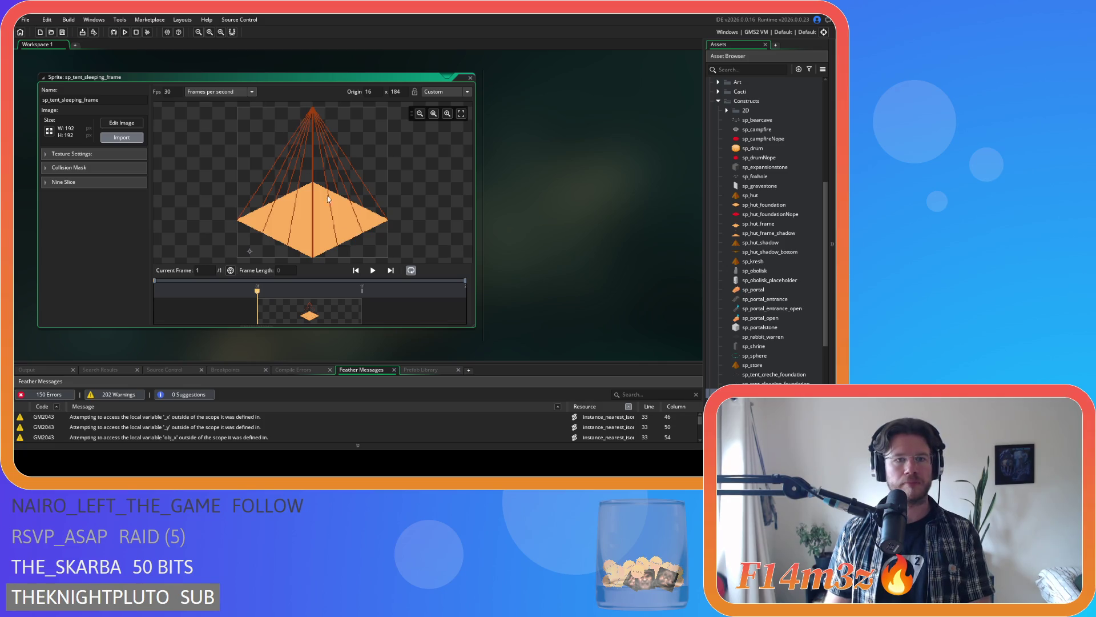
# - Import the 256×256 red tent frame image into sp_tent_sleeping_frame
pyautogui.click(452, 248)
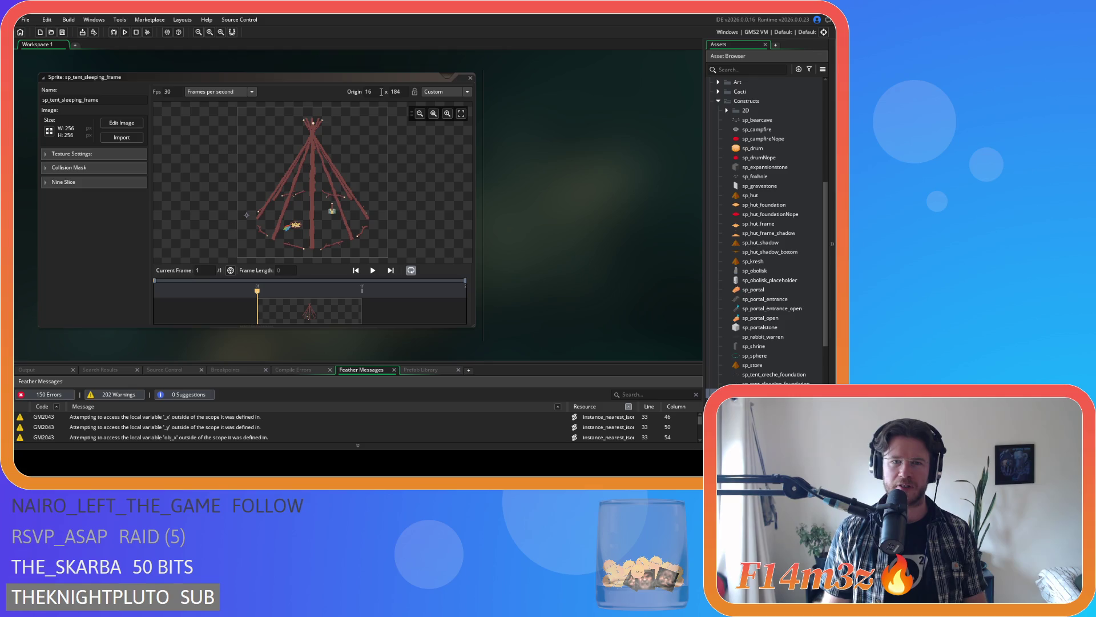
# - Check the sprite's Origin X field, close the sprite editor and switch back to Aseprite
pyautogui.click(368, 92)
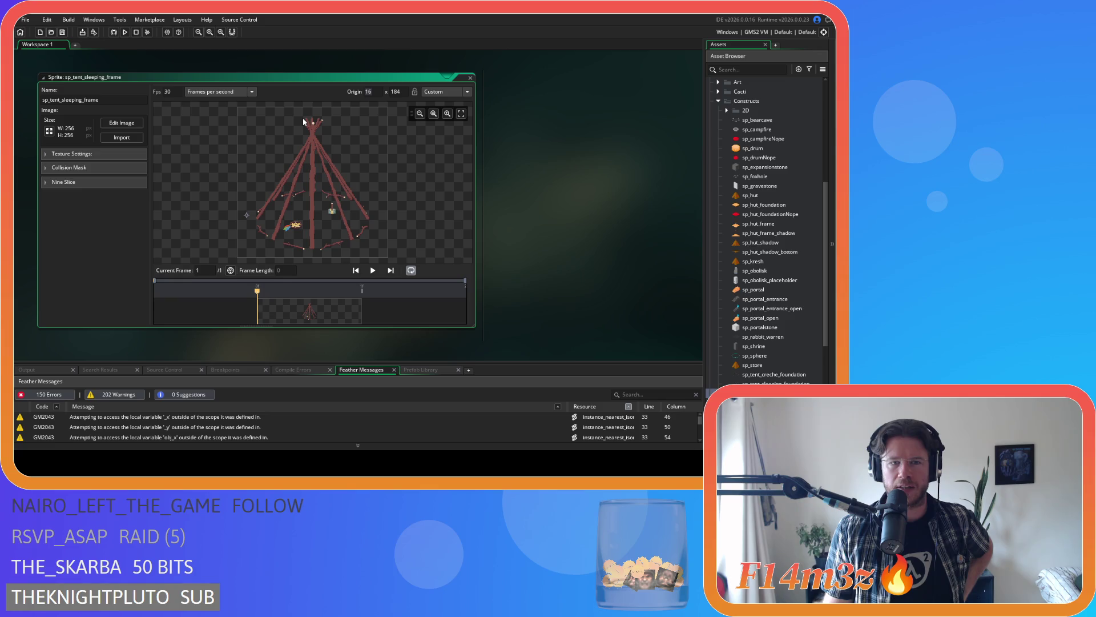
pyautogui.click(469, 77)
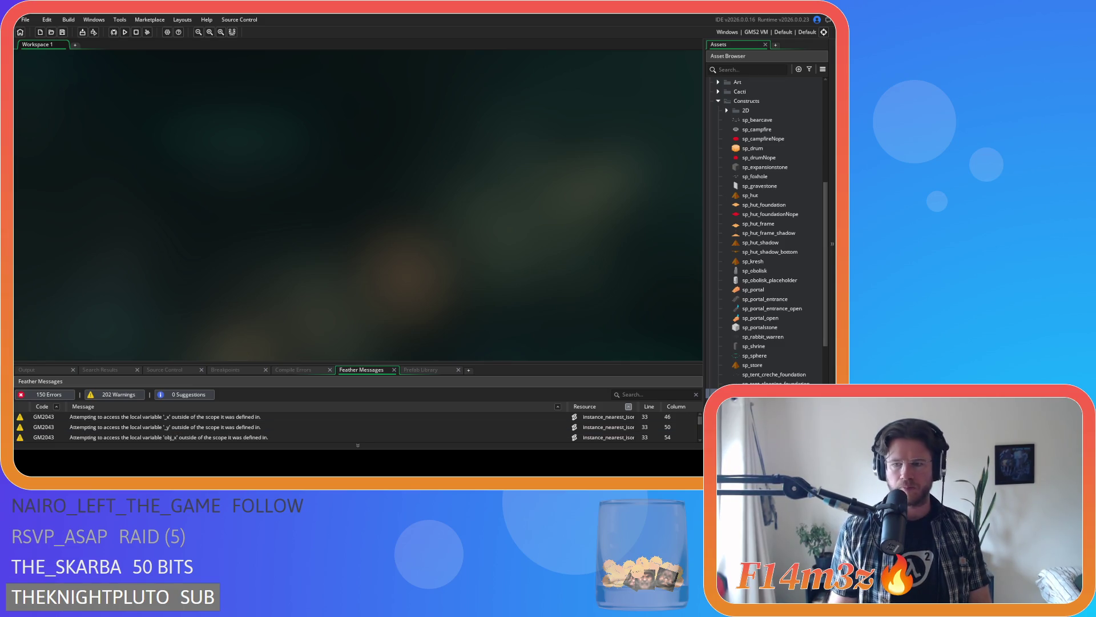
pyautogui.hotkey('alt', 'Tab')
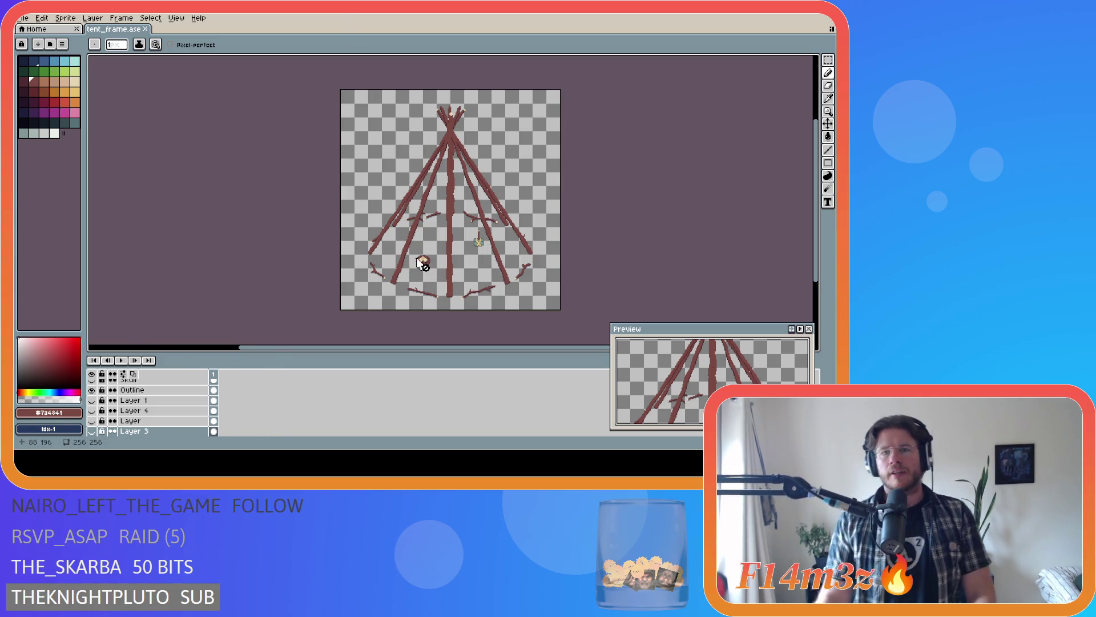
pyautogui.scroll(1, 423, 130)
pyautogui.scroll(1, 514, 86)
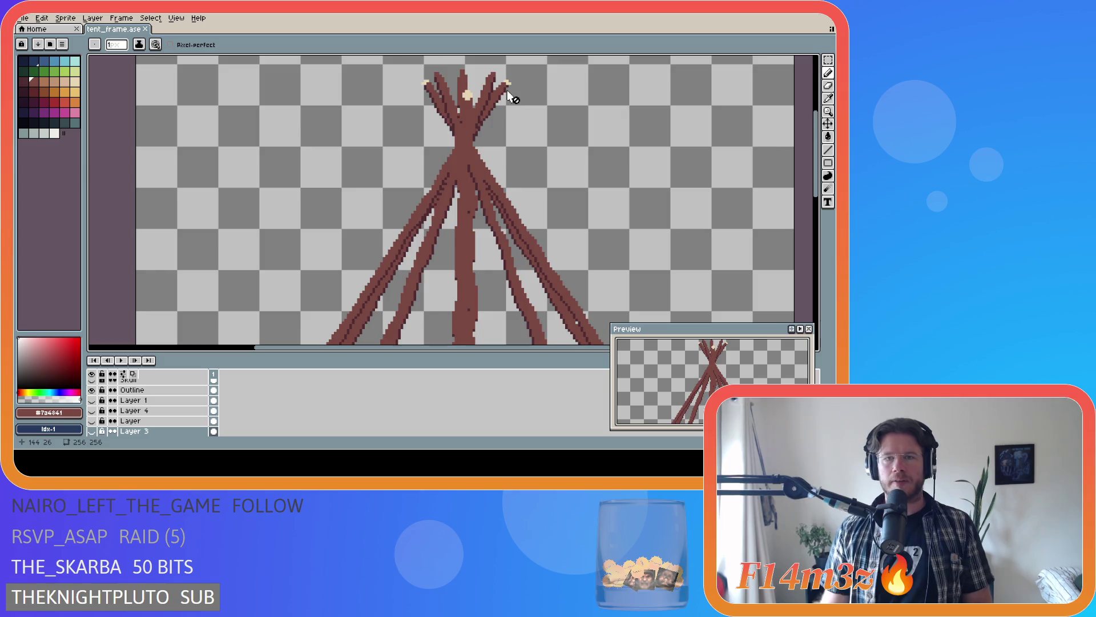
pyautogui.scroll(1, 523, 108)
pyautogui.scroll(-1, 634, 161)
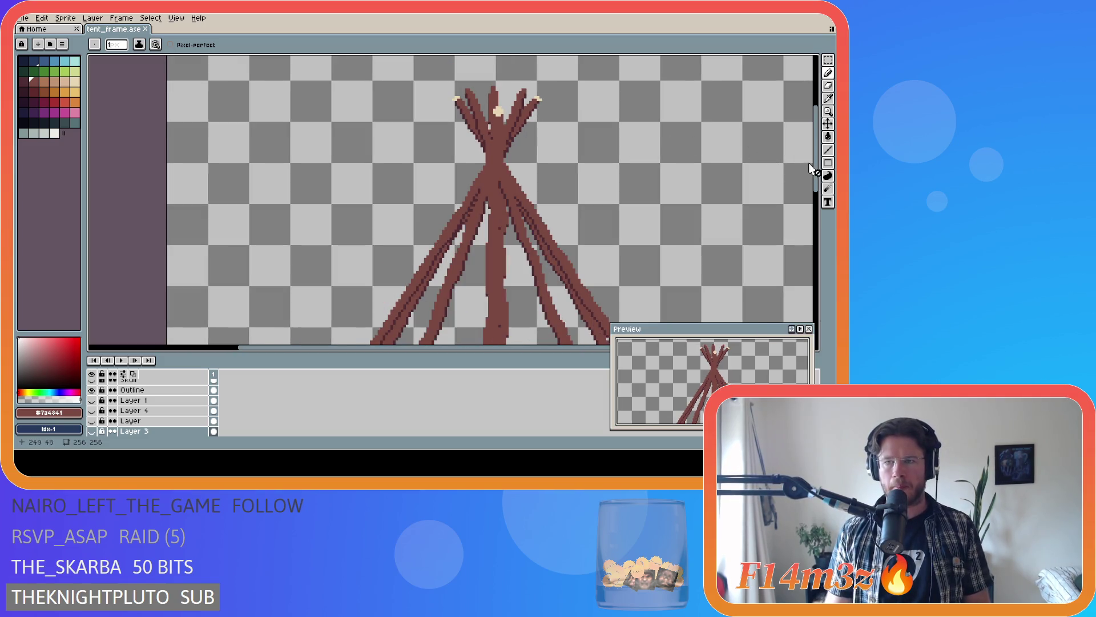
pyautogui.moveTo(818, 167); pyautogui.dragTo(818, 155)
pyautogui.scroll(3, 129, 403)
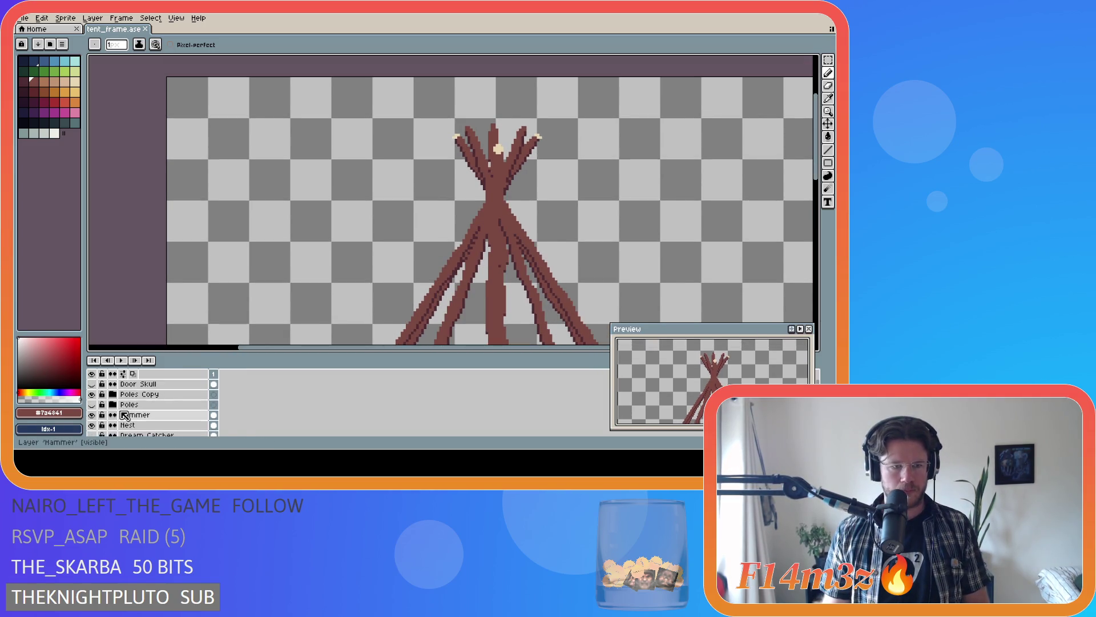
pyautogui.scroll(-2, 103, 407)
pyautogui.scroll(-2, 98, 420)
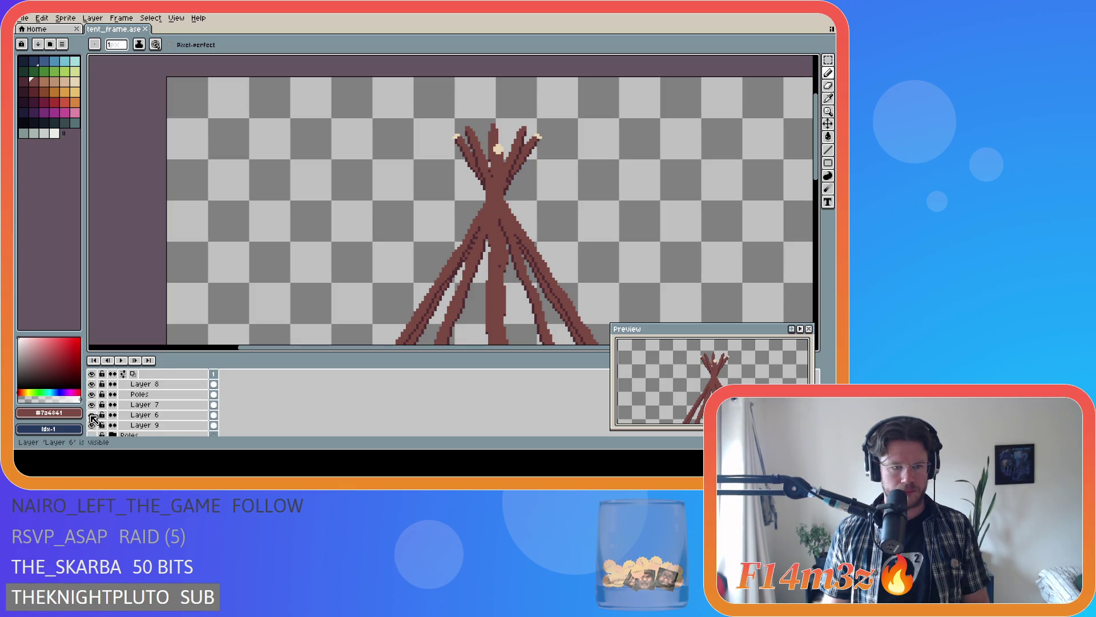
pyautogui.scroll(2, 94, 424)
pyautogui.moveTo(92, 394); pyautogui.dragTo(92, 425)
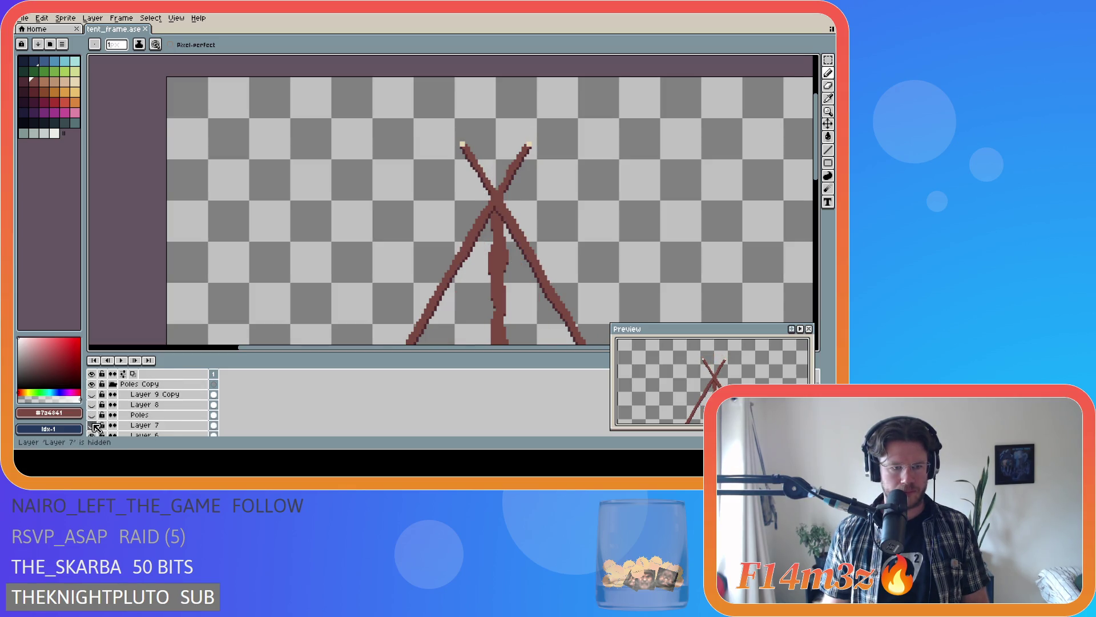
pyautogui.scroll(-1, 94, 425)
# - Hide Layer 6's poles and the lone vertical pole on Layer 9, leaving only the two crossed poles visible
pyautogui.click(94, 426)
pyautogui.scroll(-1, 94, 425)
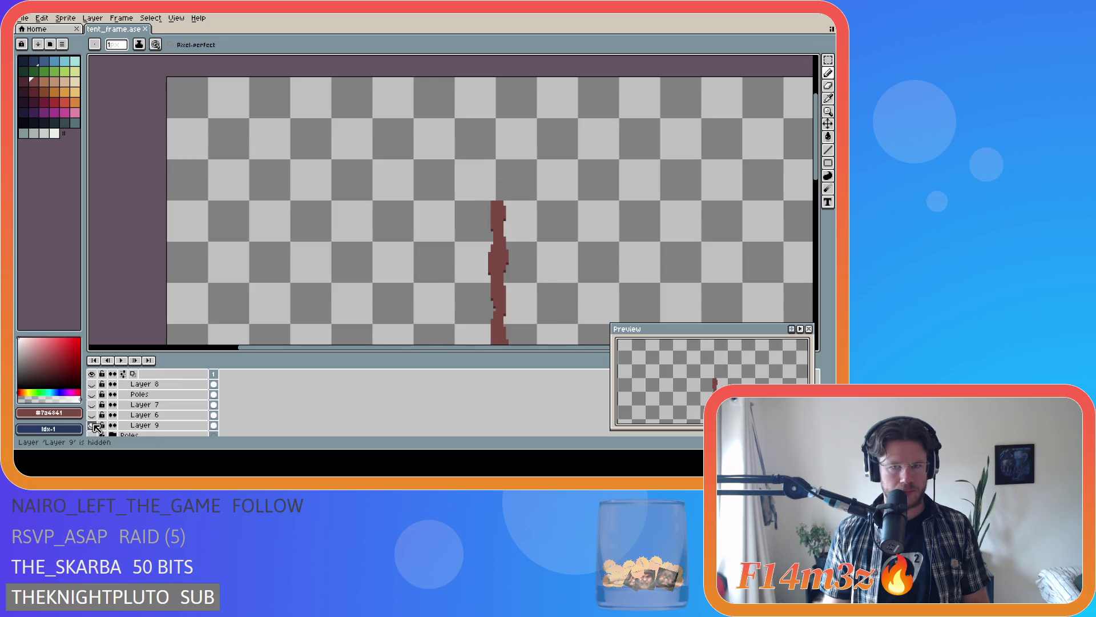
pyautogui.click(94, 426)
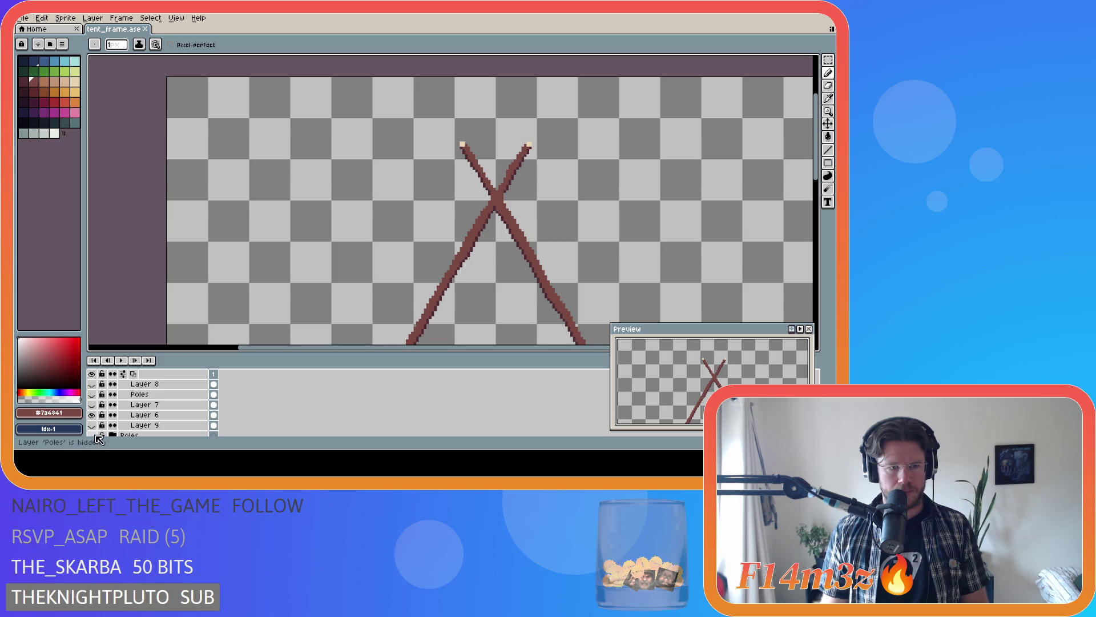
pyautogui.click(94, 425)
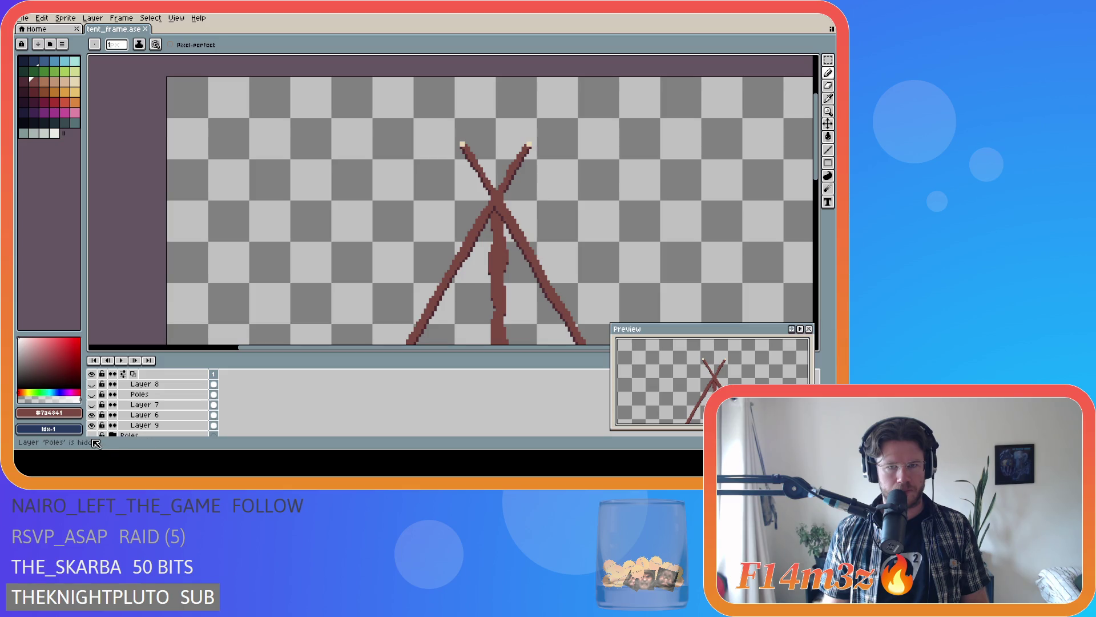
pyautogui.click(92, 425)
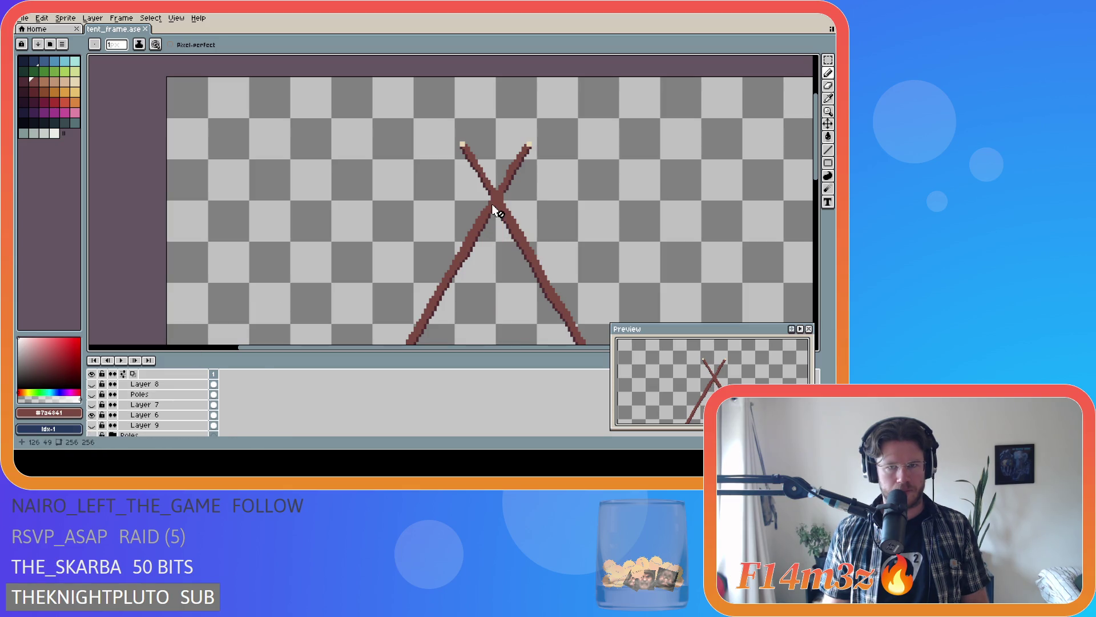
# - Marquee the right pole's light tip and move it down and left onto the pole end
pyautogui.press('m')
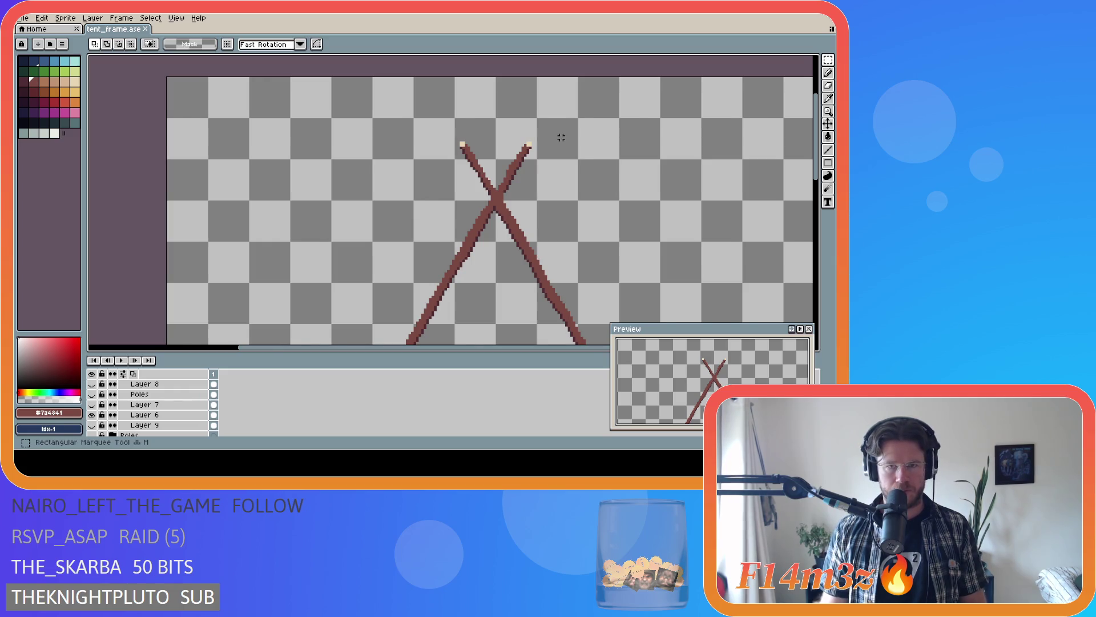
pyautogui.scroll(2, 549, 141)
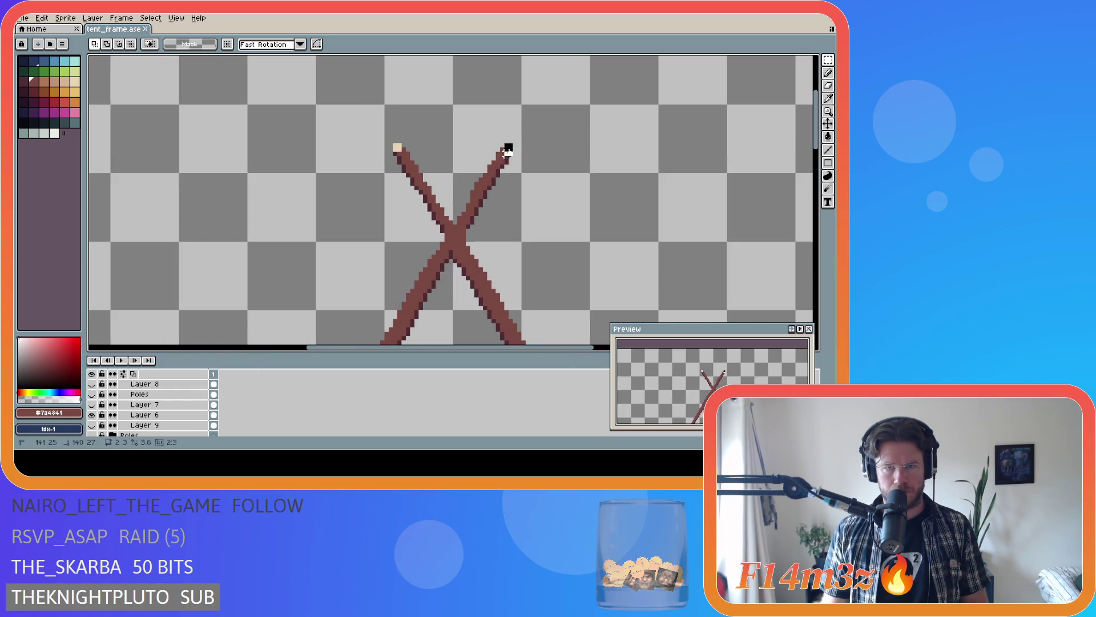
pyautogui.moveTo(514, 141); pyautogui.dragTo(484, 179)
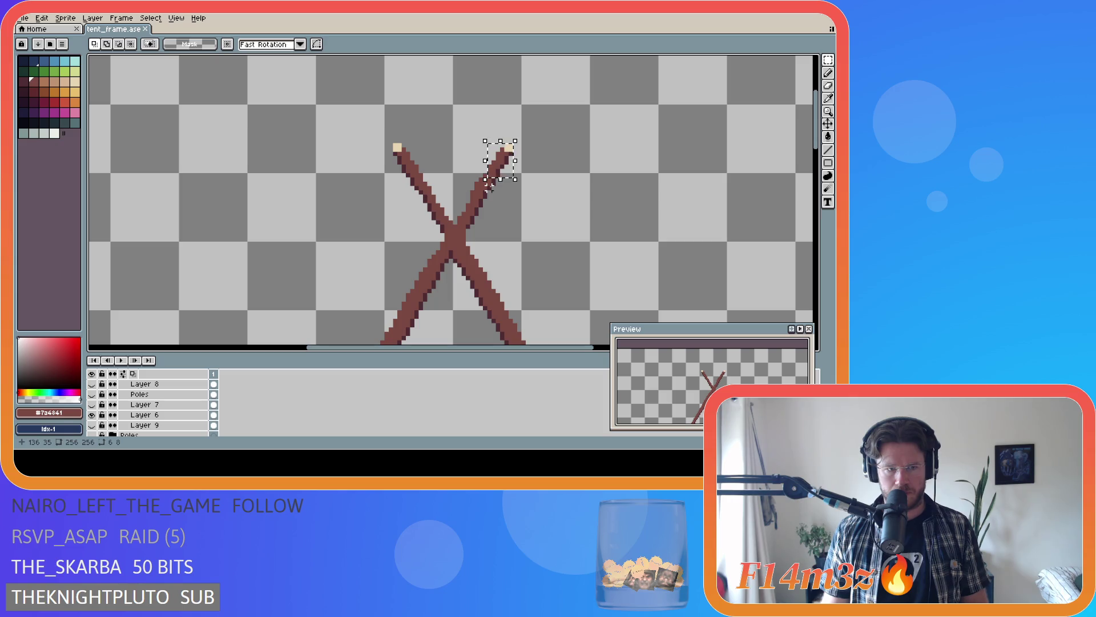
pyautogui.click(137, 414)
pyautogui.click(503, 168)
pyautogui.moveTo(501, 166); pyautogui.dragTo(492, 189)
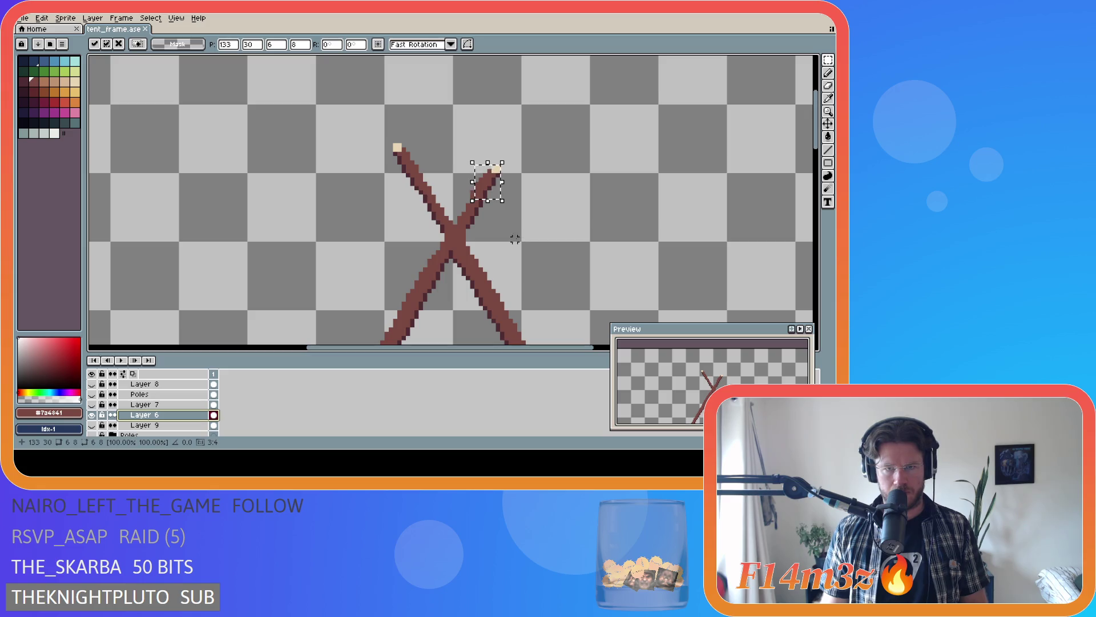
pyautogui.click(392, 146)
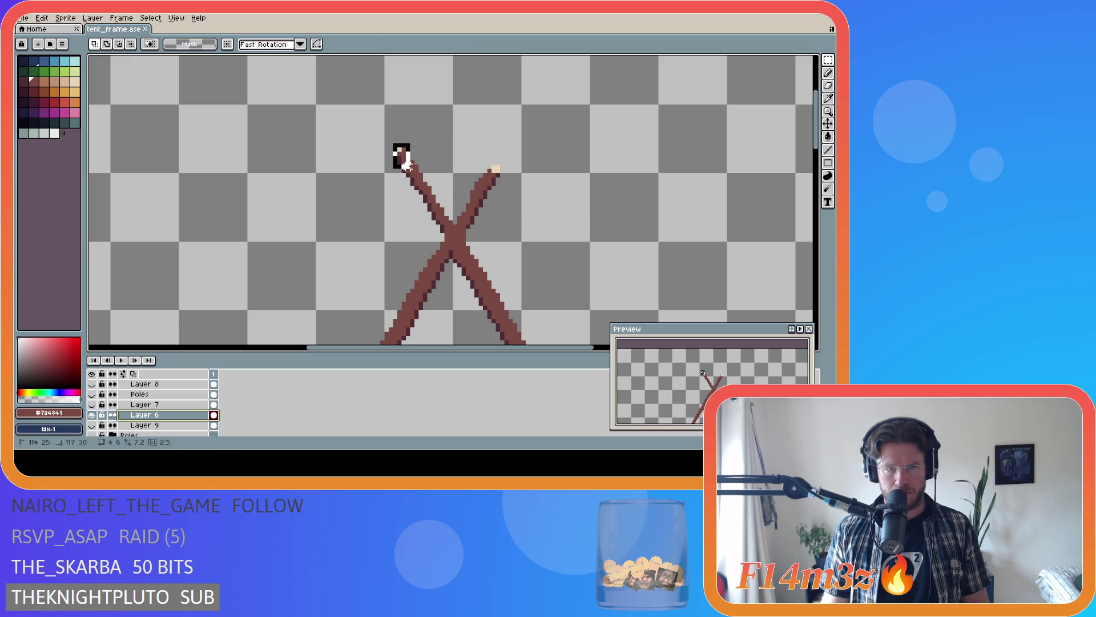
# - Marquee the left pole's tip, retry after reverting, and shift it one pixel to match the right tip
pyautogui.moveTo(400, 149)
pyautogui.mouseDown()
pyautogui.moveTo(429, 187)
pyautogui.moveTo(422, 180)
pyautogui.mouseUp()
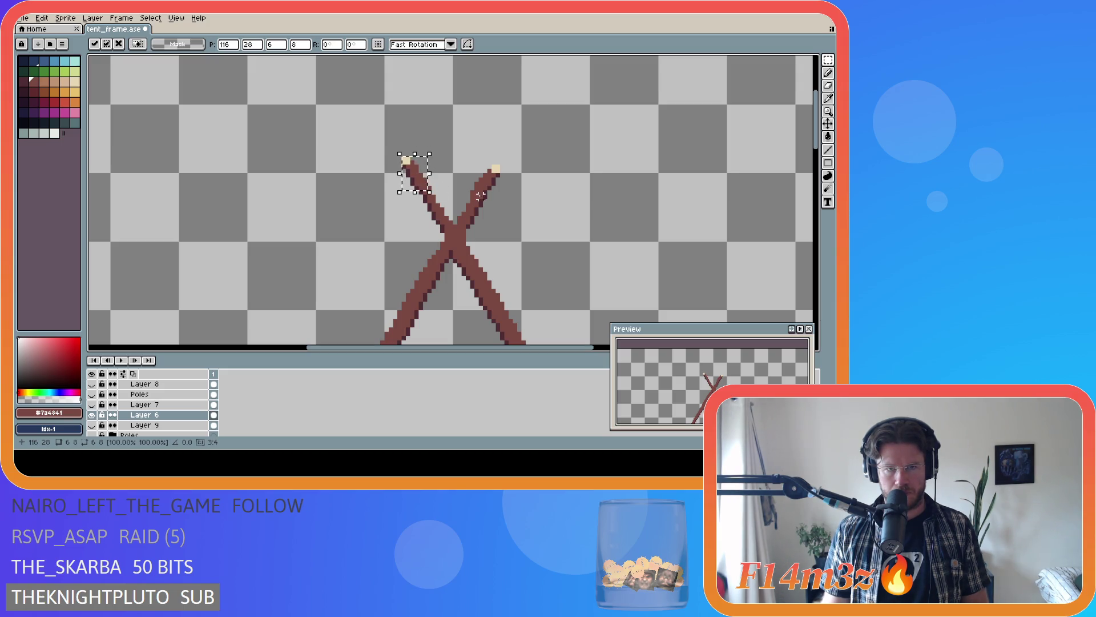
pyautogui.click(452, 159)
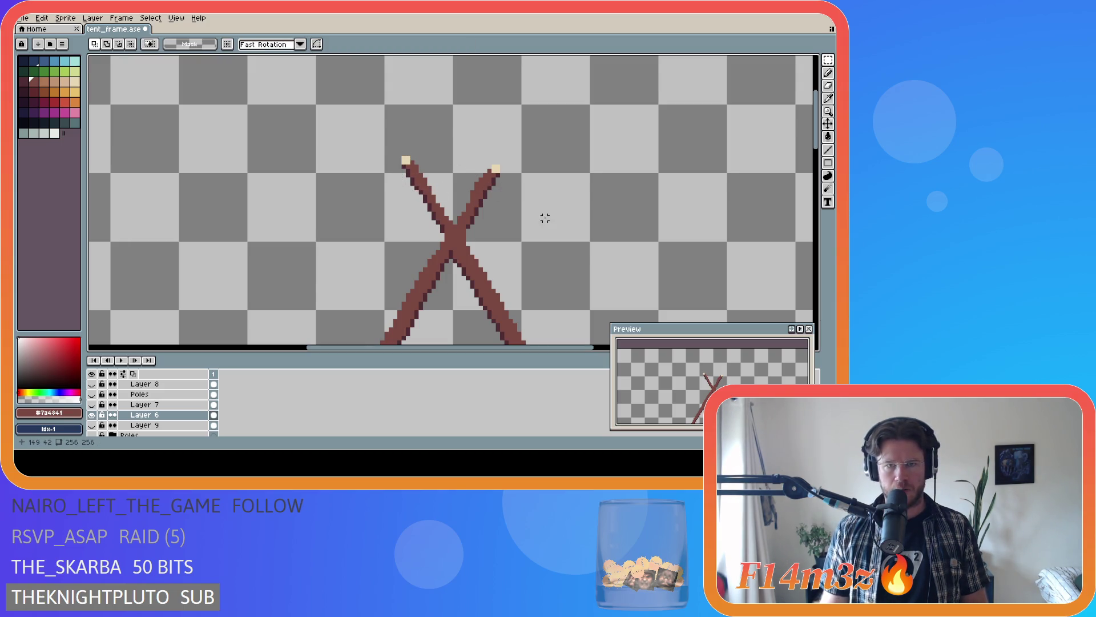
pyautogui.scroll(-1, 543, 214)
pyautogui.moveTo(421, 157); pyautogui.dragTo(447, 194)
pyautogui.press('Escape')
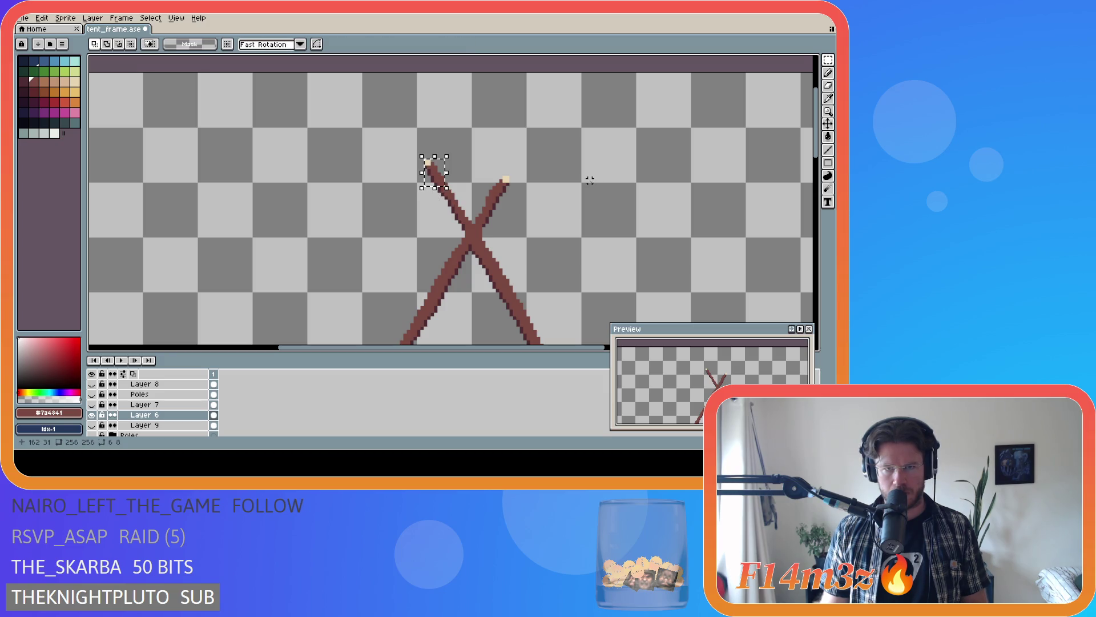
pyautogui.moveTo(496, 156)
pyautogui.mouseDown()
pyautogui.moveTo(523, 190)
pyautogui.moveTo(498, 197)
pyautogui.mouseUp()
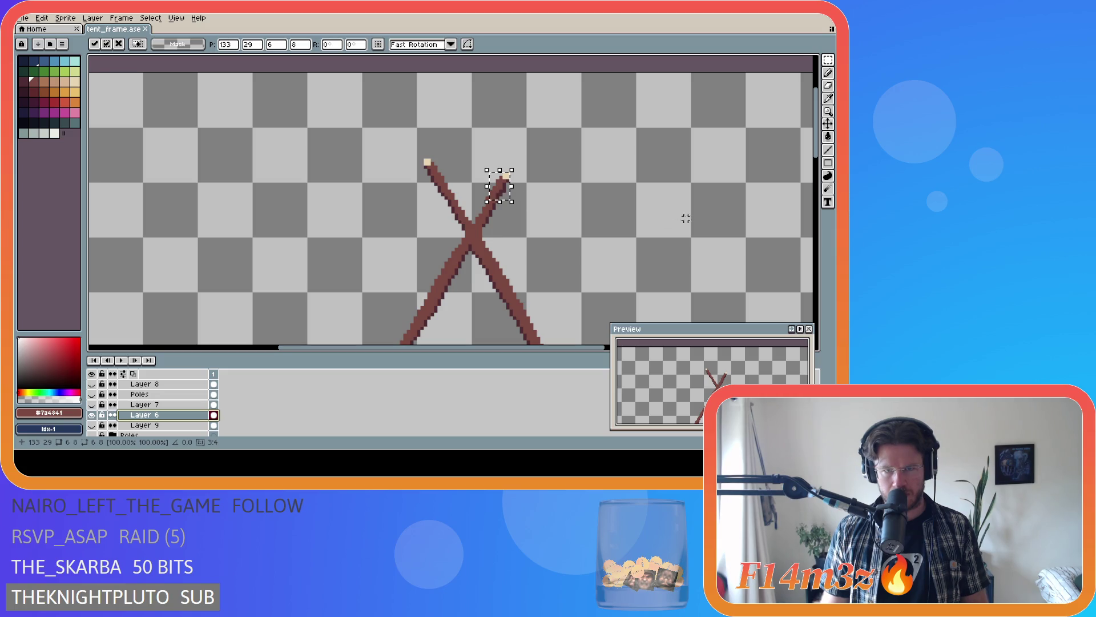
pyautogui.hotkey('ctrl', 'd')
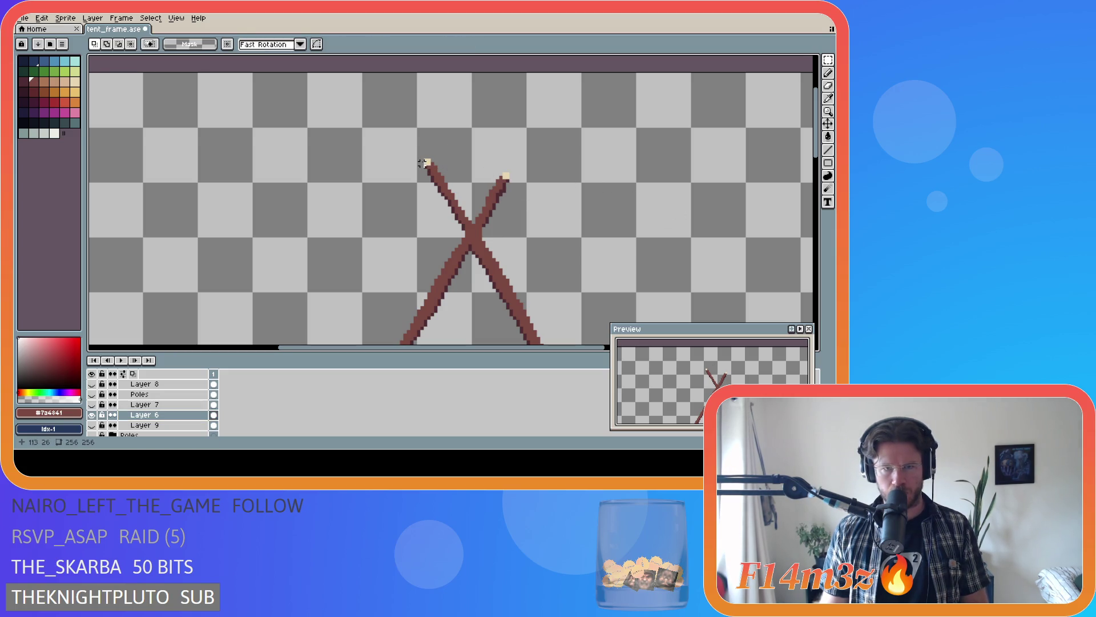
pyautogui.moveTo(426, 161); pyautogui.dragTo(447, 195)
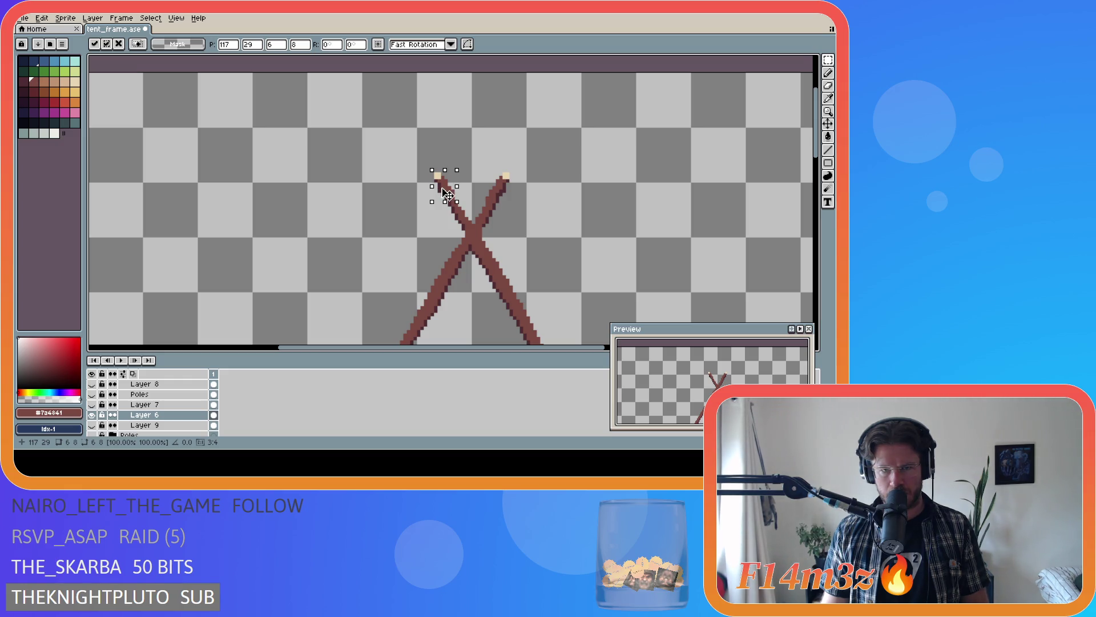
pyautogui.moveTo(447, 195); pyautogui.dragTo(447, 196)
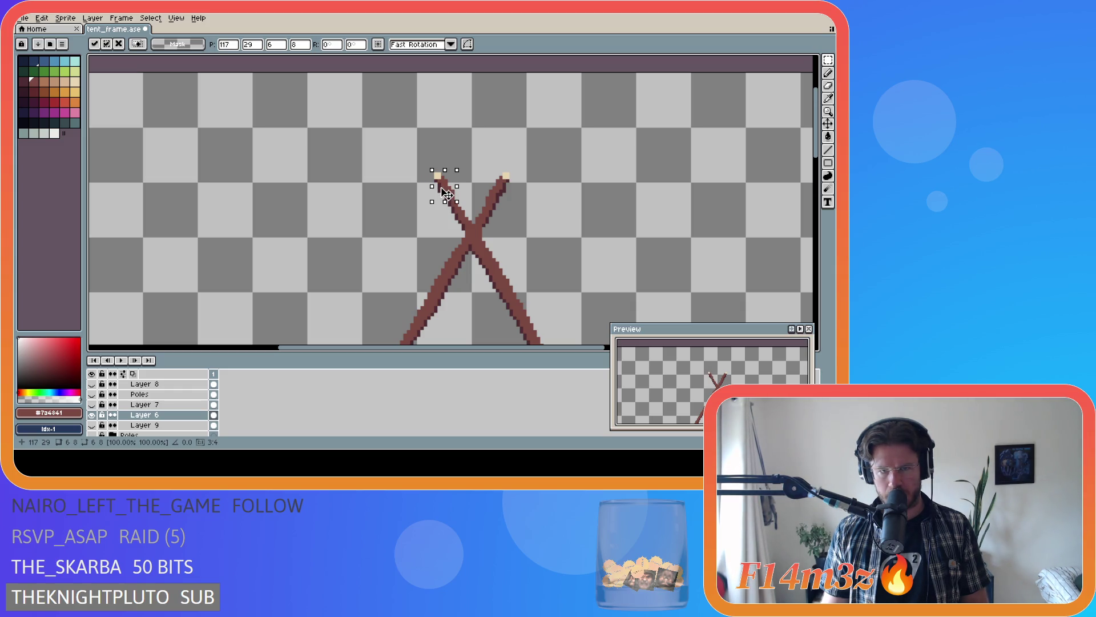
pyautogui.hotkey('ctrl', 'd')
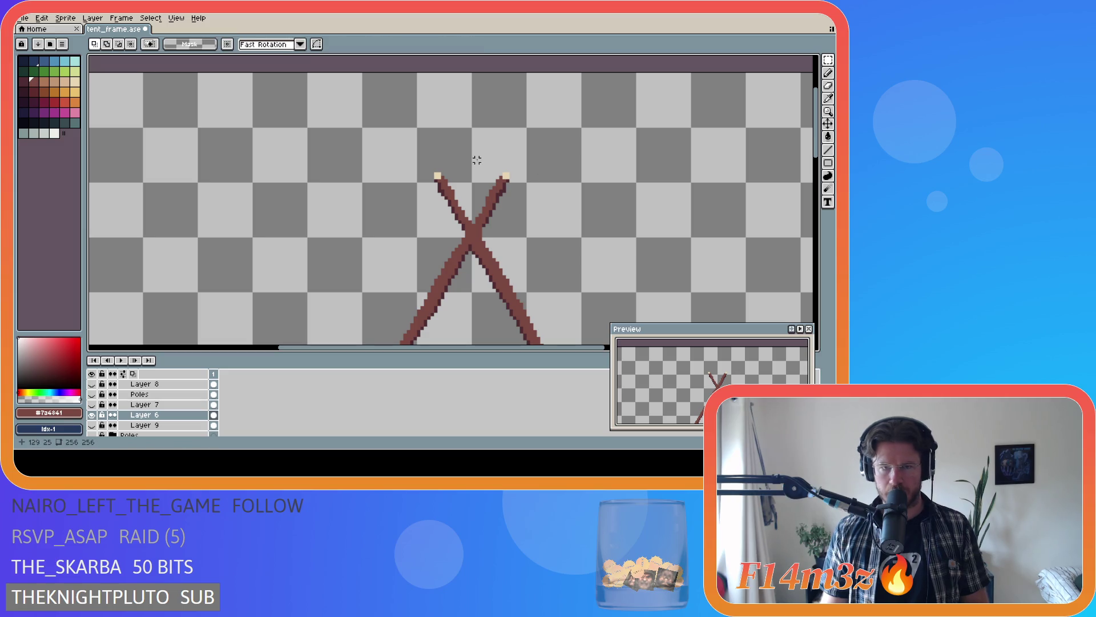
pyautogui.scroll(1, 484, 190)
# - Select the top of the left pole again and drop it into a slightly adjusted position
pyautogui.press('e')
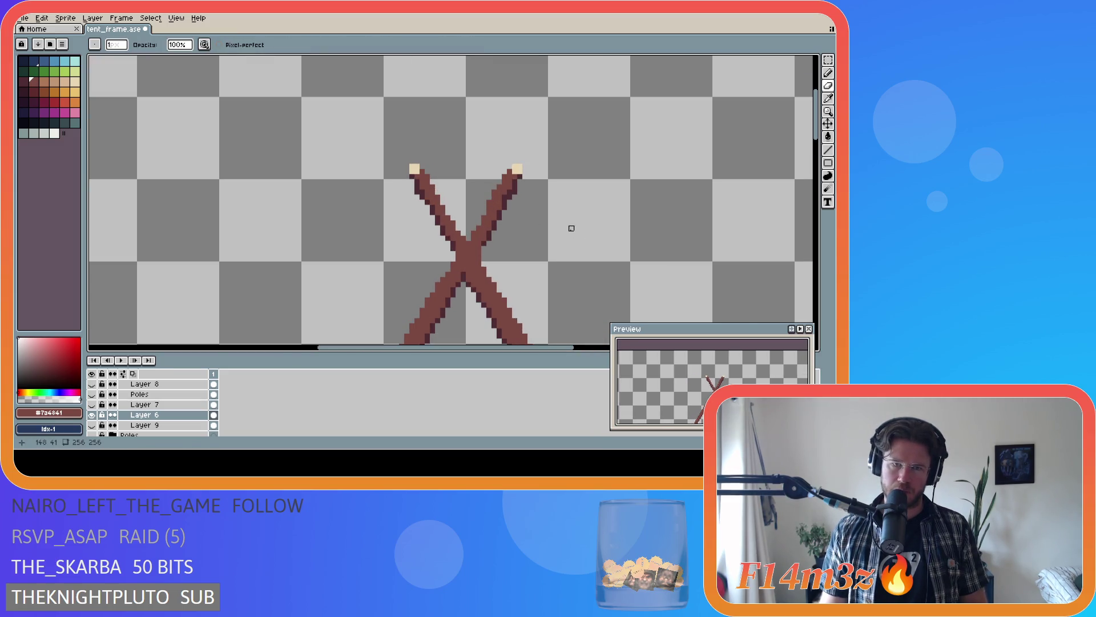
pyautogui.scroll(-1, 543, 208)
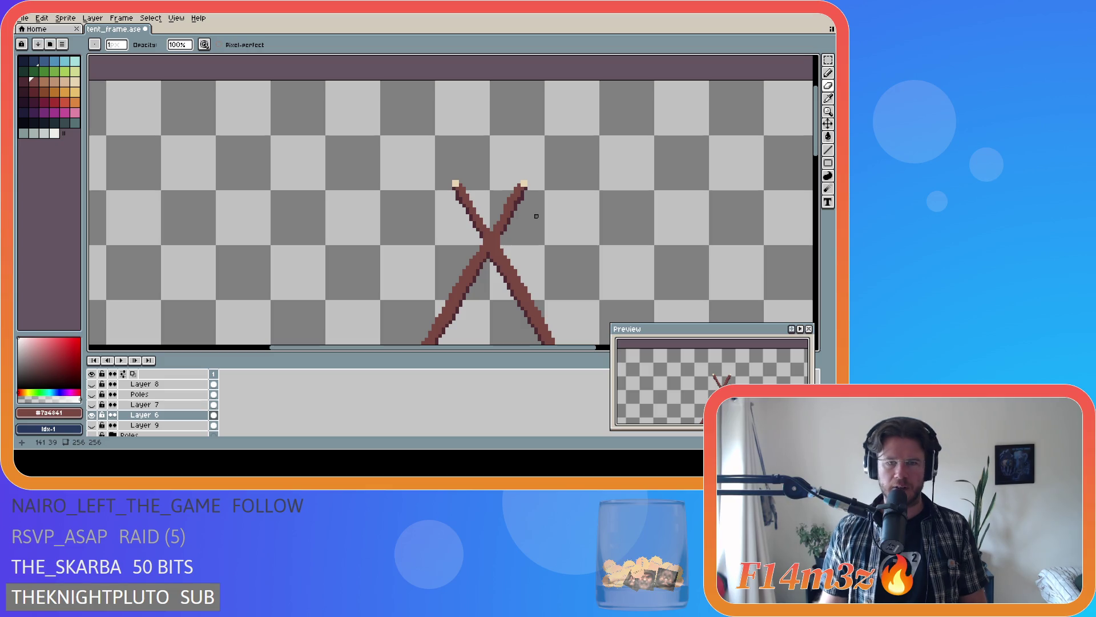
pyautogui.press('v')
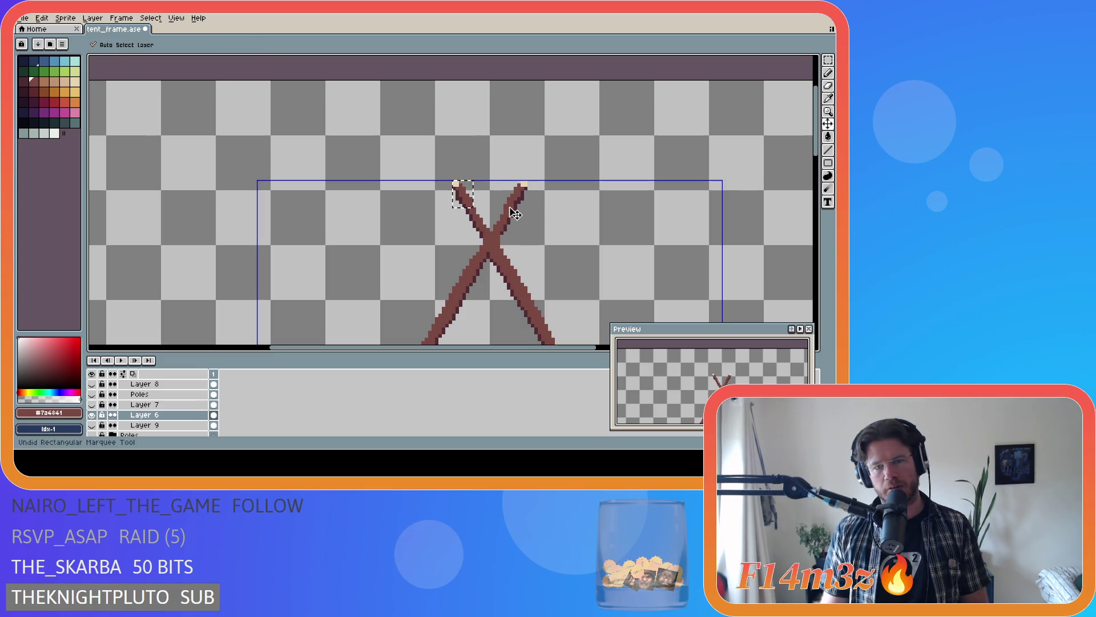
pyautogui.press('b')
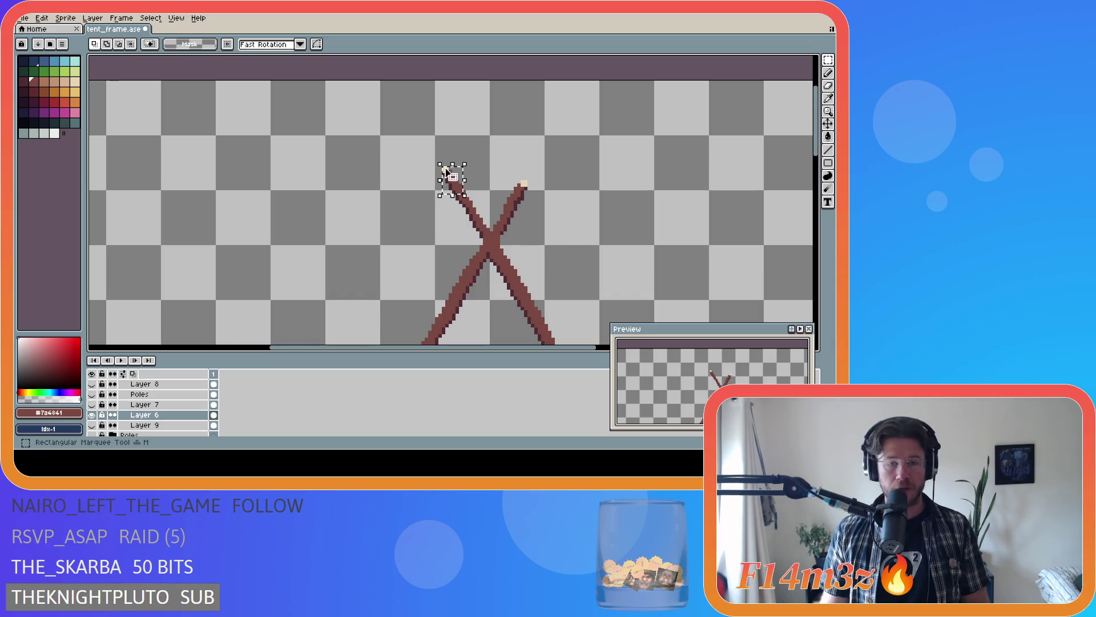
pyautogui.moveTo(448, 178); pyautogui.dragTo(464, 195)
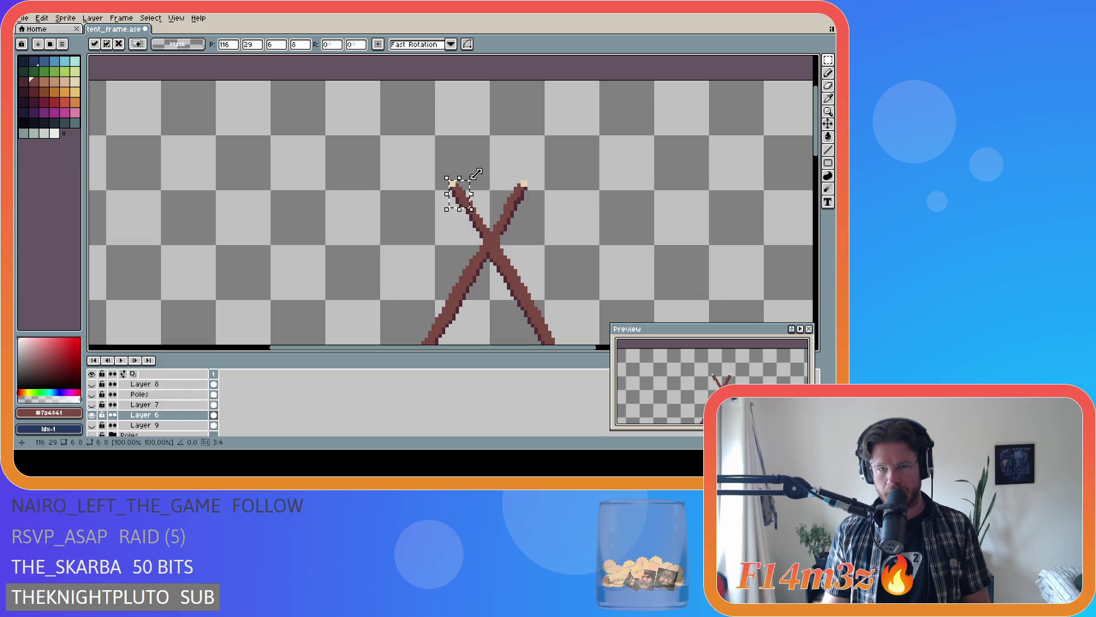
pyautogui.click(483, 175)
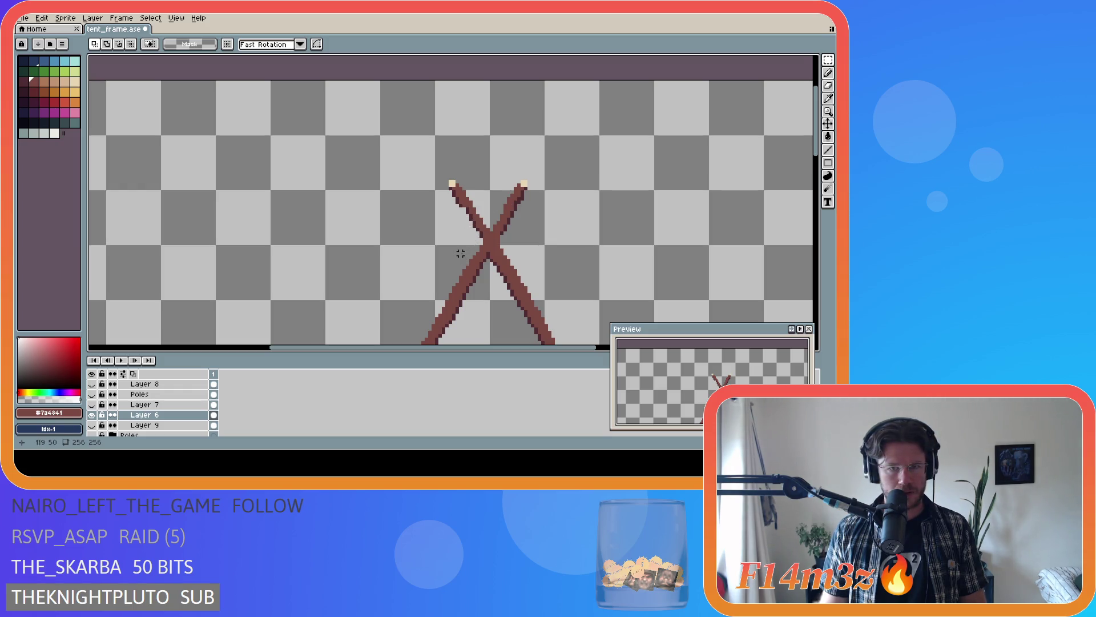
pyautogui.scroll(1, 494, 217)
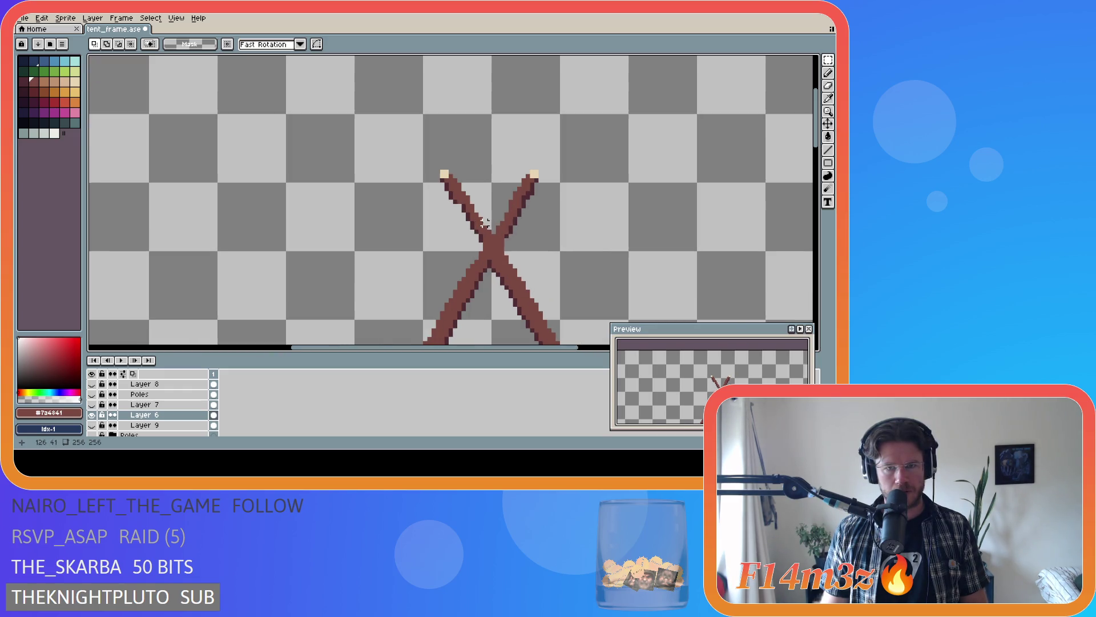
pyautogui.scroll(1, 554, 243)
pyautogui.scroll(-1, 553, 247)
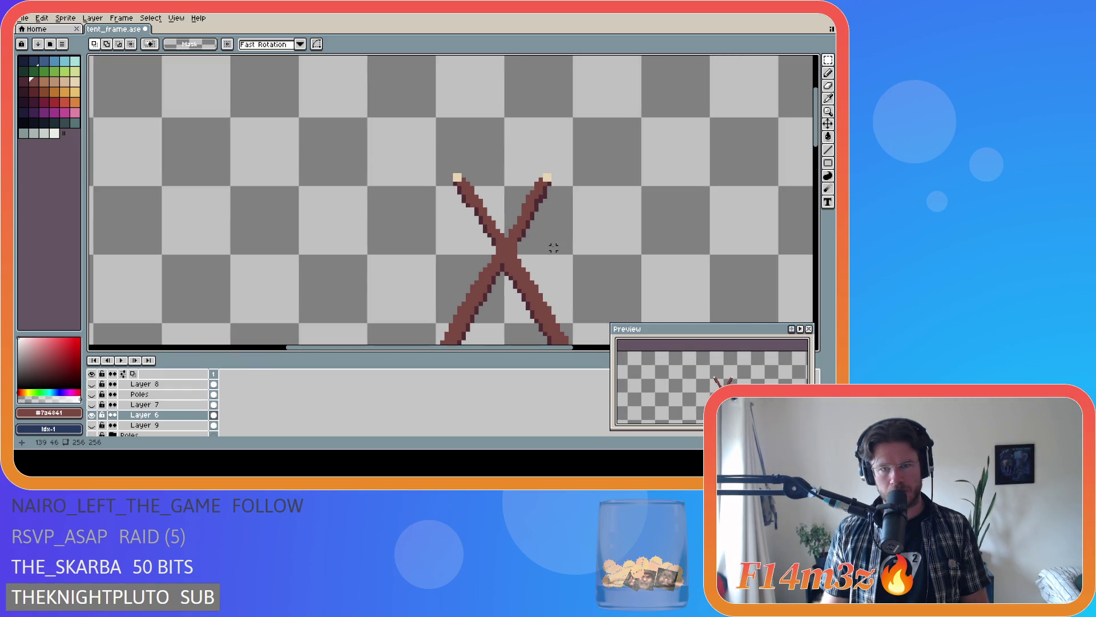
pyautogui.scroll(1, 549, 248)
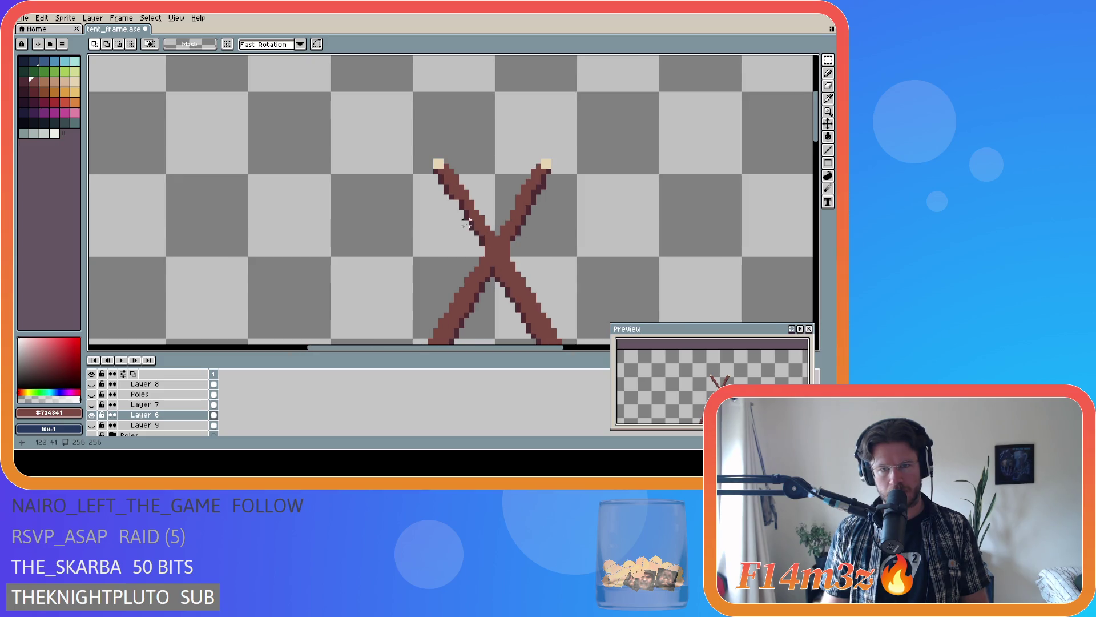
pyautogui.scroll(-1, 466, 223)
pyautogui.scroll(-1, 479, 231)
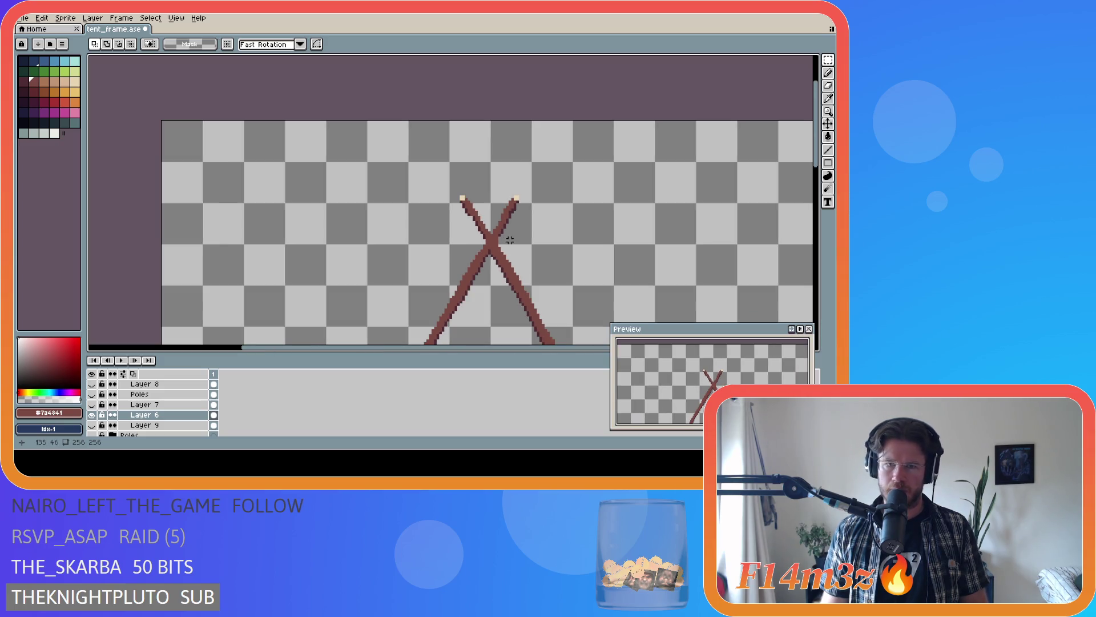
pyautogui.scroll(2, 480, 248)
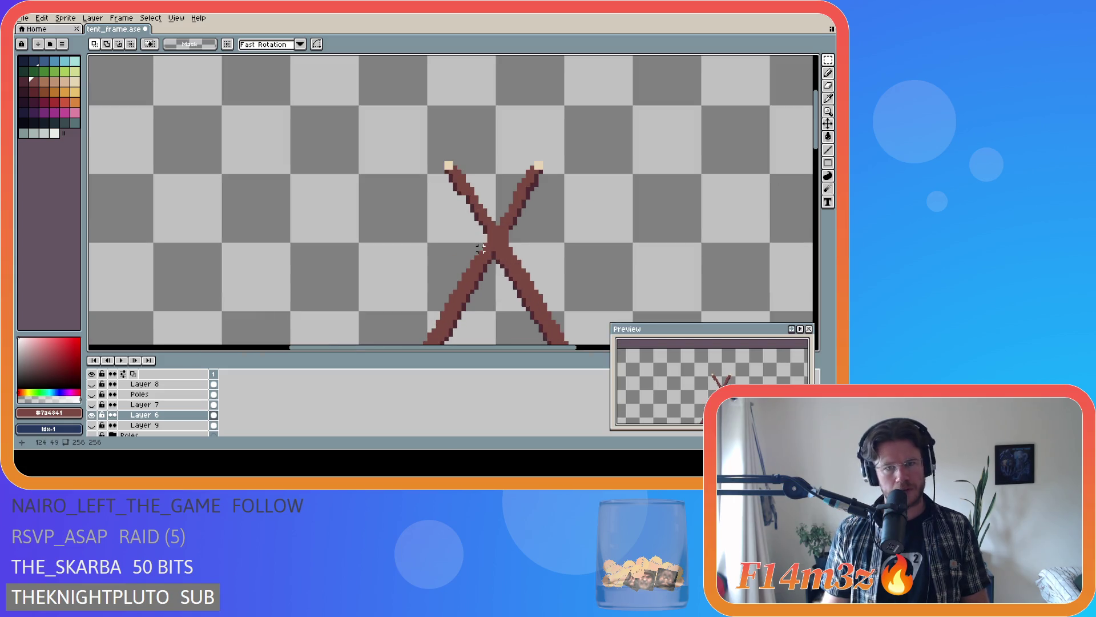
# - Recheck the left pole top, clear the selection and save tent_frame.ase
pyautogui.moveTo(434, 184)
pyautogui.mouseDown()
pyautogui.moveTo(463, 147)
pyautogui.moveTo(472, 190)
pyautogui.mouseUp()
pyautogui.hotkey('ctrl', 'd')
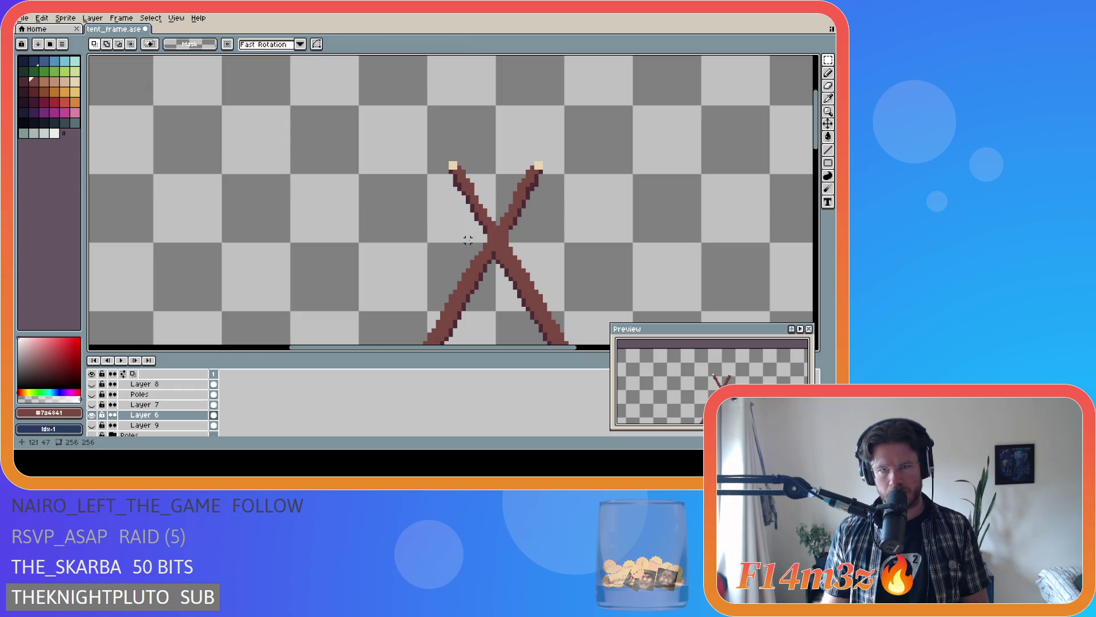
pyautogui.scroll(1, 484, 206)
pyautogui.press('b')
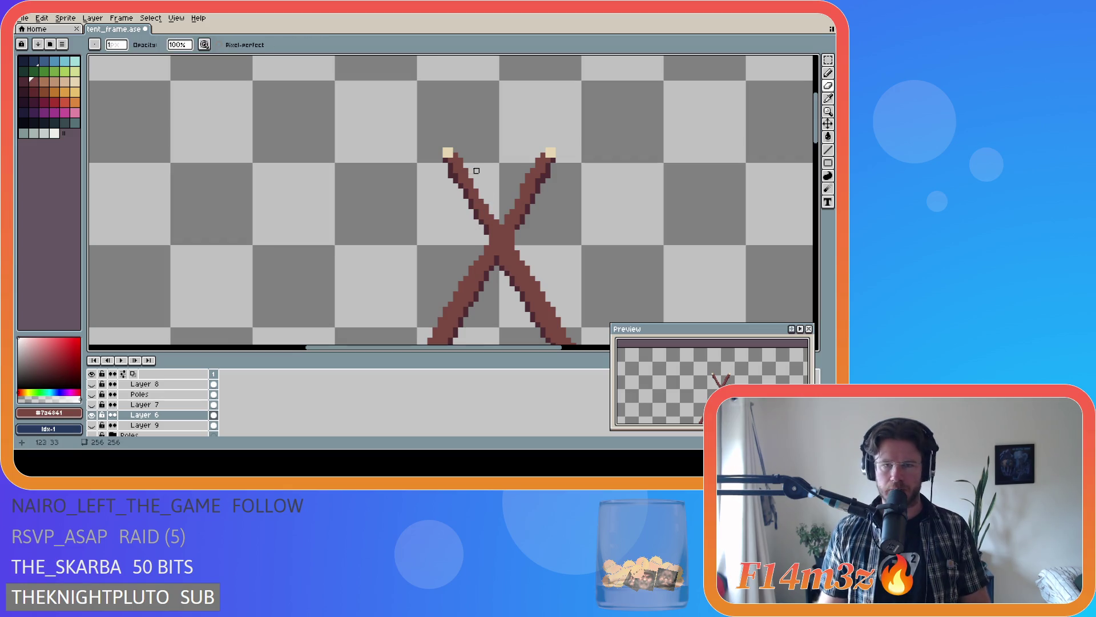
pyautogui.press('e')
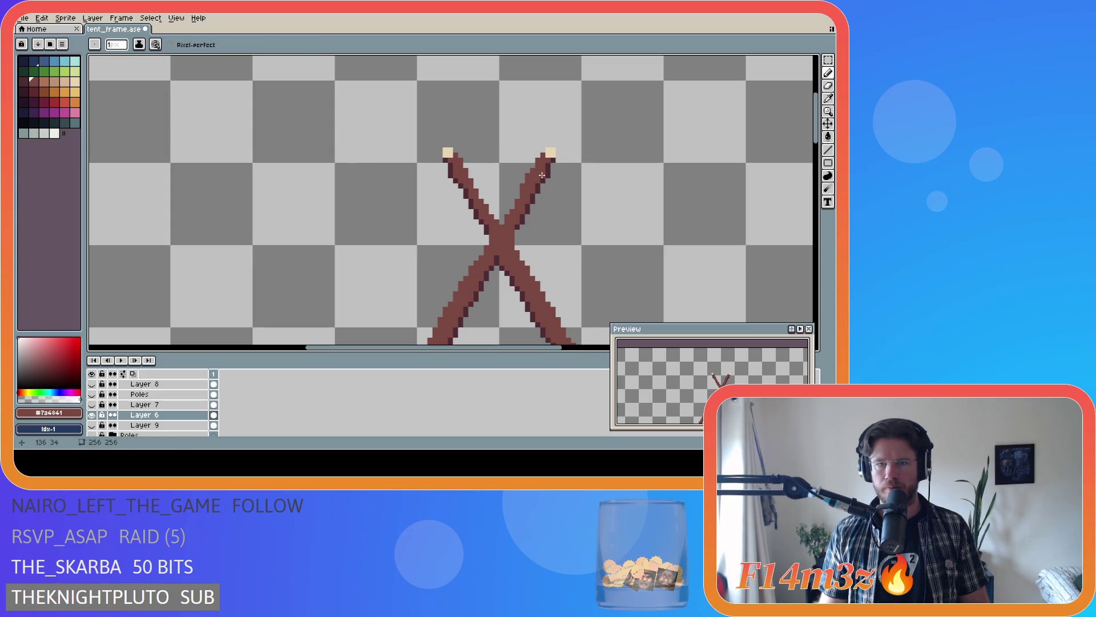
pyautogui.hotkey('ctrl', 's')
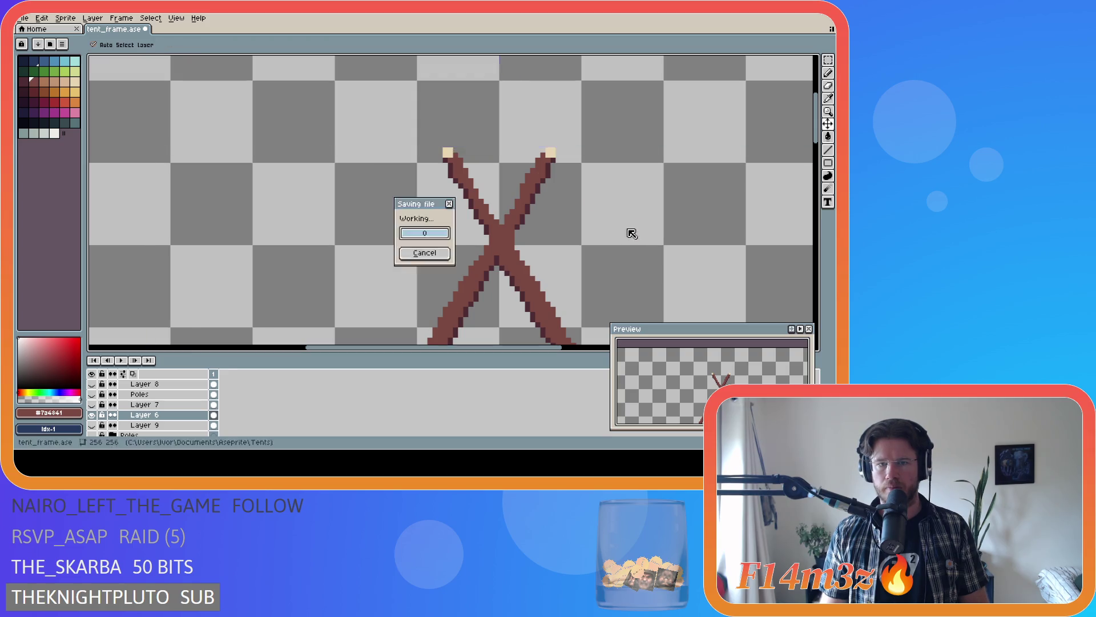
pyautogui.scroll(-1, 640, 227)
pyautogui.scroll(-1, 641, 227)
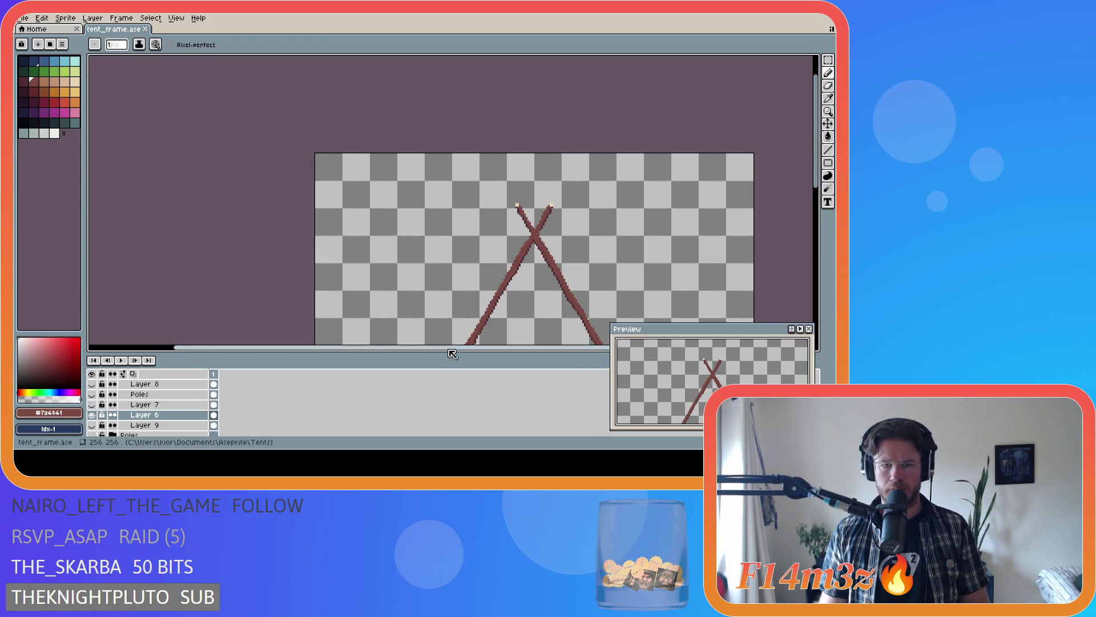
pyautogui.hscroll(2, 452, 348)
pyautogui.scroll(-2, 819, 187)
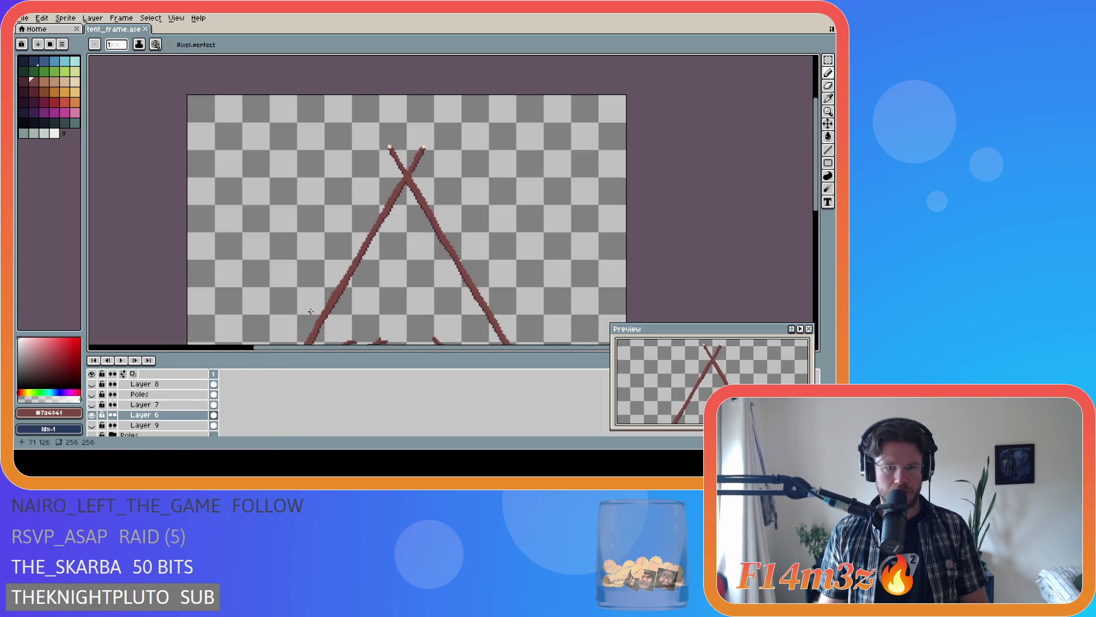
# - Show Layer 9 and the other pole layers again, flicking Layer 6 off and on to compare
pyautogui.click(92, 426)
pyautogui.scroll(1, 95, 426)
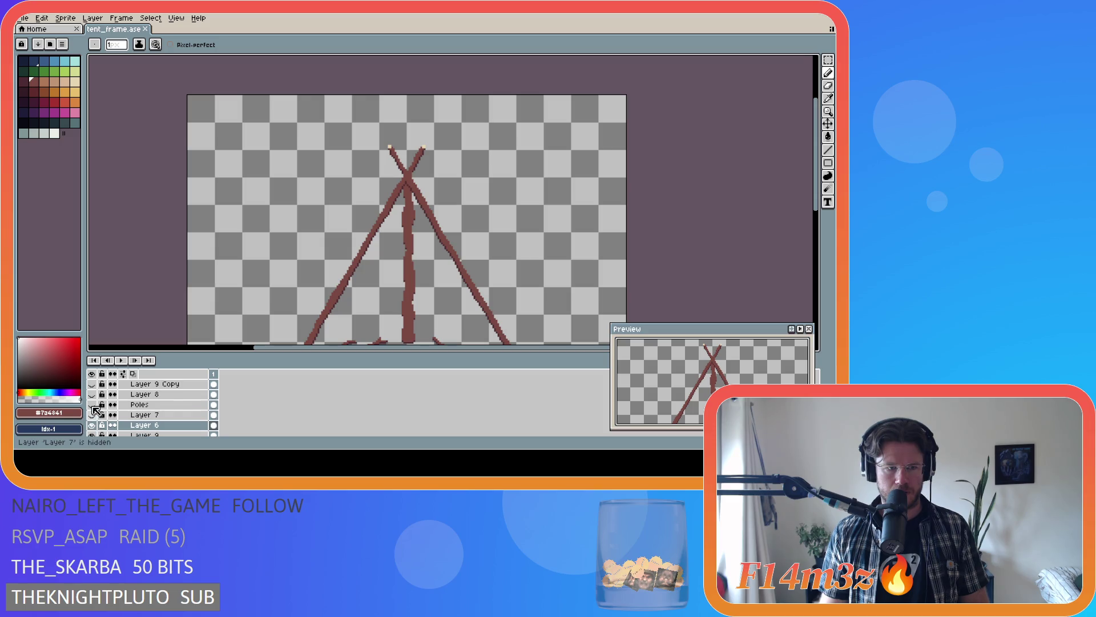
pyautogui.click(92, 415)
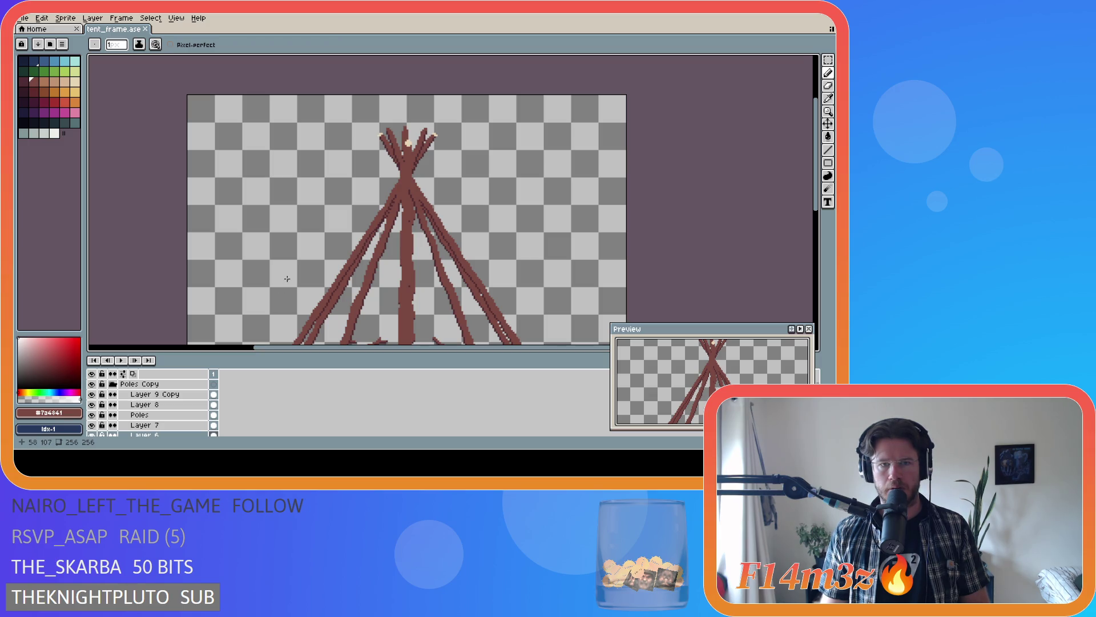
pyautogui.scroll(-1, 99, 428)
pyautogui.scroll(-1, 98, 428)
pyautogui.click(92, 414)
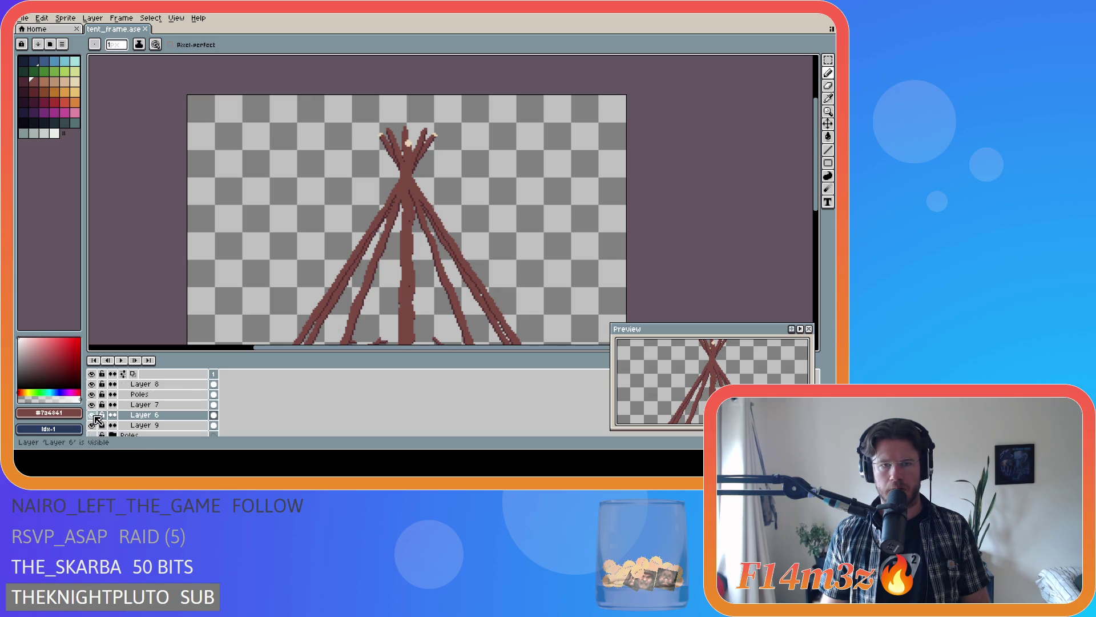
pyautogui.click(92, 415)
pyautogui.click(93, 414)
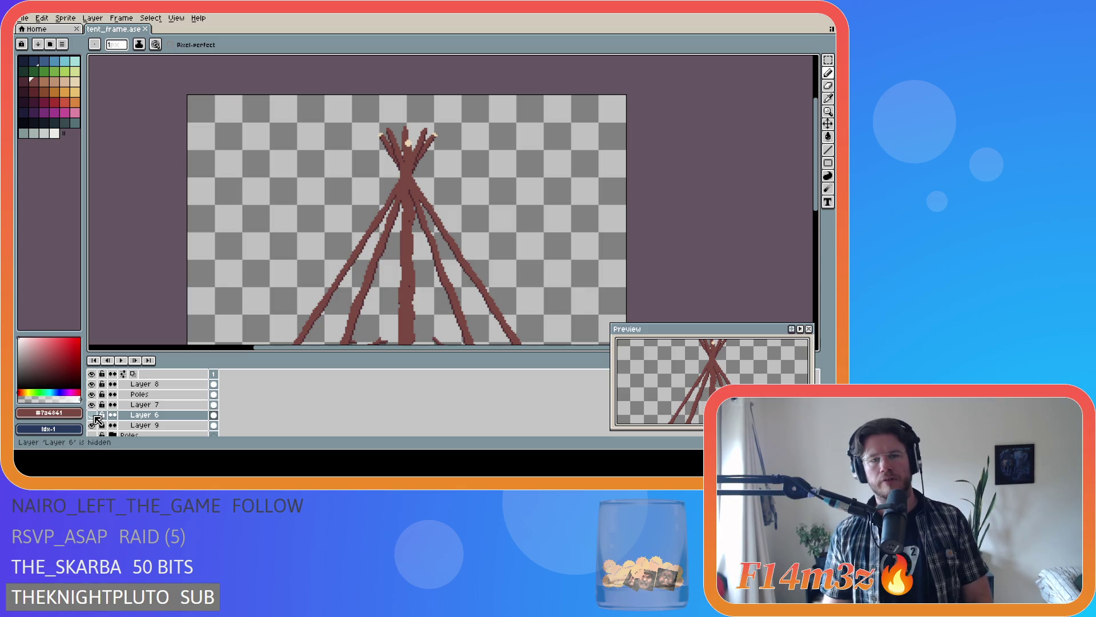
pyautogui.click(93, 415)
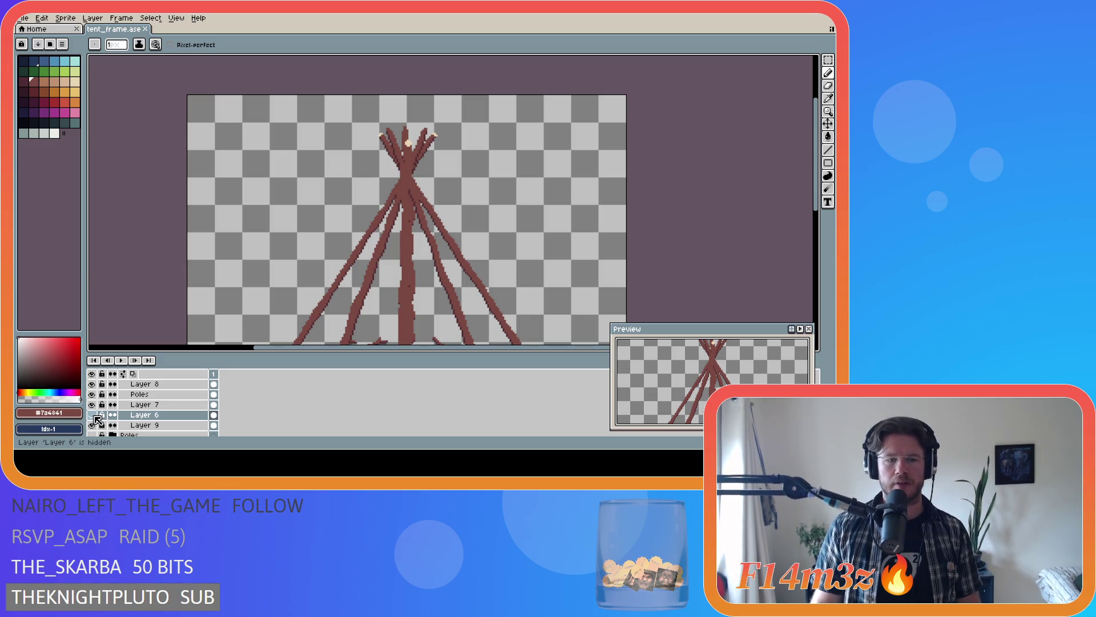
pyautogui.click(92, 414)
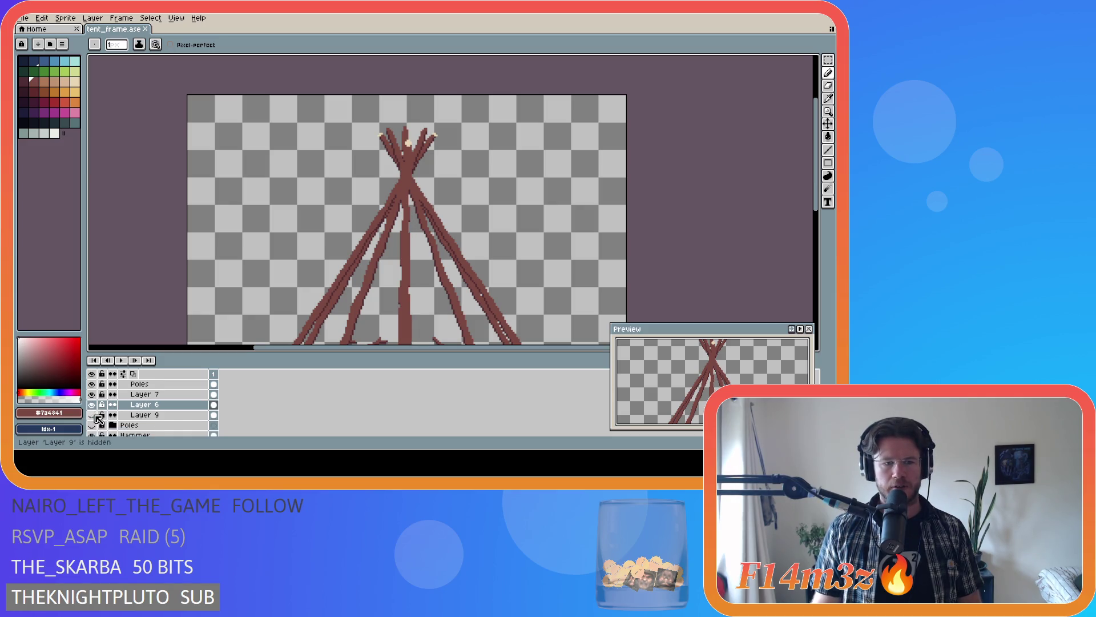
pyautogui.scroll(1, 98, 419)
# - Hide Layer 7, Poles, Layer 8 and Layer 9 Copy, then flick Poles and Layer 8 to compare
pyautogui.moveTo(99, 416); pyautogui.dragTo(97, 397)
pyautogui.scroll(1, 98, 398)
pyautogui.click(93, 395)
pyautogui.scroll(-1, 129, 420)
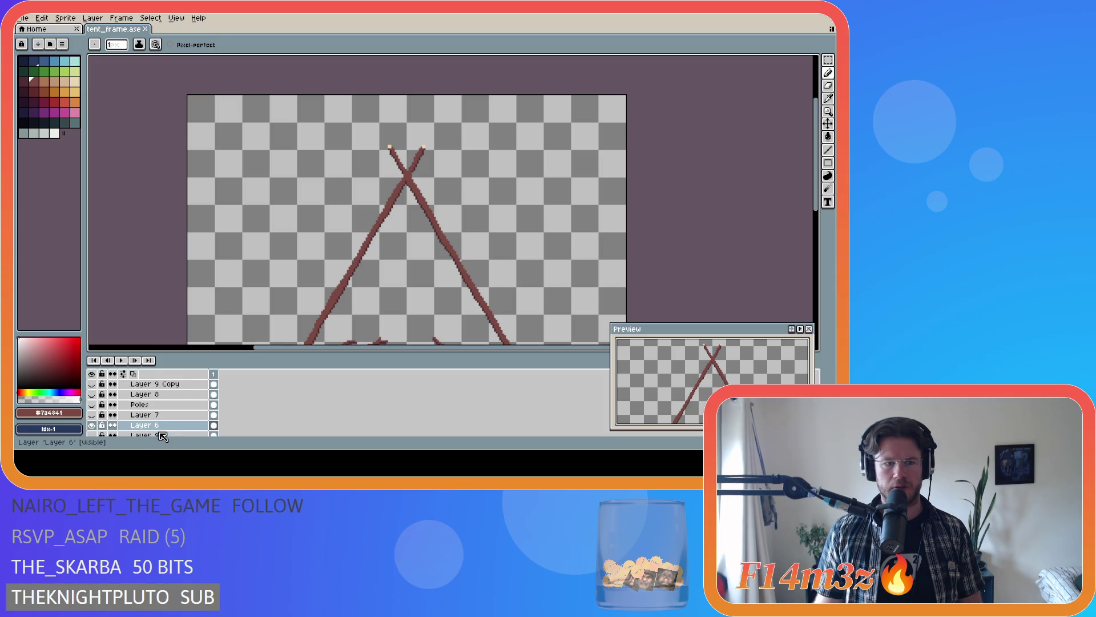
pyautogui.scroll(-1, 159, 436)
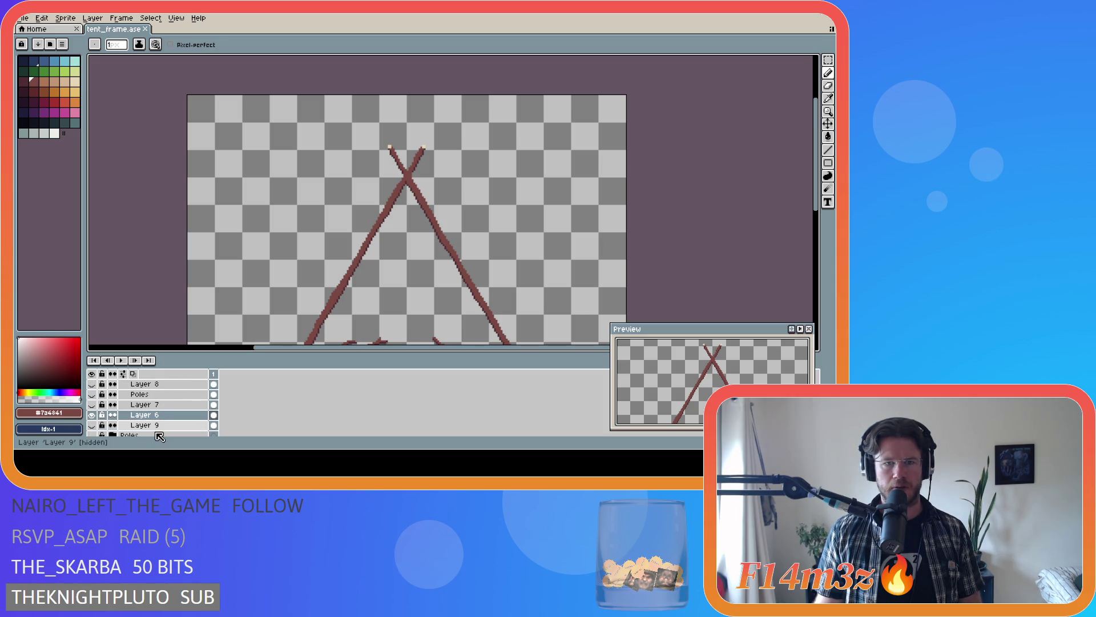
pyautogui.scroll(1, 159, 436)
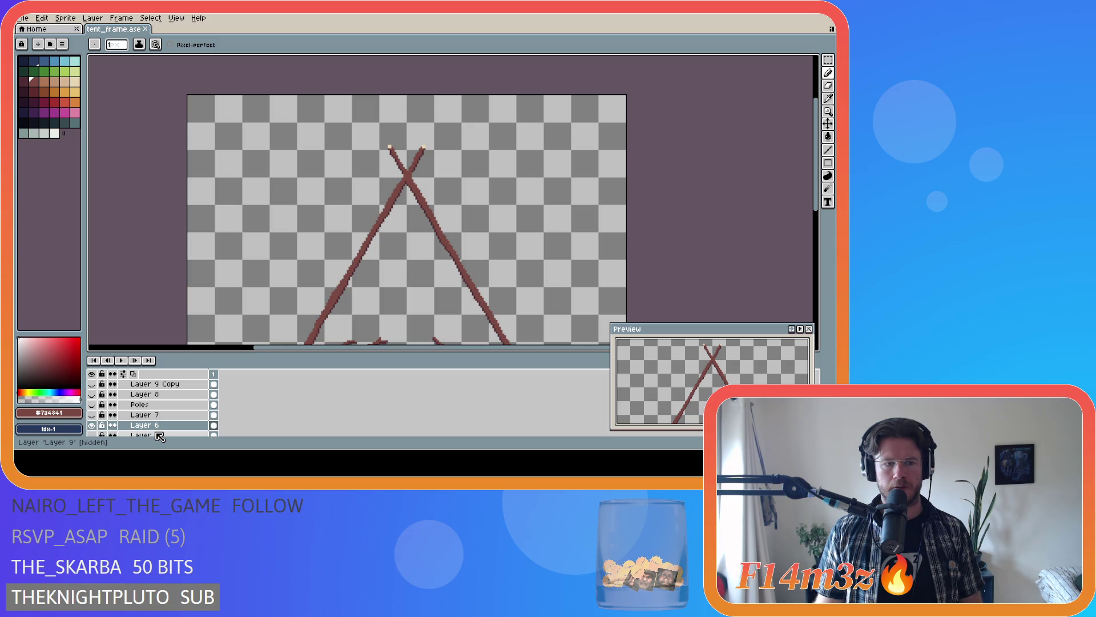
pyautogui.scroll(-1, 129, 420)
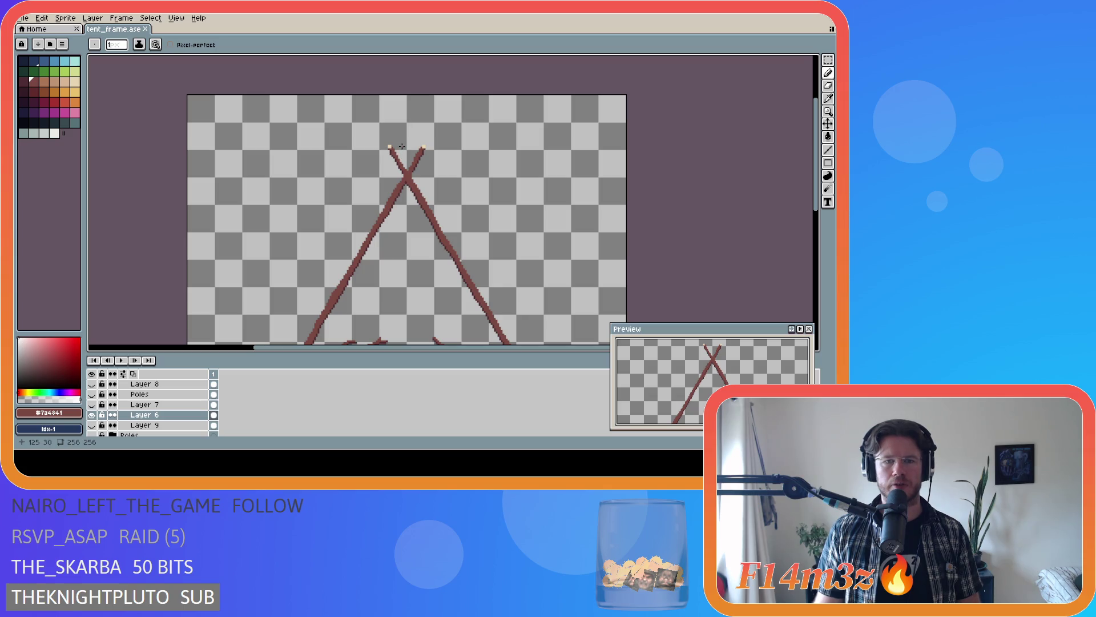
pyautogui.moveTo(817, 154)
pyautogui.mouseDown()
pyautogui.moveTo(826, 260)
pyautogui.moveTo(809, 151)
pyautogui.mouseUp()
pyautogui.scroll(-2, 809, 152)
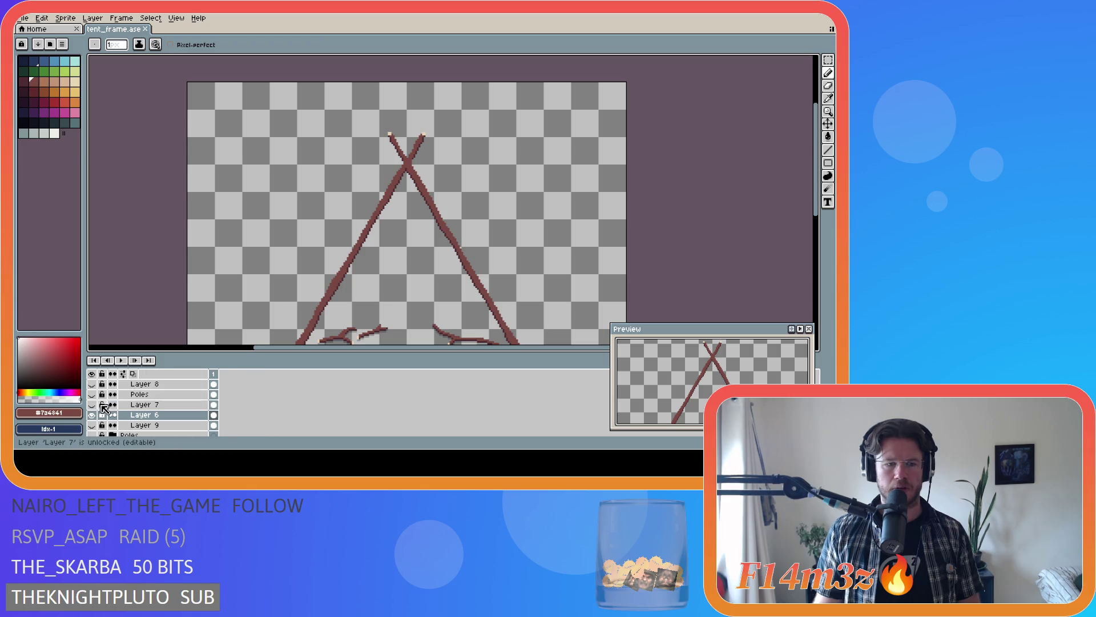
pyautogui.scroll(1, 97, 411)
pyautogui.click(92, 404)
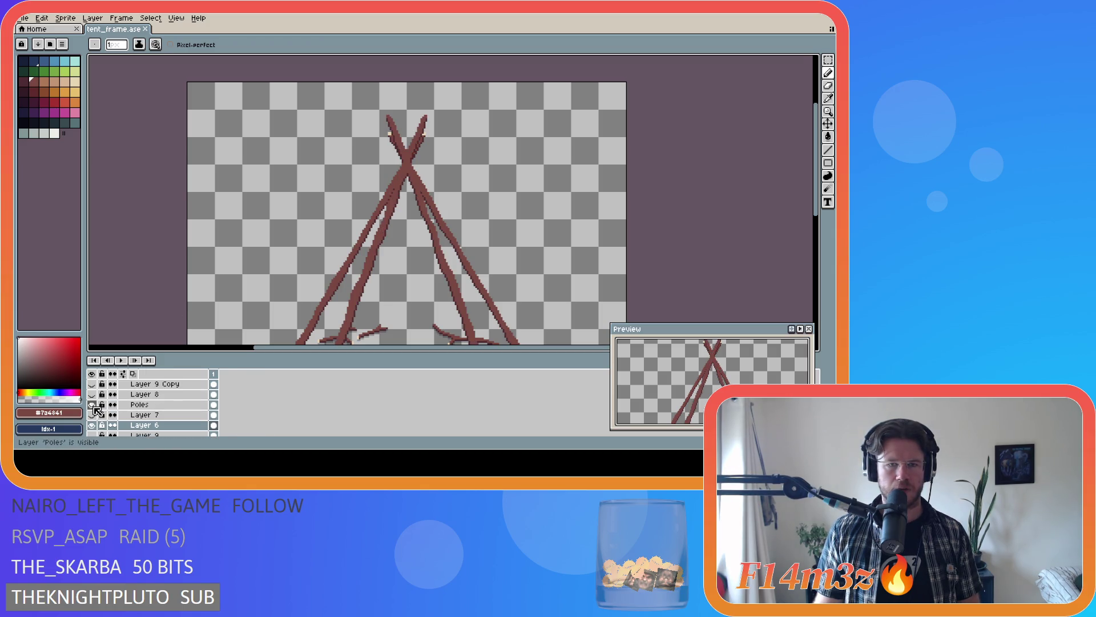
pyautogui.click(92, 405)
pyautogui.click(91, 394)
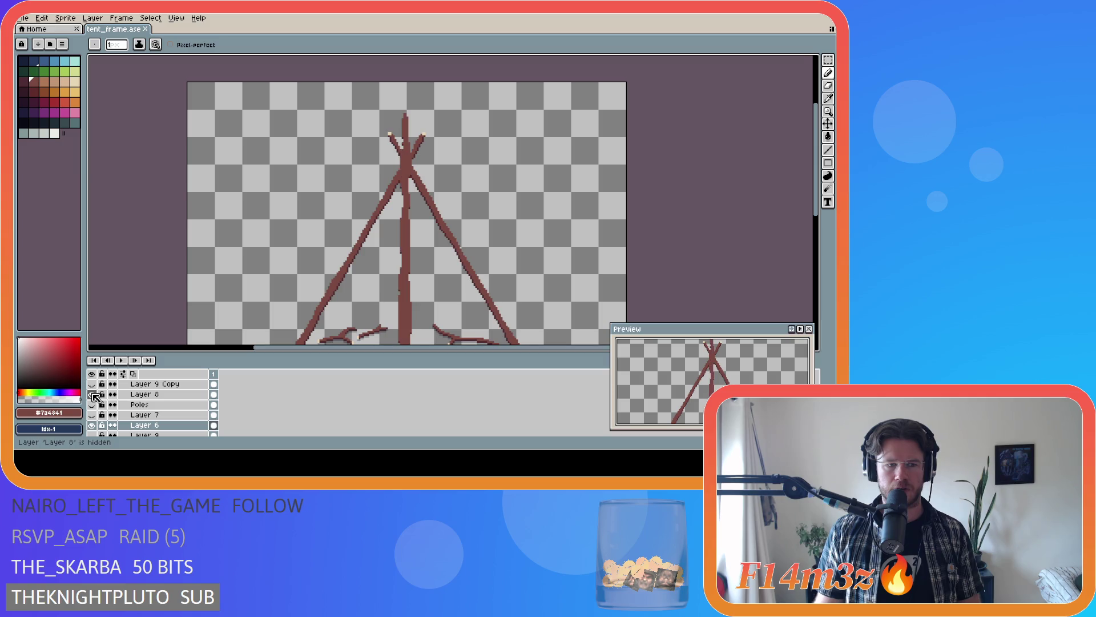
pyautogui.click(92, 404)
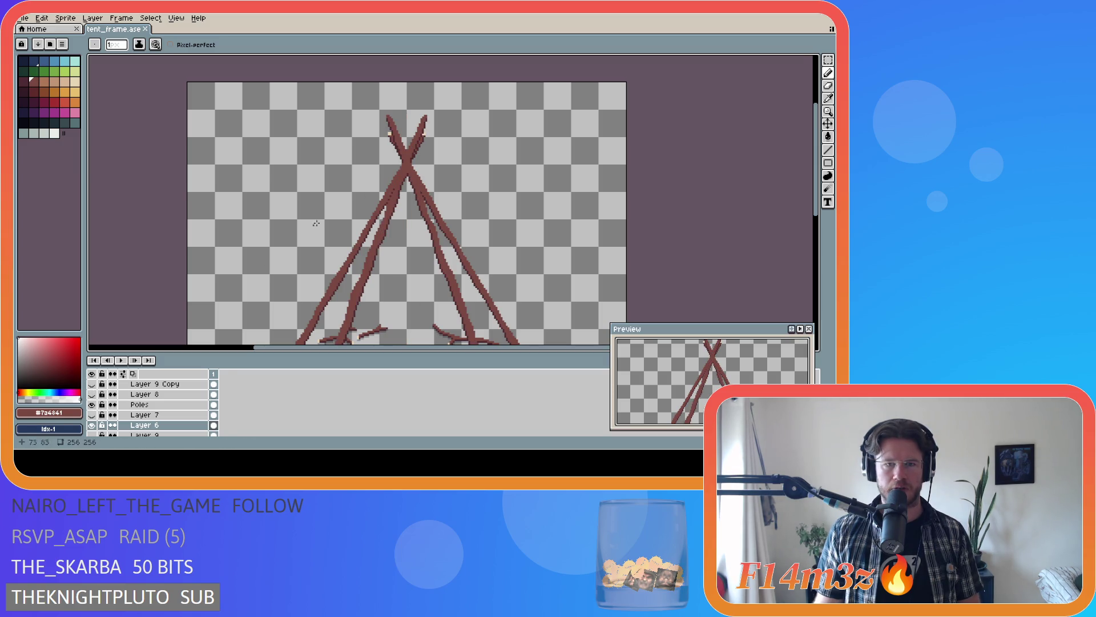
pyautogui.click(92, 384)
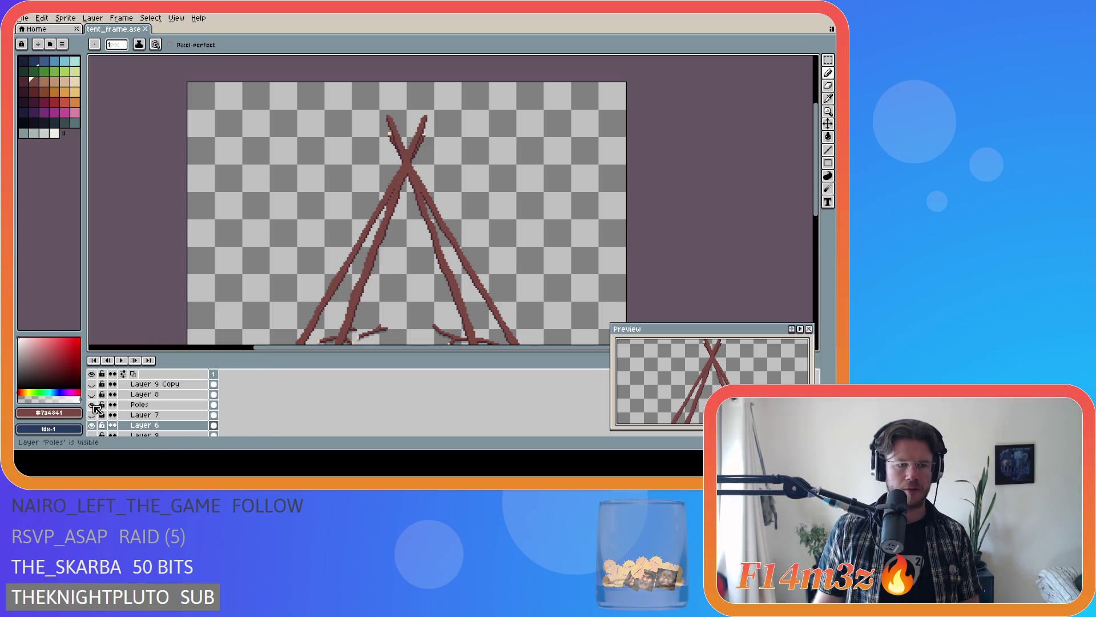
pyautogui.click(92, 405)
pyautogui.click(92, 404)
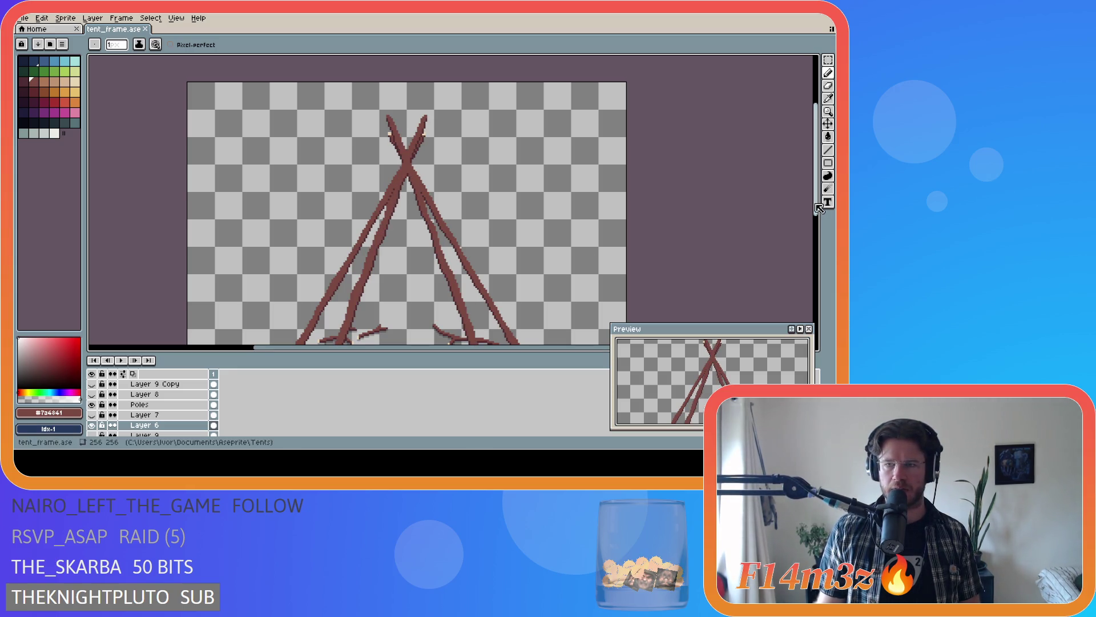
pyautogui.moveTo(821, 190); pyautogui.dragTo(821, 259)
# - Hide Layer 6 and Layer 8's poles and show the Poles layer's large A-frame alone above the twigs
pyautogui.click(91, 404)
pyautogui.click(92, 425)
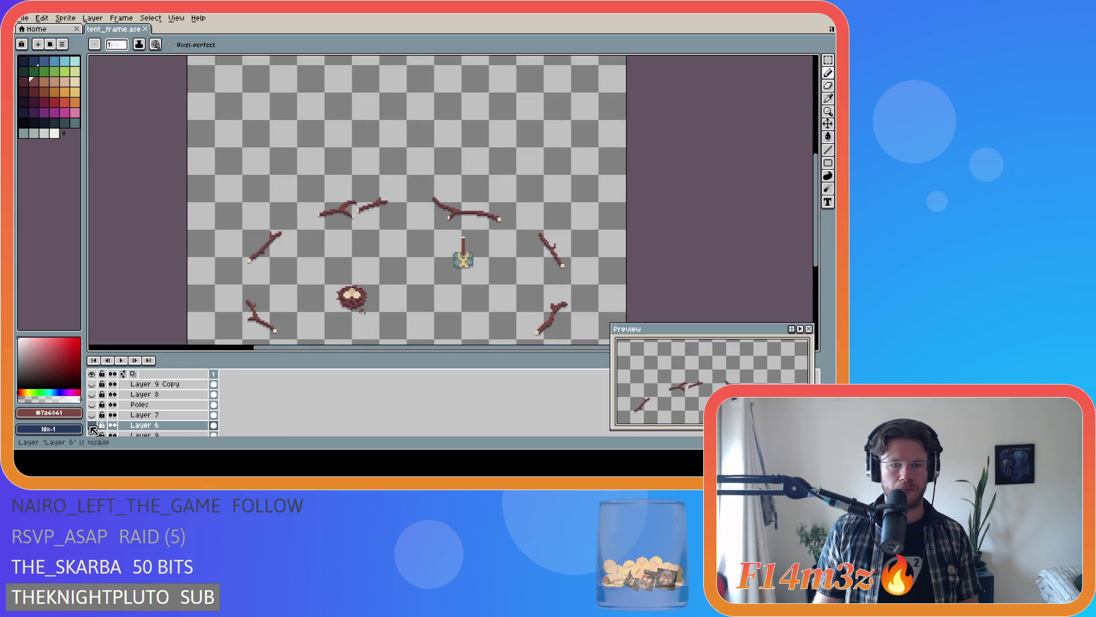
pyautogui.click(92, 415)
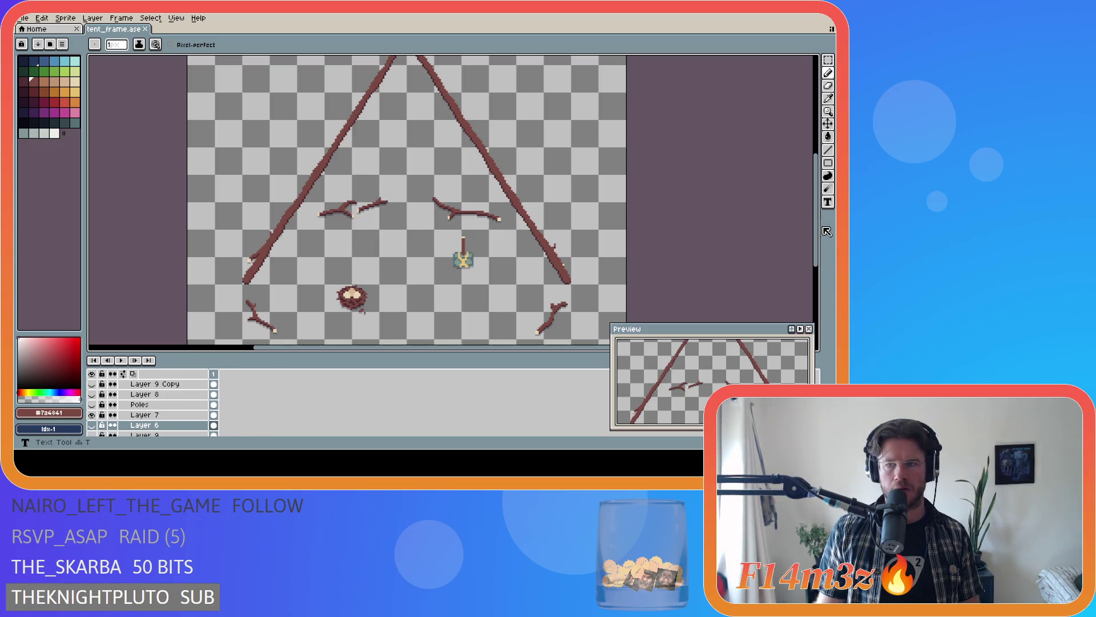
pyautogui.moveTo(818, 236)
pyautogui.mouseDown()
pyautogui.moveTo(818, 193)
pyautogui.moveTo(804, 239)
pyautogui.mouseUp()
pyautogui.click(93, 425)
pyautogui.scroll(2, 96, 418)
pyautogui.click(92, 415)
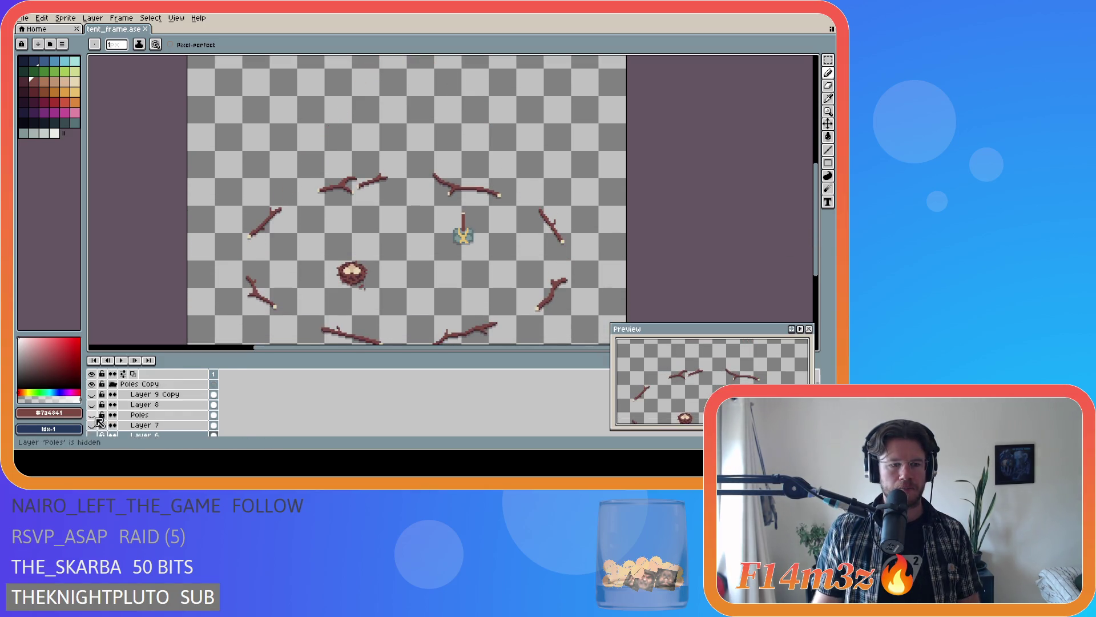
pyautogui.moveTo(818, 256); pyautogui.dragTo(818, 225)
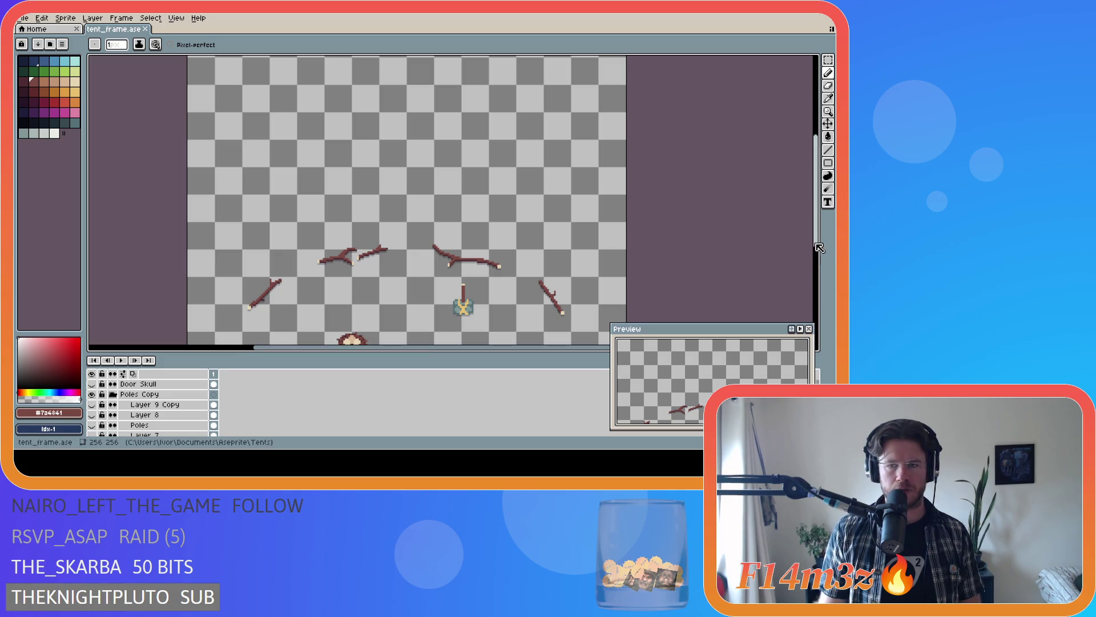
pyautogui.moveTo(818, 232); pyautogui.dragTo(818, 253)
pyautogui.scroll(-2, 89, 433)
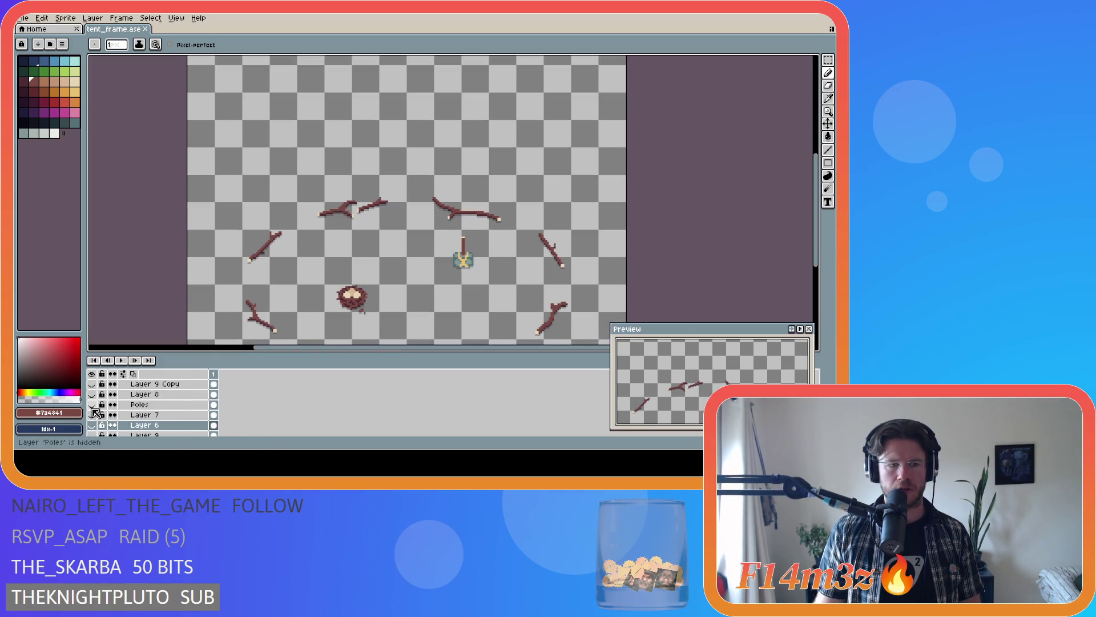
pyautogui.scroll(-2, 99, 426)
pyautogui.click(97, 424)
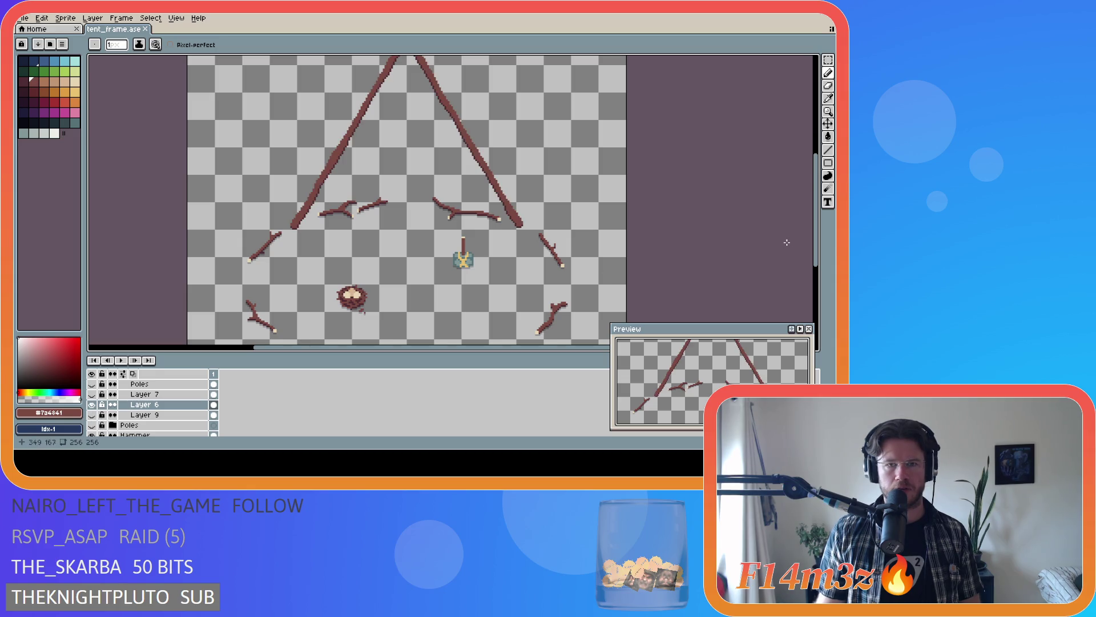
pyautogui.moveTo(819, 244); pyautogui.dragTo(776, 194)
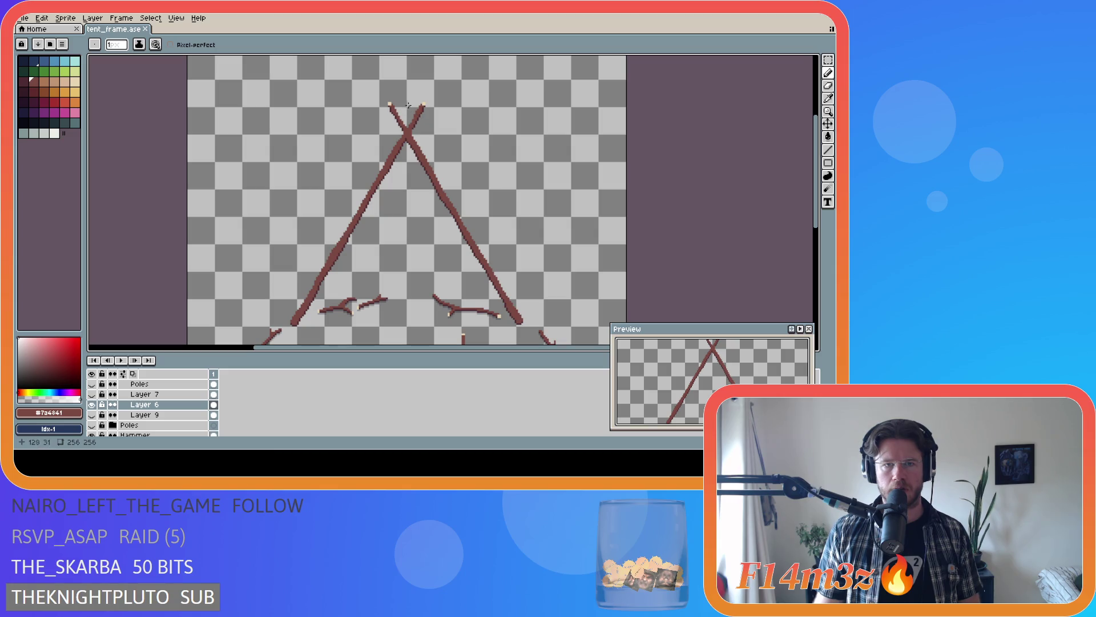
# - Undo the last stroke and transform, then move the right pole tip slightly left and down
pyautogui.hotkey('ctrl', 'z')
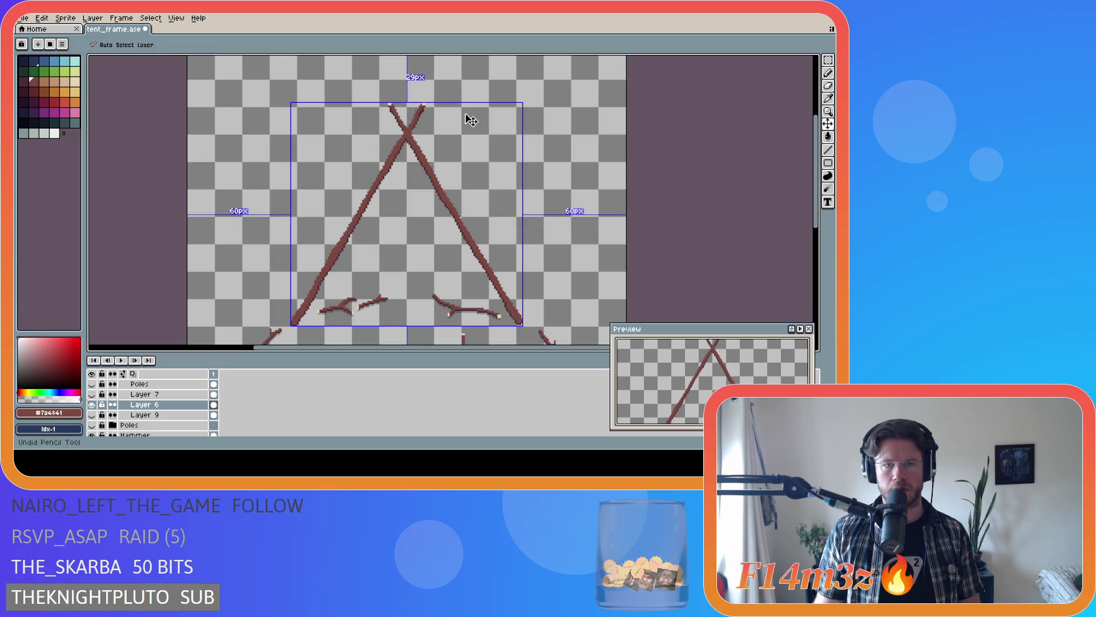
pyautogui.hotkey('ctrl', 'z')
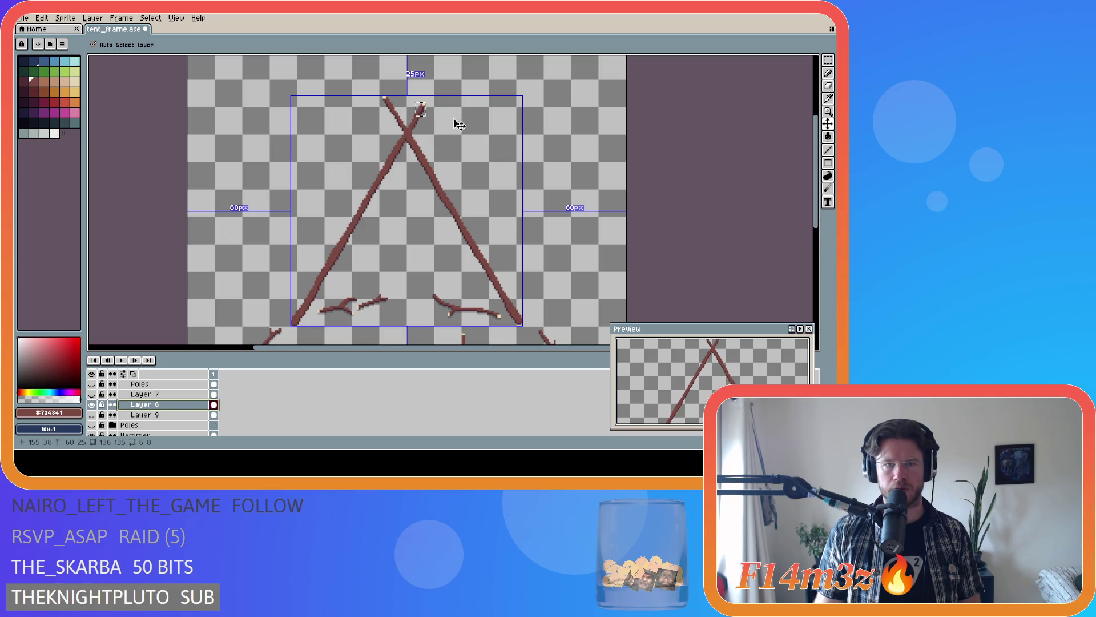
pyautogui.press('b')
pyautogui.scroll(3, 453, 120)
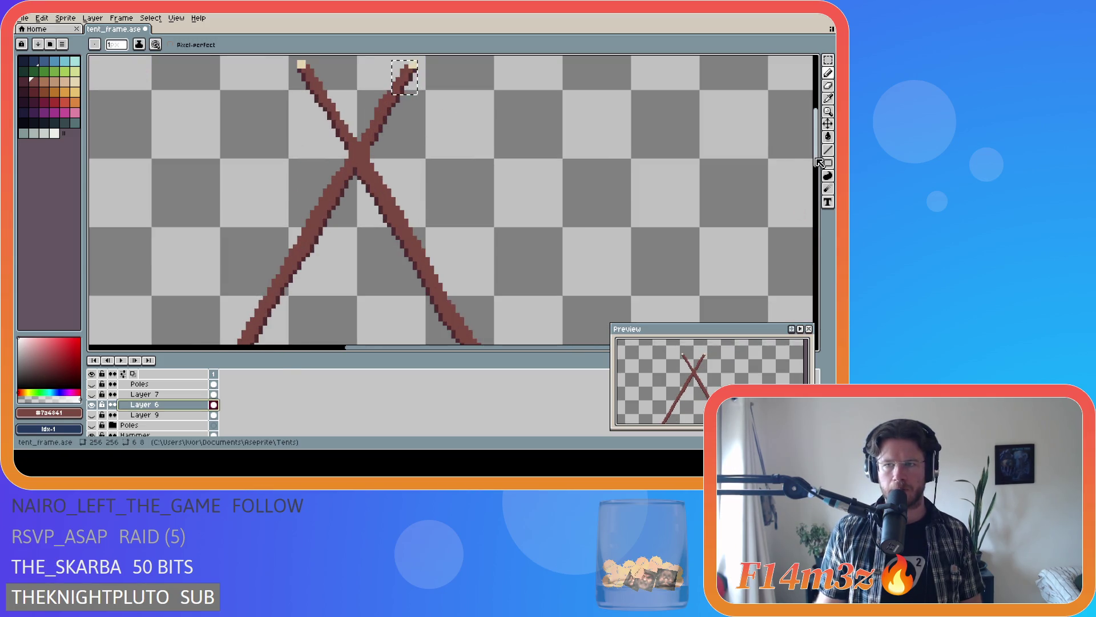
pyautogui.scroll(3, 703, 150)
pyautogui.press('m')
pyautogui.click(405, 185)
pyautogui.moveTo(404, 187); pyautogui.dragTo(396, 195)
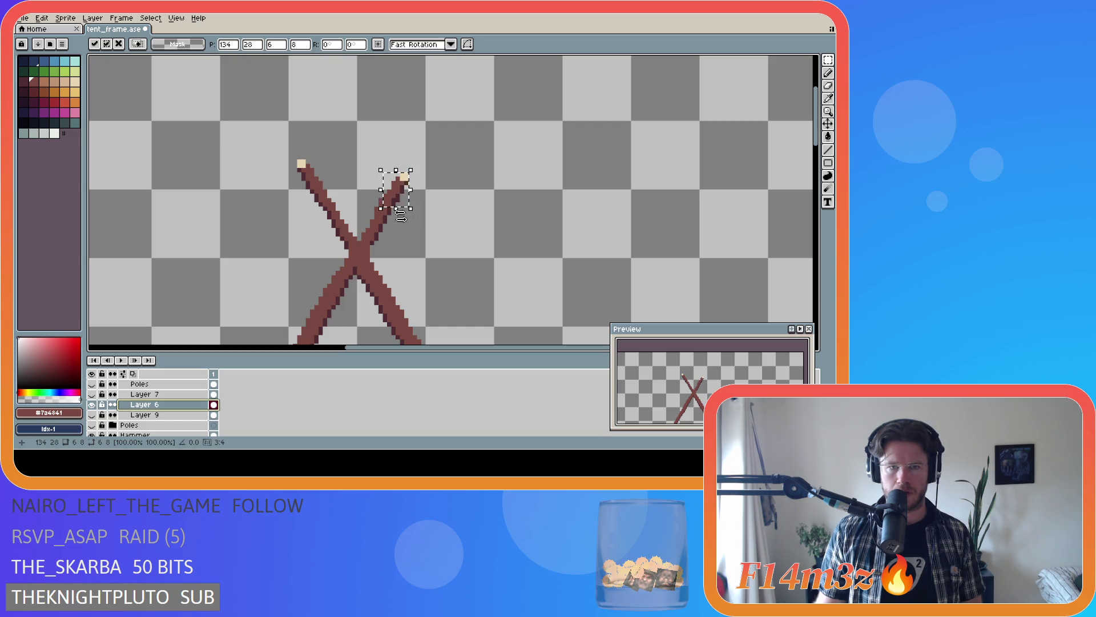
pyautogui.click(445, 189)
# - Marquee the top of the left pole and drop its light tip onto the pole end
pyautogui.press('b')
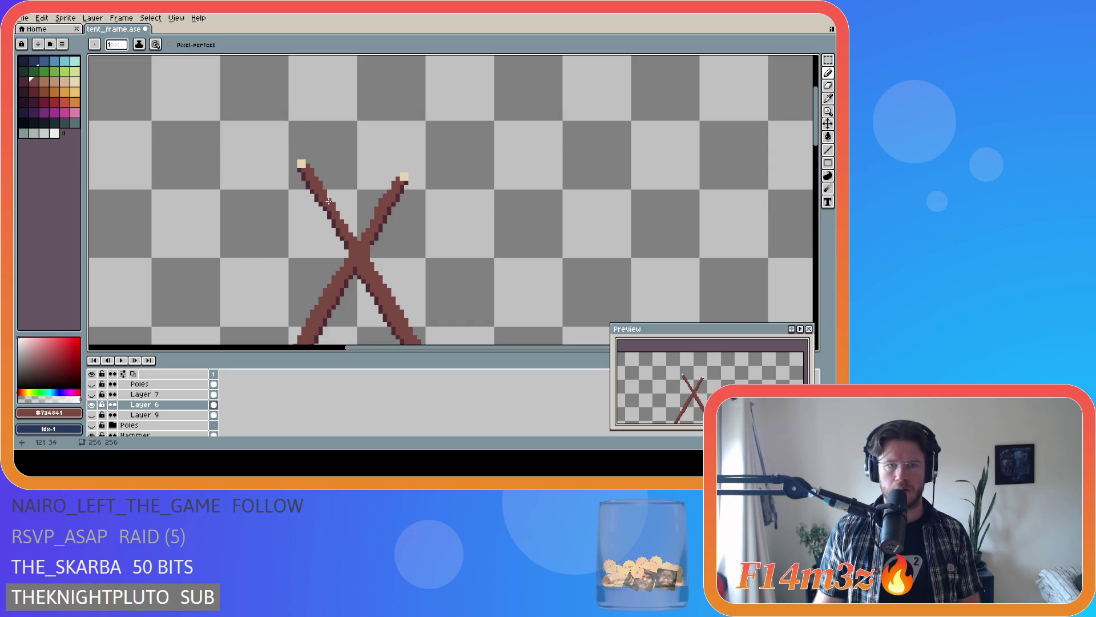
pyautogui.press('m')
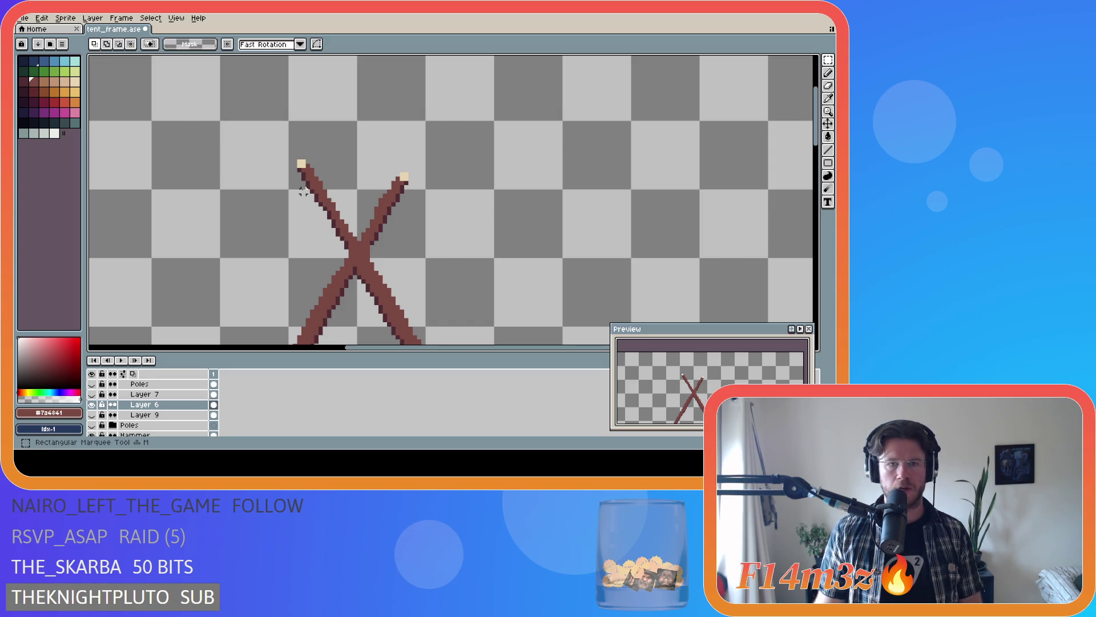
pyautogui.moveTo(300, 163); pyautogui.dragTo(319, 198)
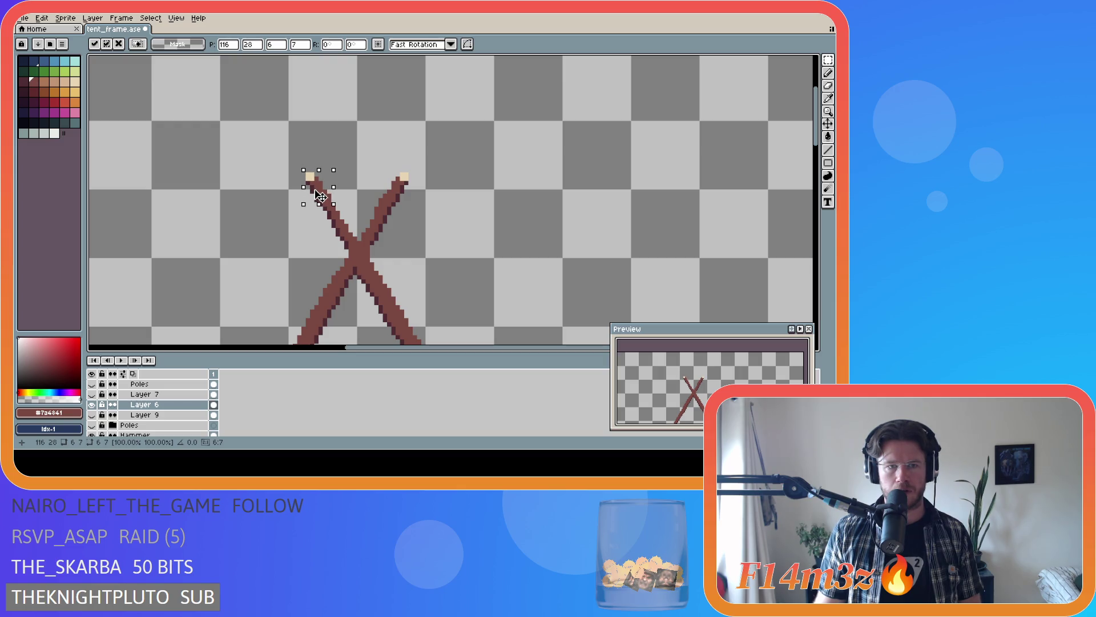
pyautogui.click(371, 205)
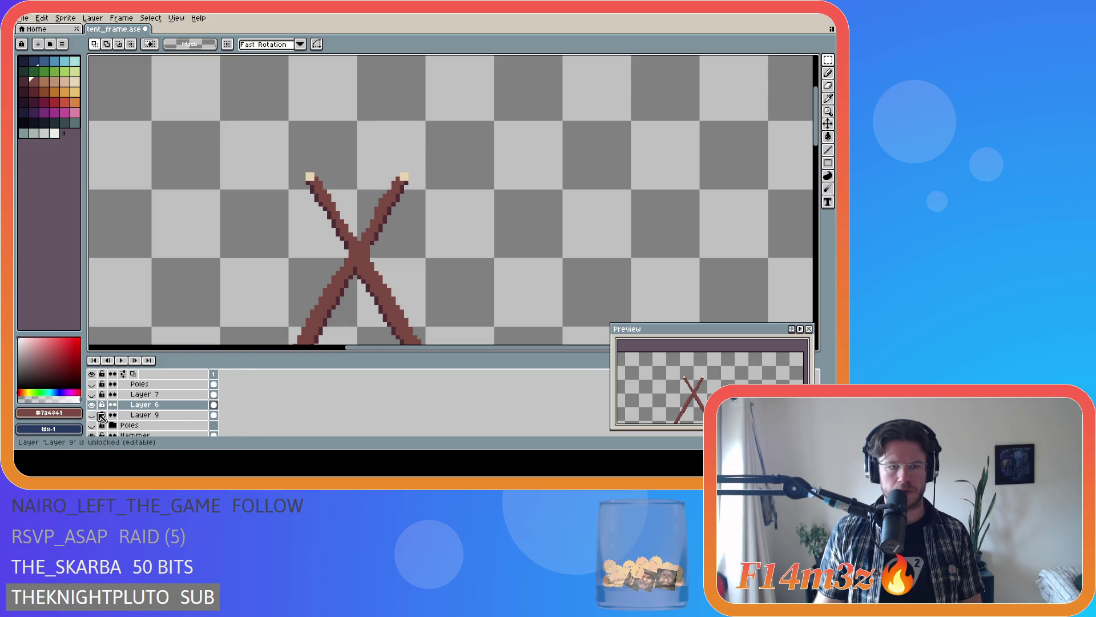
pyautogui.scroll(2, 89, 416)
# - Show the Layer 9 Copy pole and undo the recent arm-tip edits
pyautogui.click(92, 404)
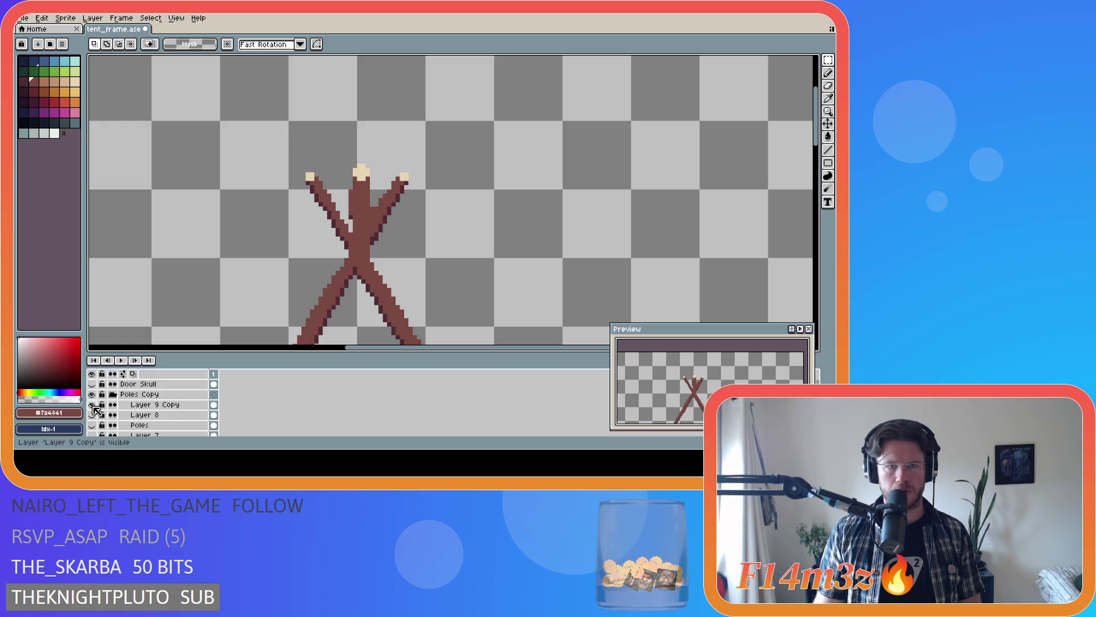
pyautogui.hotkey('ctrl', 'z')
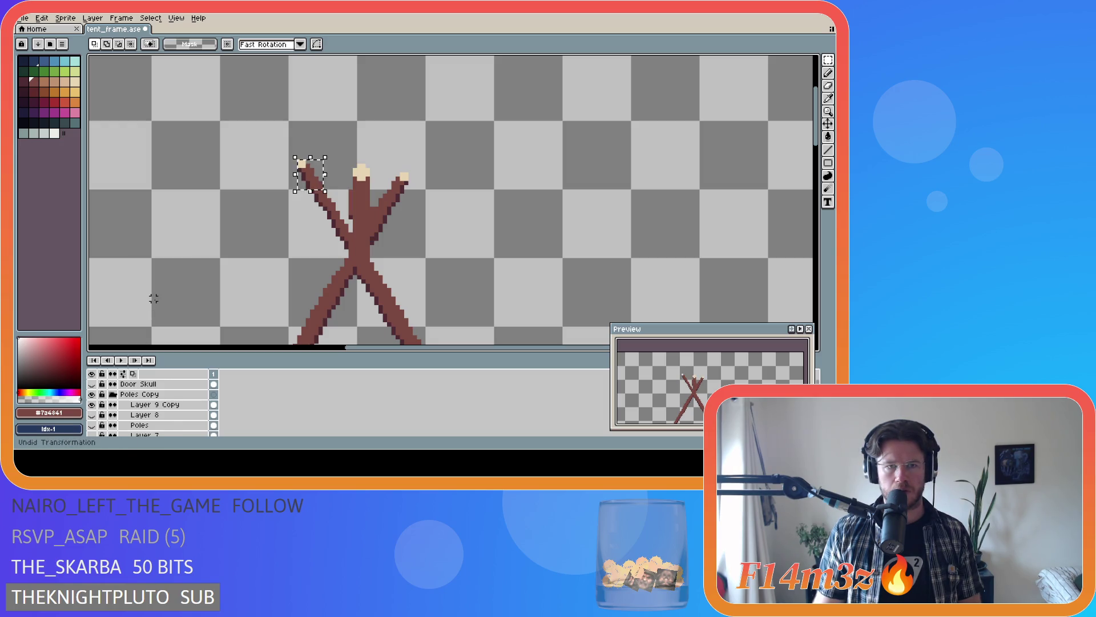
pyautogui.hotkey('ctrl', 'z')
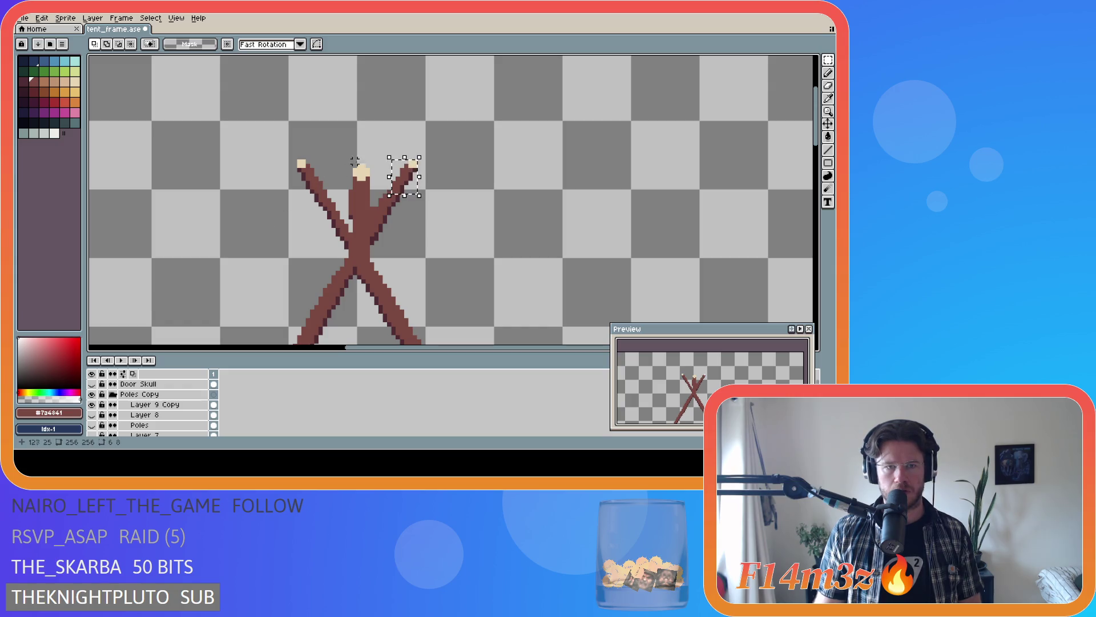
pyautogui.hotkey('ctrl', 'z')
pyautogui.hotkey('ctrl', 'z')
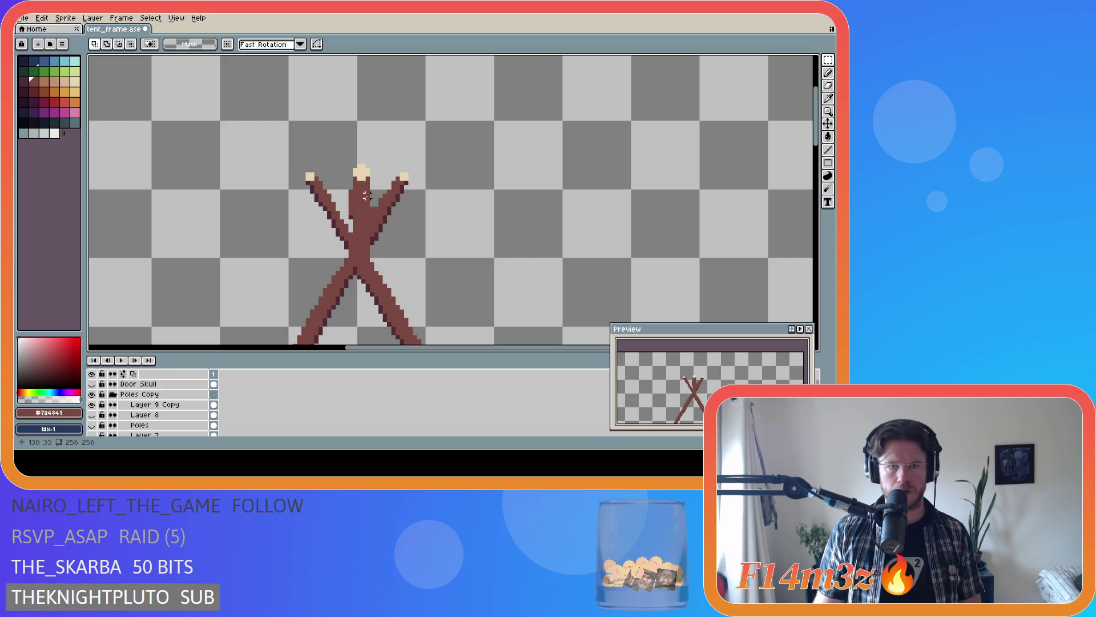
# - On Layer 9 Copy, marquee the figure's head and nudge it down slightly
pyautogui.keyDown('ctrl'); pyautogui.click(295, 298); pyautogui.keyUp('ctrl')
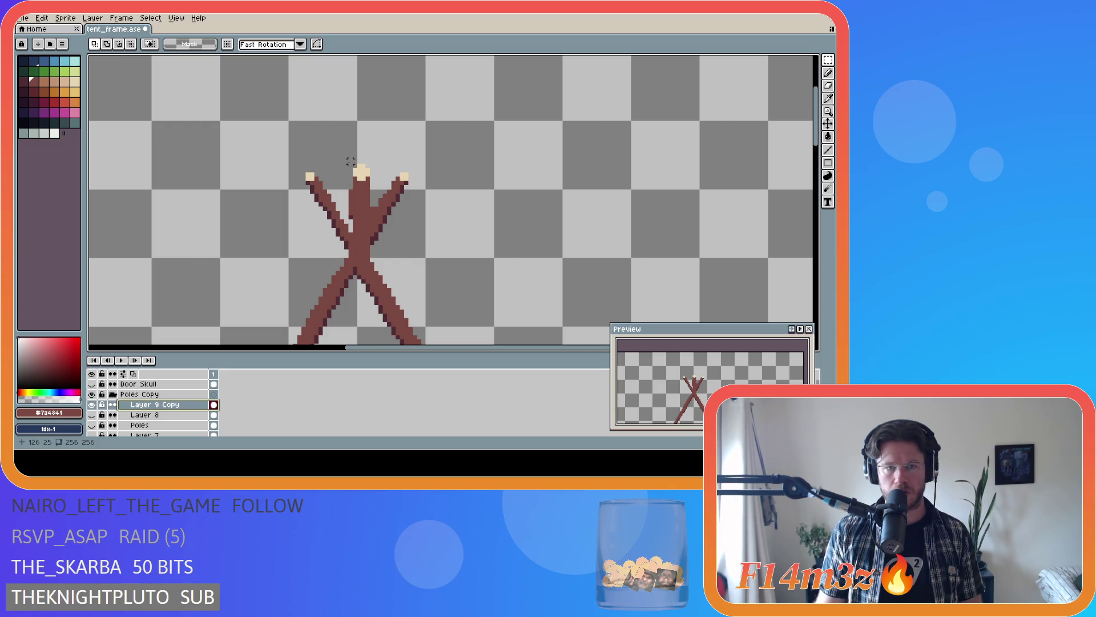
pyautogui.moveTo(345, 166)
pyautogui.mouseDown()
pyautogui.moveTo(377, 195)
pyautogui.moveTo(367, 197)
pyautogui.mouseUp()
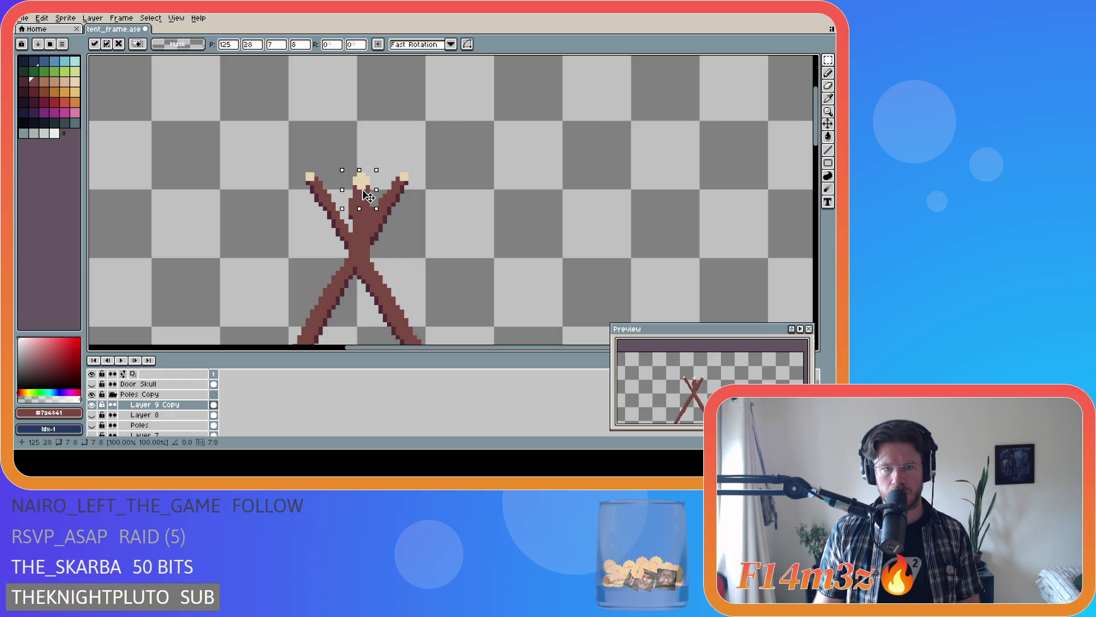
pyautogui.moveTo(367, 197); pyautogui.dragTo(366, 201)
pyautogui.click(519, 203)
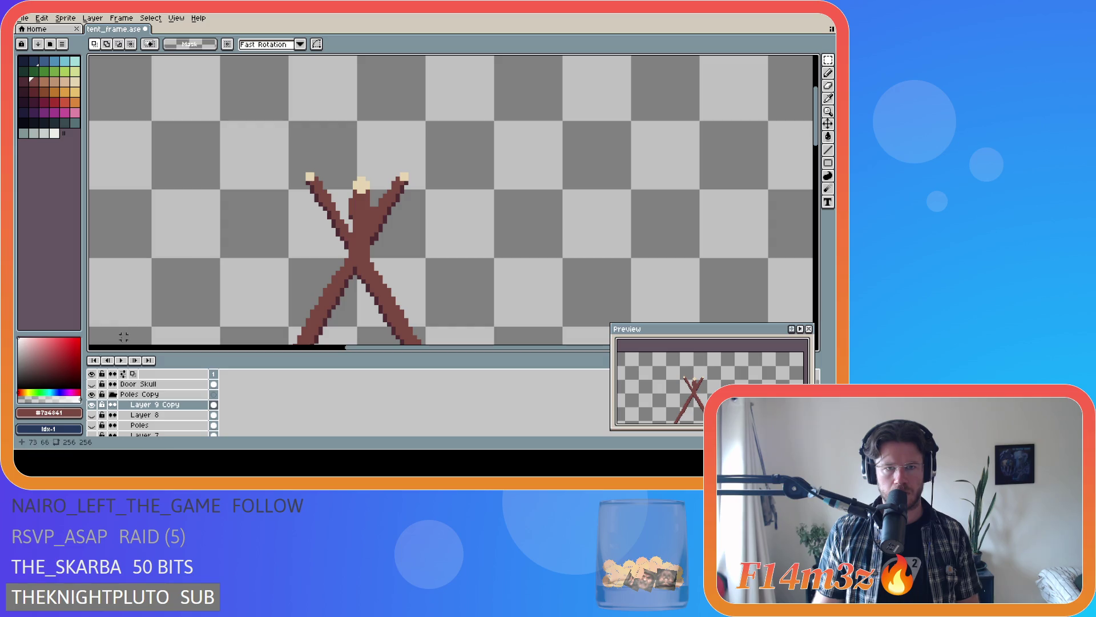
pyautogui.scroll(-1, 94, 413)
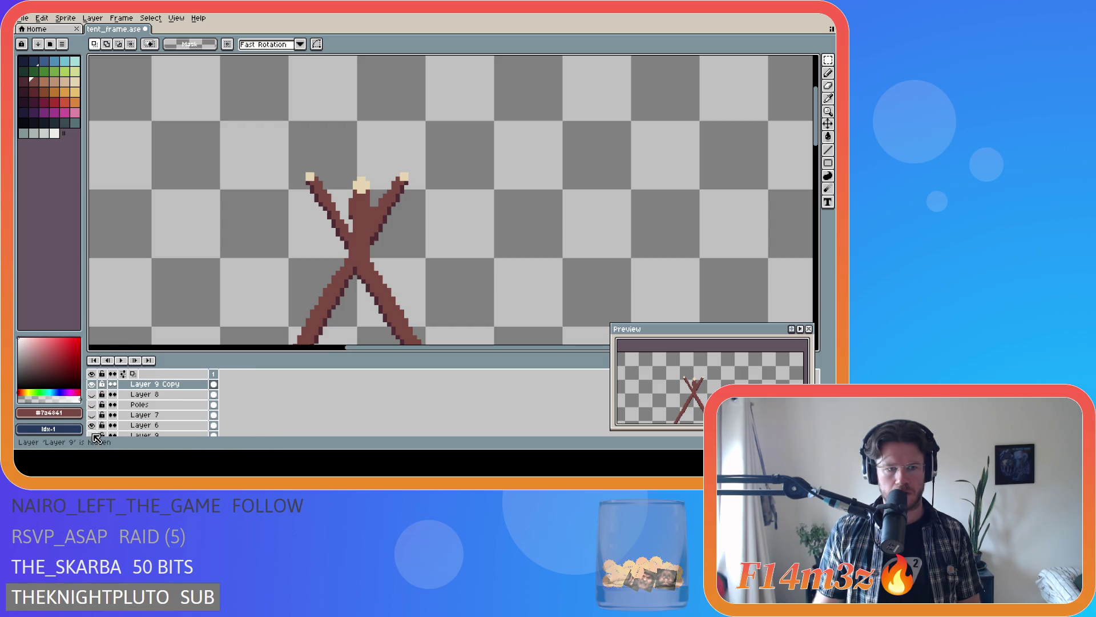
# - Flick Layer 6 to compare, then hide the figure's body so only the crossed poles remain
pyautogui.click(93, 425)
pyautogui.click(92, 426)
pyautogui.click(93, 425)
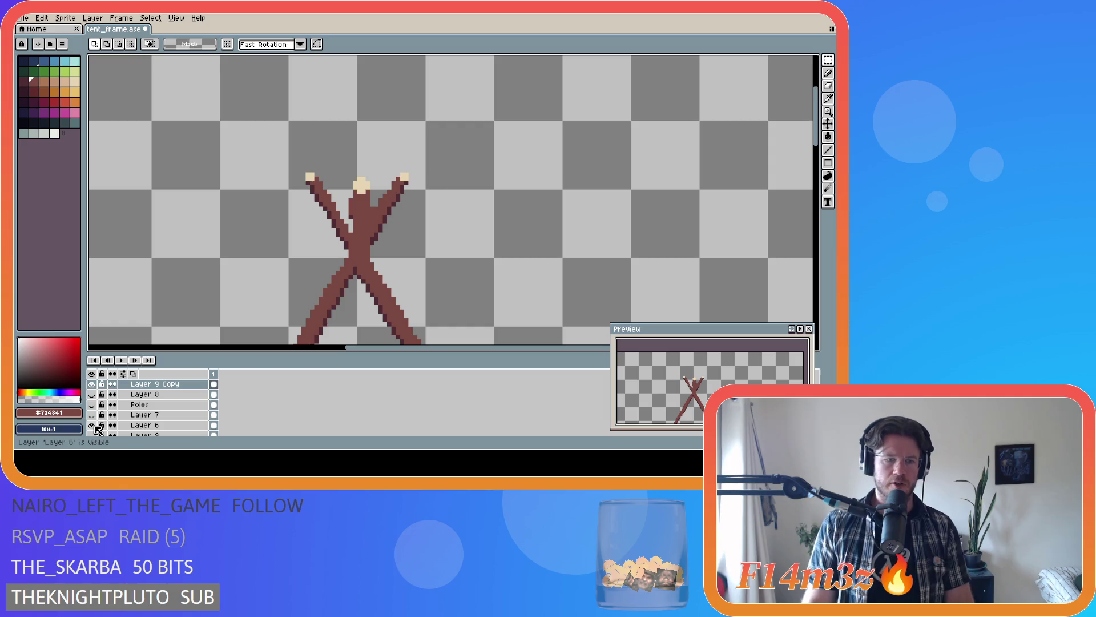
pyautogui.click(92, 384)
pyautogui.scroll(-1, 378, 288)
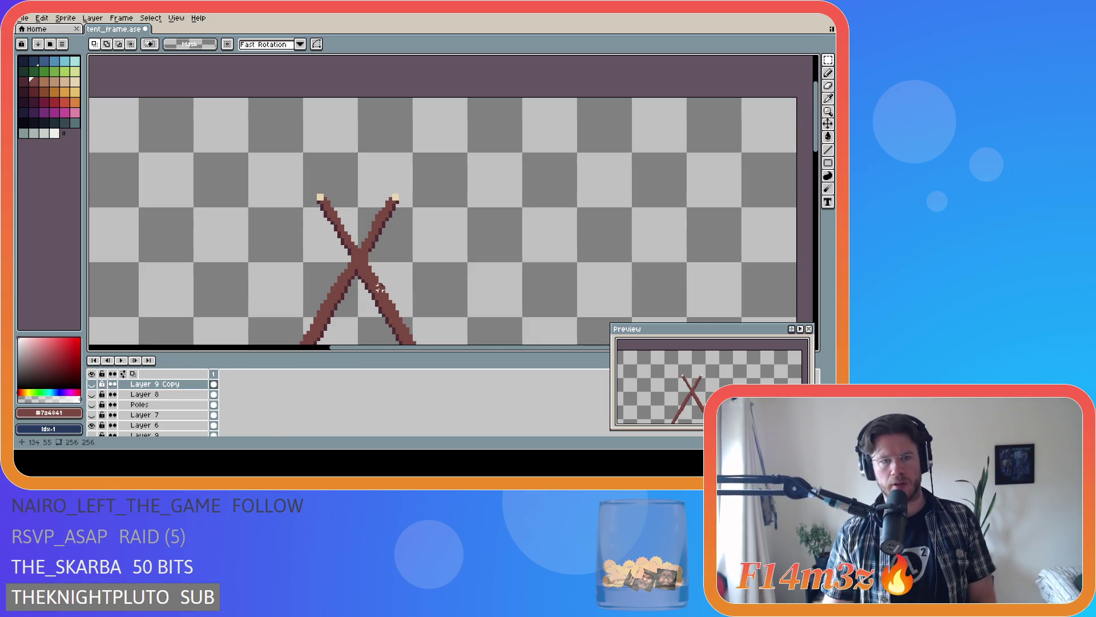
pyautogui.scroll(-2, 418, 170)
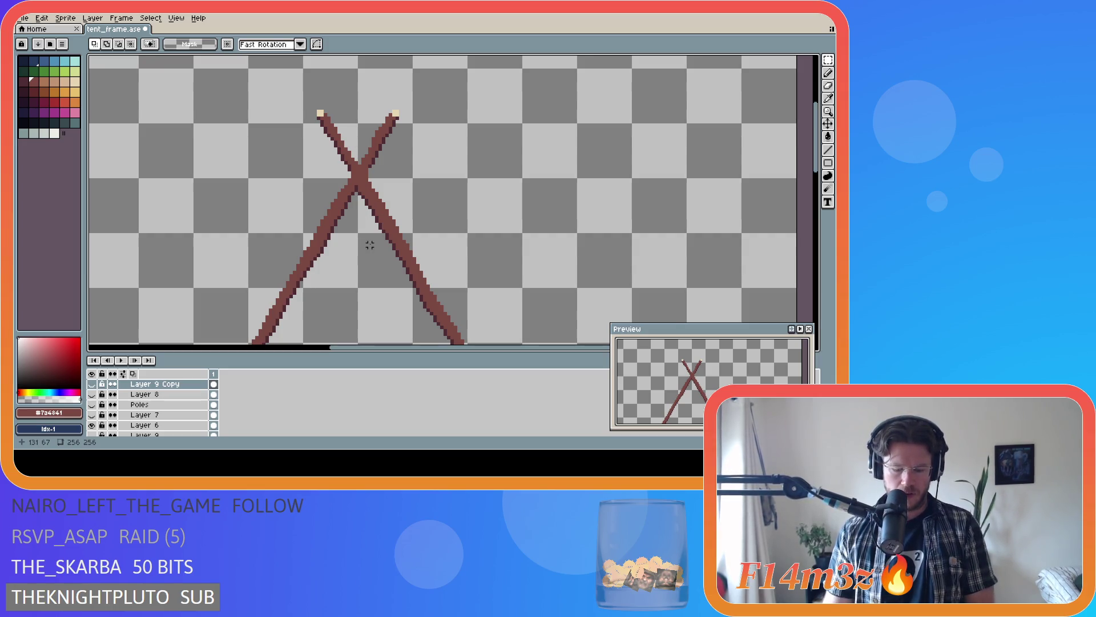
pyautogui.scroll(-1, 489, 222)
pyautogui.scroll(-1, 648, 223)
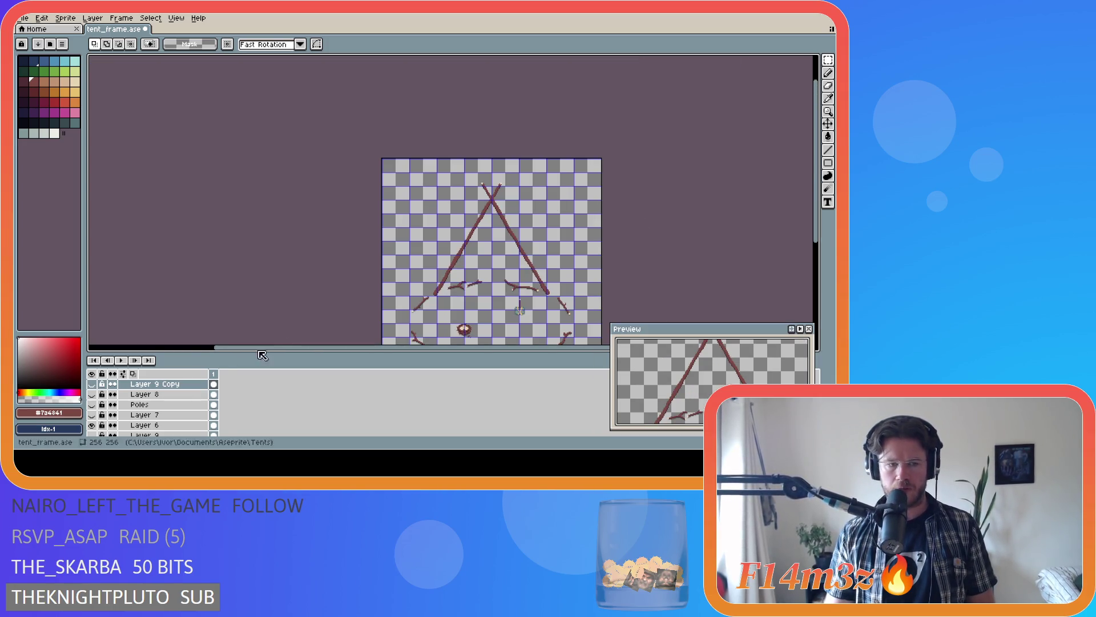
pyautogui.scroll(-1, 163, 395)
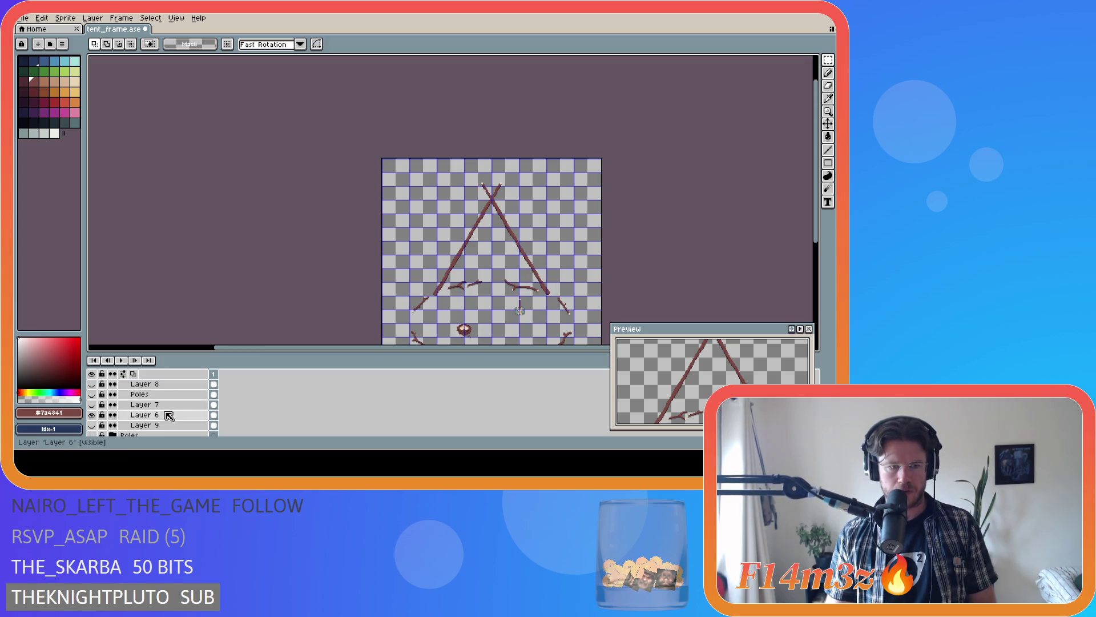
pyautogui.scroll(-1, 169, 415)
# - Duplicate Layer 6 and keep the original Layer 6 as the working layer
pyautogui.rightClick(176, 406)
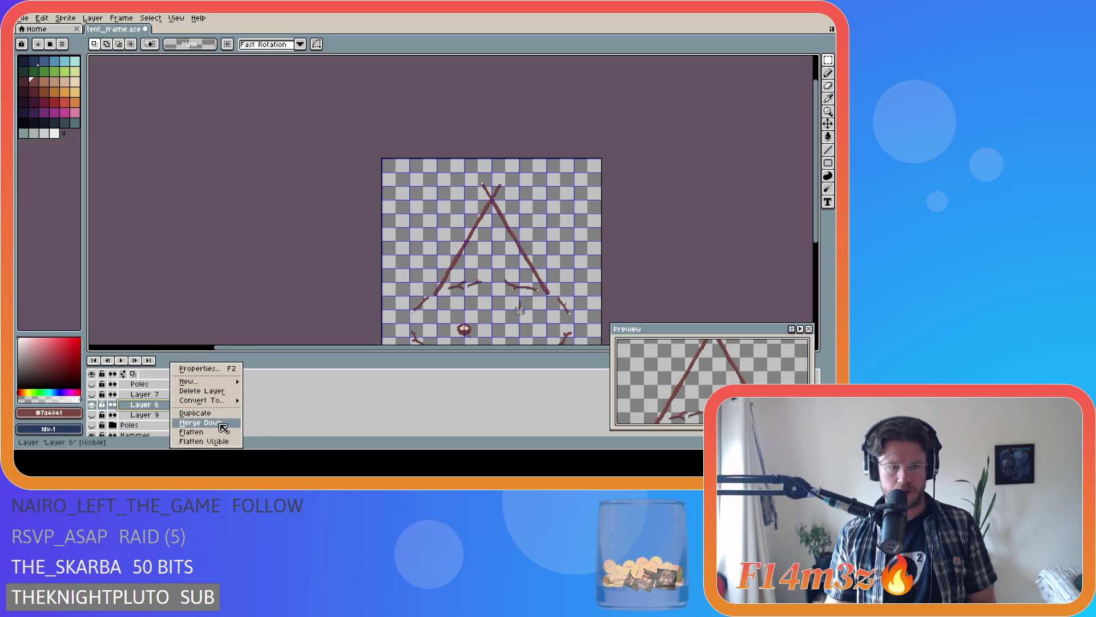
pyautogui.click(220, 413)
pyautogui.click(155, 414)
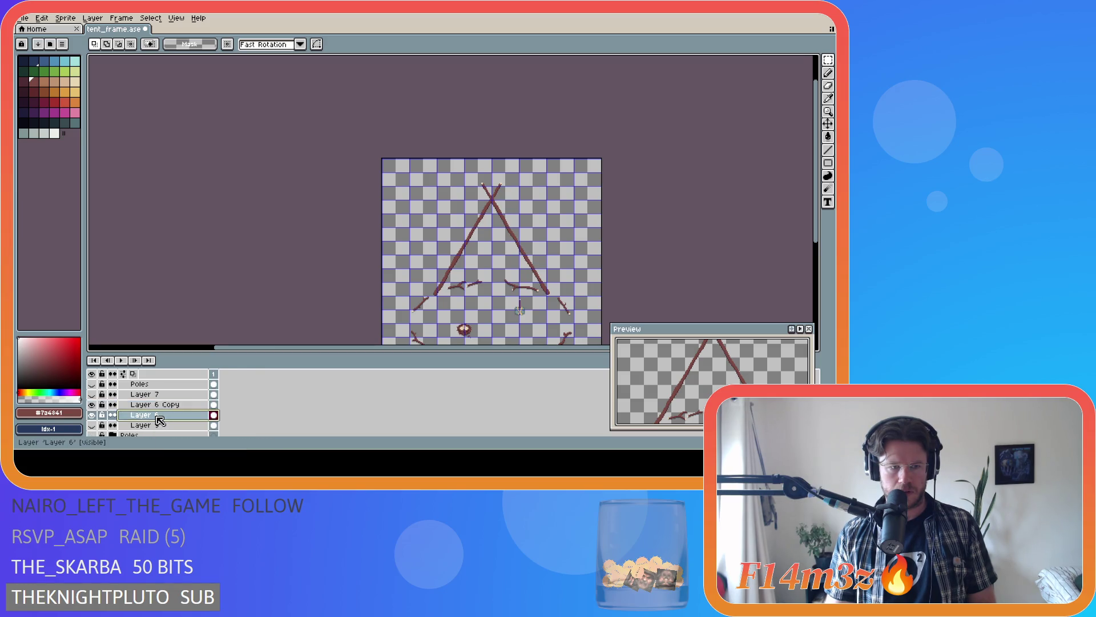
pyautogui.doubleClick(159, 416)
pyautogui.click(502, 204)
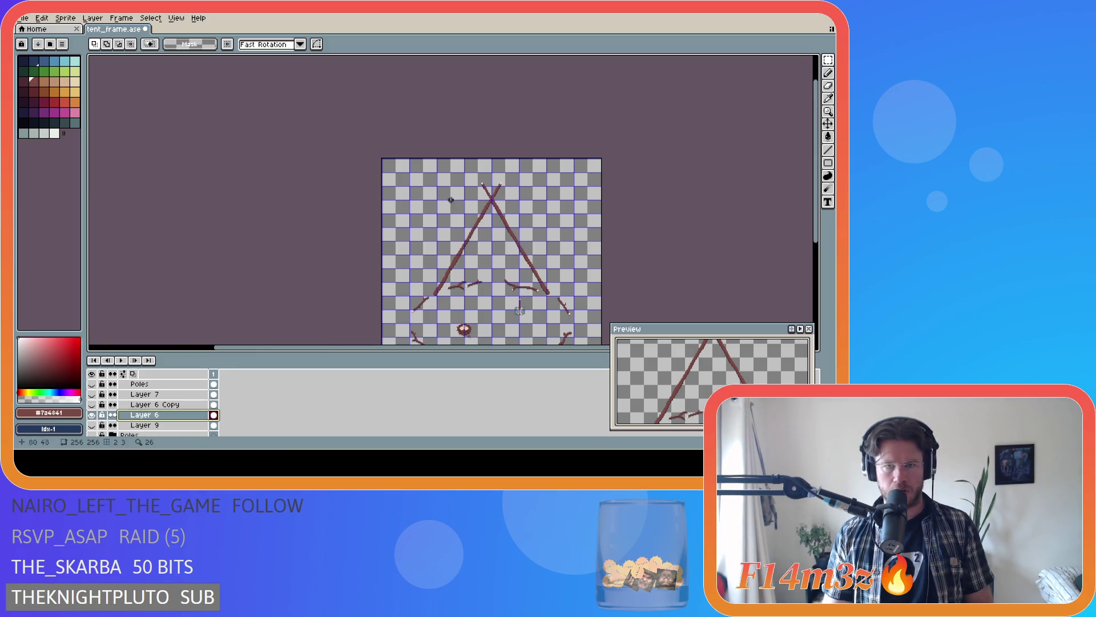
pyautogui.scroll(3, 510, 180)
# - Marquee the tops of the crossed poles on Layer 6 and delete them
pyautogui.moveTo(346, 157); pyautogui.dragTo(520, 261)
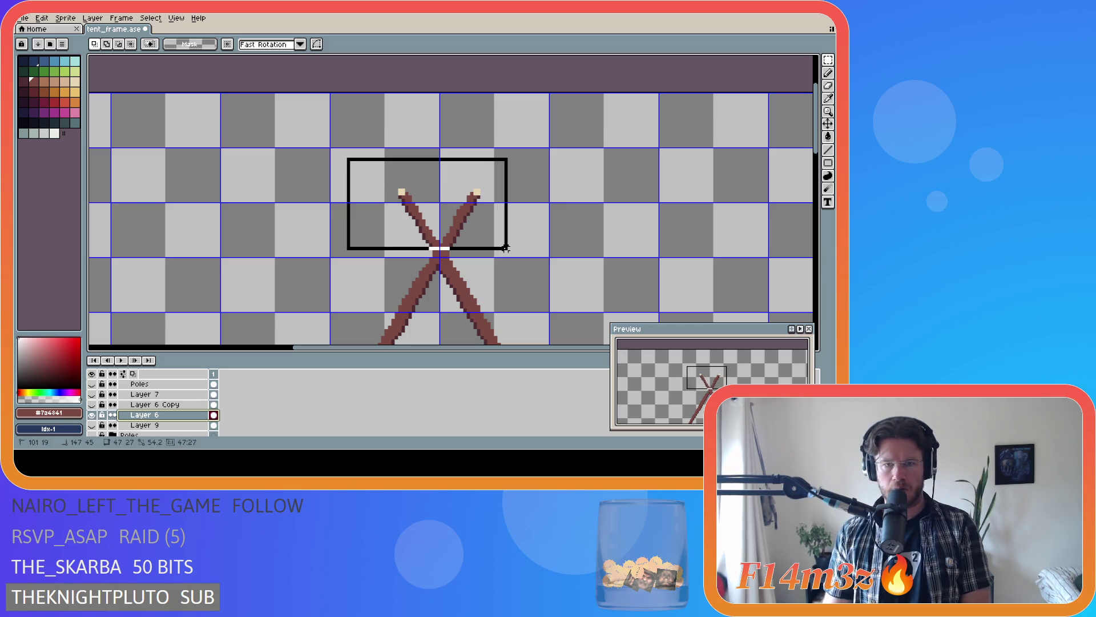
pyautogui.moveTo(588, 119); pyautogui.dragTo(328, 259)
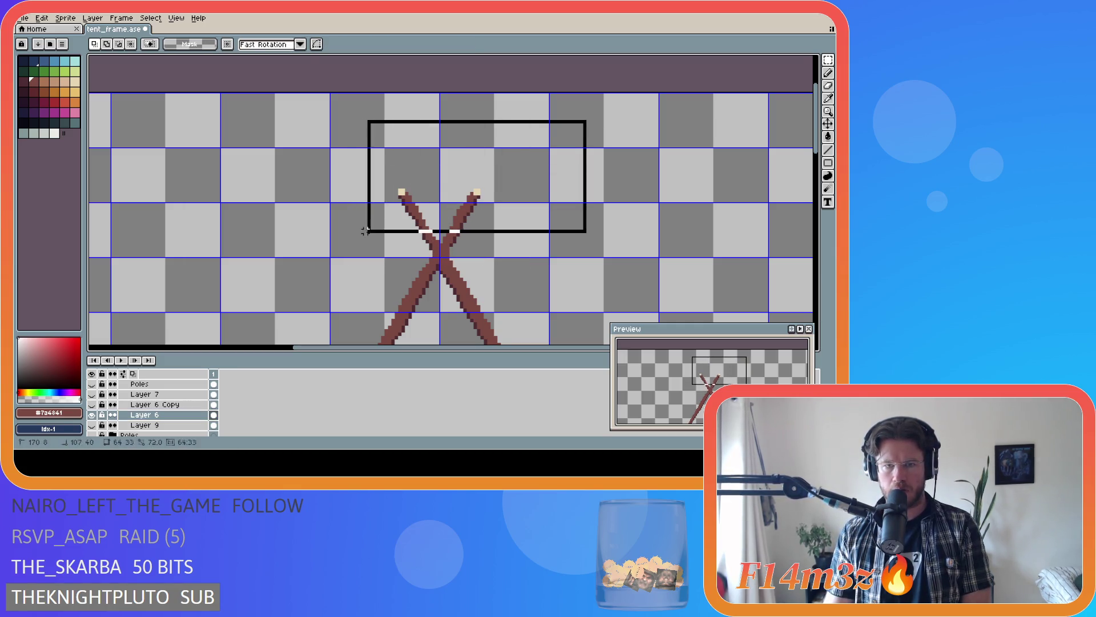
pyautogui.press('Delete')
pyautogui.click(92, 414)
pyautogui.scroll(-3, 503, 313)
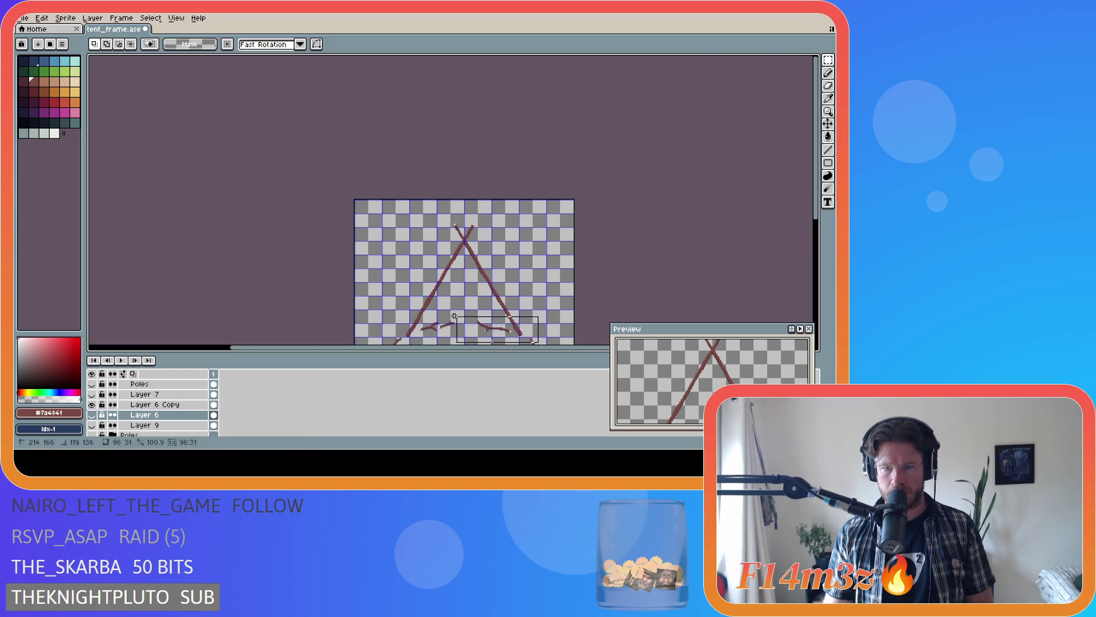
pyautogui.scroll(1, 417, 229)
pyautogui.scroll(1, 418, 230)
# - On Layer 6 Copy, delete the poles below their crossing point and show Layer 6 again
pyautogui.moveTo(418, 230); pyautogui.dragTo(420, 226)
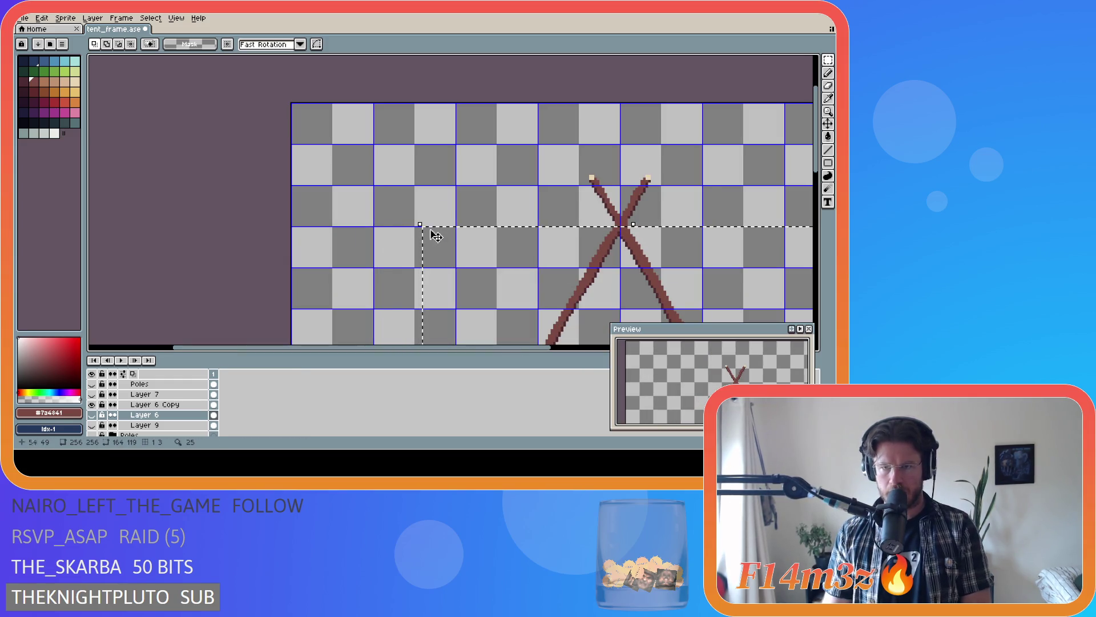
pyautogui.keyDown('shift'); pyautogui.click(154, 405); pyautogui.keyUp('shift')
pyautogui.press('Delete')
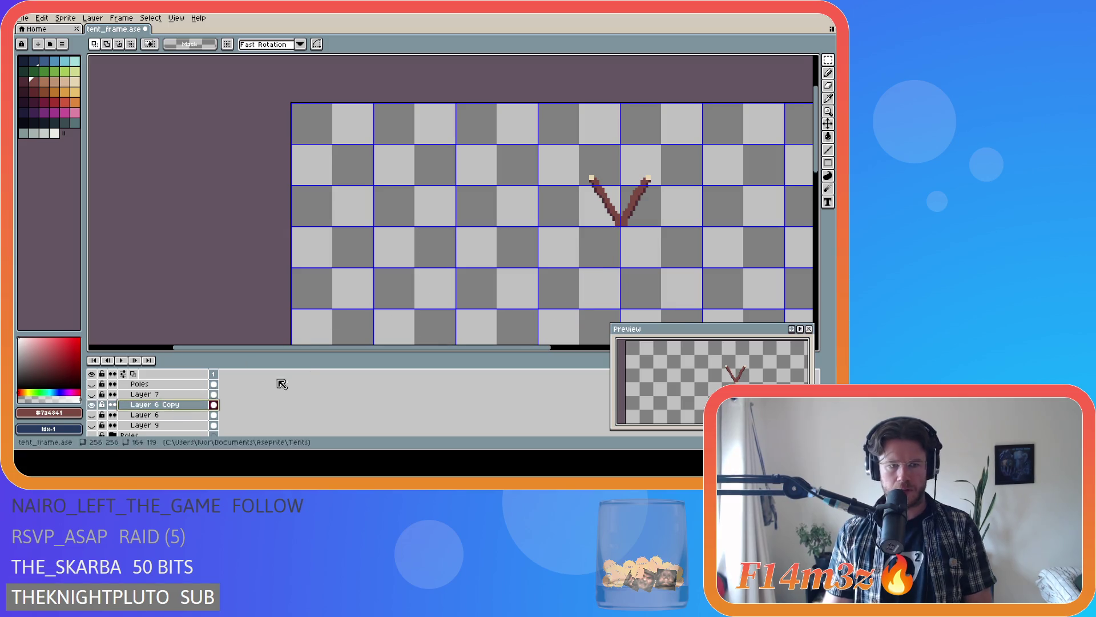
pyautogui.click(91, 415)
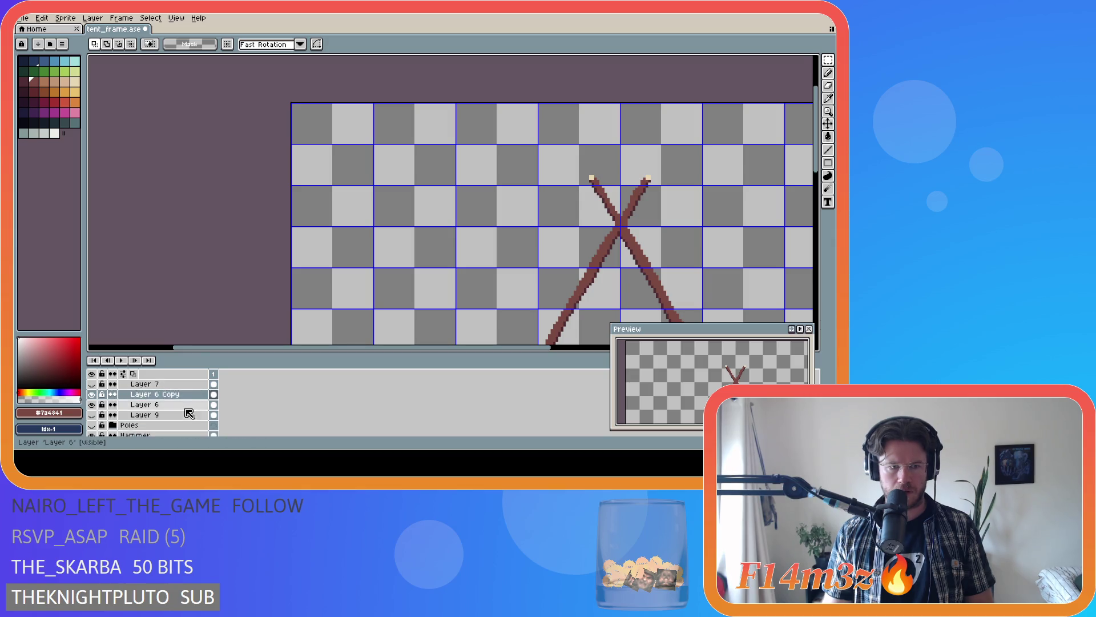
pyautogui.scroll(2, 111, 421)
pyautogui.scroll(1, 121, 424)
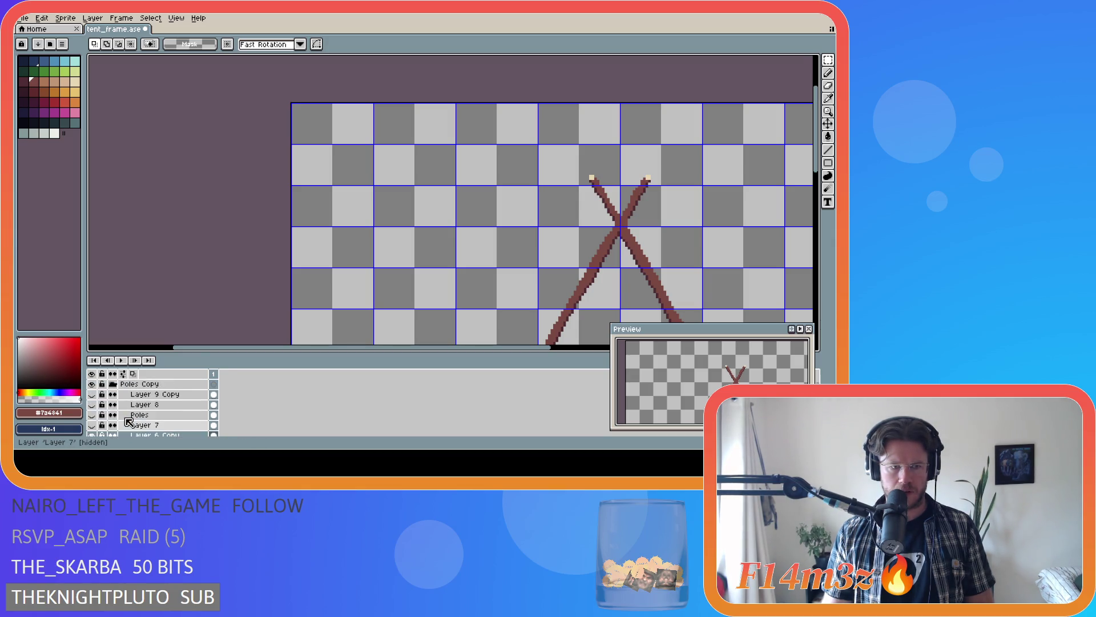
pyautogui.scroll(-1, 142, 432)
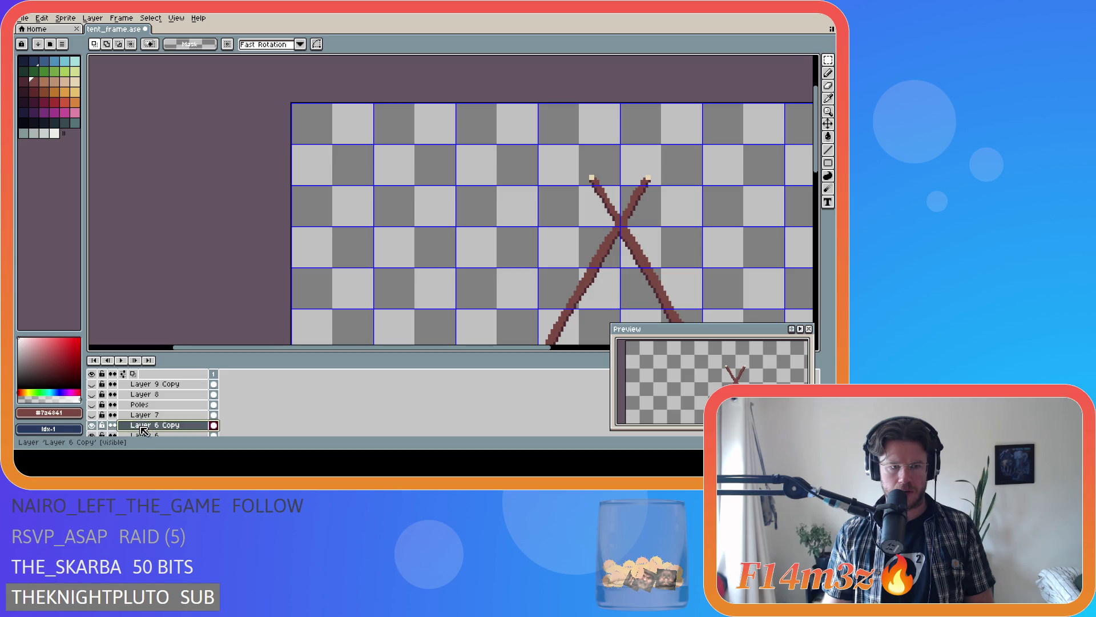
# - Flick Layer 7 to compare the poles and move Layer 6 Copy above Layer 7
pyautogui.click(92, 415)
pyautogui.click(92, 416)
pyautogui.click(92, 416)
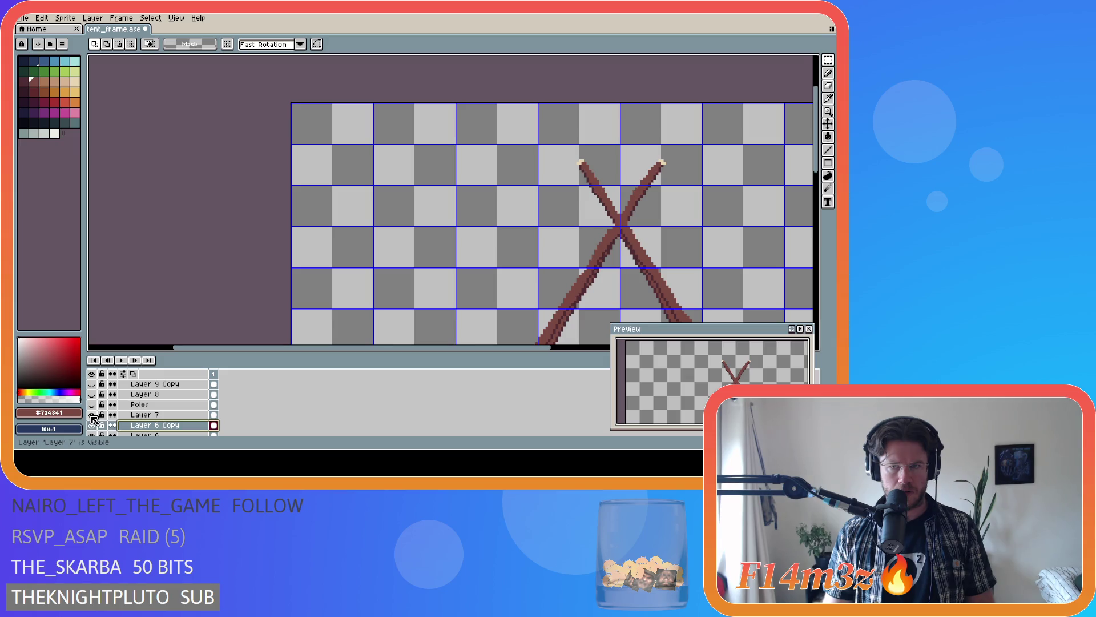
pyautogui.click(93, 417)
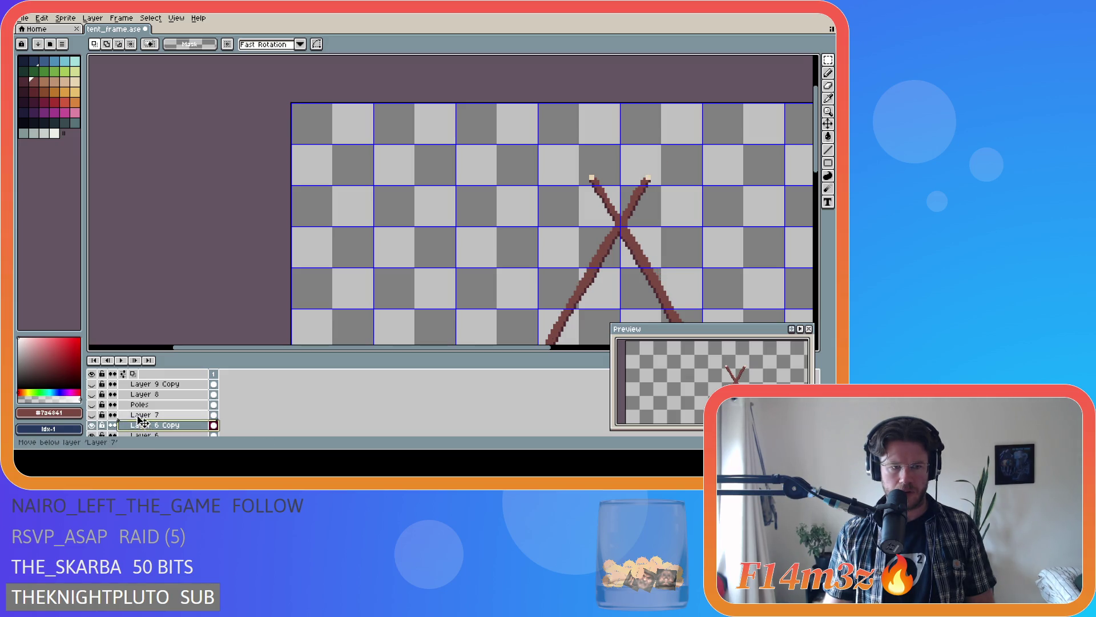
pyautogui.moveTo(141, 424); pyautogui.dragTo(135, 415)
# - Move Layer 6 Copy above Poles and then above Layer 8, toggling those layers to check
pyautogui.click(93, 406)
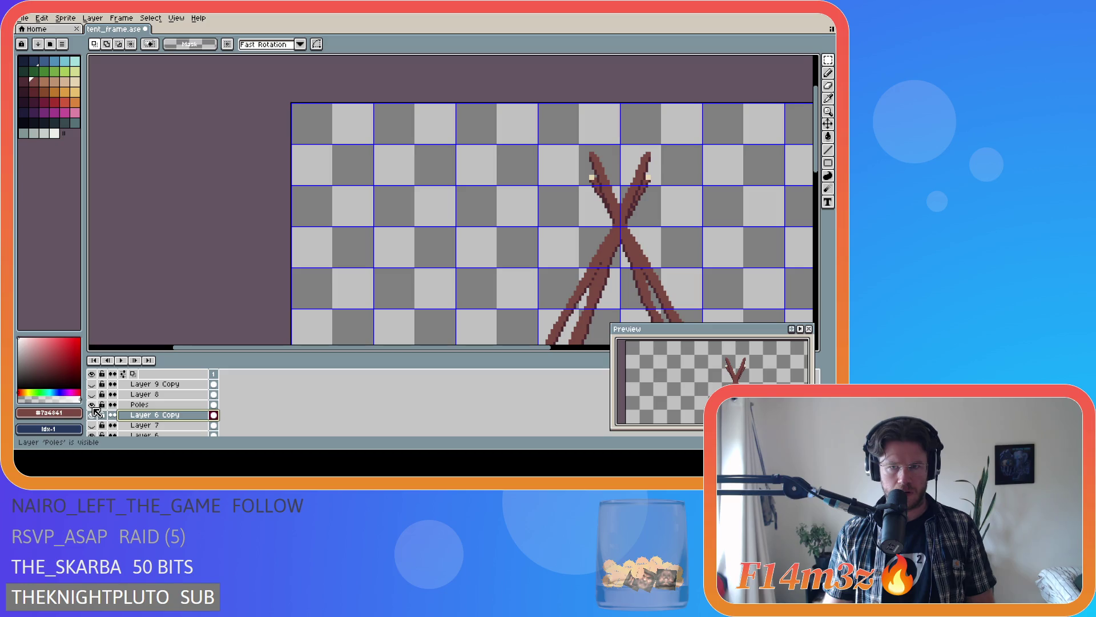
pyautogui.click(93, 423)
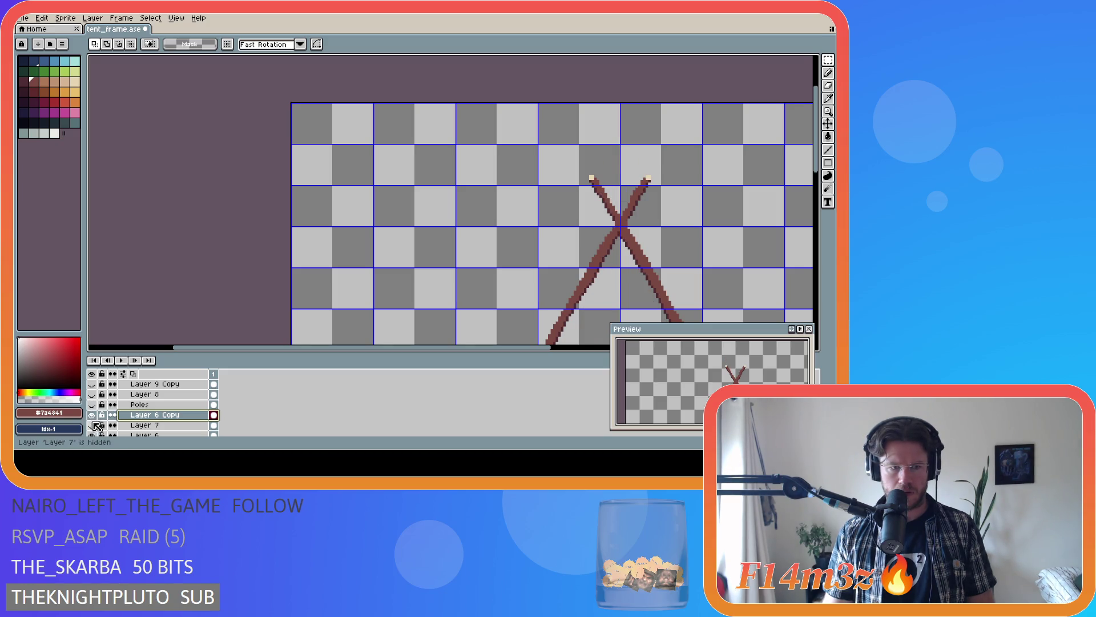
pyautogui.click(94, 405)
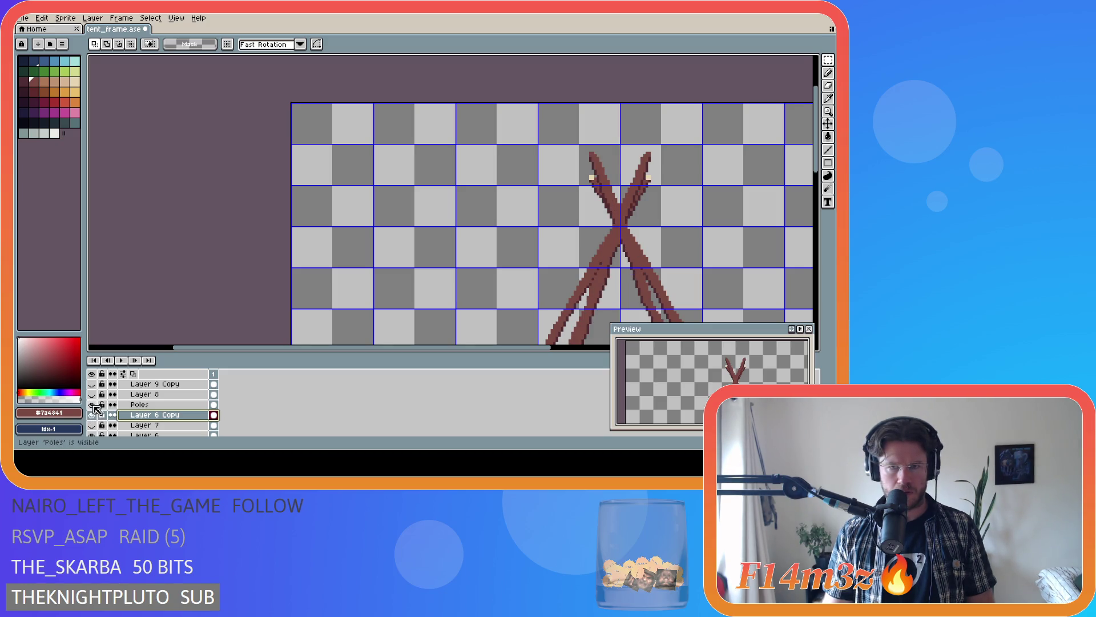
pyautogui.click(93, 406)
pyautogui.moveTo(163, 416); pyautogui.dragTo(165, 406)
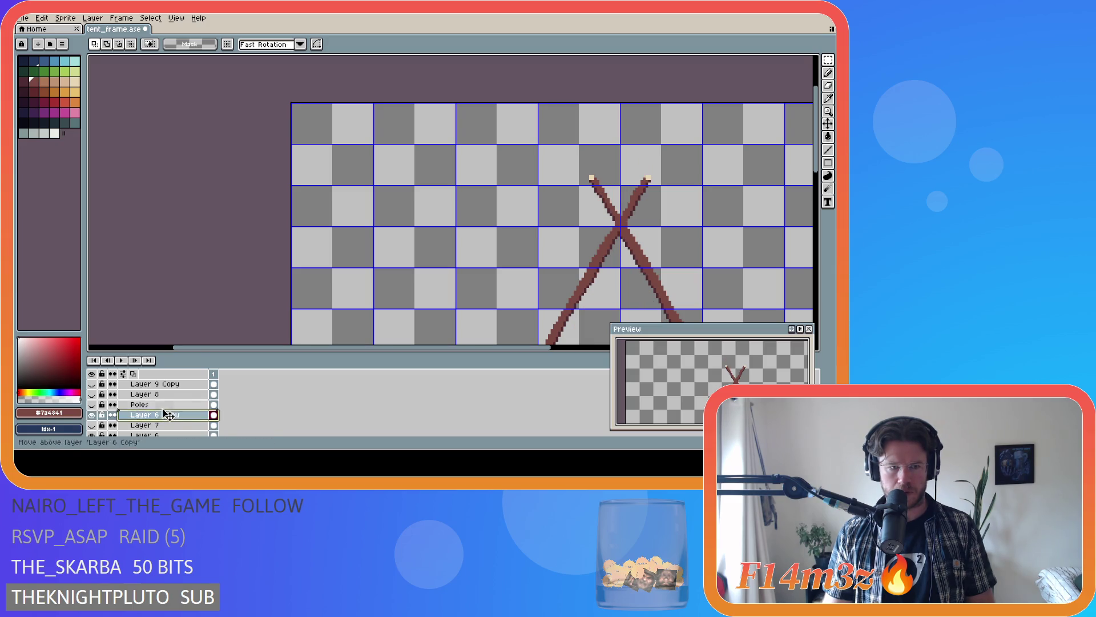
pyautogui.click(92, 396)
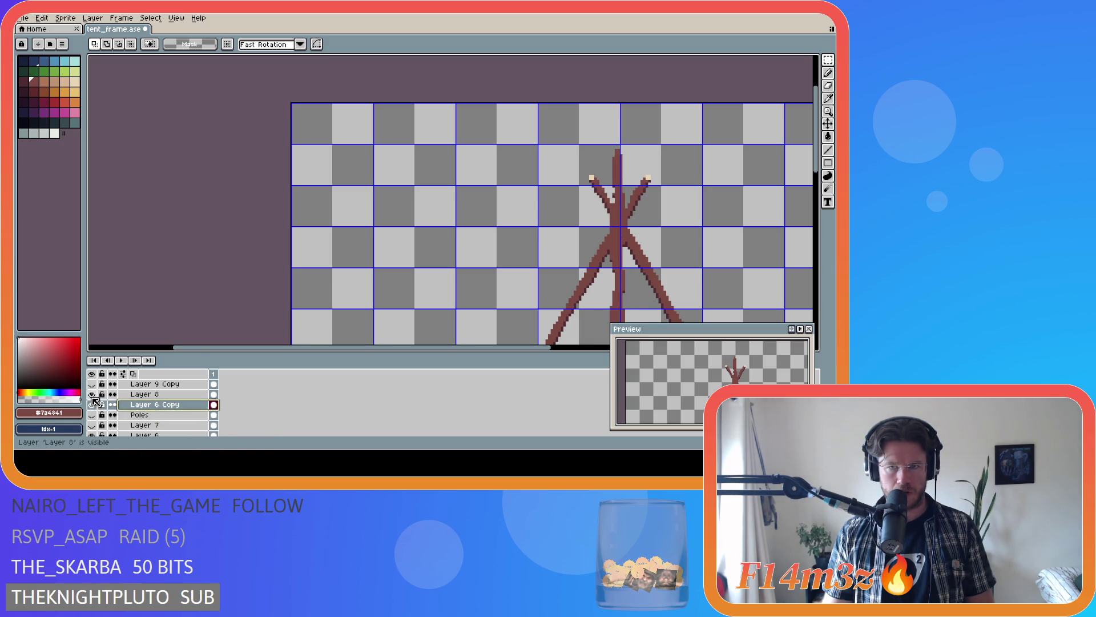
pyautogui.click(92, 395)
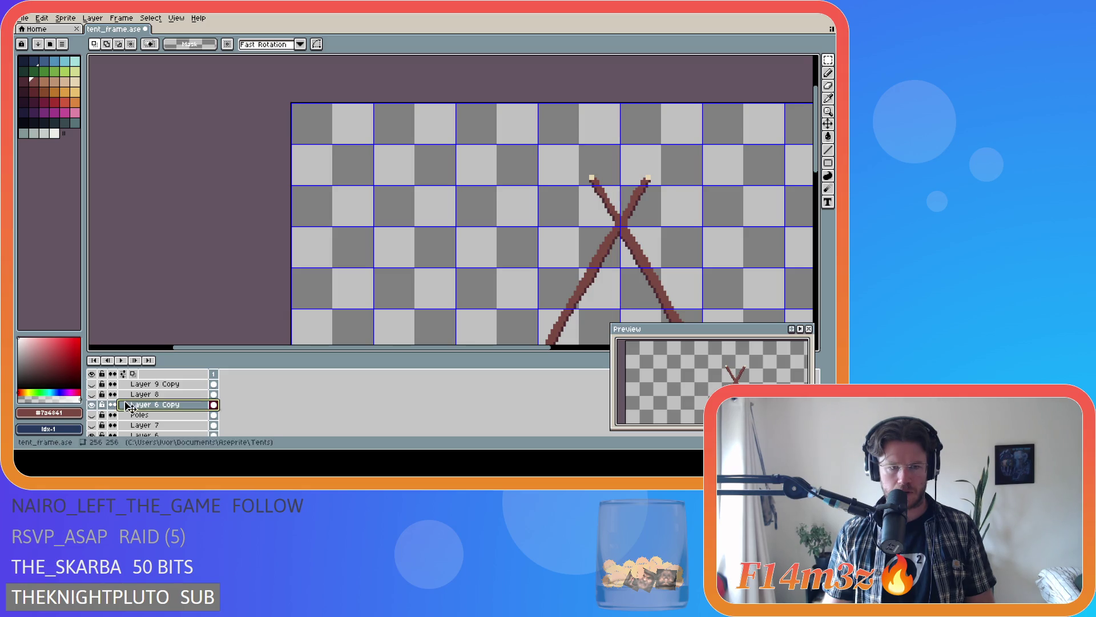
pyautogui.moveTo(163, 408); pyautogui.dragTo(162, 396)
pyautogui.click(92, 394)
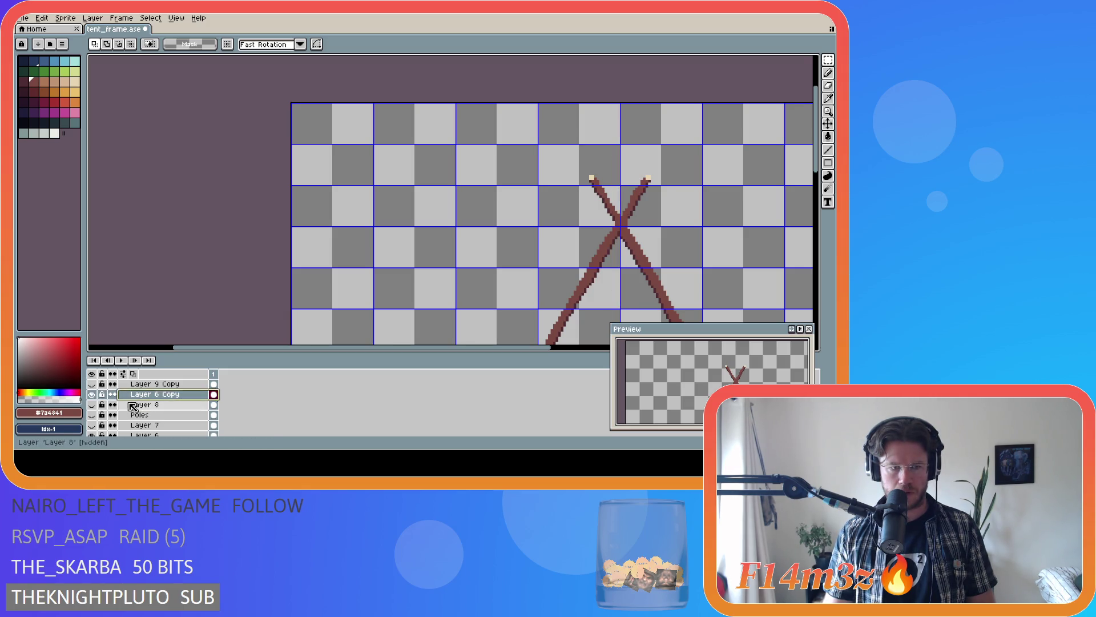
# - Flick Layer 6 Copy and the Poles layer on and off to compare the copied poles
pyautogui.click(93, 392)
pyautogui.click(92, 396)
pyautogui.click(92, 394)
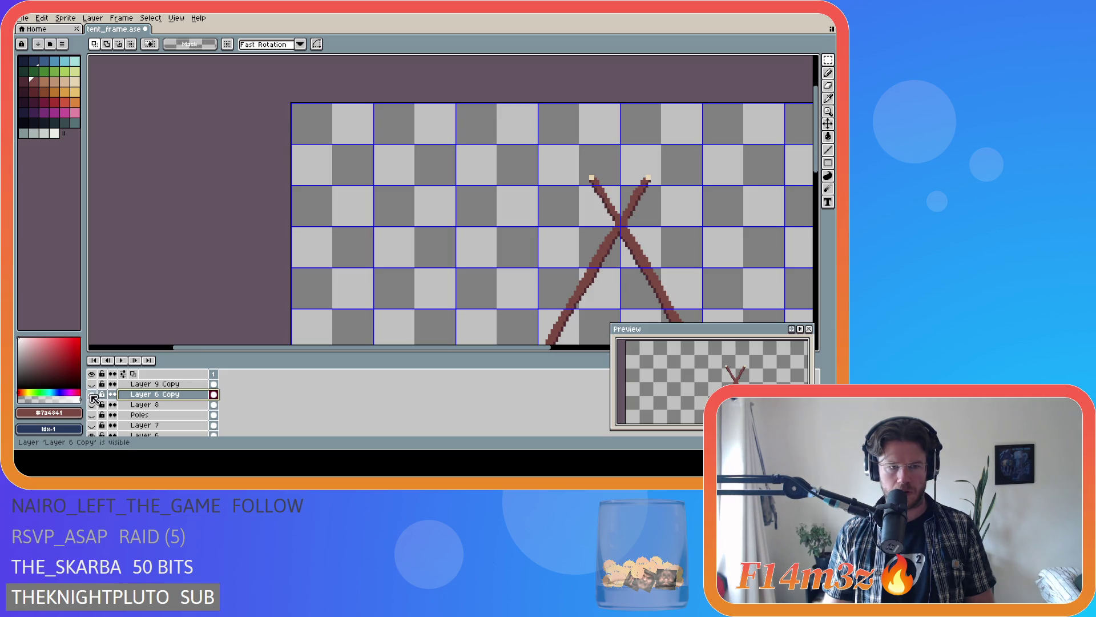
pyautogui.click(92, 394)
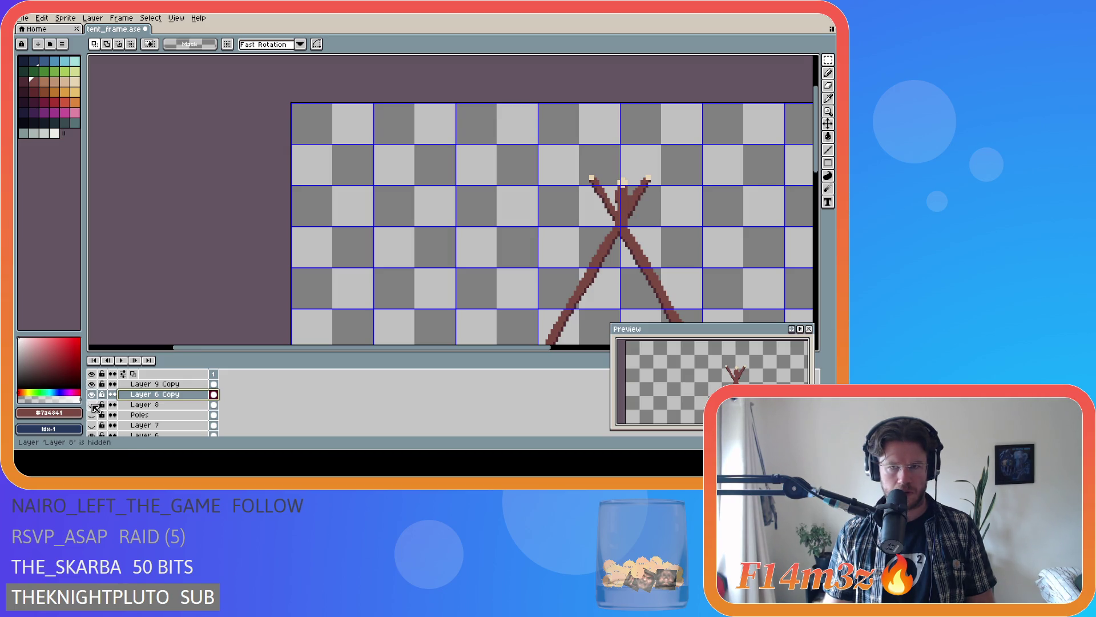
pyautogui.click(92, 384)
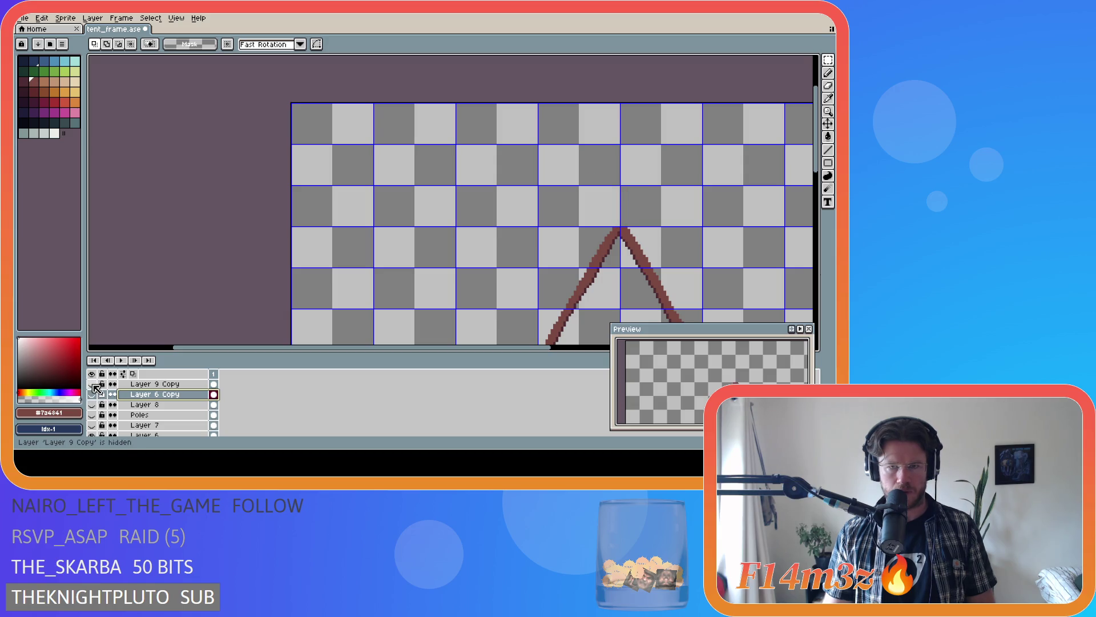
pyautogui.click(92, 394)
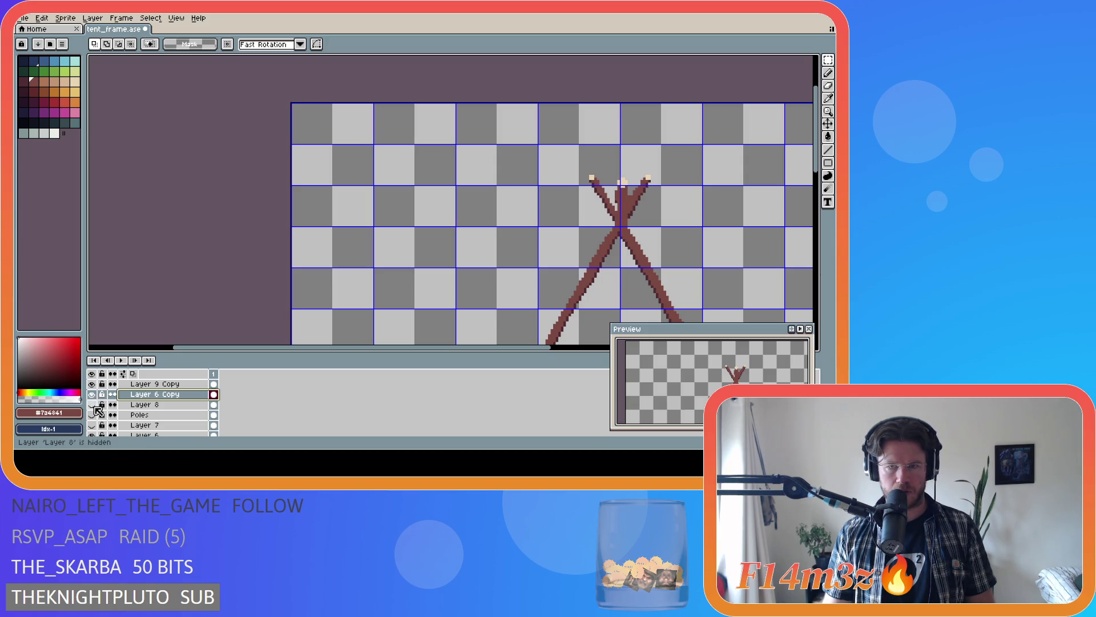
pyautogui.click(92, 404)
pyautogui.click(92, 405)
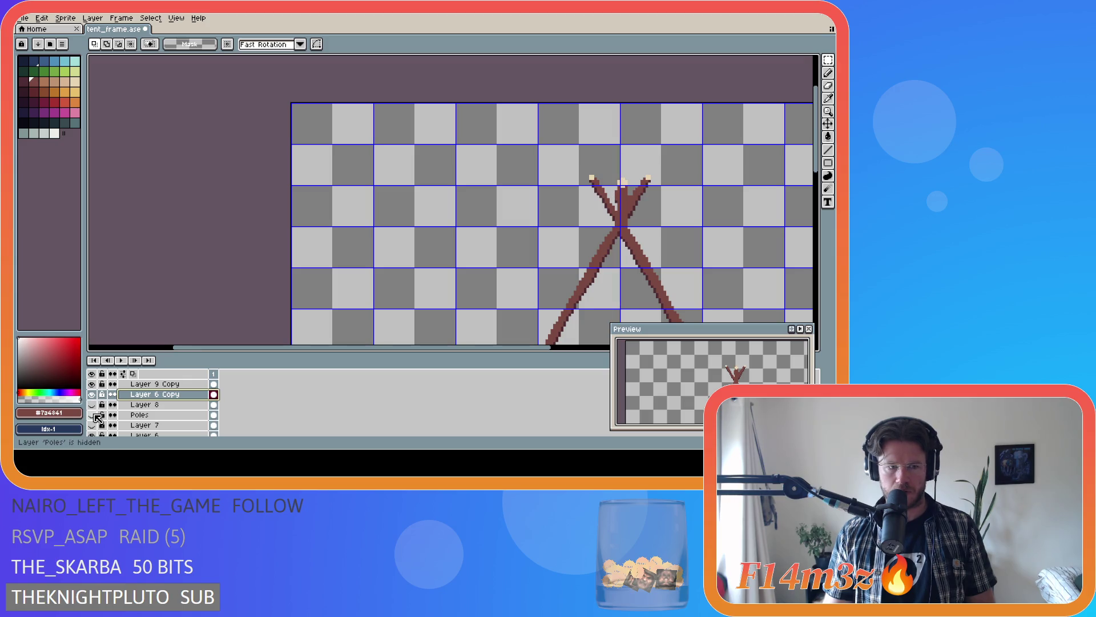
# - Show Layer 7, Layer 6 and Layer 9 and pick the copied pole layers in Poles Copy
pyautogui.click(92, 415)
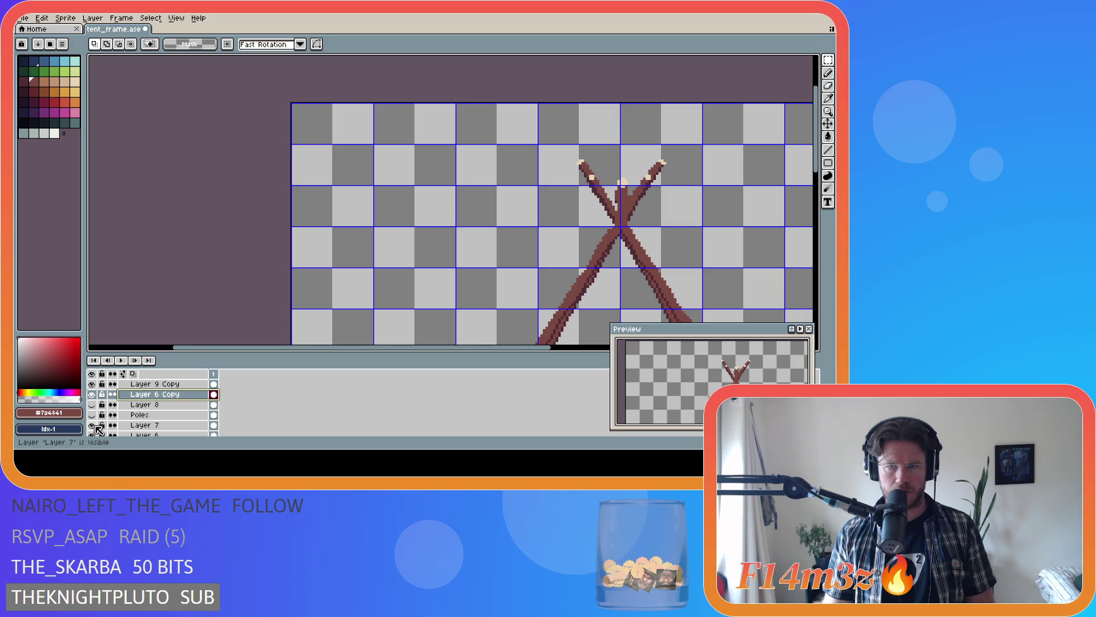
pyautogui.scroll(-2, 97, 428)
pyautogui.click(91, 415)
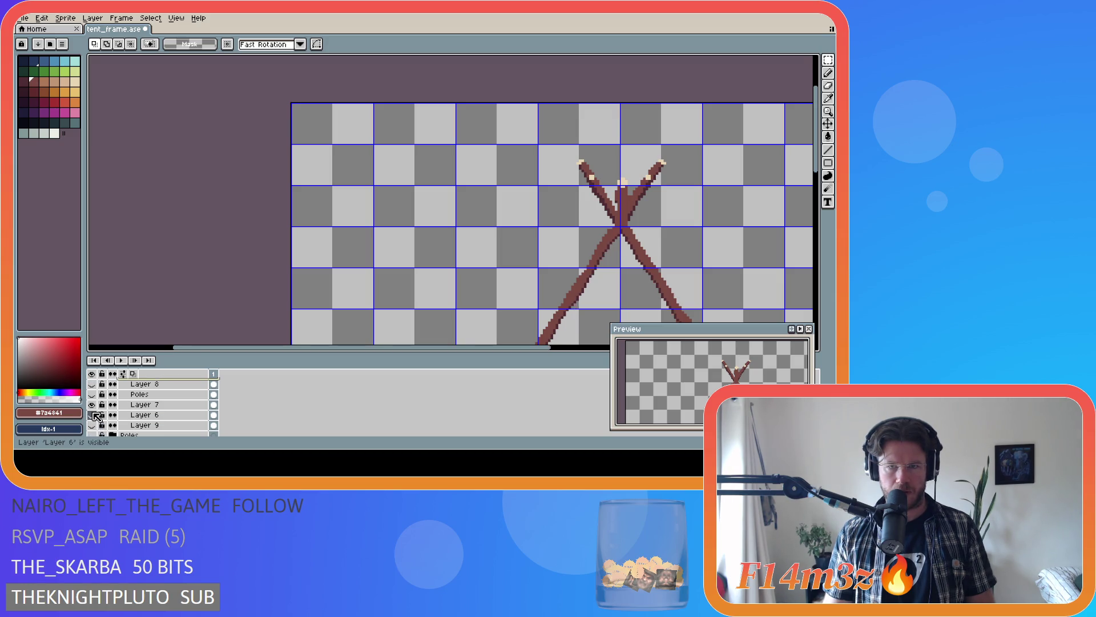
pyautogui.scroll(-1, 96, 415)
pyautogui.click(91, 415)
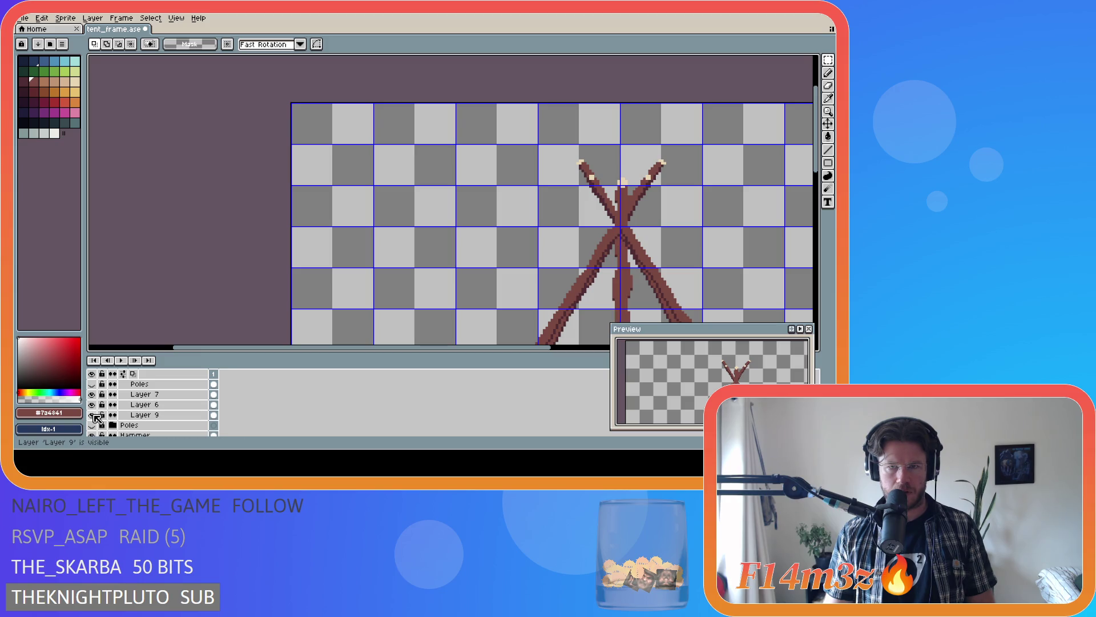
pyautogui.hotkey('ctrl', 'shift', 'd')
pyautogui.click(92, 426)
pyautogui.scroll(-1, 526, 246)
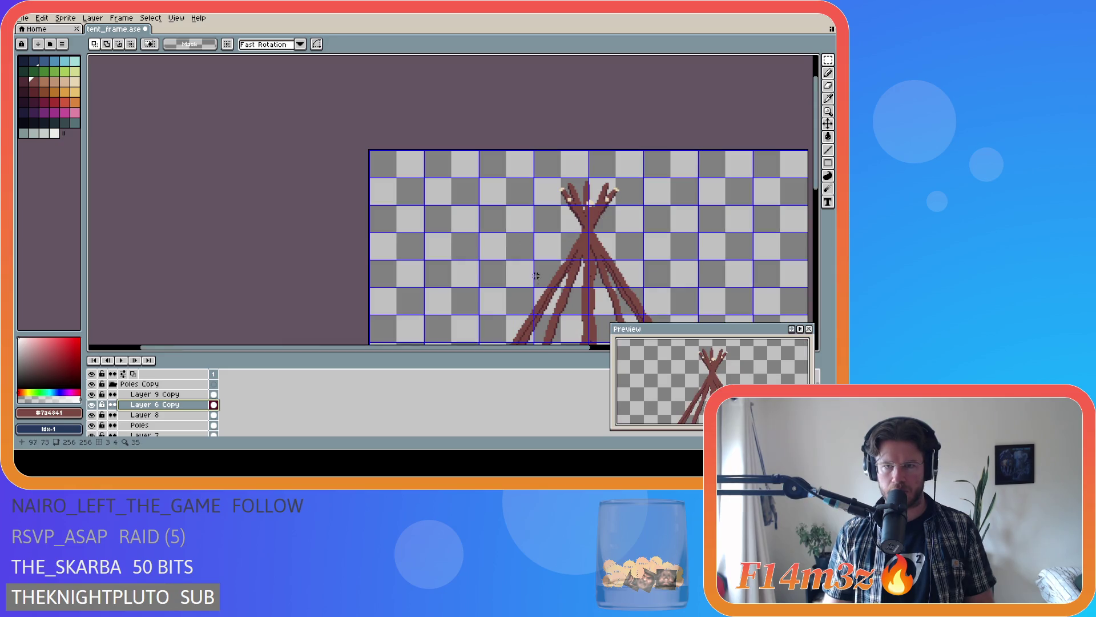
pyautogui.moveTo(525, 347); pyautogui.dragTo(626, 347)
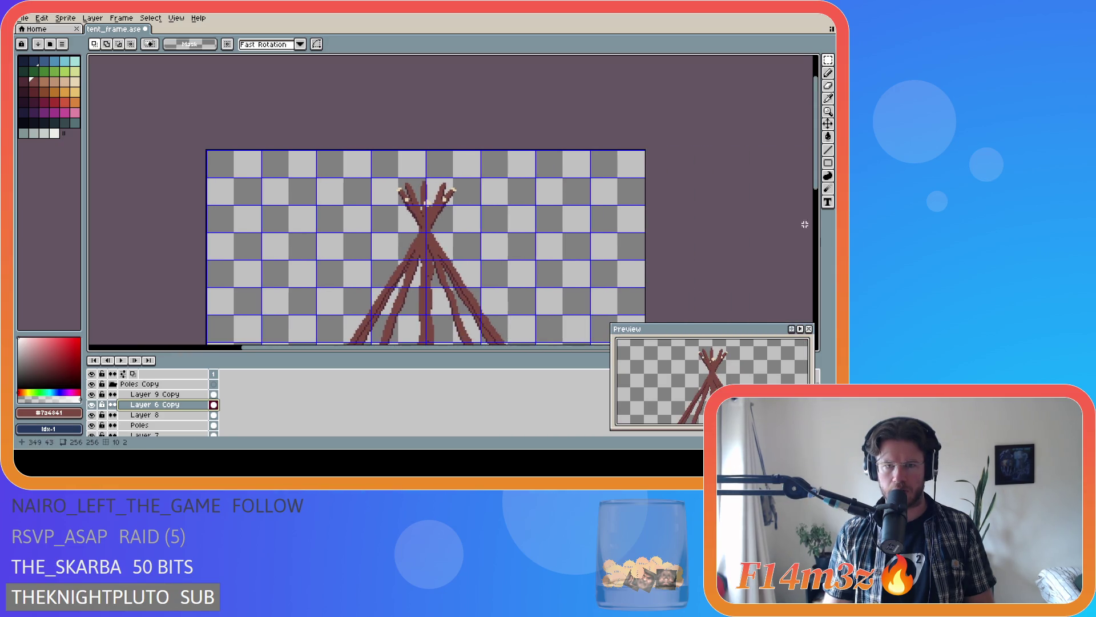
pyautogui.moveTo(821, 184); pyautogui.dragTo(821, 212)
# - Hide the pixel grid with Ctrl+' and save the tent_frame file
pyautogui.hotkey('ctrl', "'")
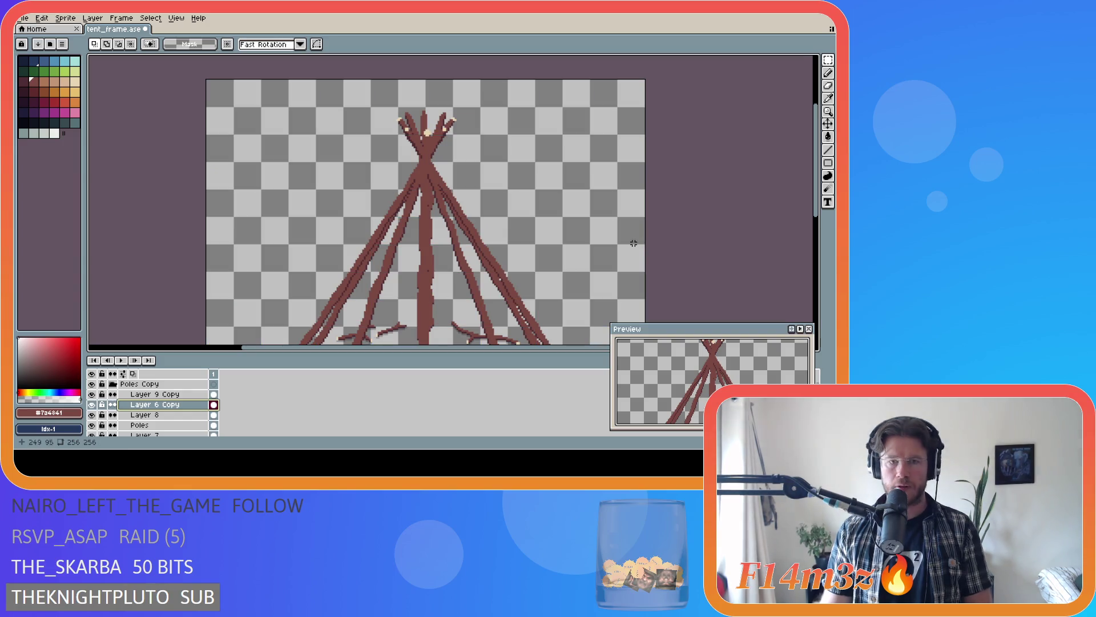
pyautogui.hotkey('ctrl', 's')
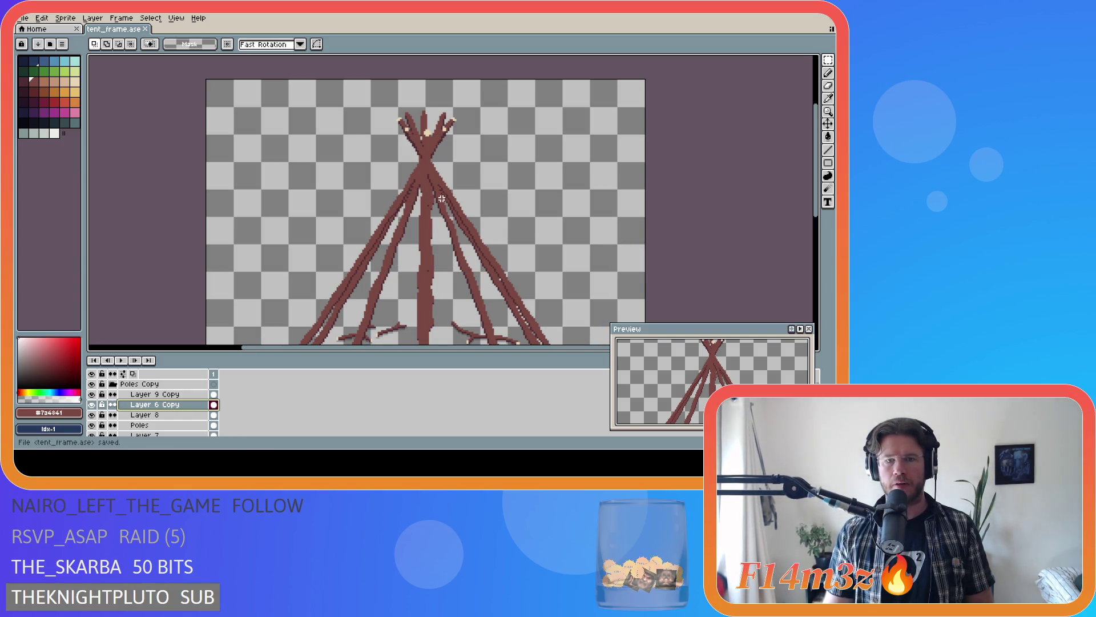
pyautogui.scroll(1, 468, 150)
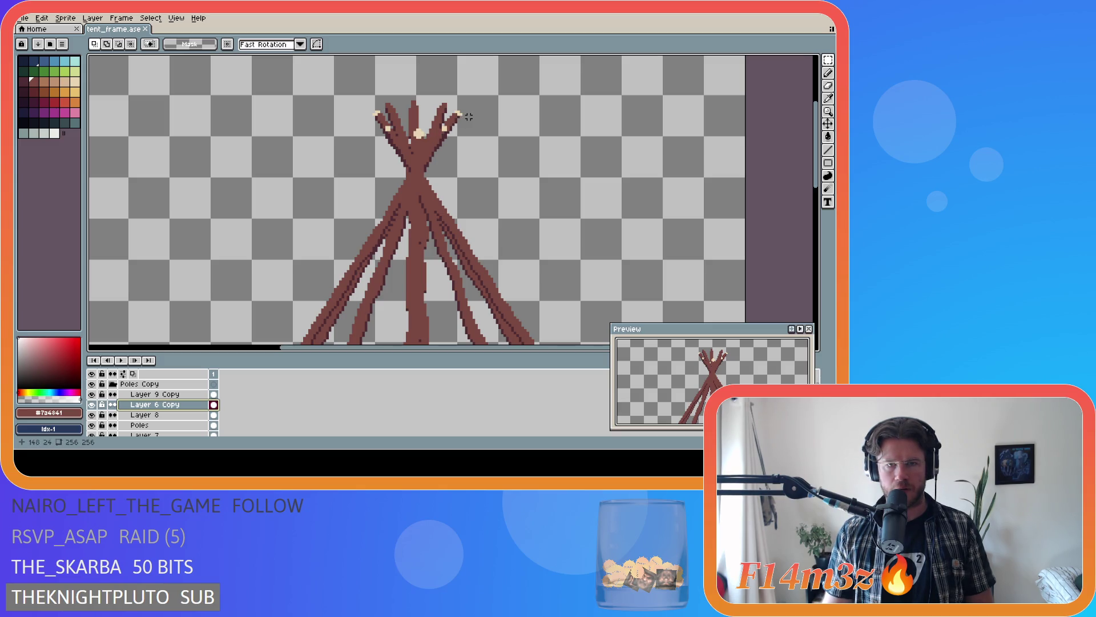
pyautogui.scroll(1, 461, 113)
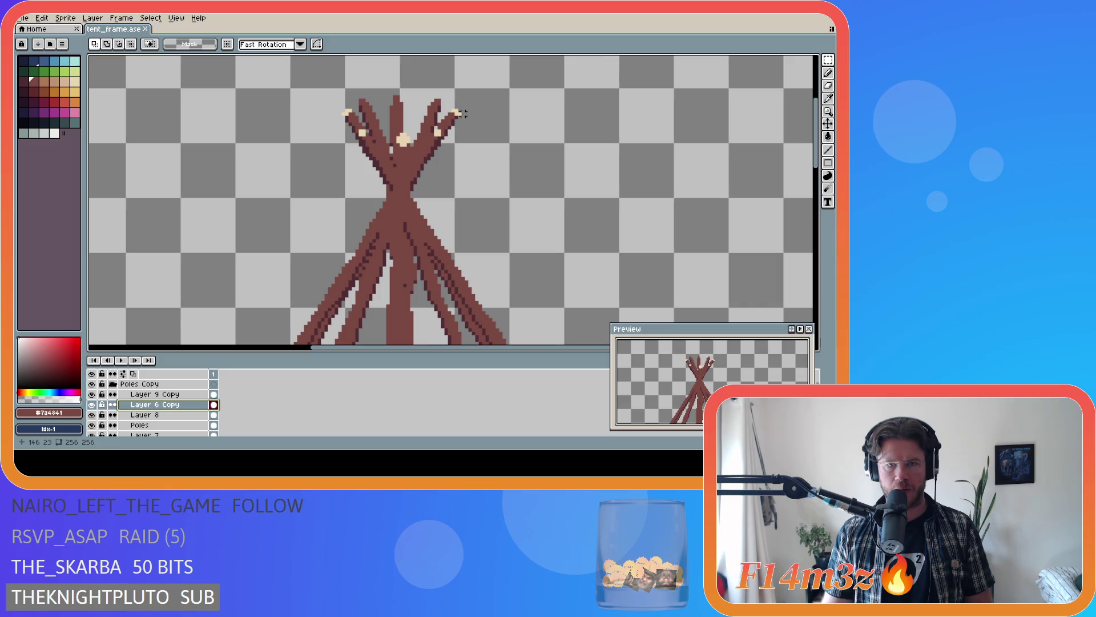
pyautogui.scroll(-2, 461, 113)
pyautogui.scroll(-1, 523, 206)
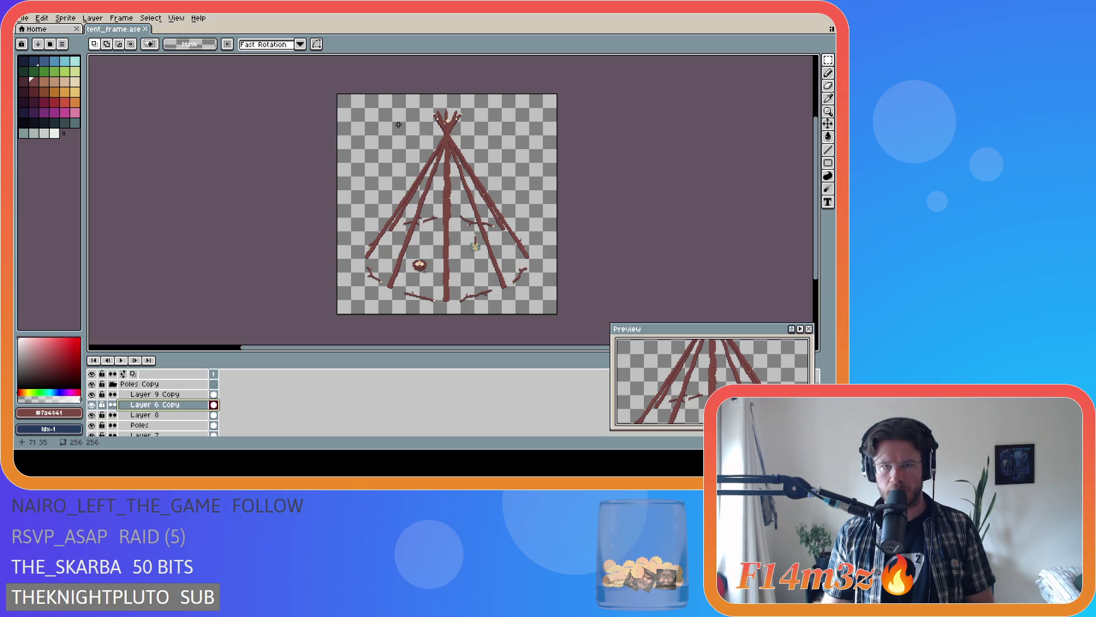
pyautogui.scroll(1, 472, 119)
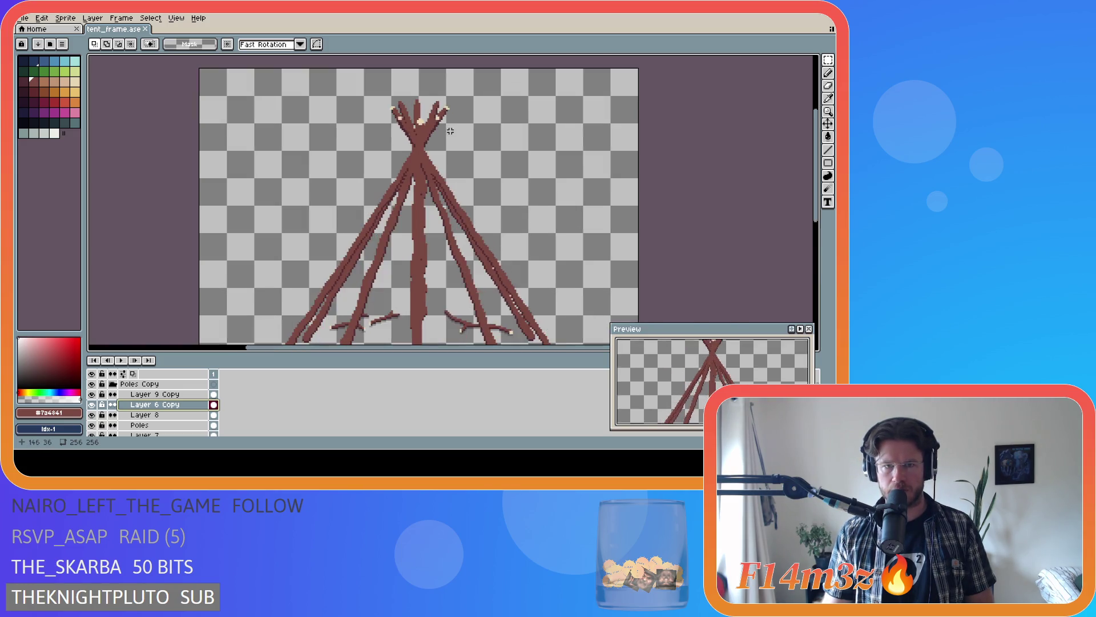
pyautogui.scroll(-1, 448, 130)
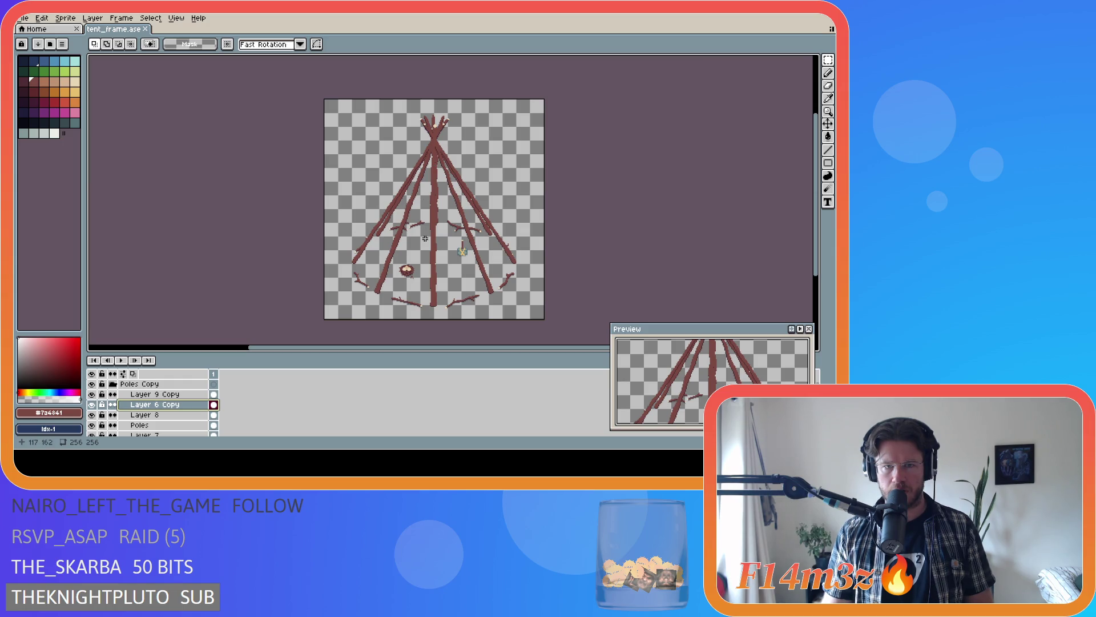
pyautogui.scroll(1, 425, 239)
pyautogui.scroll(-1, 425, 239)
pyautogui.scroll(1, 424, 239)
pyautogui.scroll(-1, 425, 239)
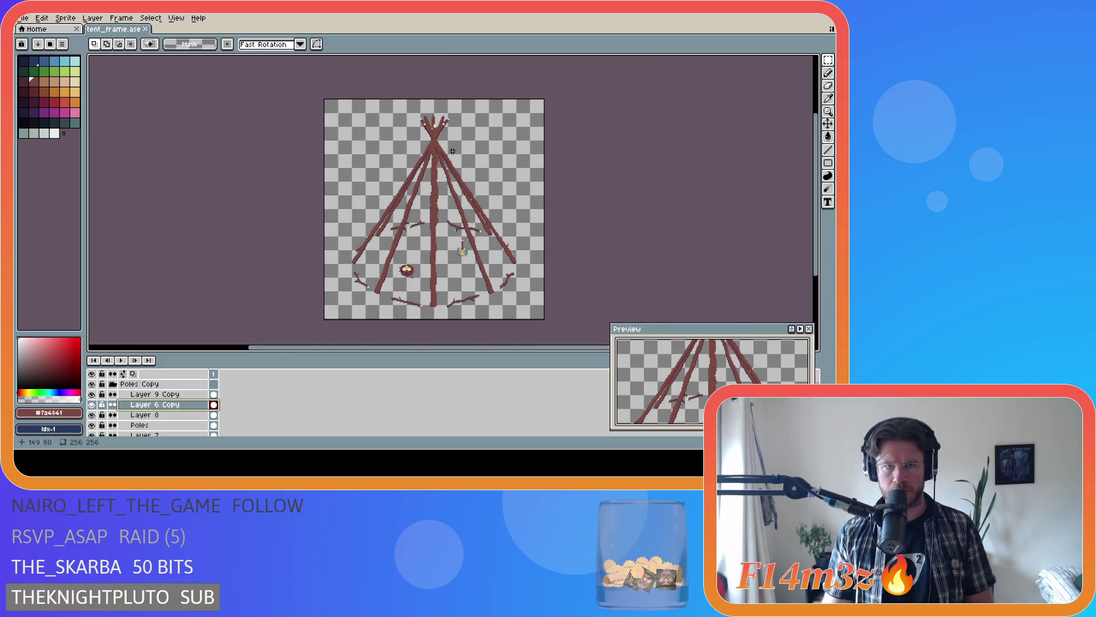
pyautogui.scroll(2, 425, 239)
pyautogui.scroll(1, 398, 168)
pyautogui.scroll(-1, 398, 168)
pyautogui.scroll(-1, 403, 295)
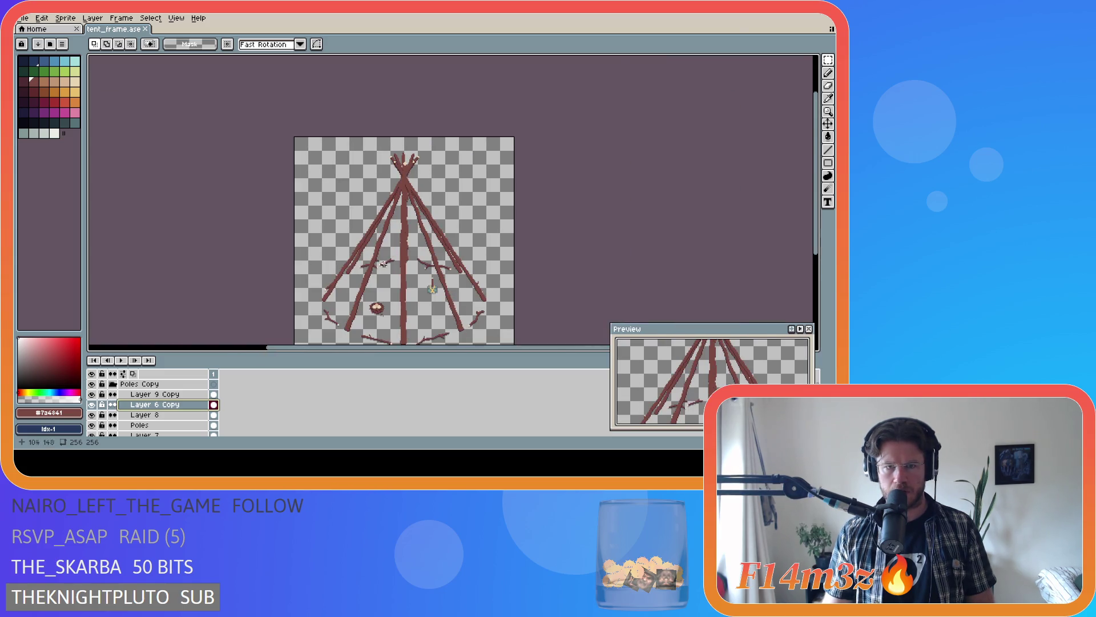
pyautogui.scroll(1, 403, 295)
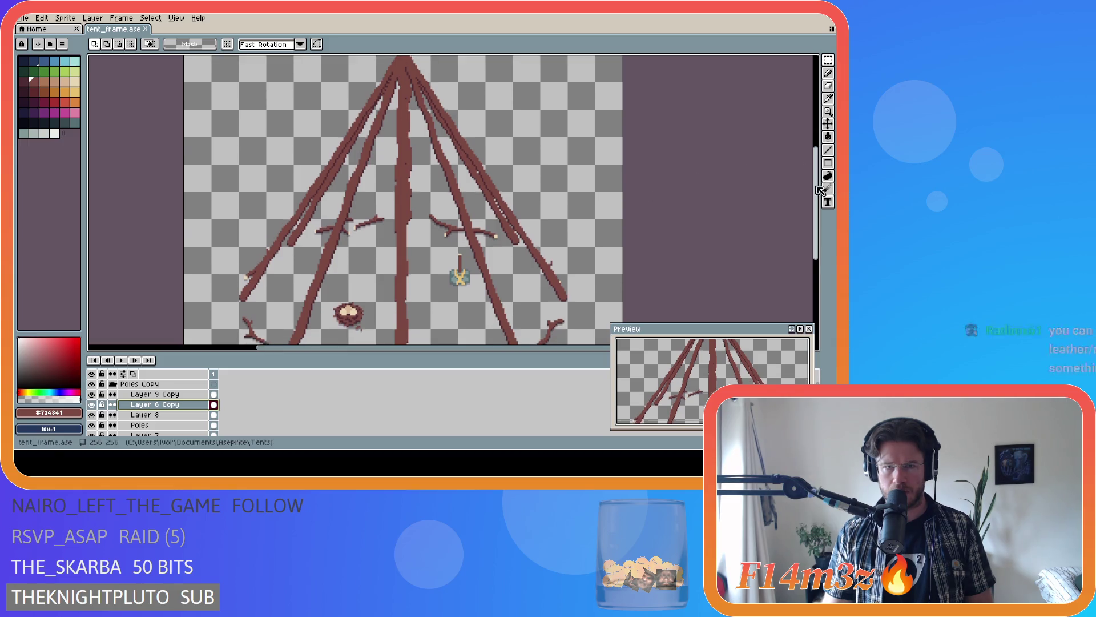
pyautogui.scroll(-2, 391, 167)
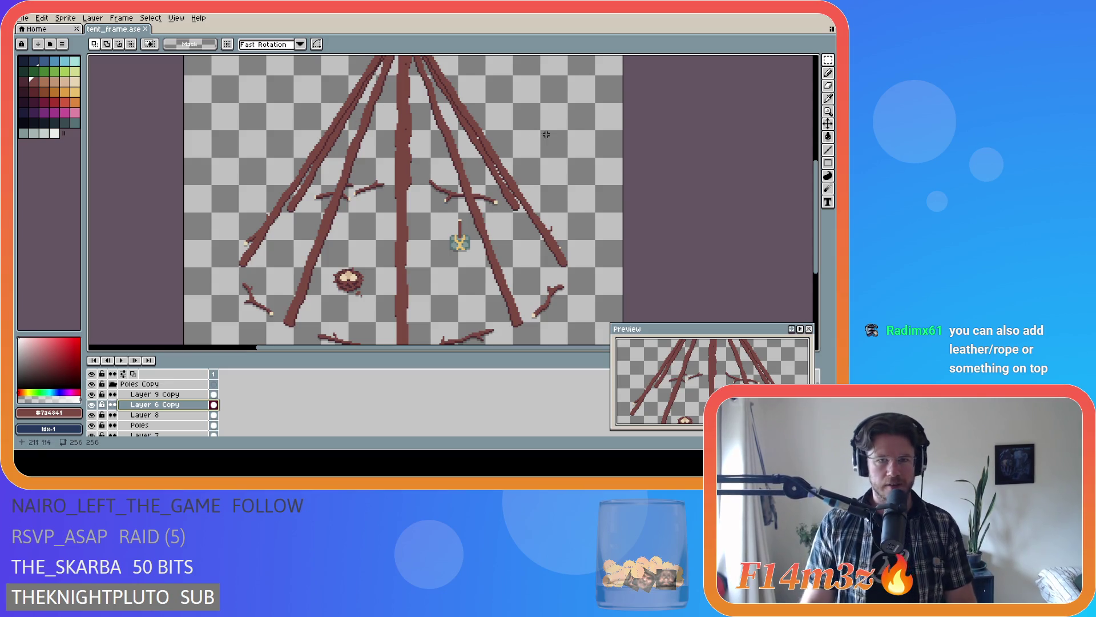
pyautogui.scroll(-1, 360, 155)
pyautogui.moveTo(820, 186); pyautogui.dragTo(816, 164)
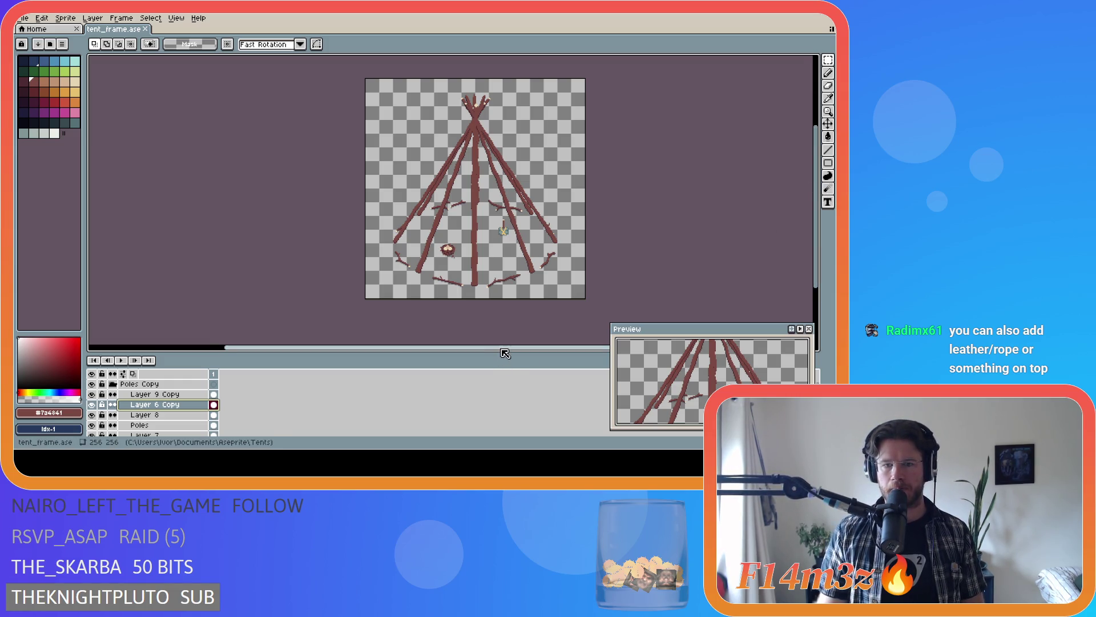
pyautogui.moveTo(506, 347); pyautogui.dragTo(536, 346)
pyautogui.scroll(1, 393, 246)
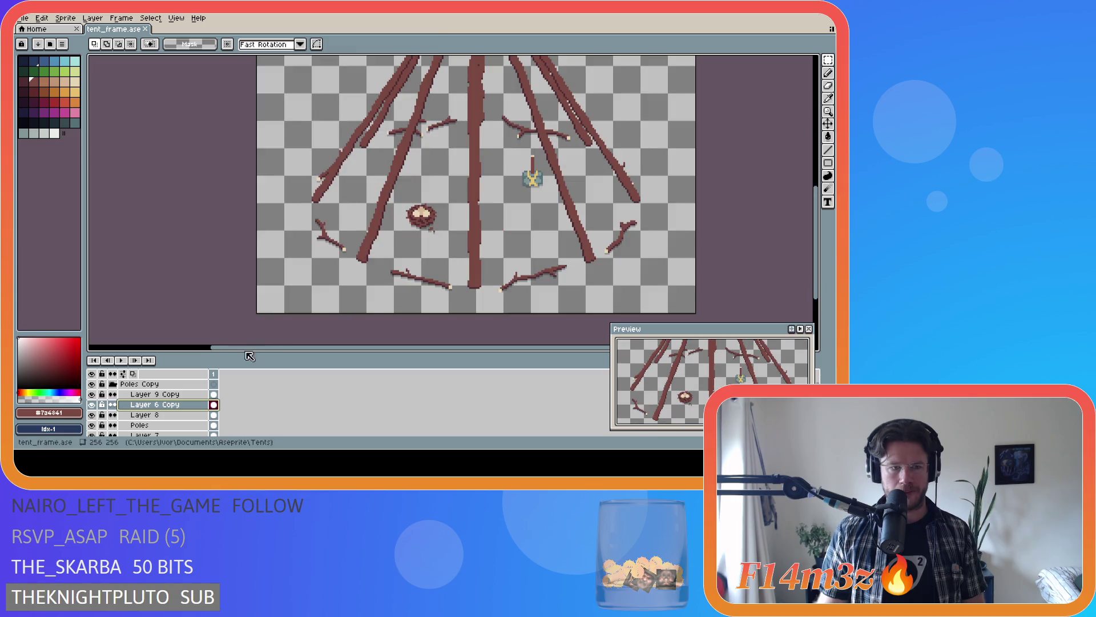
pyautogui.scroll(-2, 147, 419)
pyautogui.scroll(-2, 146, 420)
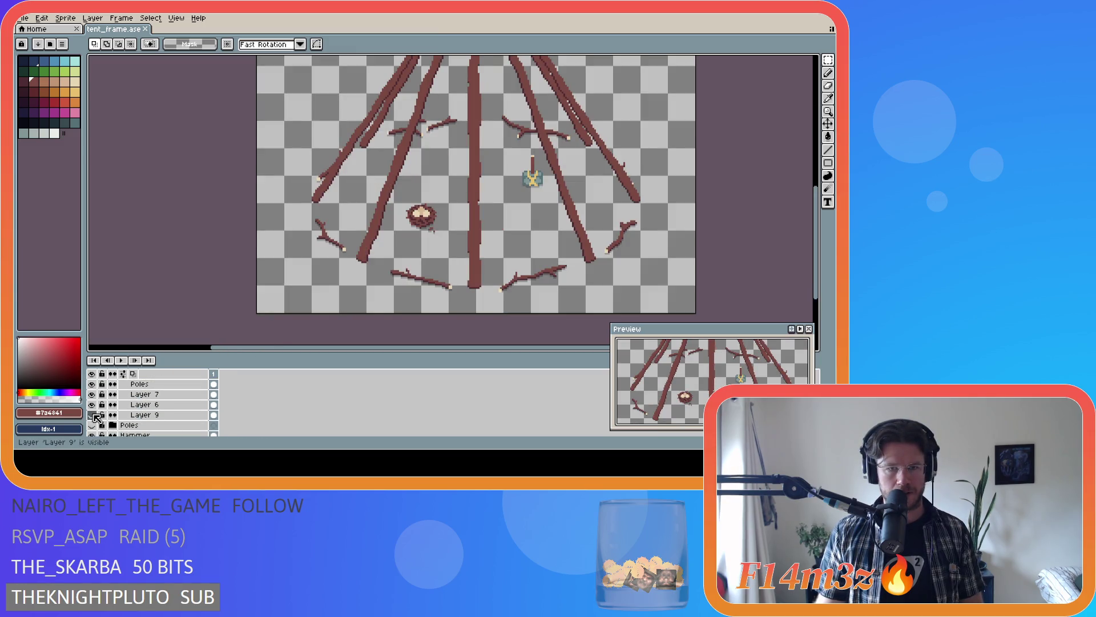
# - Toggle Layer 7 and Layer 8 visibility to compare poles, then make Layer 8 the editing layer
pyautogui.click(93, 415)
pyautogui.click(93, 395)
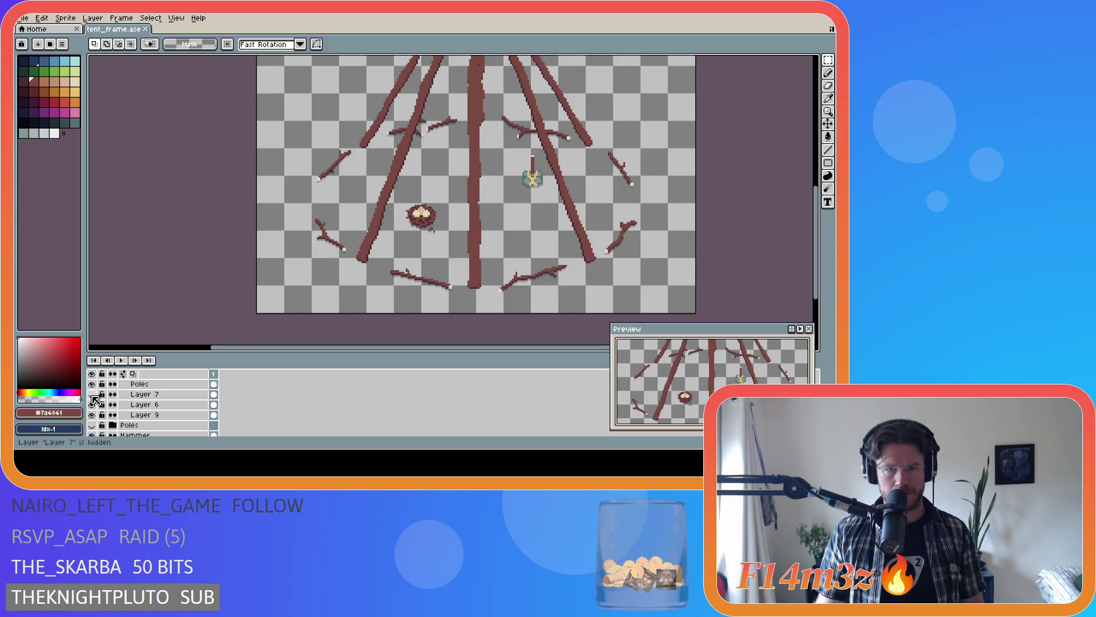
pyautogui.scroll(1, 94, 400)
pyautogui.click(92, 395)
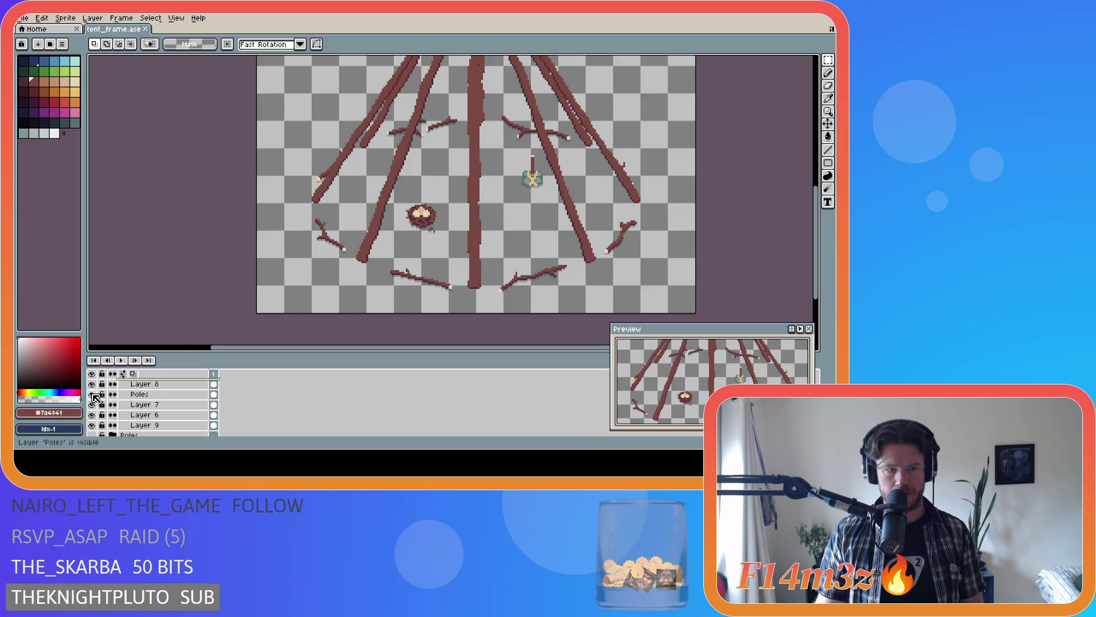
pyautogui.scroll(1, 96, 396)
pyautogui.click(92, 395)
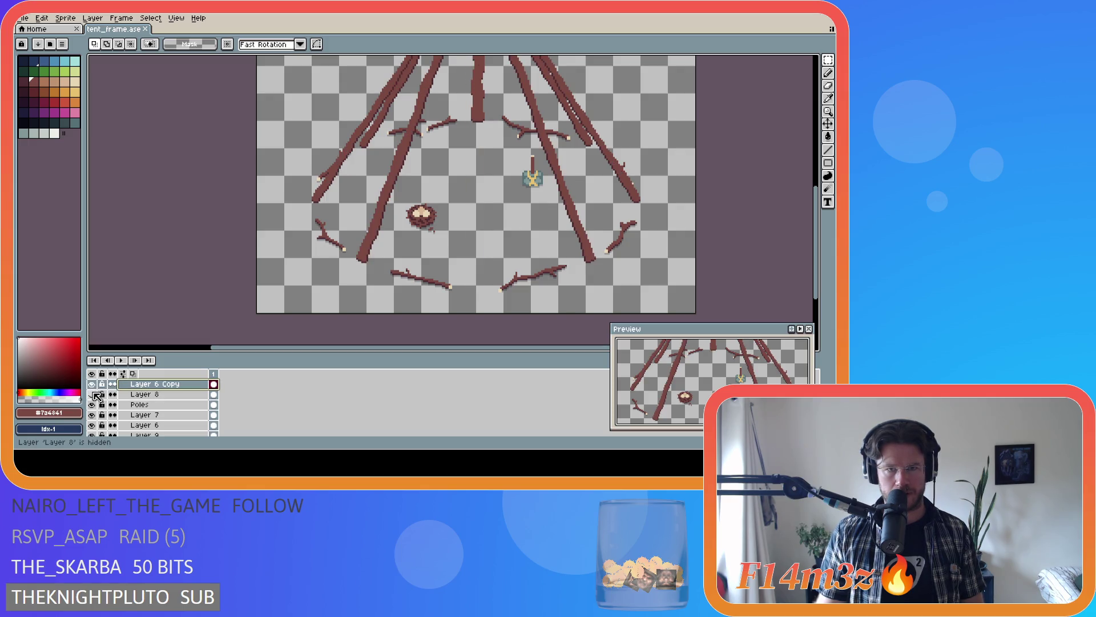
pyautogui.click(146, 395)
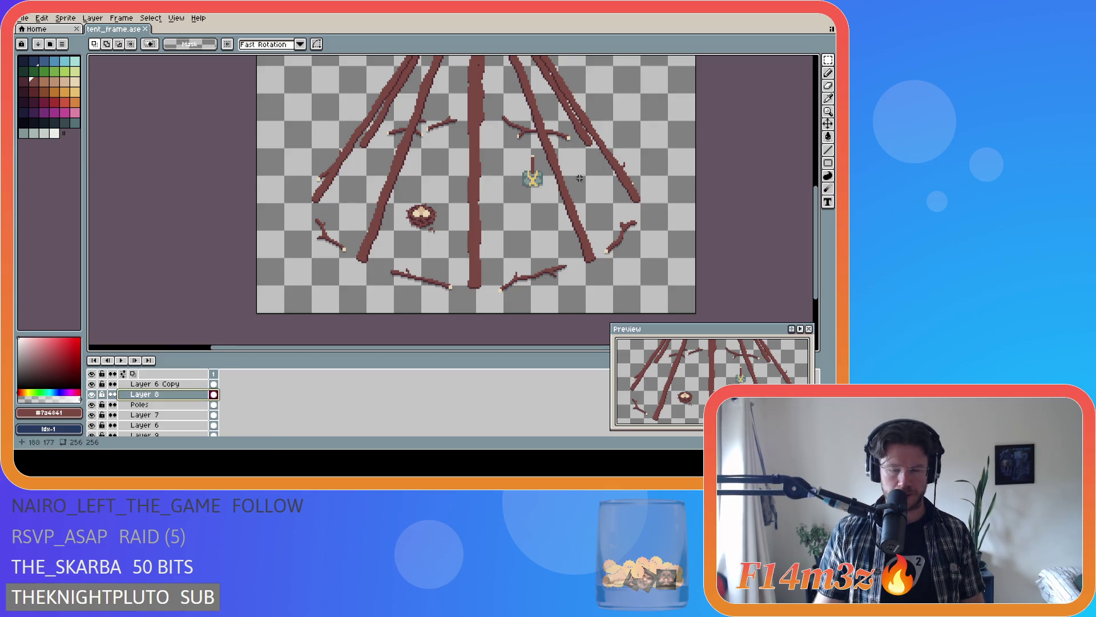
# - Nudge Layer 8's centre pole a few pixels to the right with the Move tool
pyautogui.click(828, 124)
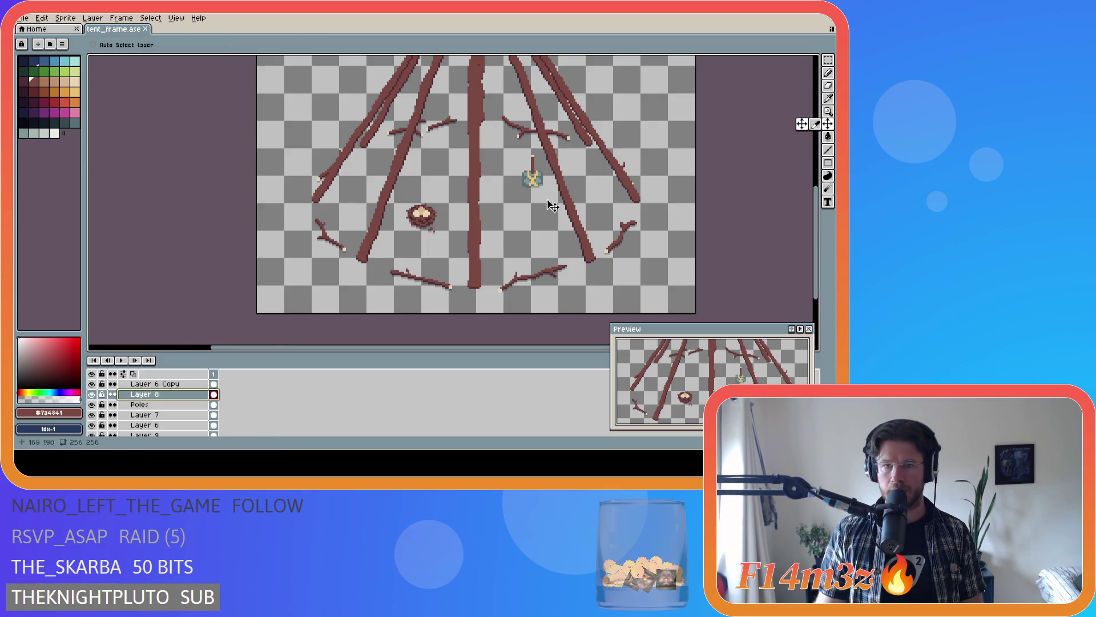
pyautogui.moveTo(474, 214); pyautogui.dragTo(481, 214)
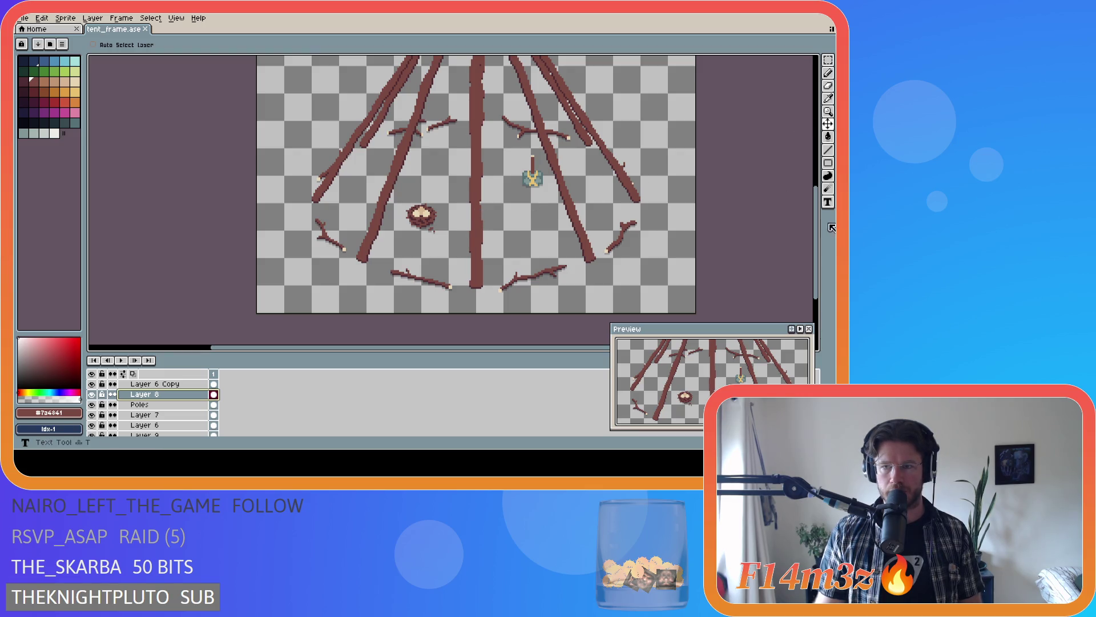
pyautogui.moveTo(815, 231)
pyautogui.mouseDown()
pyautogui.moveTo(806, 135)
pyautogui.moveTo(800, 153)
pyautogui.moveTo(788, 145)
pyautogui.mouseUp()
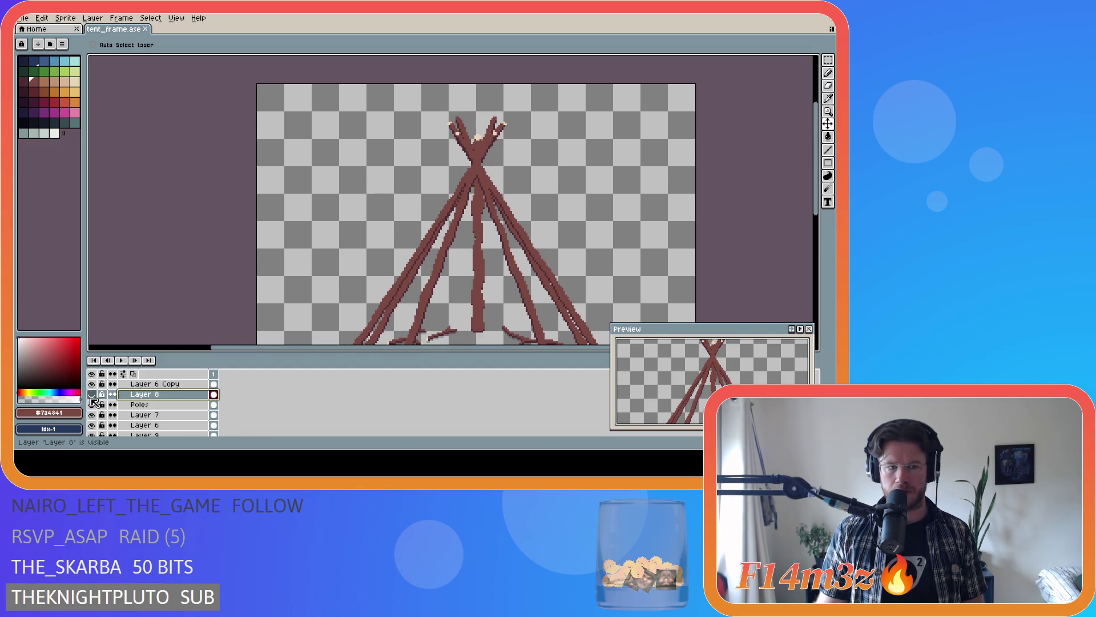
pyautogui.press('m')
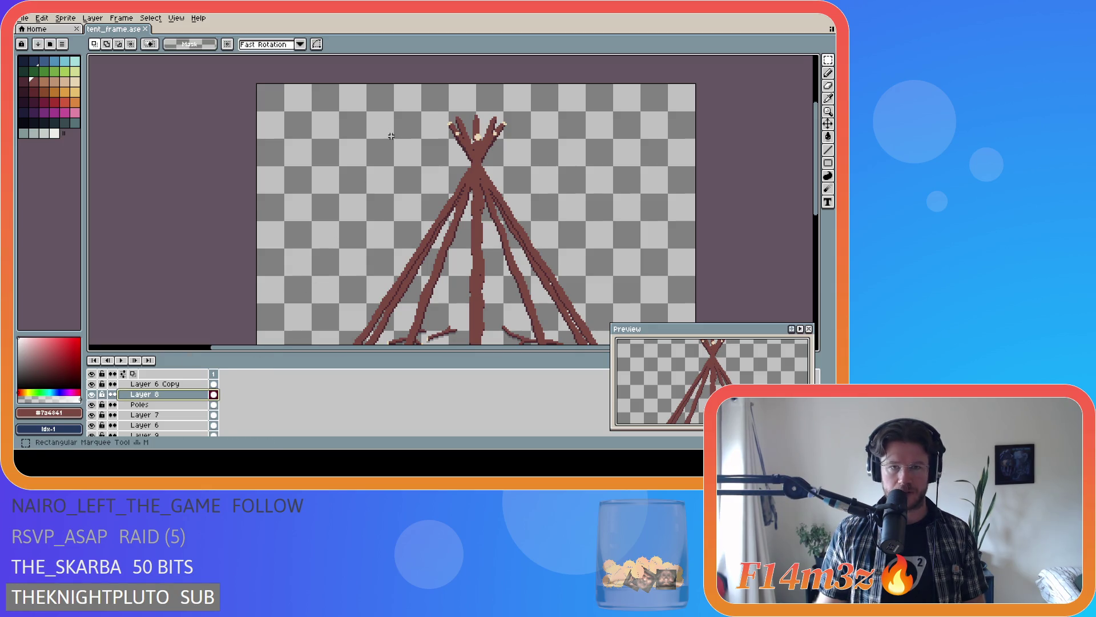
# - Marquee the teepee top, show the pixel grid, and trial short lines across the pole tips, undoing them
pyautogui.moveTo(468, 109); pyautogui.dragTo(485, 125)
pyautogui.scroll(2, 472, 115)
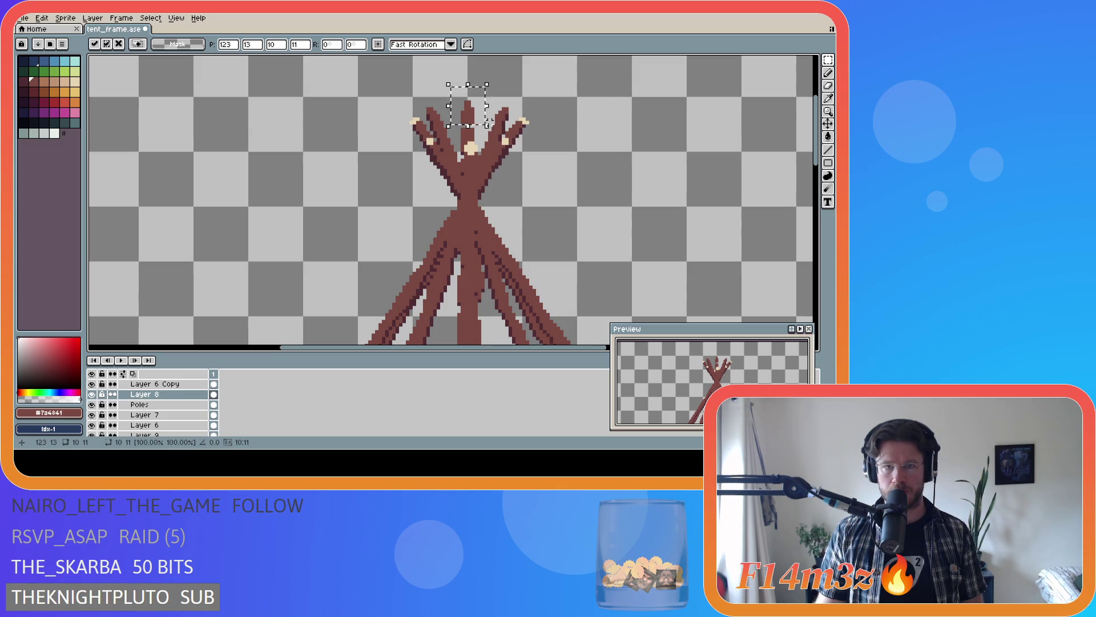
pyautogui.scroll(1, 476, 158)
pyautogui.scroll(1, 477, 158)
pyautogui.hotkey('ctrl', "'")
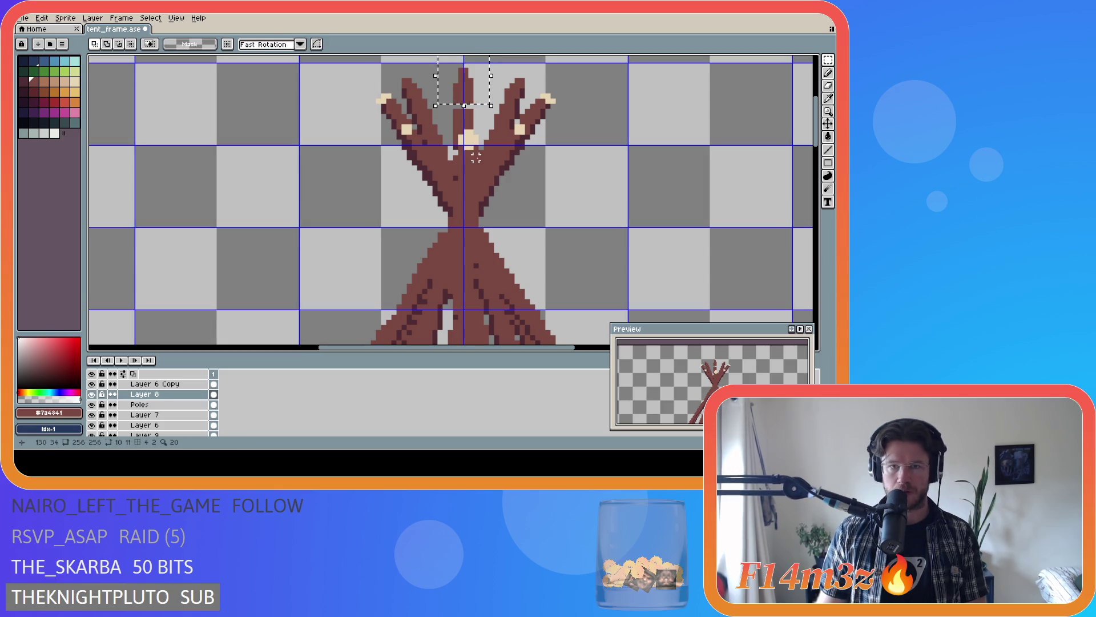
pyautogui.scroll(-1, 480, 141)
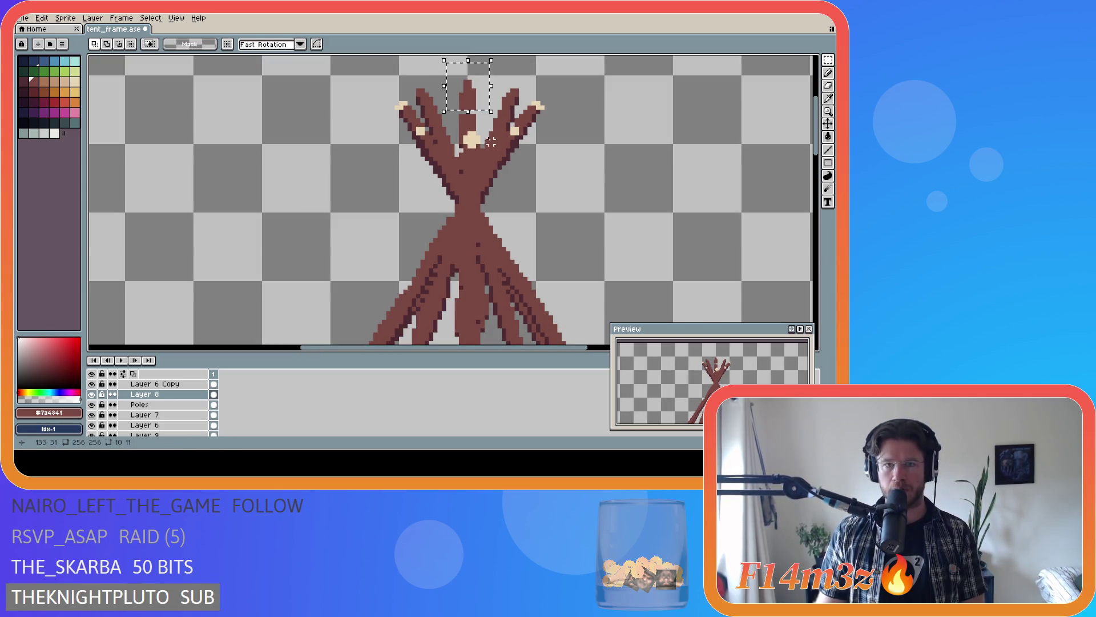
pyautogui.scroll(-1, 476, 144)
pyautogui.scroll(-2, 470, 148)
pyautogui.scroll(1, 469, 150)
pyautogui.scroll(1, 480, 162)
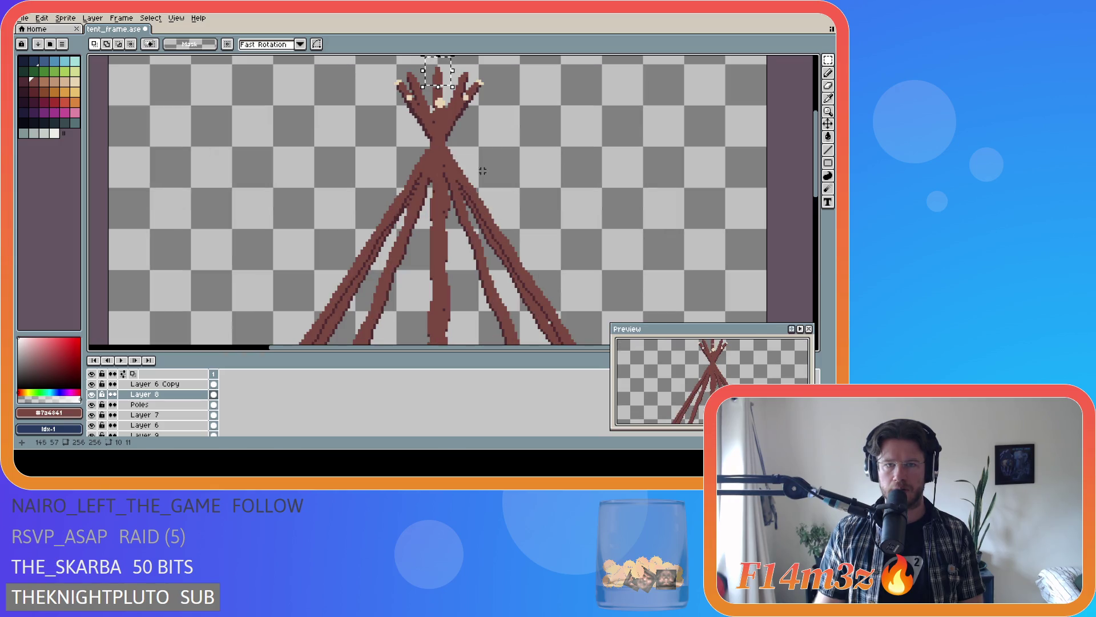
pyautogui.scroll(-1, 435, 122)
pyautogui.scroll(2, 432, 111)
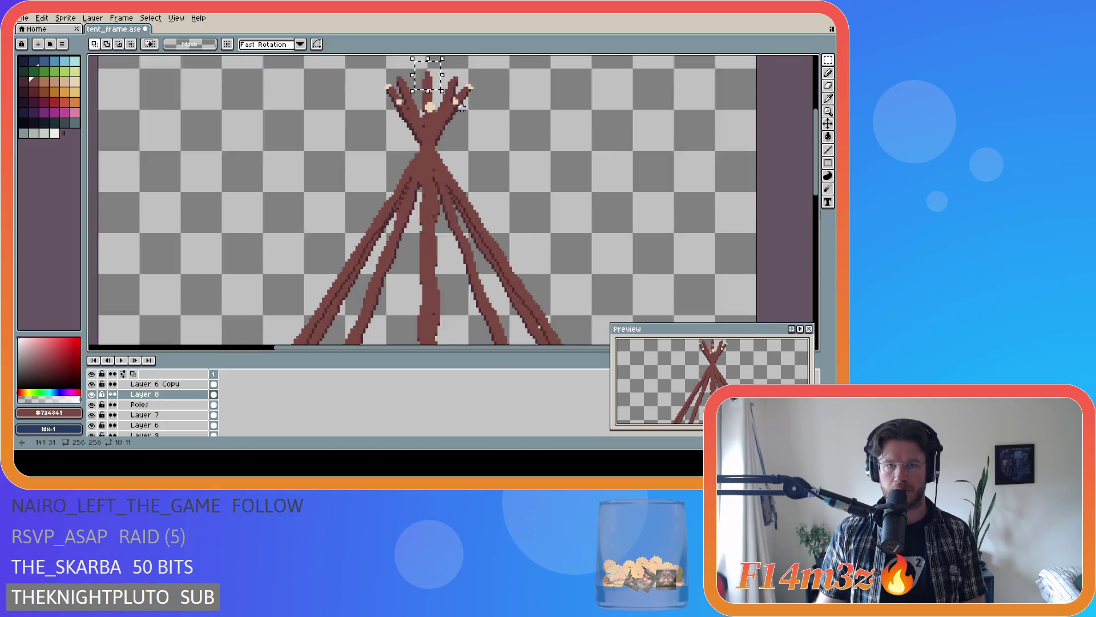
pyautogui.scroll(2, 430, 99)
pyautogui.scroll(-1, 459, 92)
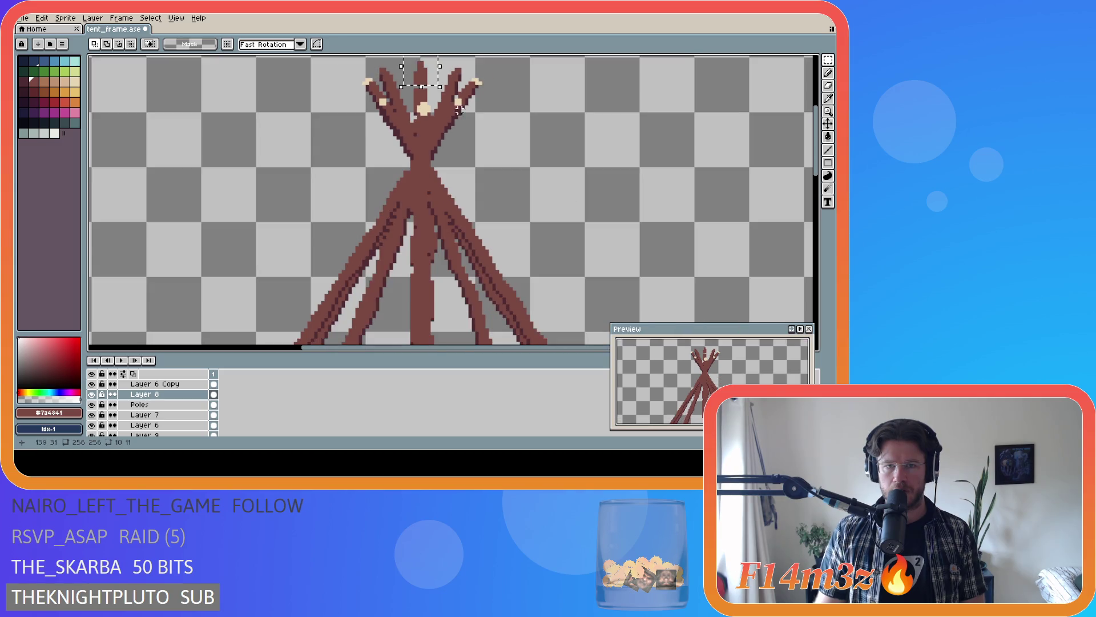
pyautogui.scroll(-1, 520, 136)
pyautogui.scroll(-1, 497, 112)
pyautogui.scroll(1, 477, 91)
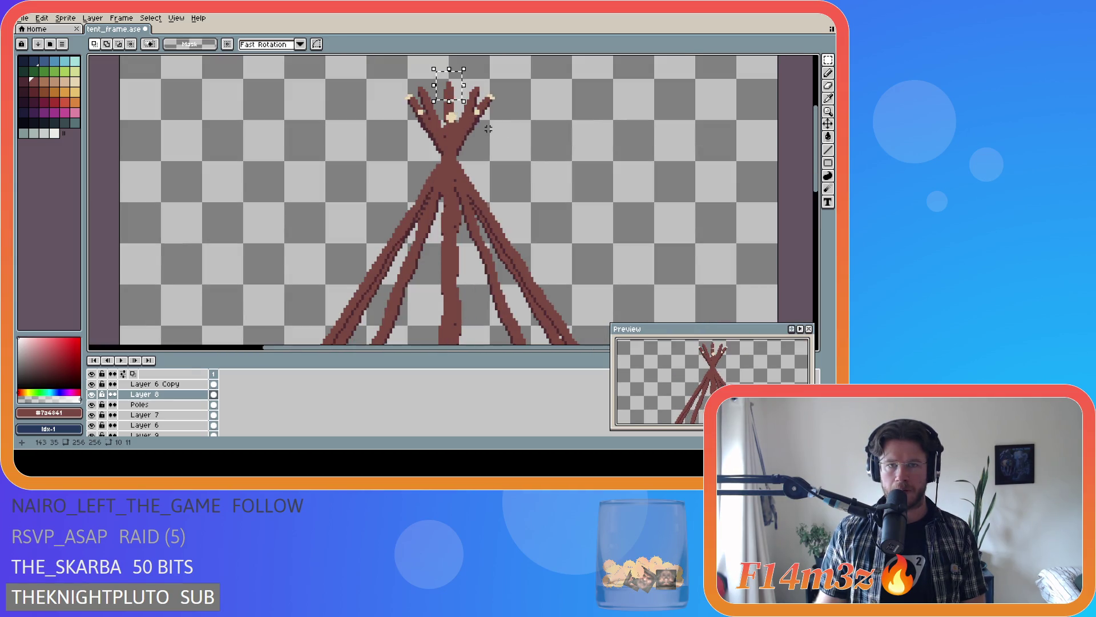
pyautogui.scroll(1, 450, 76)
pyautogui.scroll(-1, 473, 87)
pyautogui.scroll(1, 480, 84)
pyautogui.moveTo(479, 82); pyautogui.dragTo(442, 83)
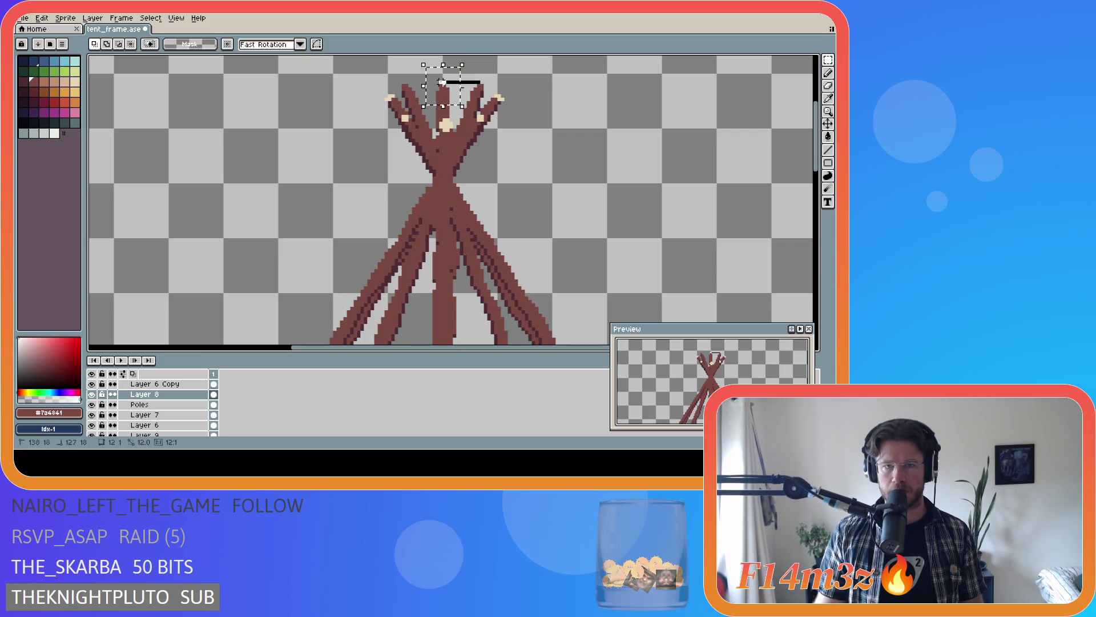
pyautogui.hotkey('ctrl', 'z')
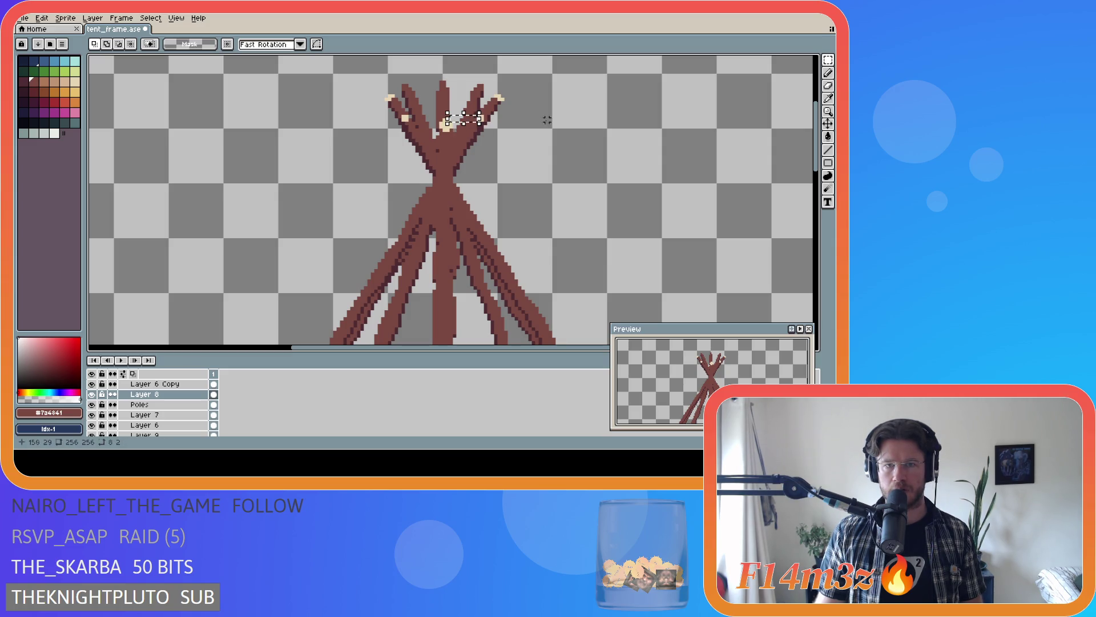
pyautogui.moveTo(479, 117); pyautogui.dragTo(440, 120)
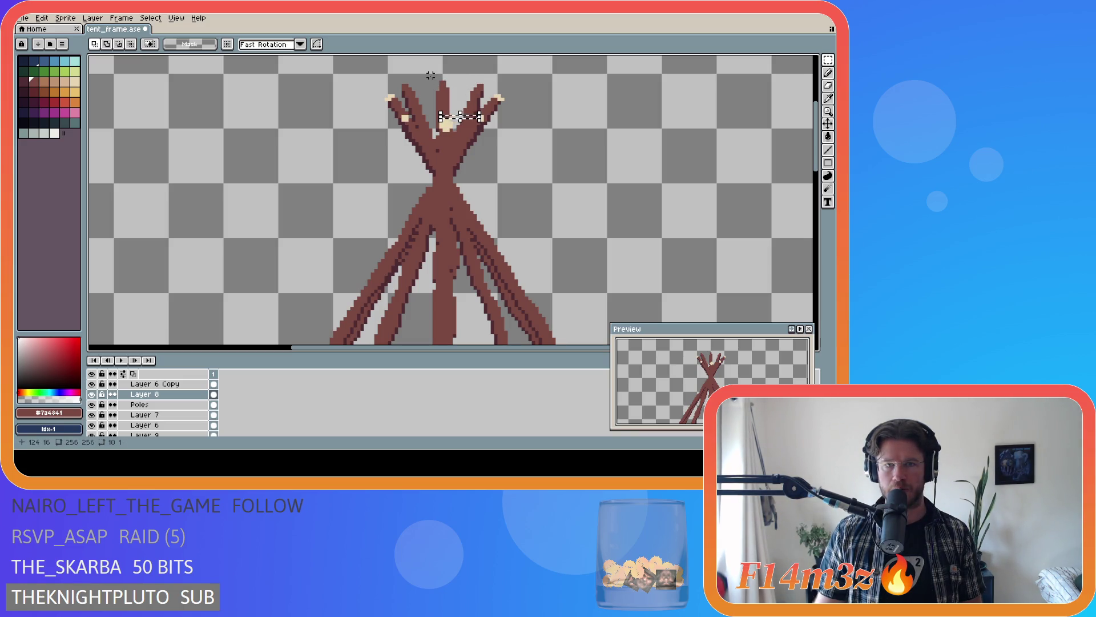
pyautogui.scroll(-2, 432, 76)
pyautogui.scroll(1, 577, 178)
pyautogui.scroll(-2, 514, 298)
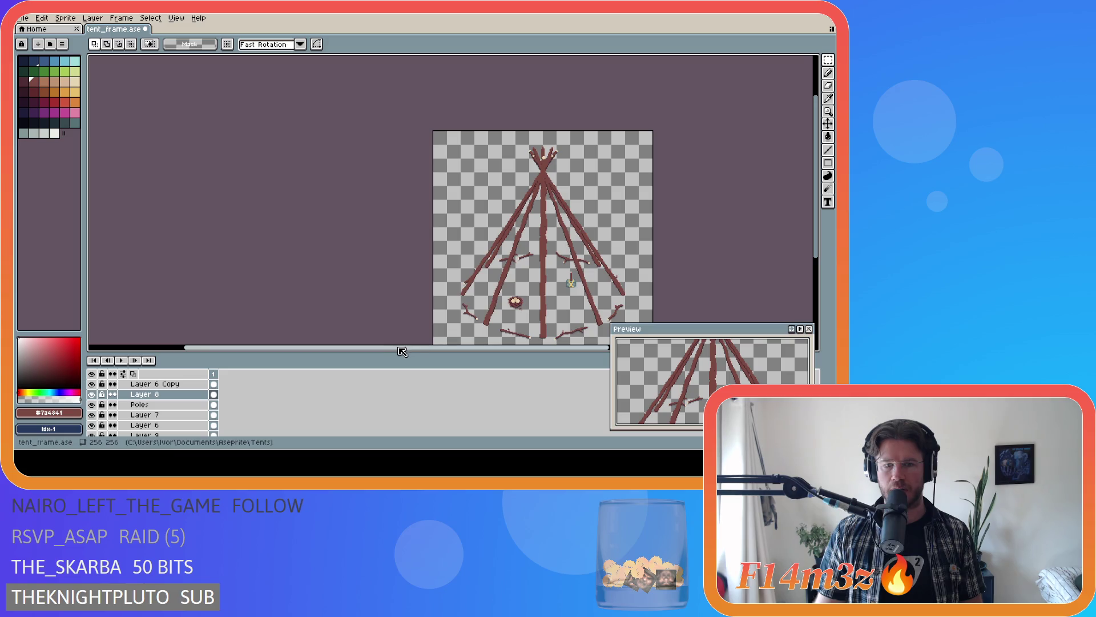
pyautogui.moveTo(401, 351); pyautogui.dragTo(550, 319)
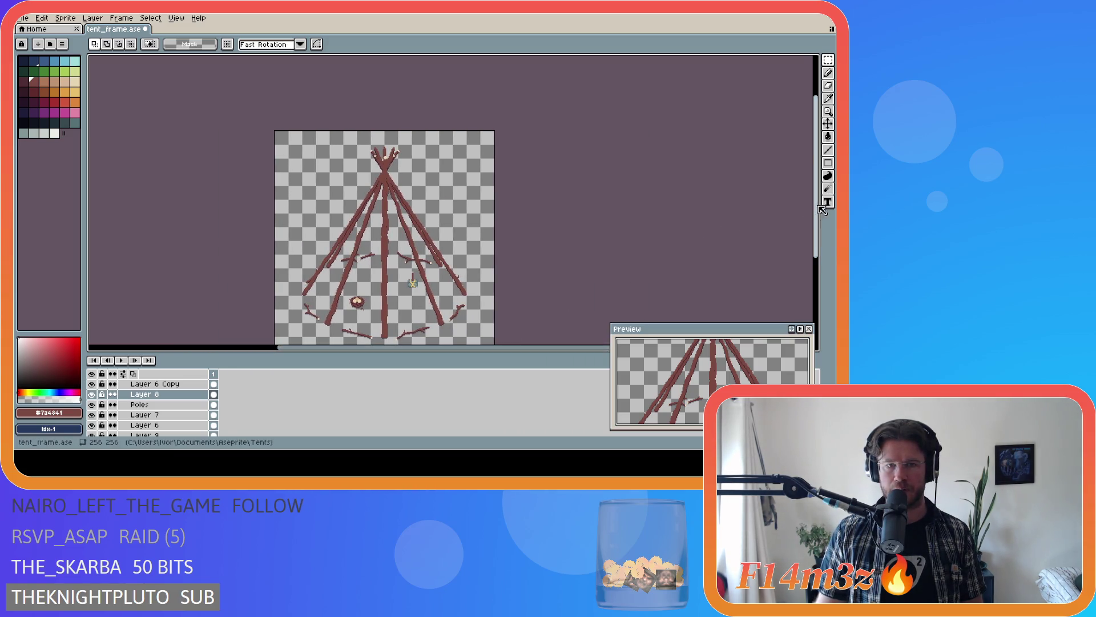
pyautogui.scroll(-1, 793, 212)
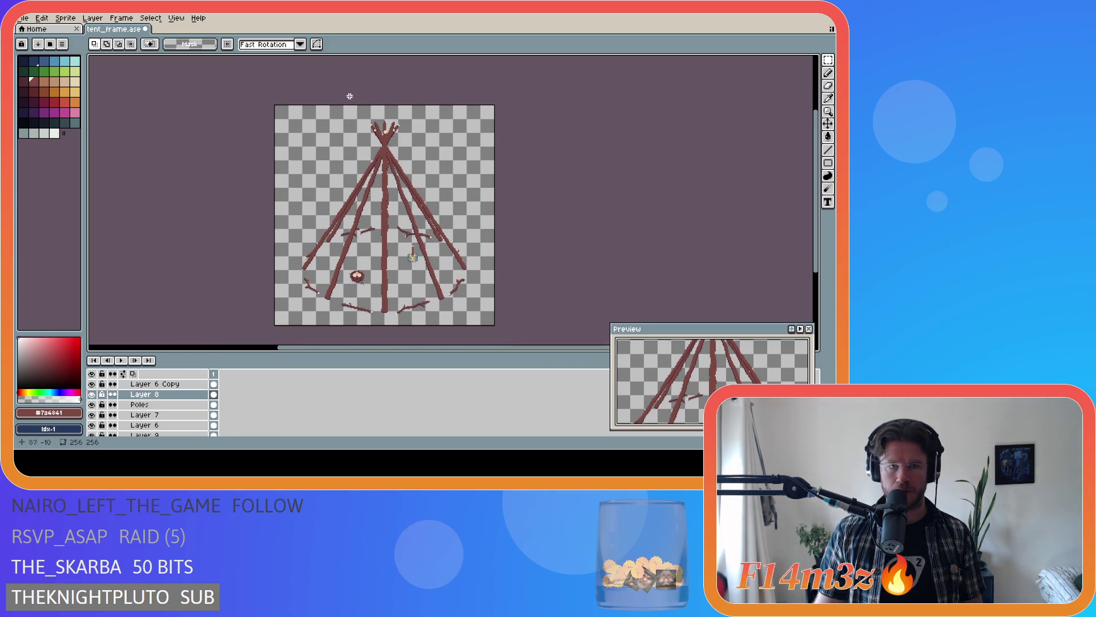
pyautogui.scroll(2, 360, 98)
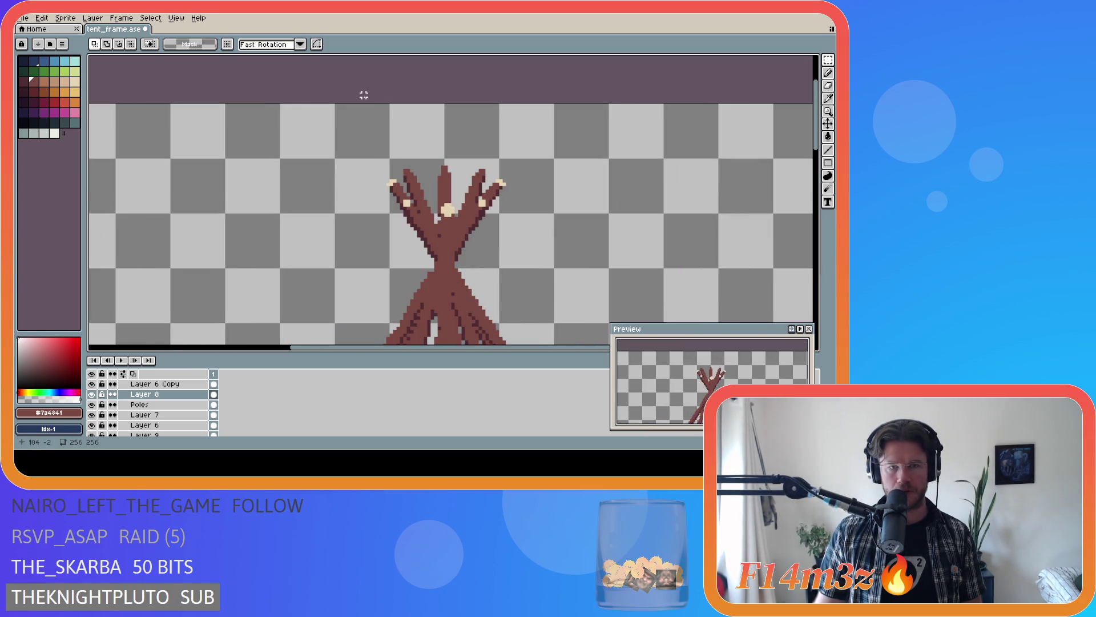
# - Extend the centre pole's tip upward with the Pencil and reveal the green background layer
pyautogui.moveTo(442, 170); pyautogui.dragTo(448, 176)
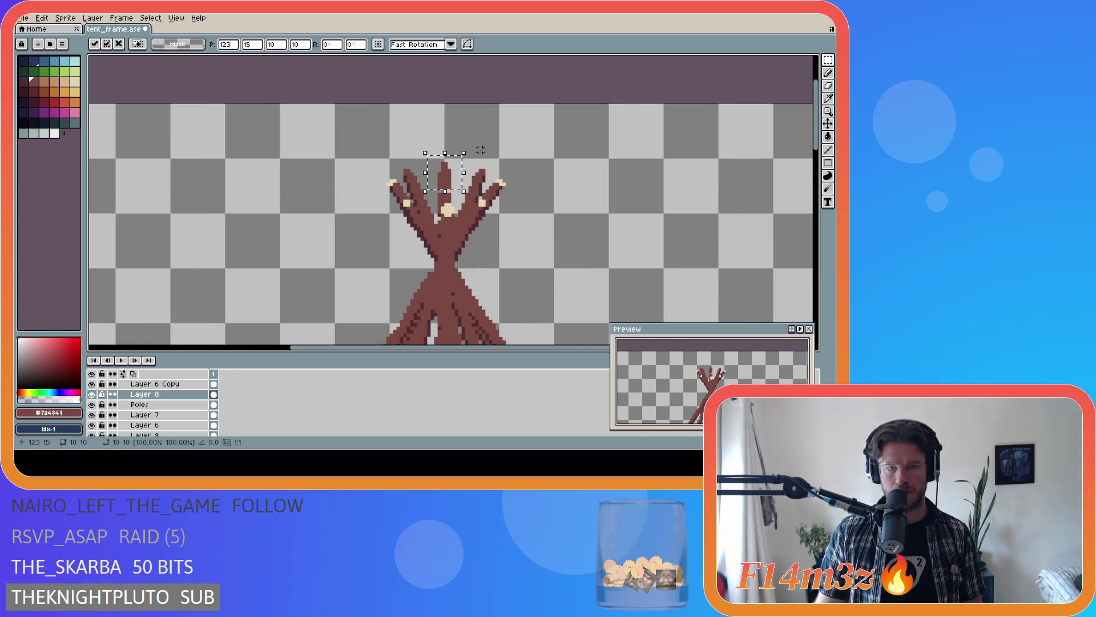
pyautogui.press('b')
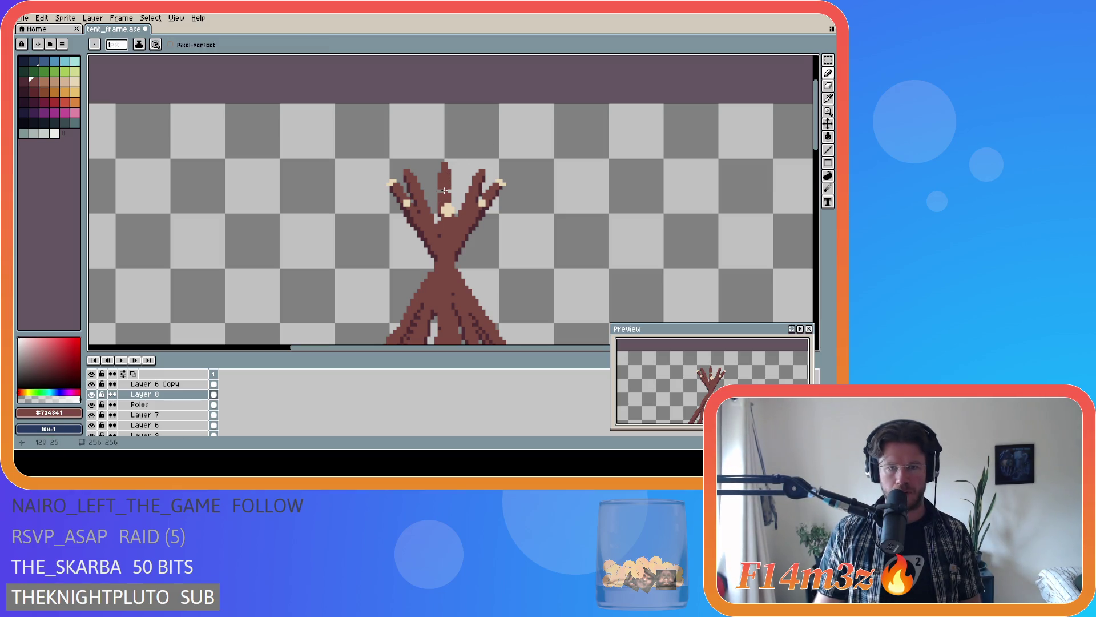
pyautogui.scroll(-2, 562, 199)
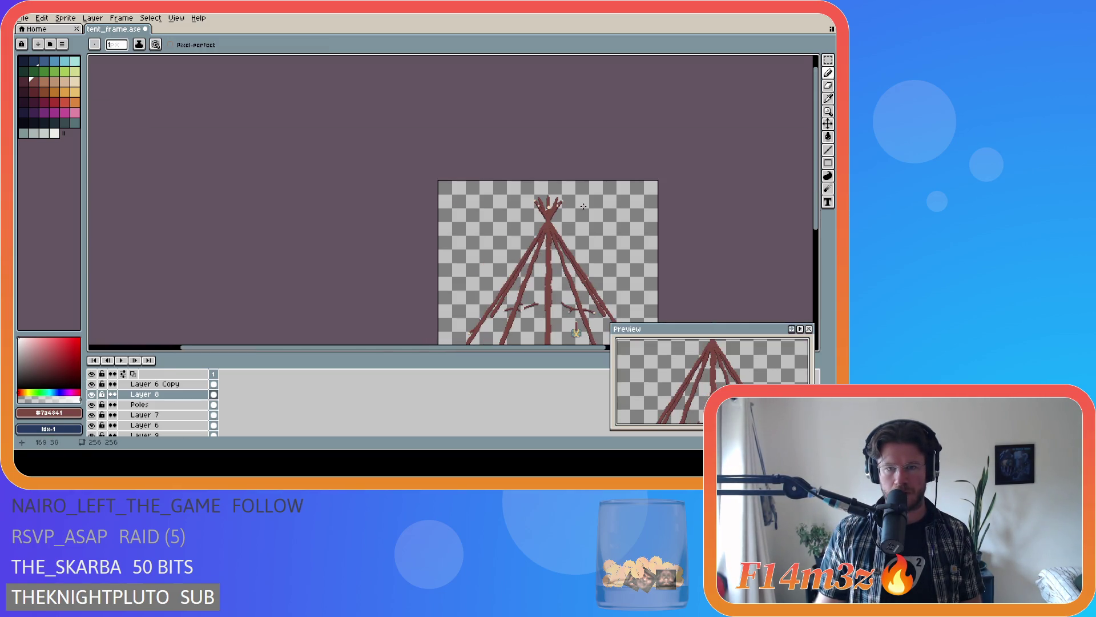
pyautogui.moveTo(501, 347); pyautogui.dragTo(556, 348)
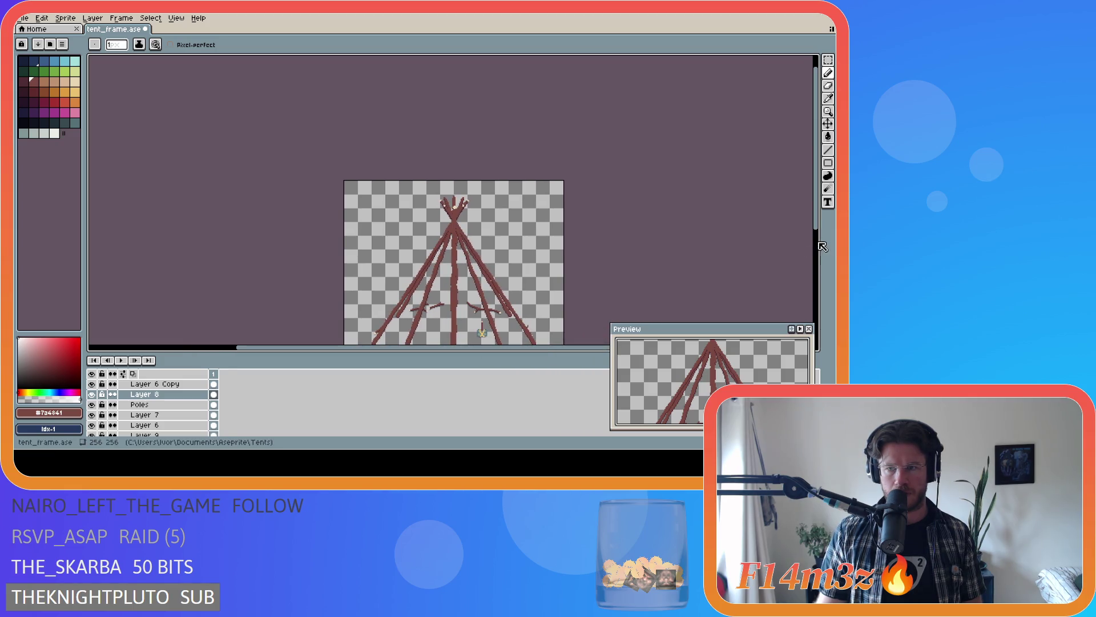
pyautogui.moveTo(819, 229); pyautogui.dragTo(820, 278)
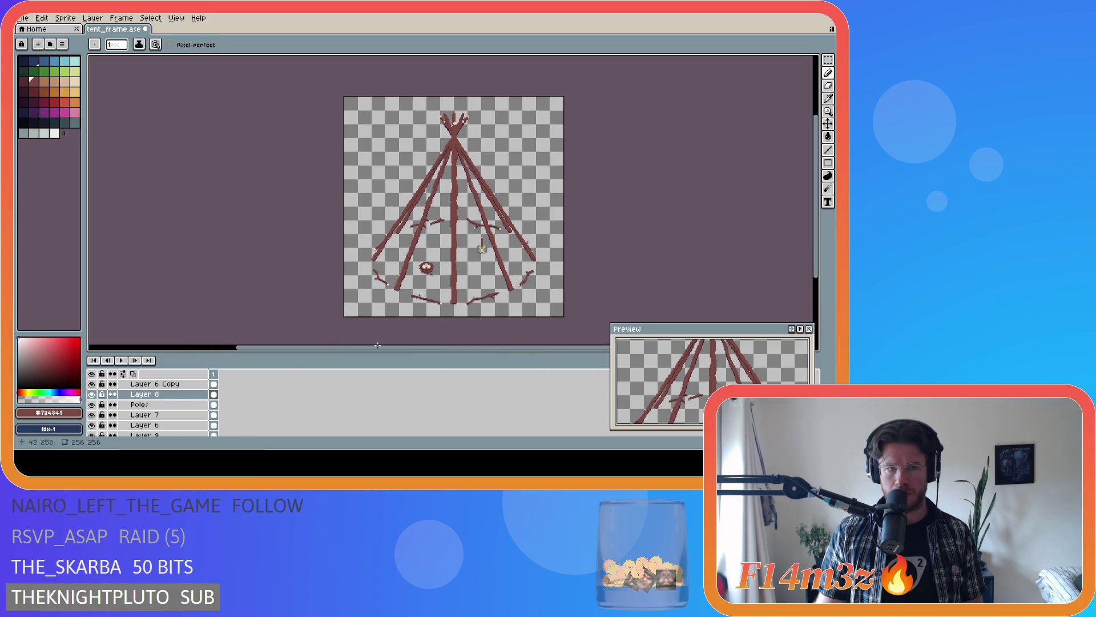
pyautogui.scroll(-2, 115, 431)
pyautogui.scroll(-3, 116, 431)
pyautogui.click(92, 425)
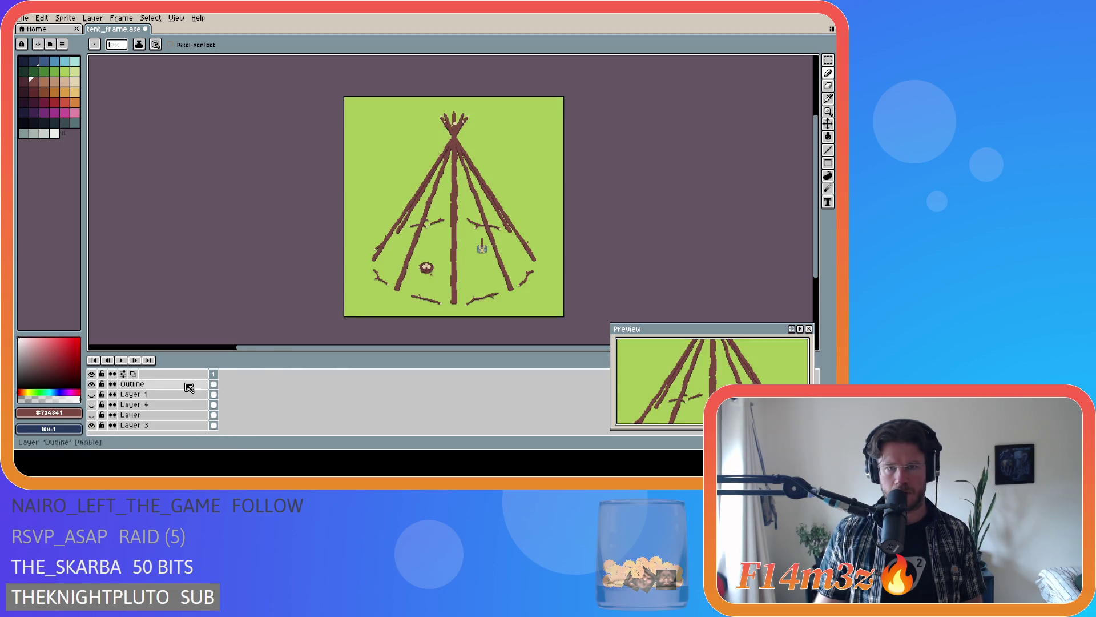
# - Marquee the centre pole's tip to check it, then deselect and return to the Pencil
pyautogui.press('ctrl')
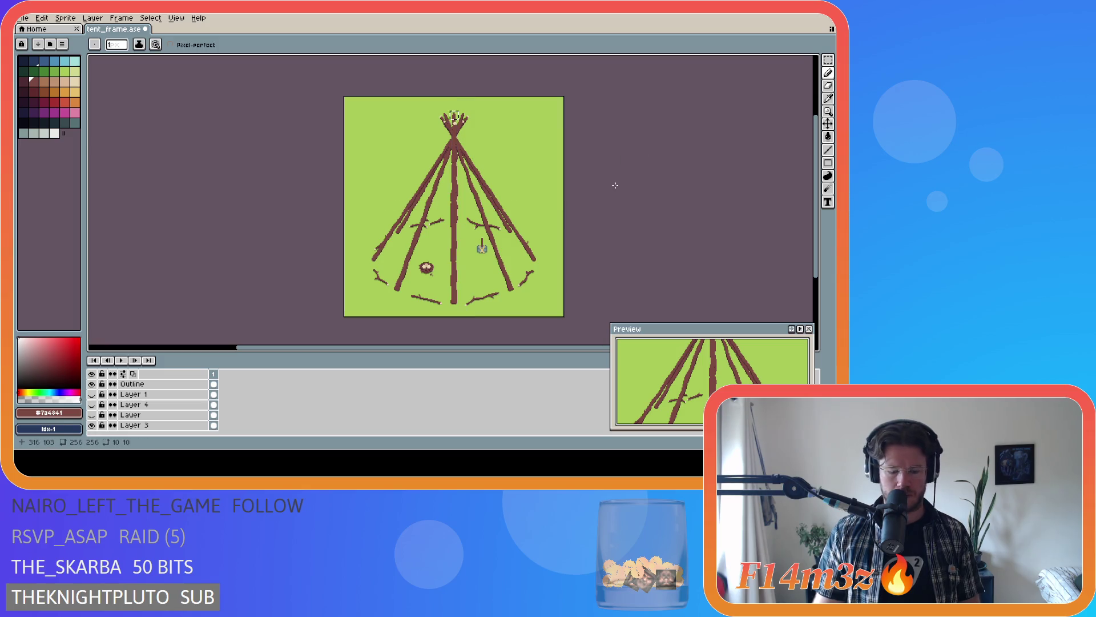
pyautogui.press('m')
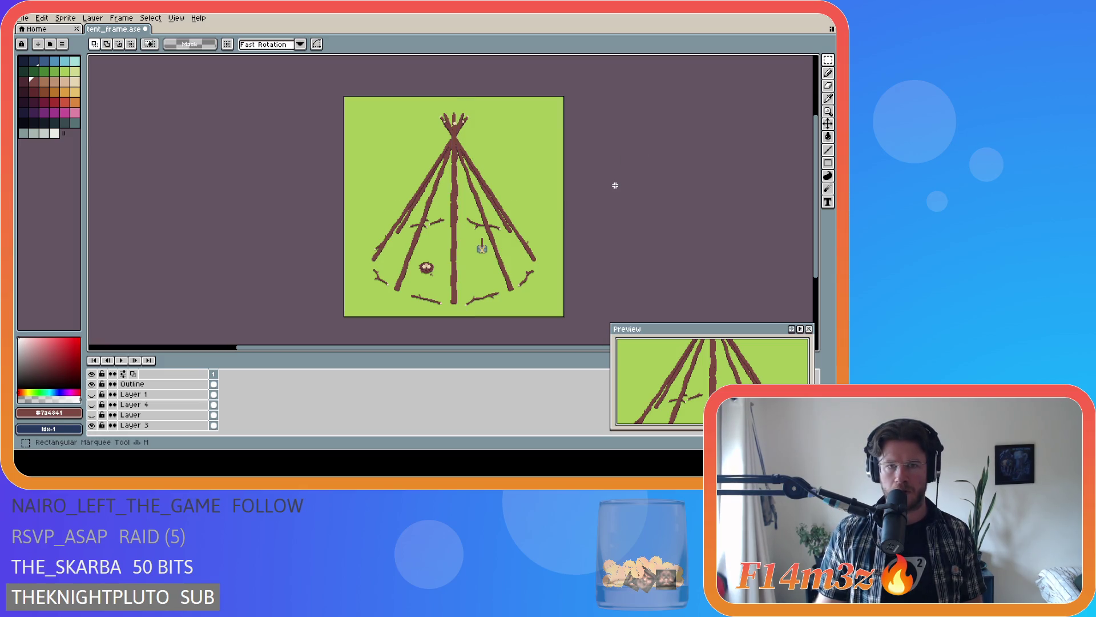
pyautogui.scroll(4, 469, 117)
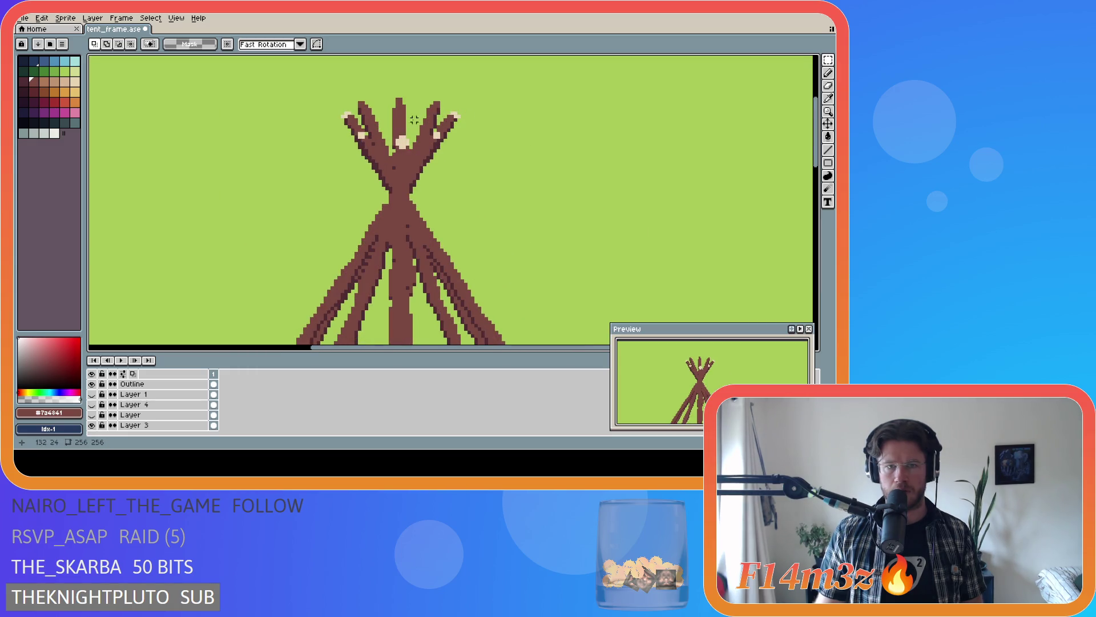
pyautogui.moveTo(388, 94); pyautogui.dragTo(409, 125)
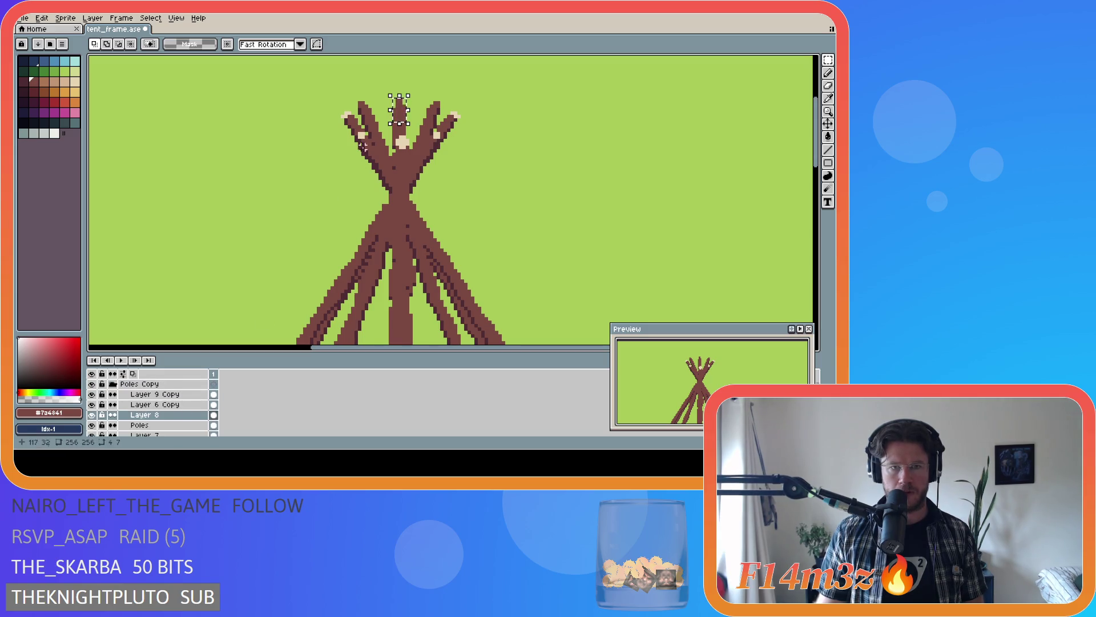
pyautogui.click(406, 117)
pyautogui.hotkey('ctrl', 'd')
pyautogui.press('b')
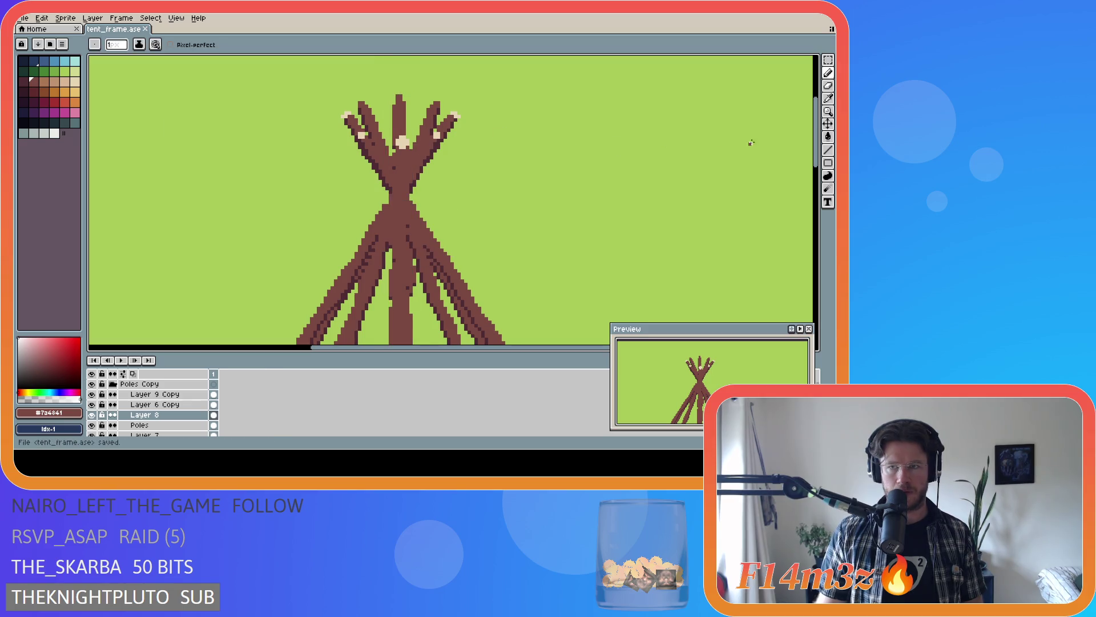
pyautogui.scroll(-3, 514, 215)
pyautogui.scroll(-1, 552, 247)
pyautogui.scroll(-1, 552, 247)
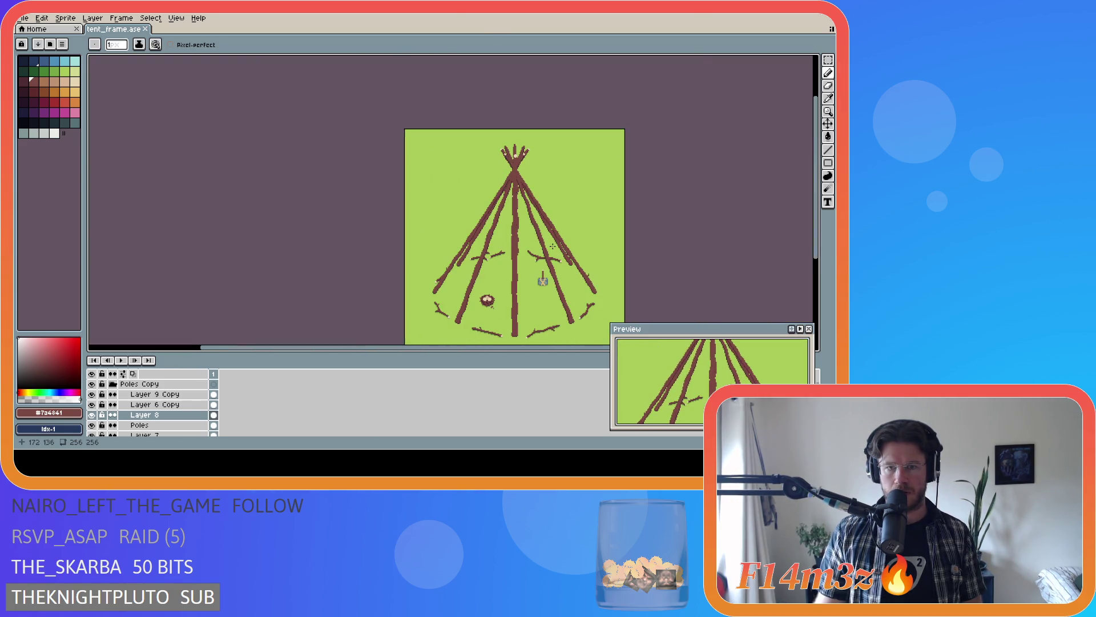
pyautogui.hscroll(3, 704, 252)
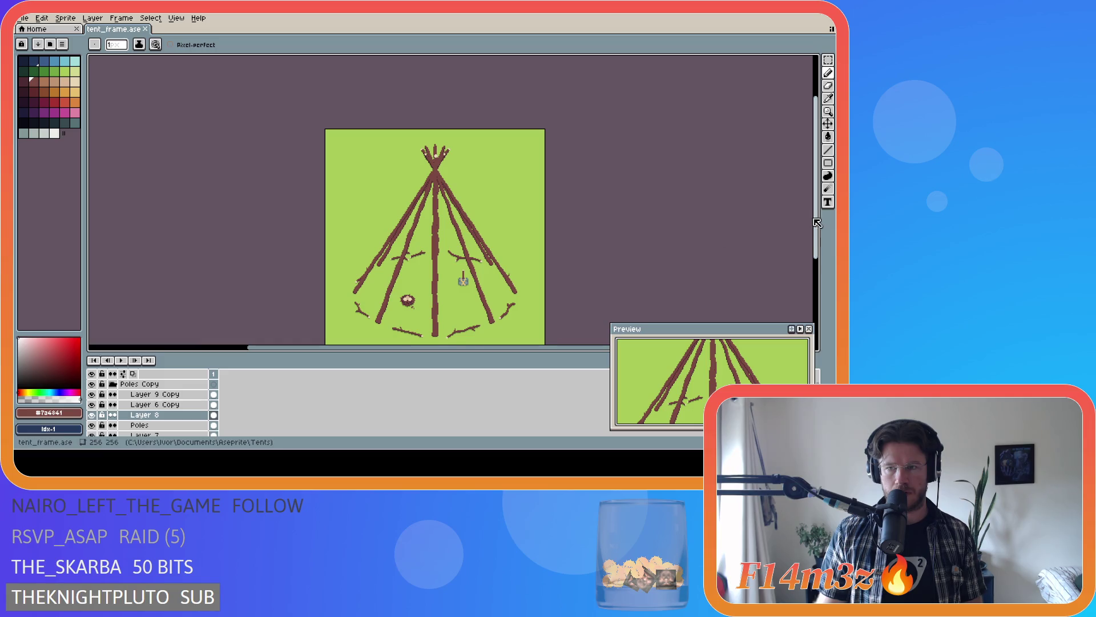
pyautogui.scroll(-2, 698, 244)
# - Undo and redo the last pole adjustment, keeping it, and save tent_frame.ase
pyautogui.hotkey('ctrl', 's')
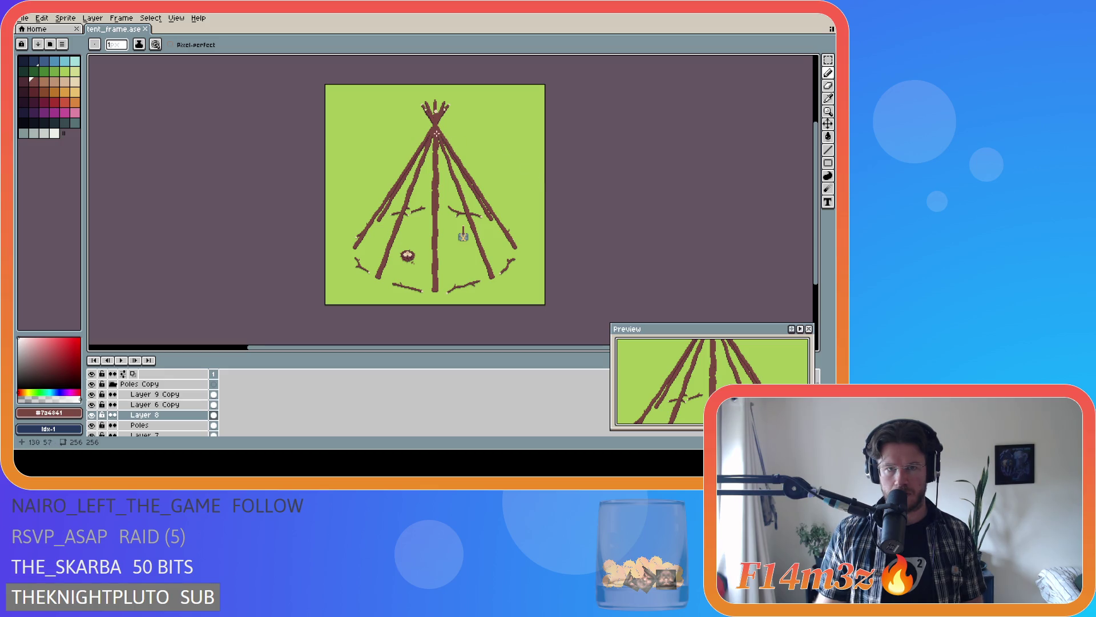
pyautogui.scroll(1, 420, 129)
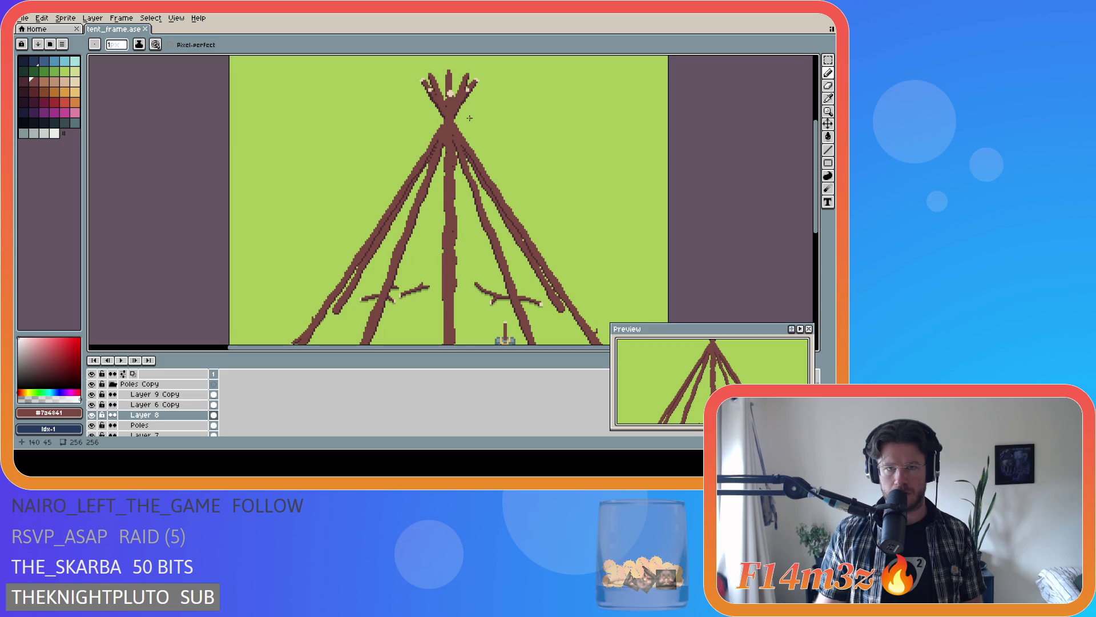
pyautogui.scroll(-1, 469, 117)
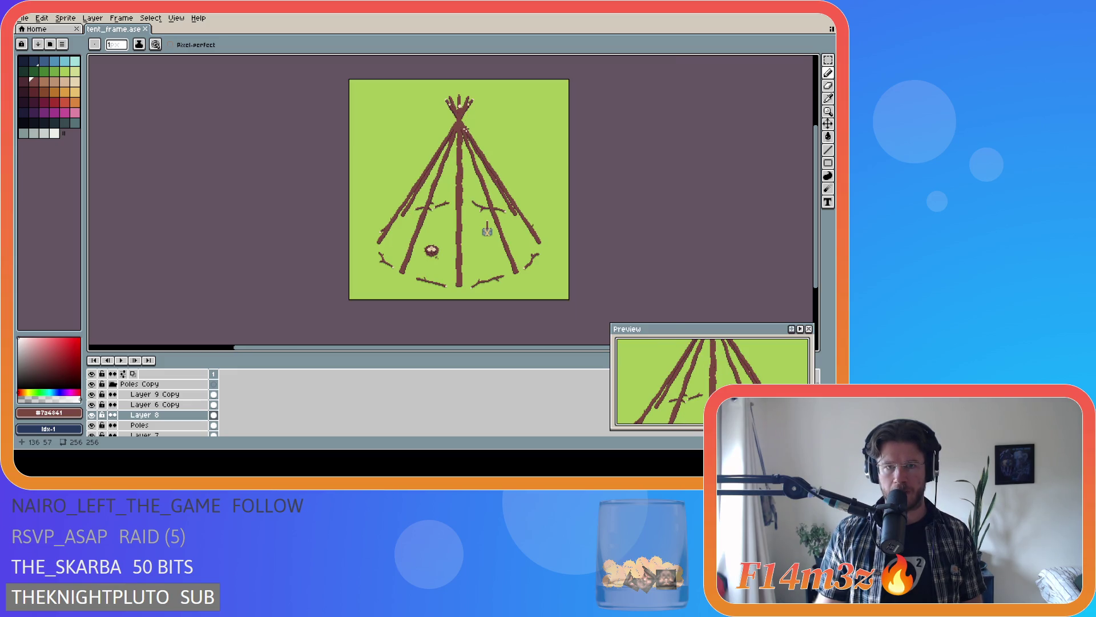
pyautogui.scroll(1, 465, 134)
pyautogui.scroll(-1, 465, 135)
pyautogui.scroll(1, 465, 135)
pyautogui.scroll(-1, 465, 135)
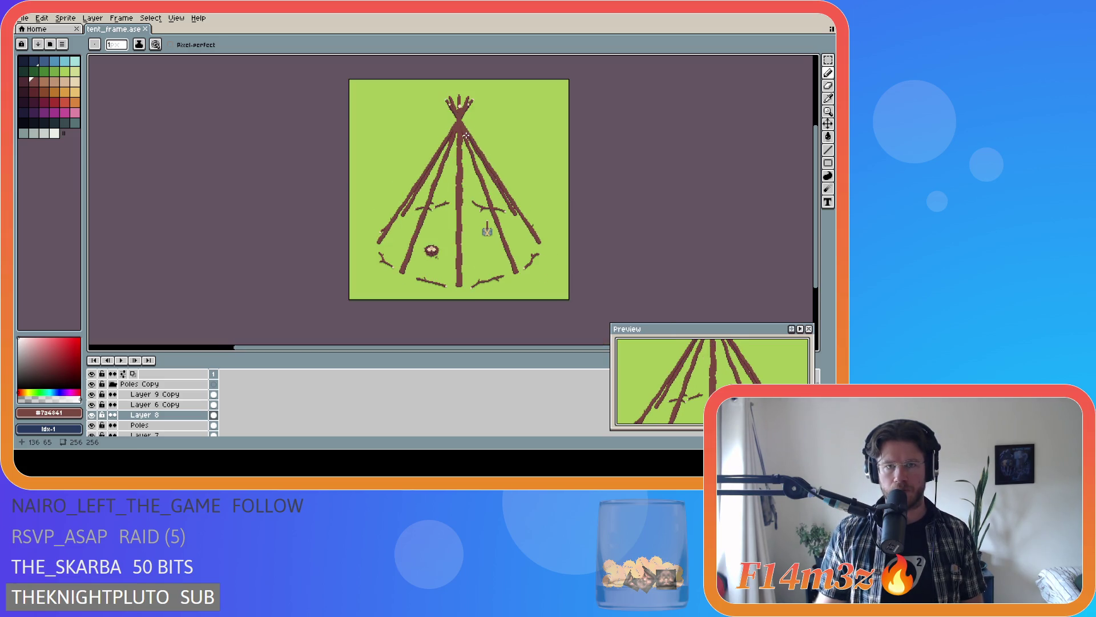
pyautogui.press('ctrl')
pyautogui.hotkey('ctrl', 'z')
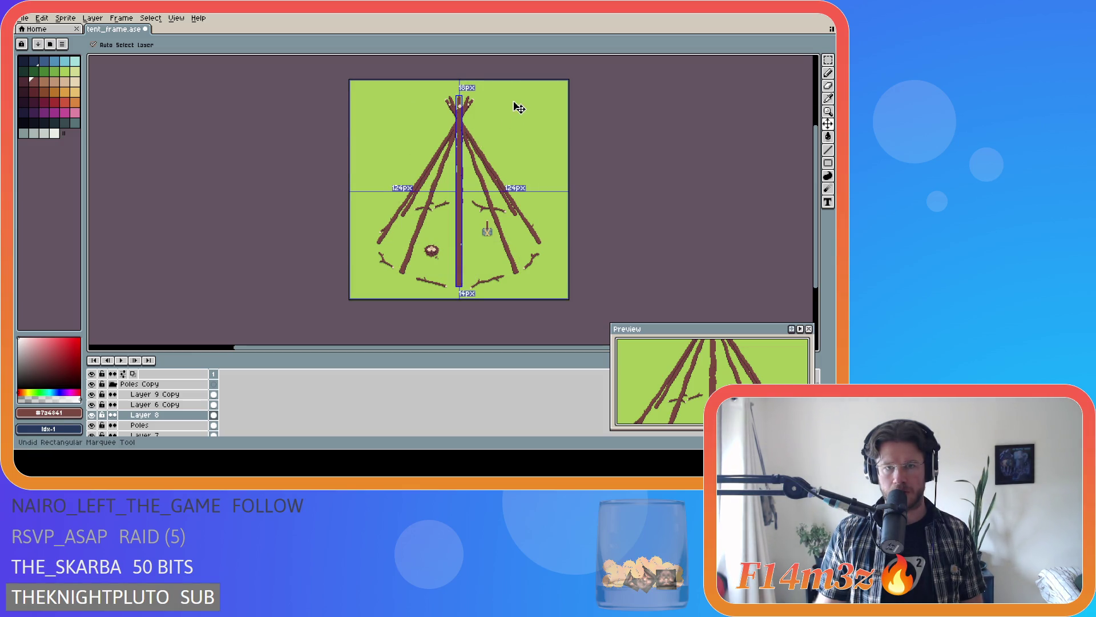
pyautogui.press('ctrl')
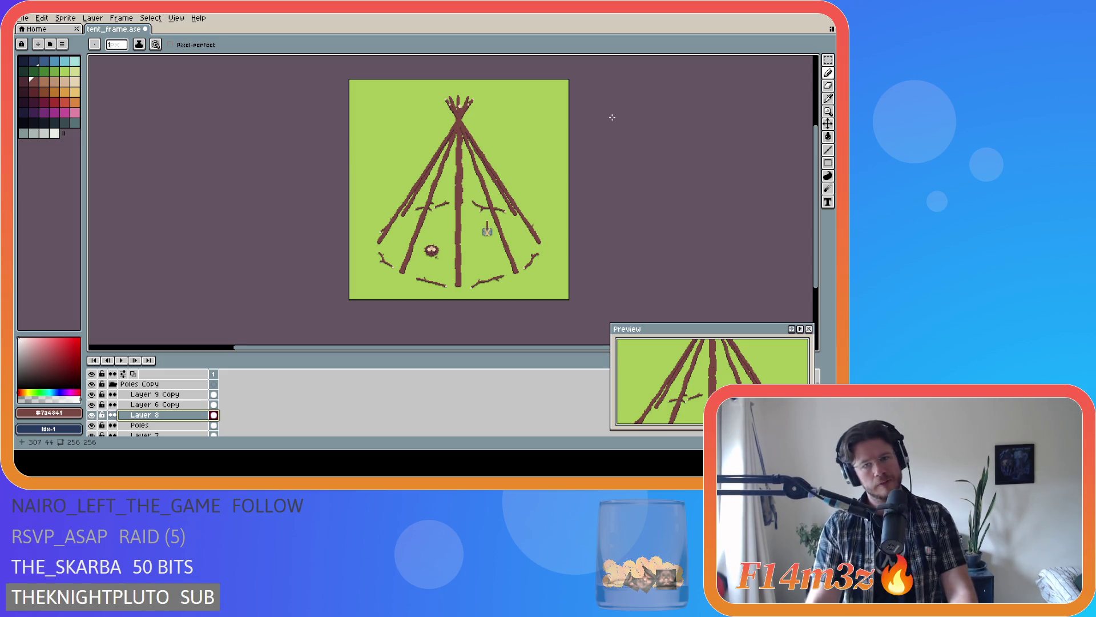
pyautogui.hotkey('ctrl', 'y')
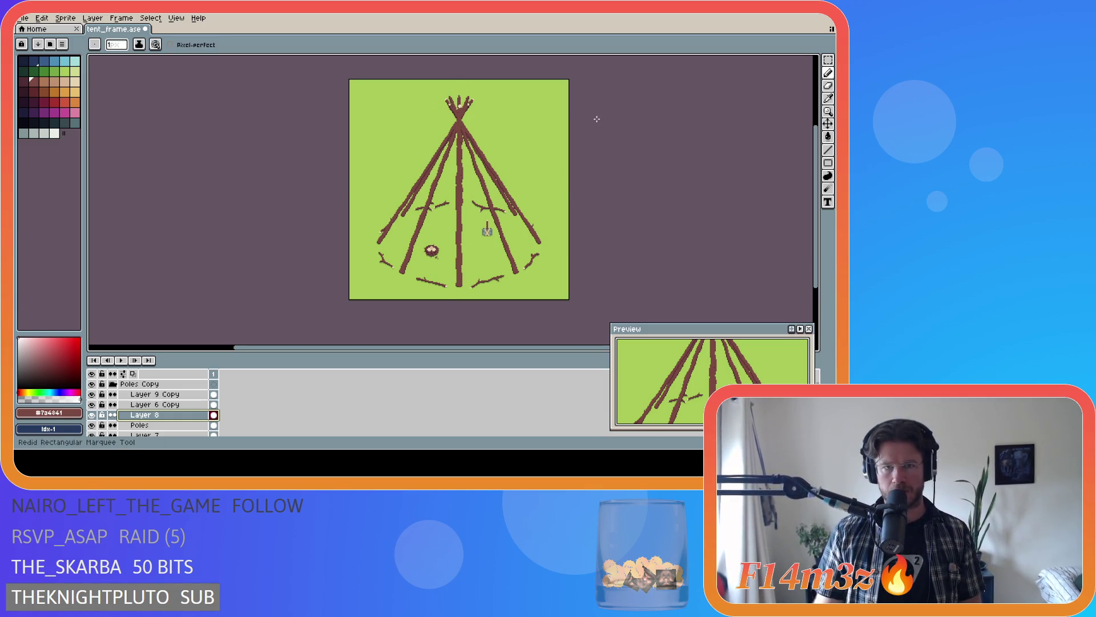
pyautogui.hotkey('ctrl', 's')
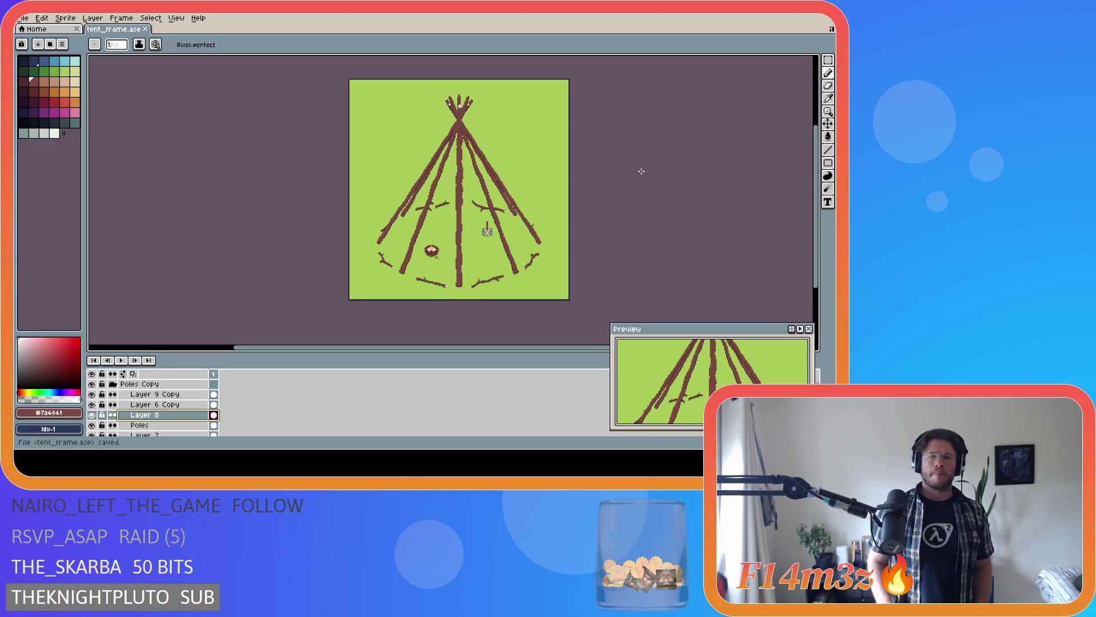
pyautogui.scroll(2, 454, 120)
pyautogui.scroll(1, 437, 110)
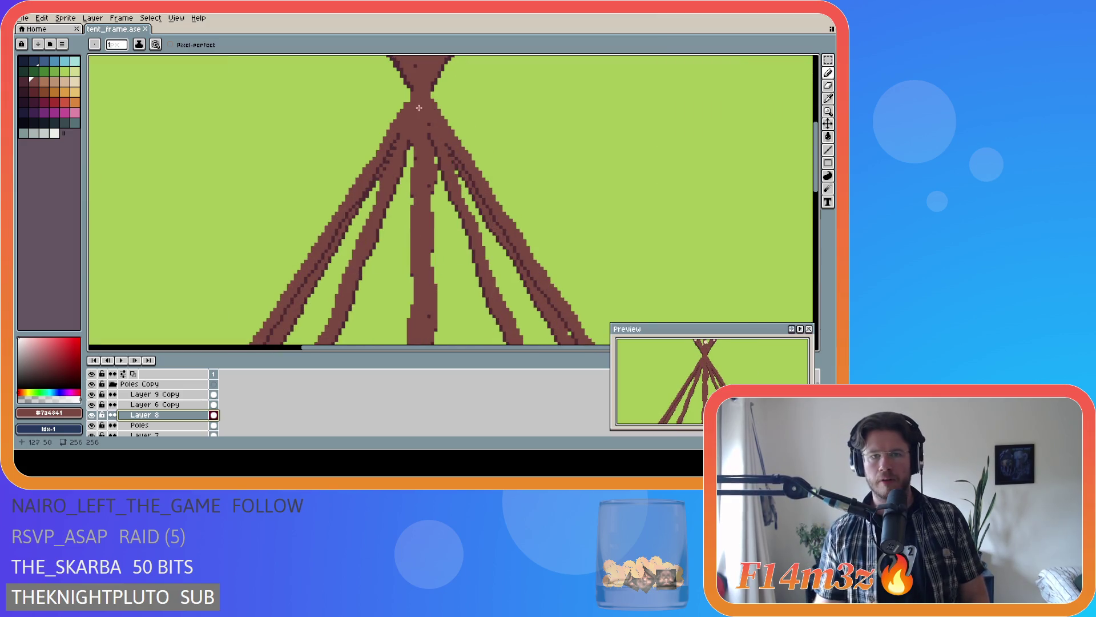
pyautogui.scroll(1, 414, 95)
pyautogui.scroll(1, 392, 90)
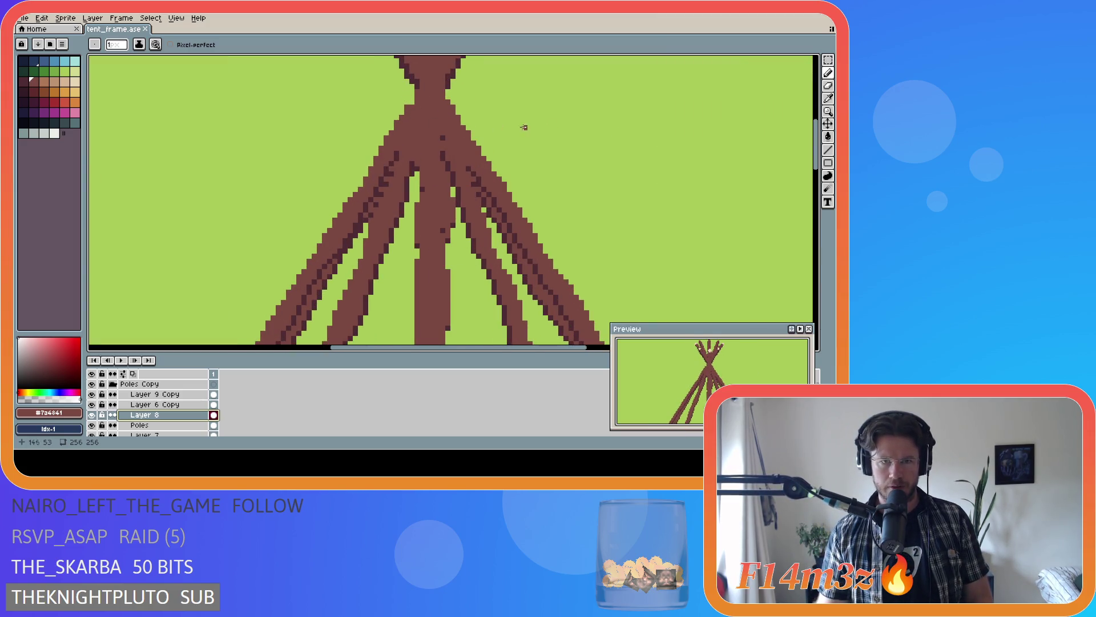
pyautogui.scroll(3, 780, 165)
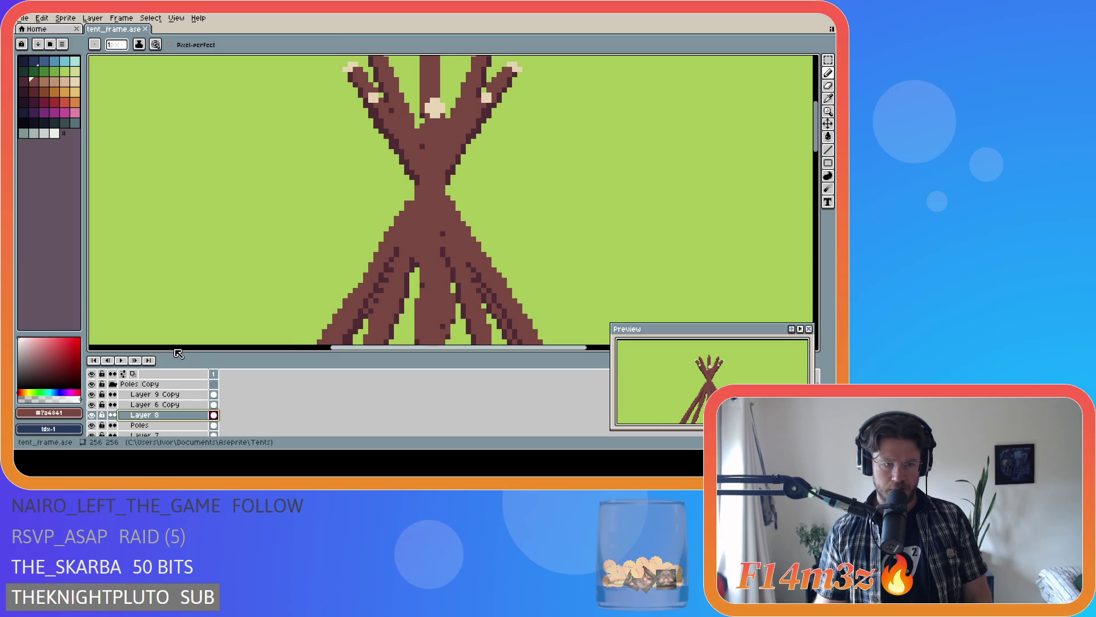
# - Flick Layer 8, Poles, Layer 7 and the outer-branch layers off and on to see which strokes belong where
pyautogui.click(93, 415)
pyautogui.click(93, 425)
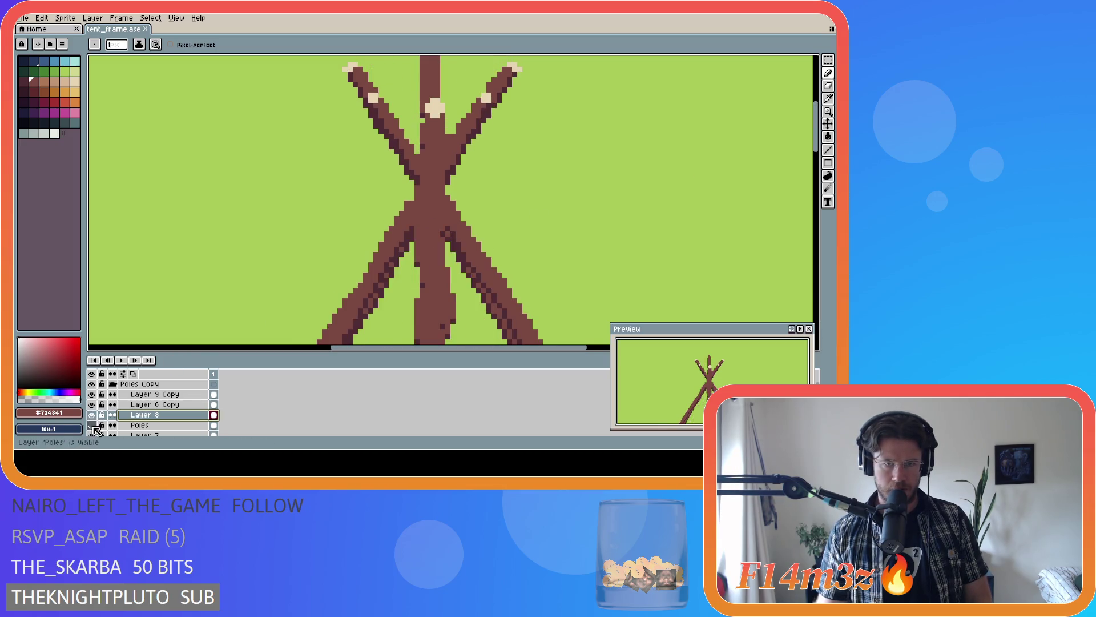
pyautogui.click(94, 435)
pyautogui.click(95, 436)
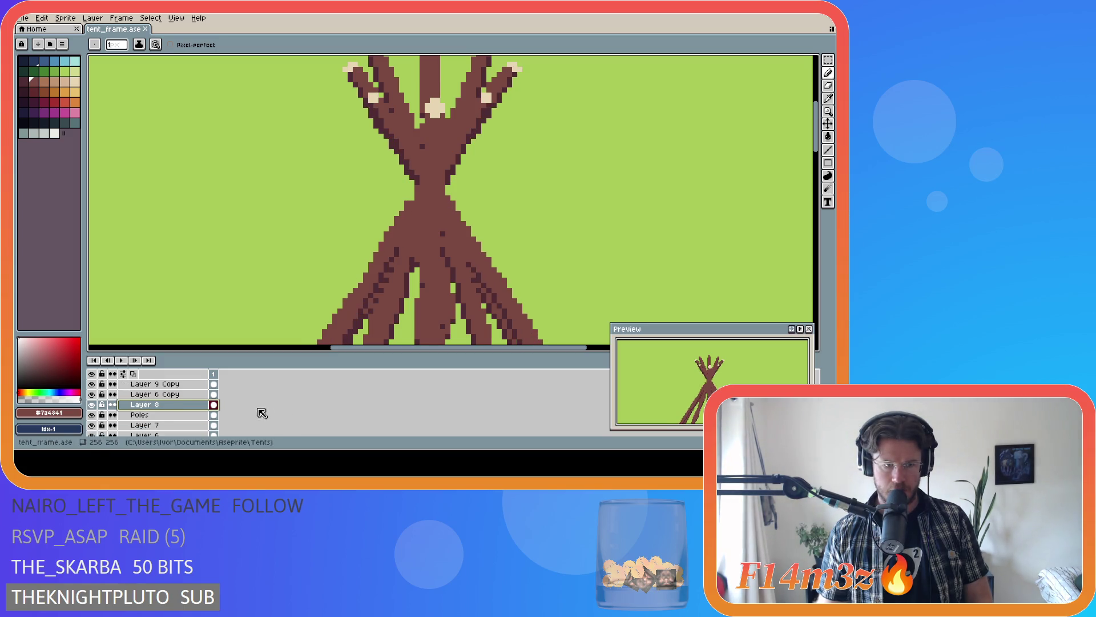
pyautogui.scroll(-2, 171, 407)
pyautogui.click(91, 394)
pyautogui.click(92, 395)
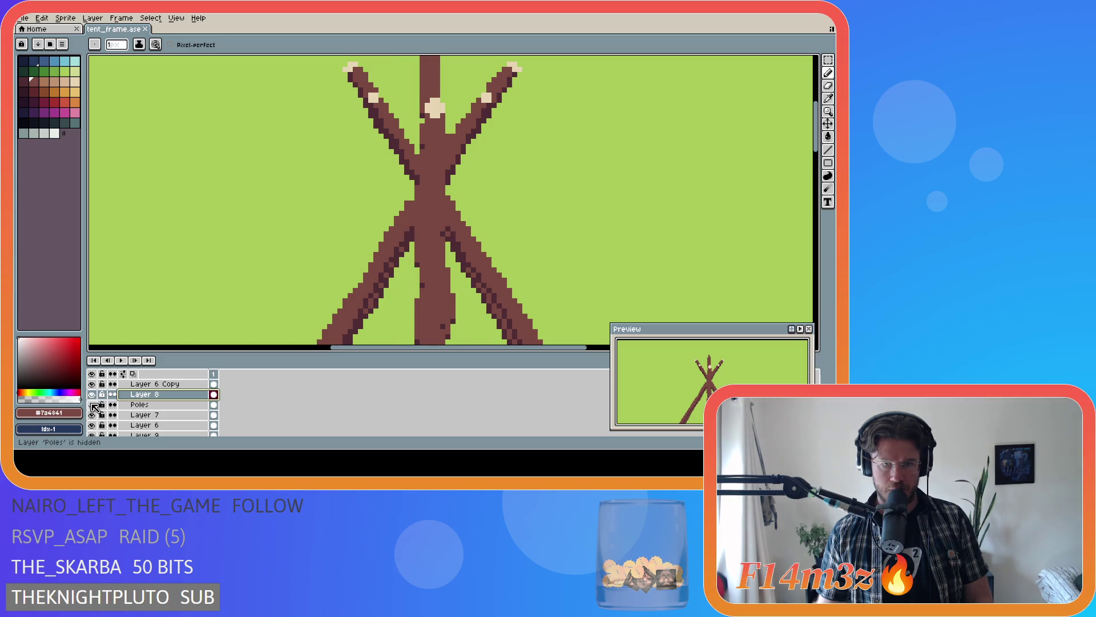
pyautogui.click(92, 405)
pyautogui.click(92, 415)
pyautogui.click(92, 415)
pyautogui.click(92, 415)
pyautogui.click(92, 415)
pyautogui.click(92, 415)
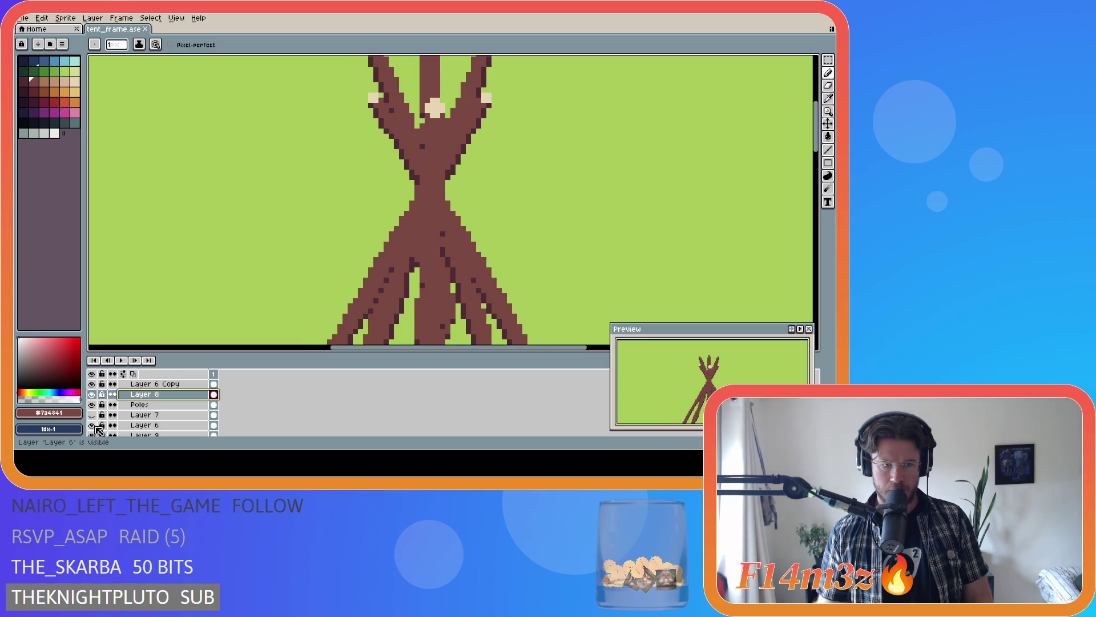
pyautogui.click(91, 424)
pyautogui.click(92, 425)
pyautogui.click(92, 425)
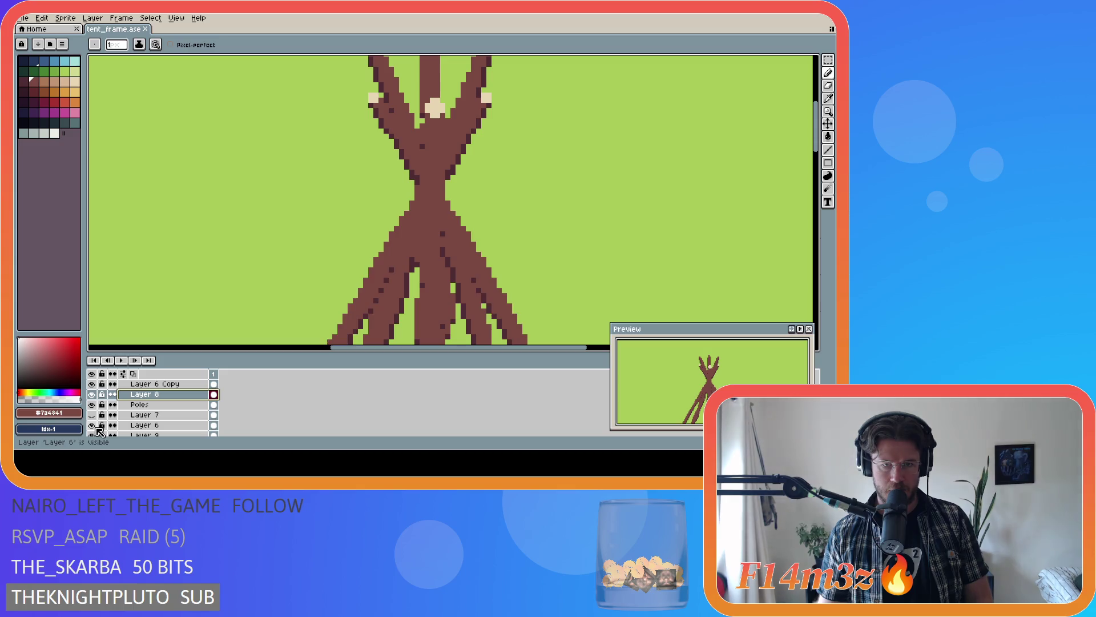
pyautogui.click(96, 428)
pyautogui.click(97, 428)
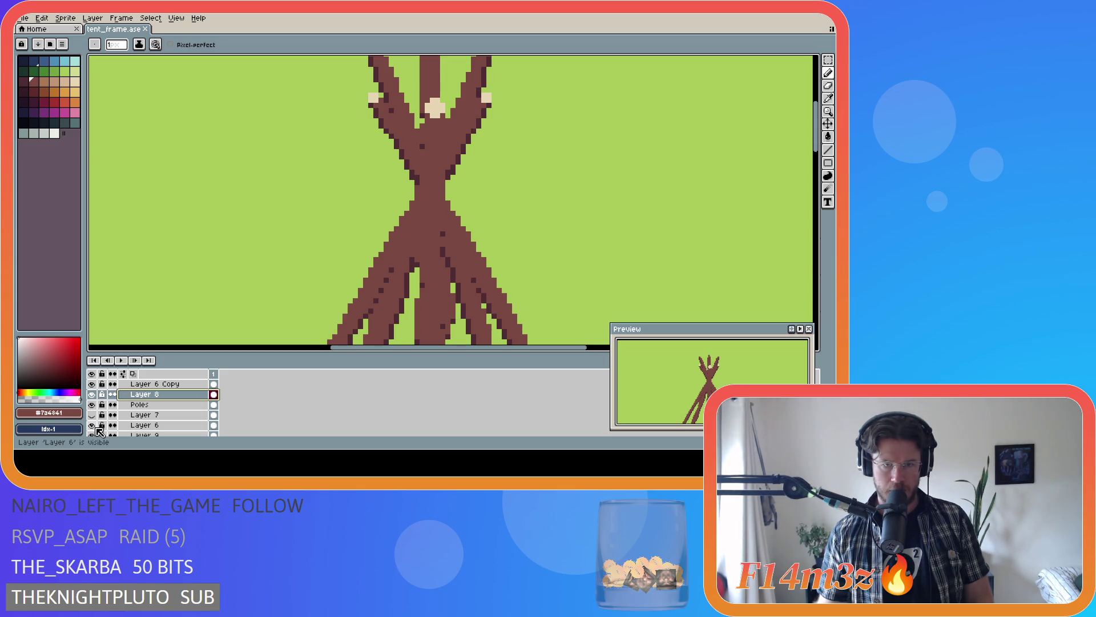
# - Hide Layer 8, Poles and Layer 9 so only Layer 7's crossed pair of poles shows on the green background
pyautogui.click(92, 415)
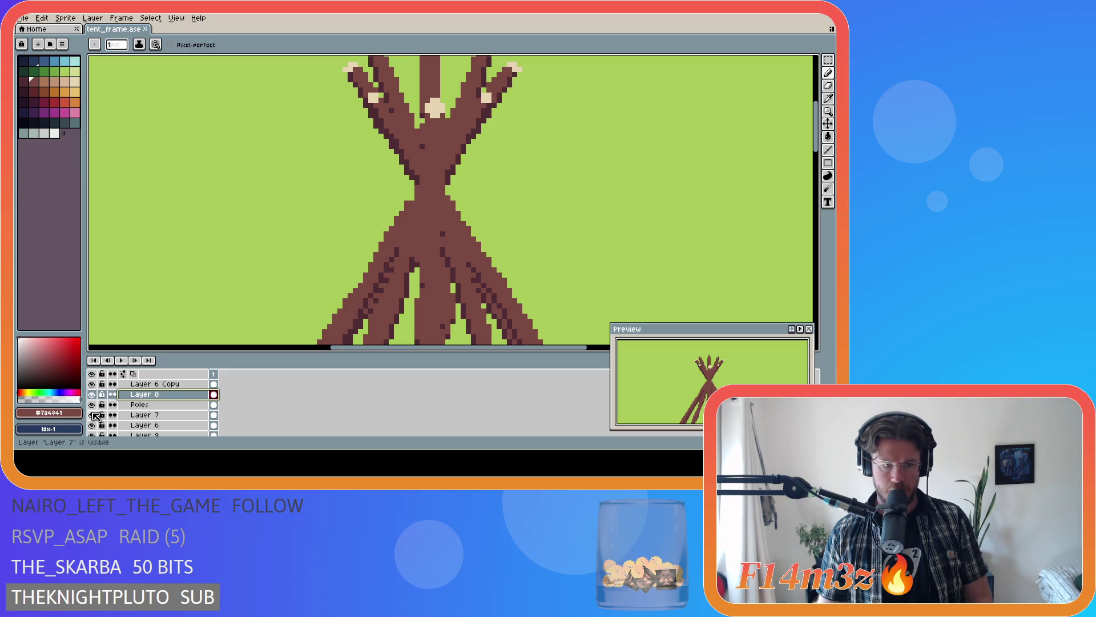
pyautogui.click(93, 414)
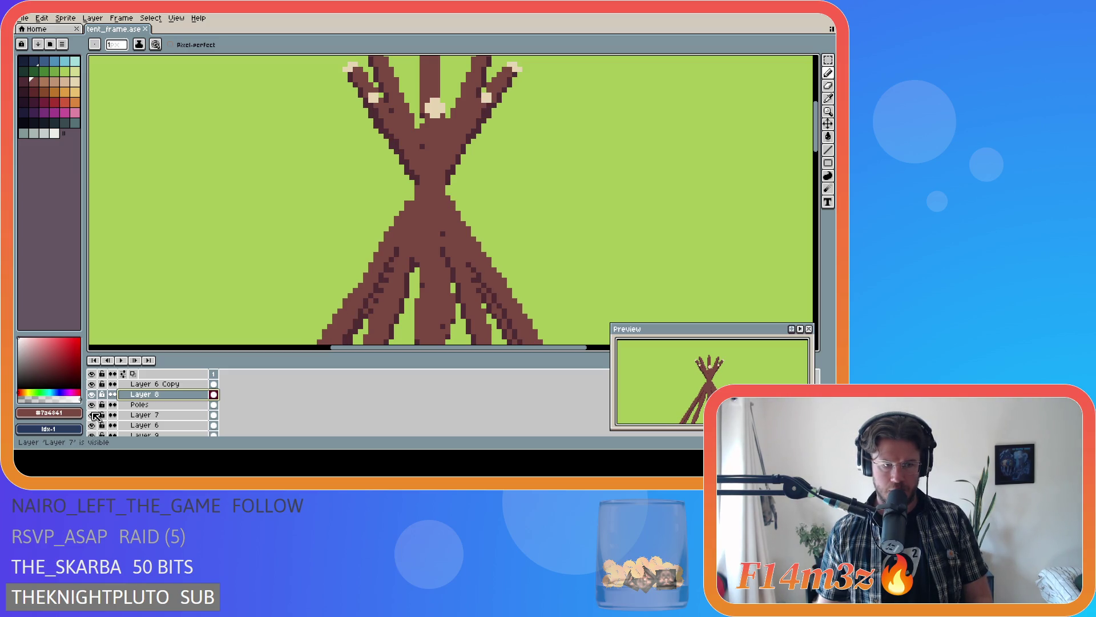
pyautogui.scroll(-1, 95, 415)
pyautogui.click(93, 396)
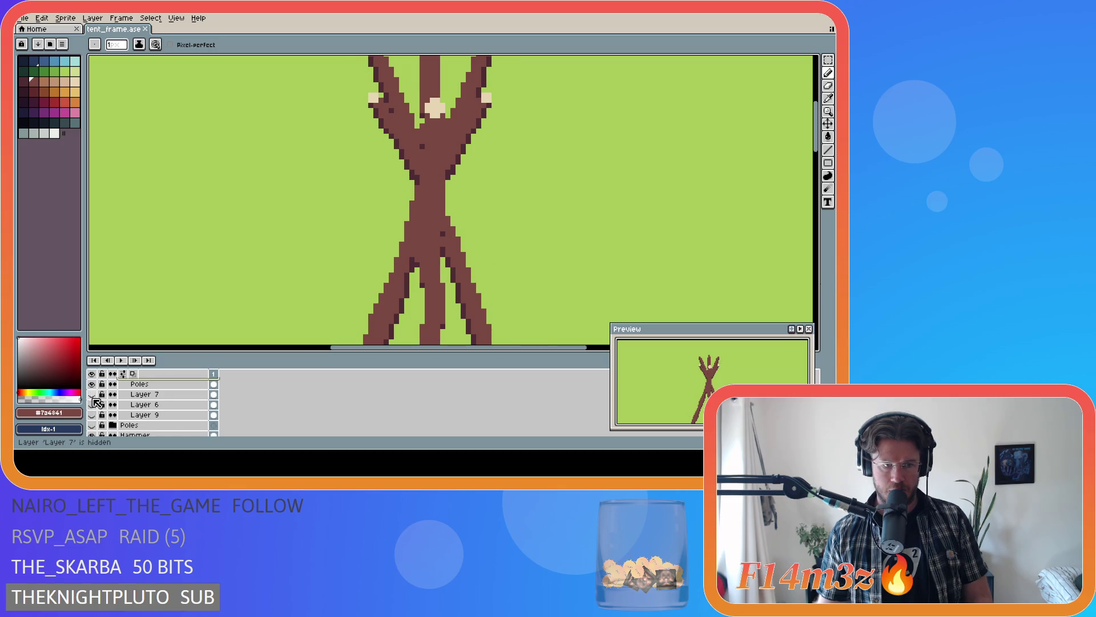
pyautogui.click(92, 396)
pyautogui.scroll(1, 96, 399)
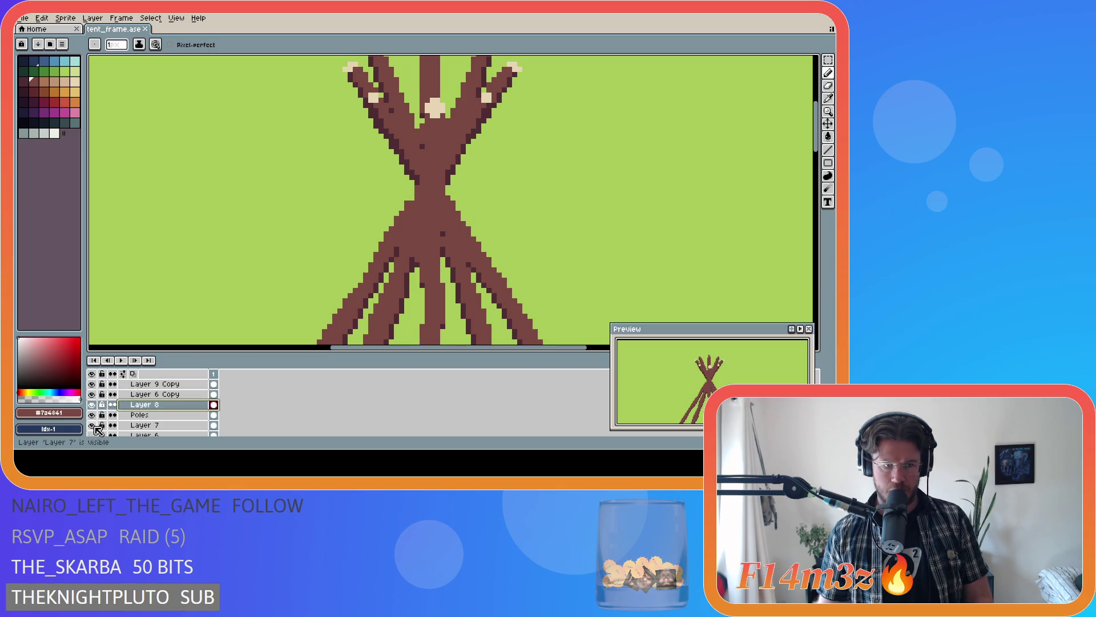
pyautogui.moveTo(93, 416); pyautogui.dragTo(91, 384)
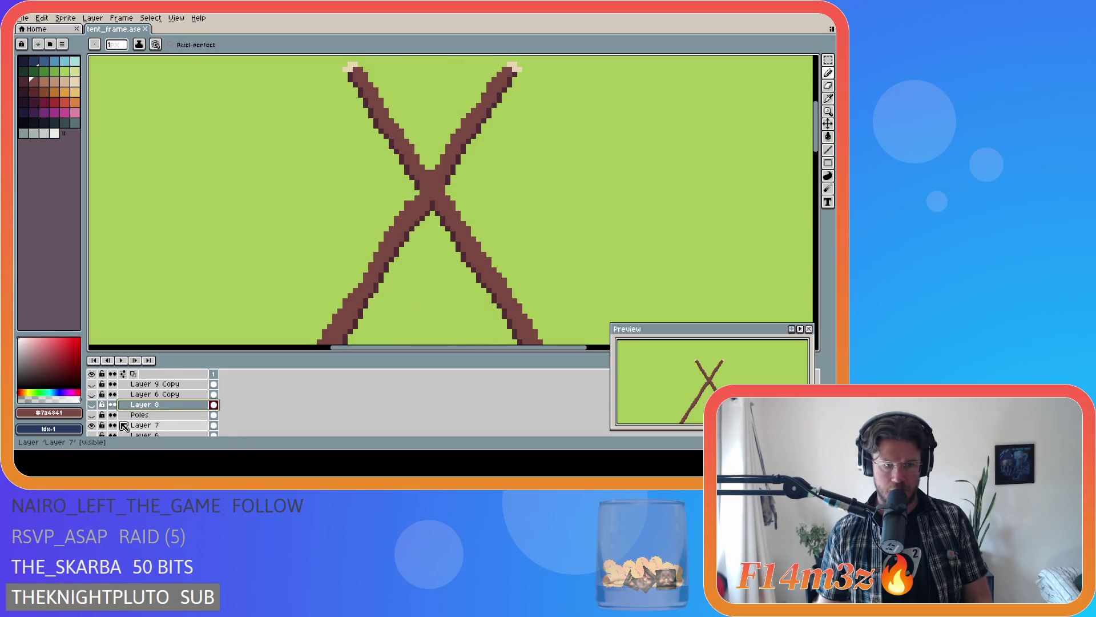
pyautogui.scroll(-1, 102, 403)
pyautogui.click(93, 414)
pyautogui.click(92, 415)
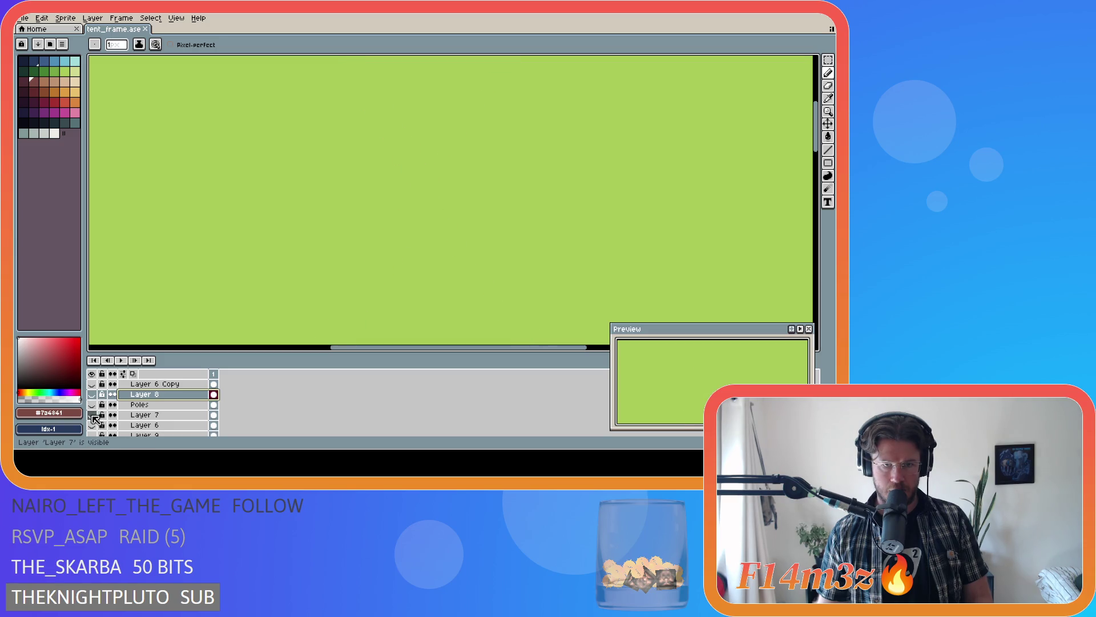
pyautogui.scroll(-1, 97, 426)
pyautogui.click(93, 424)
pyautogui.click(93, 425)
pyautogui.click(93, 425)
pyautogui.scroll(2, 96, 425)
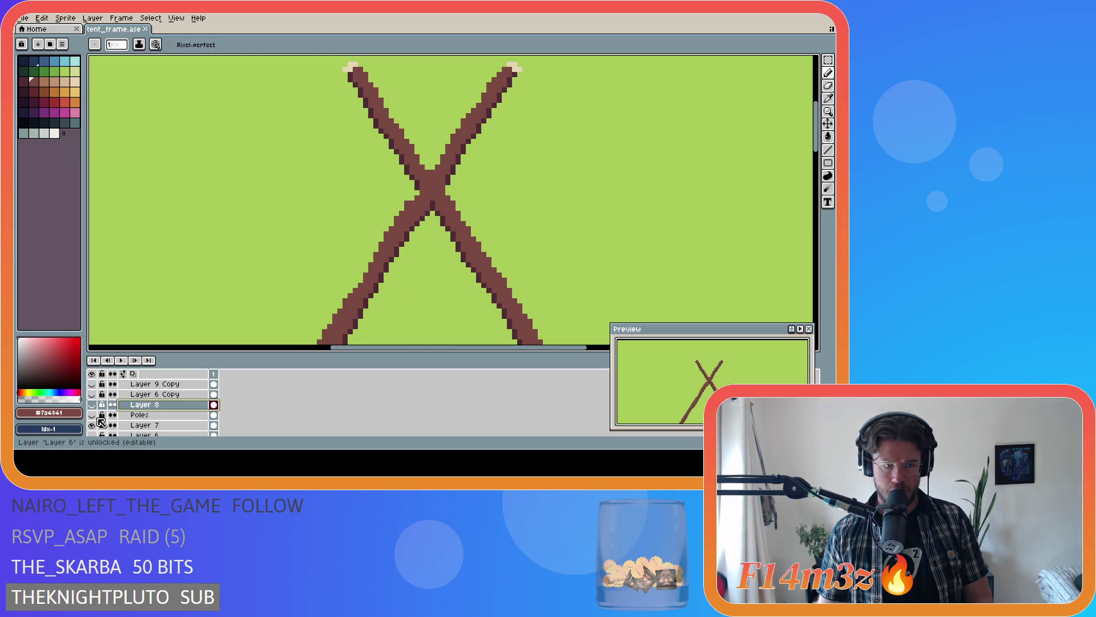
pyautogui.click(93, 415)
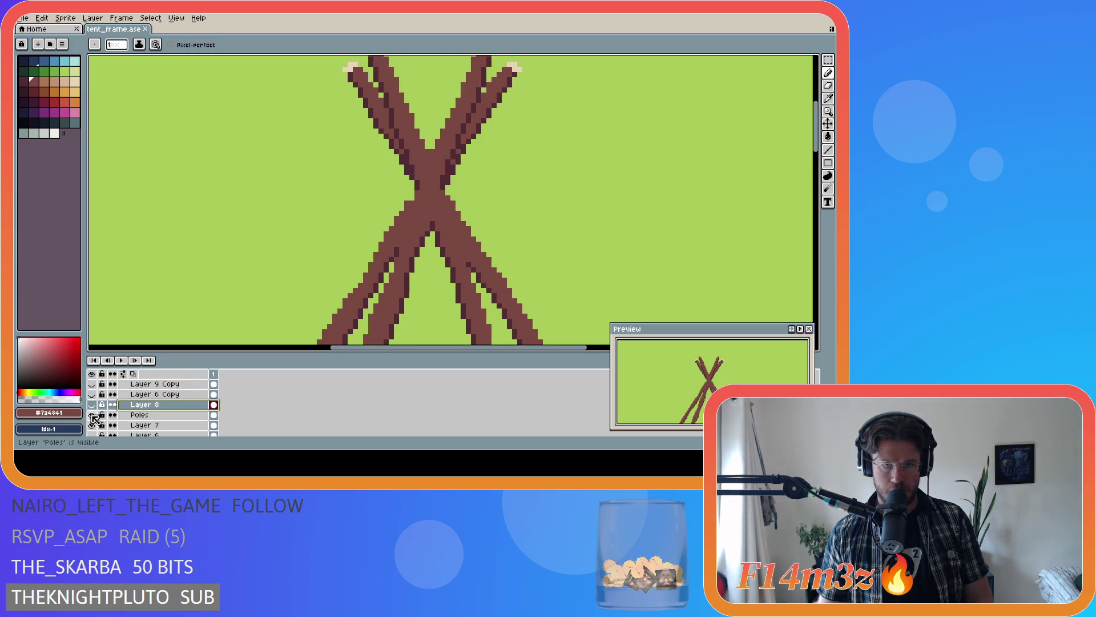
pyautogui.click(93, 415)
pyautogui.click(93, 404)
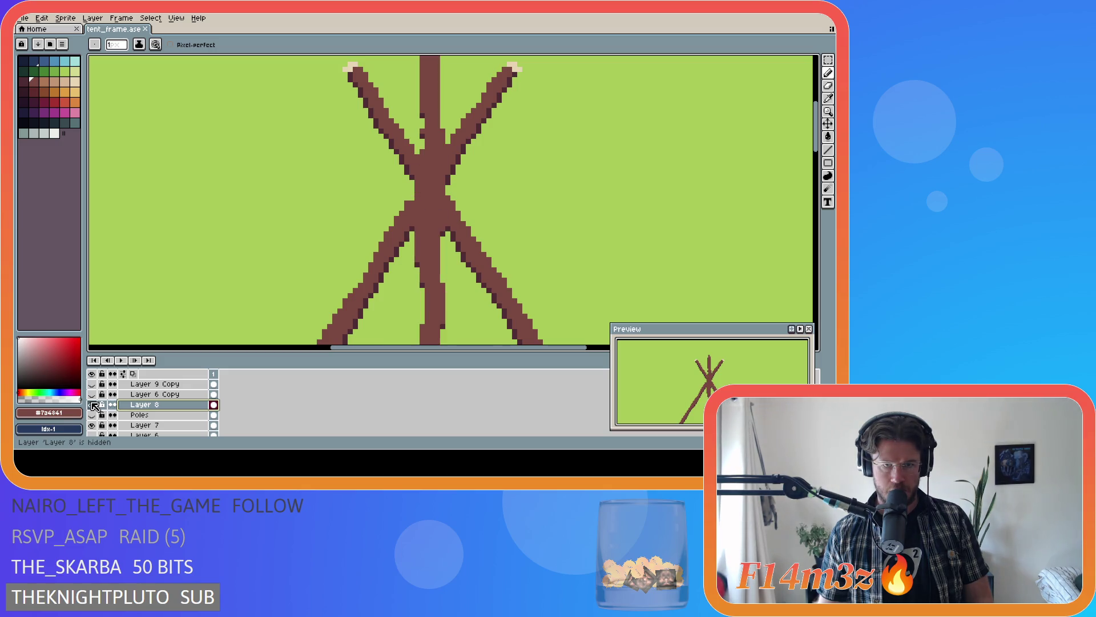
pyautogui.click(92, 405)
pyautogui.press('e')
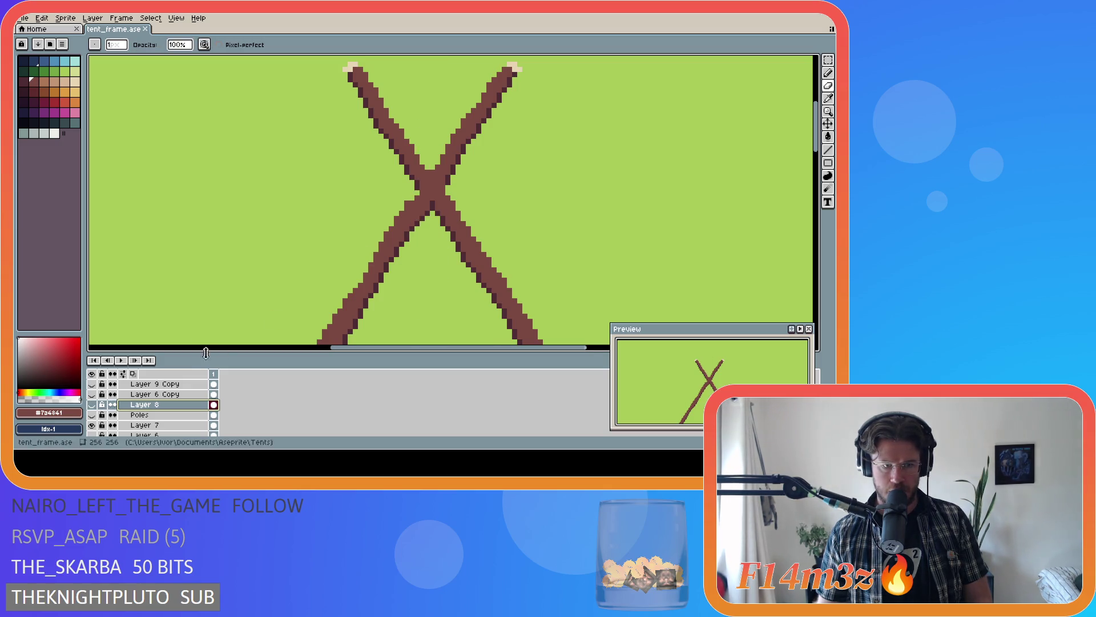
# - Select Layer 7, re-show the centre, side and Poles layers, and save tent_frame.ase
pyautogui.click(144, 425)
pyautogui.hotkey('ctrl', 's')
pyautogui.scroll(-1, 451, 243)
pyautogui.scroll(-1, 451, 242)
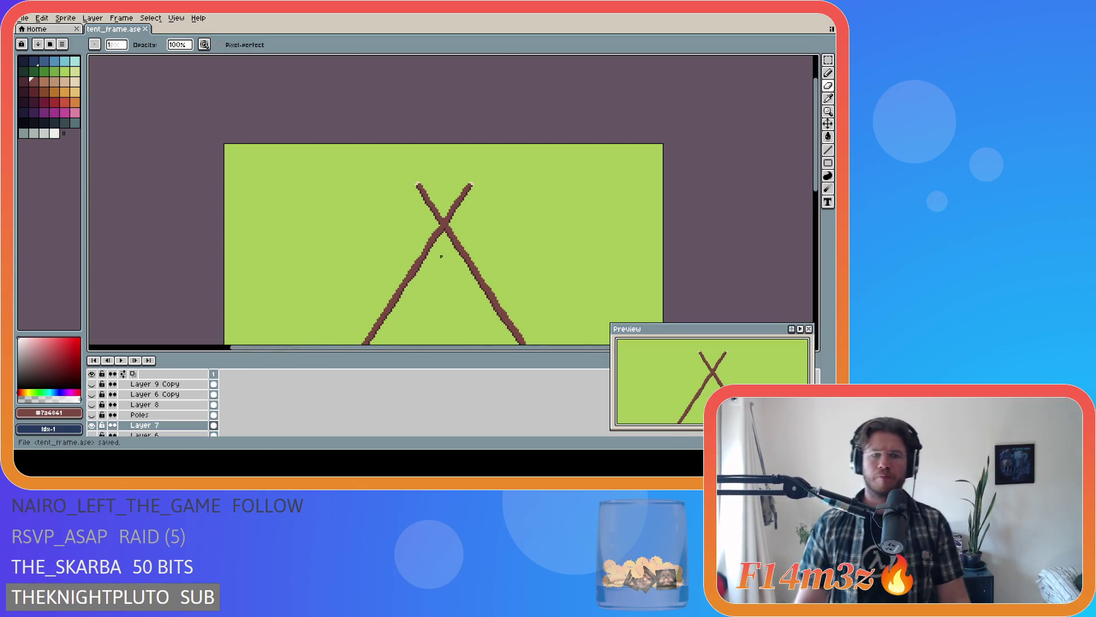
pyautogui.scroll(1, 454, 237)
pyautogui.scroll(1, 457, 232)
pyautogui.scroll(1, 458, 232)
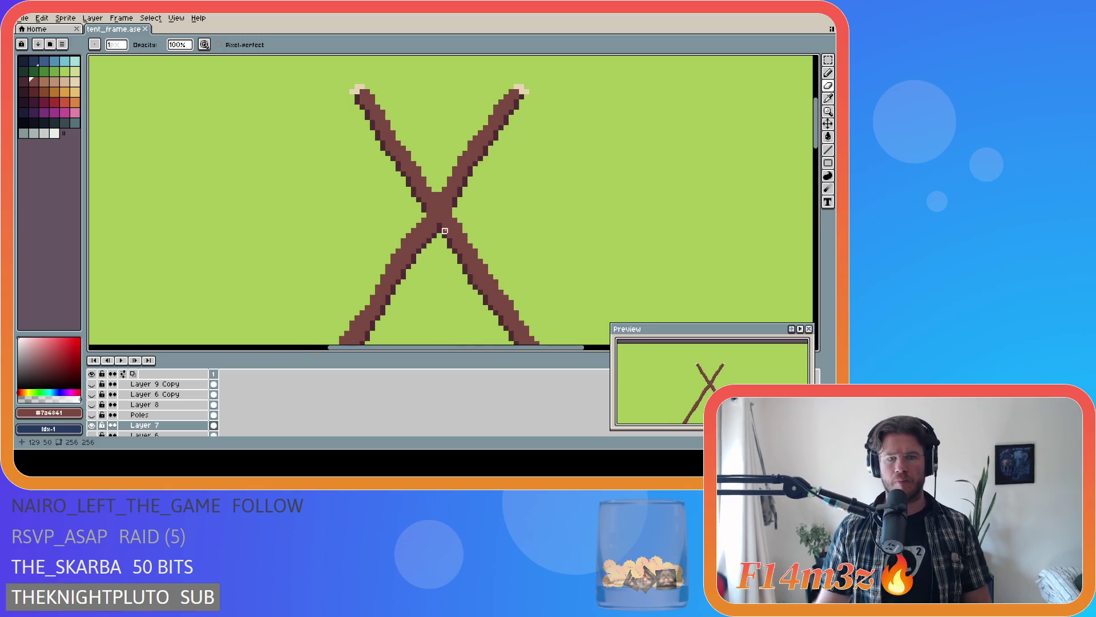
pyautogui.press('m')
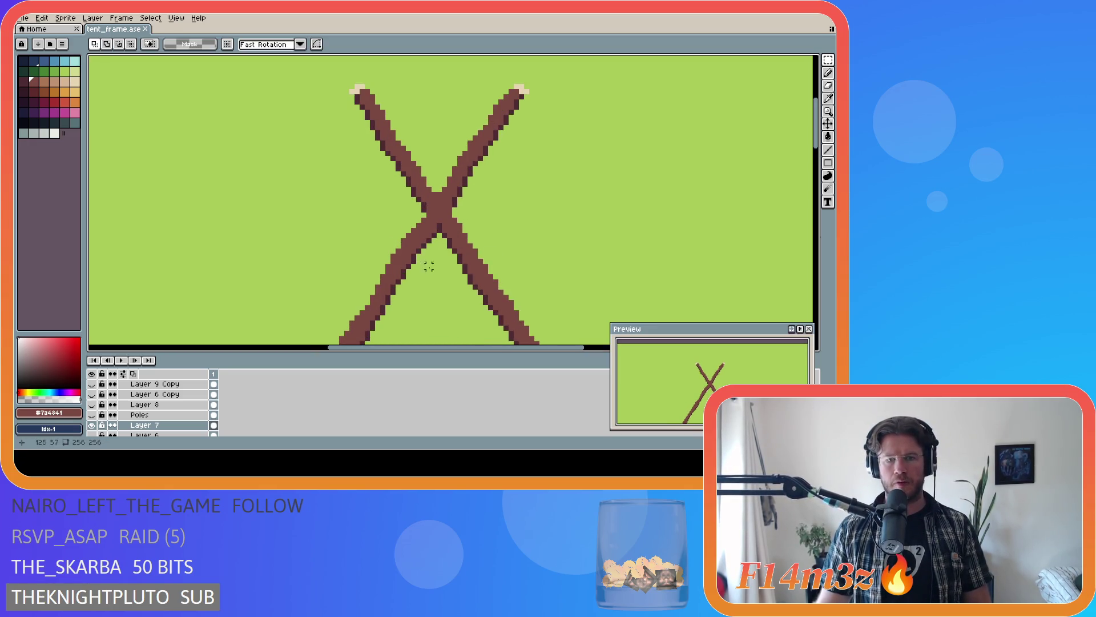
pyautogui.press('b')
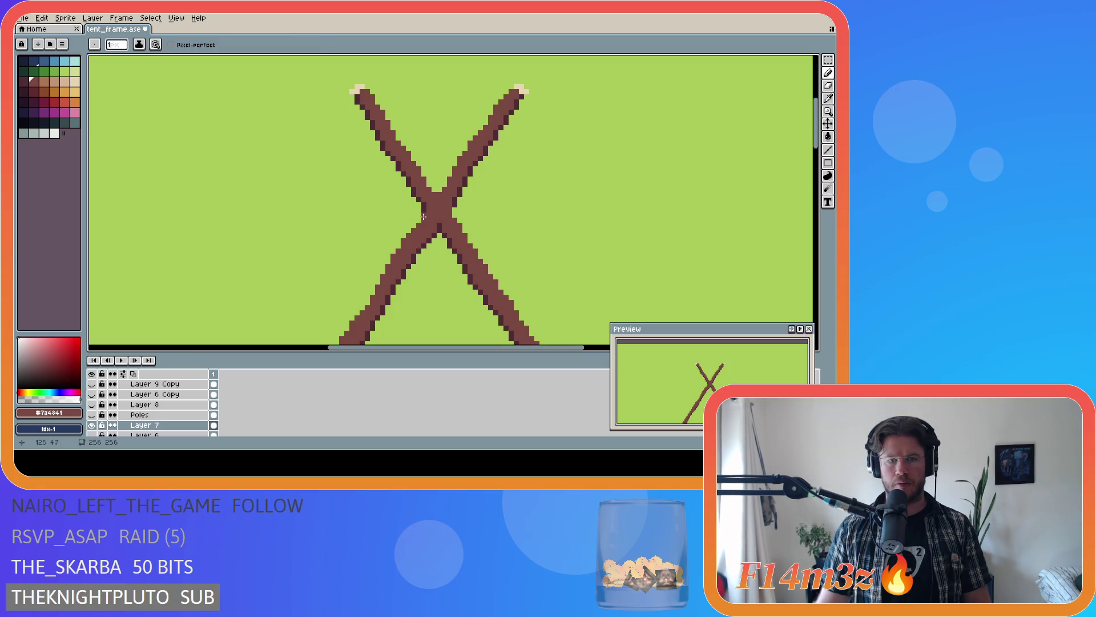
pyautogui.scroll(-2, 336, 322)
pyautogui.scroll(-2, 336, 322)
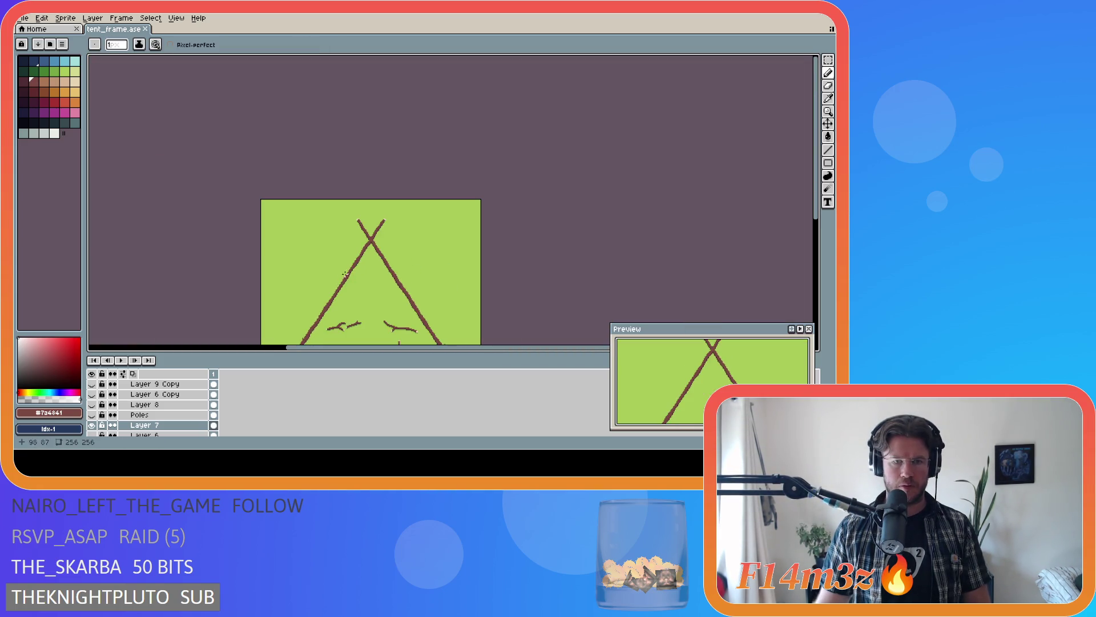
pyautogui.scroll(-1, 148, 412)
pyautogui.click(92, 405)
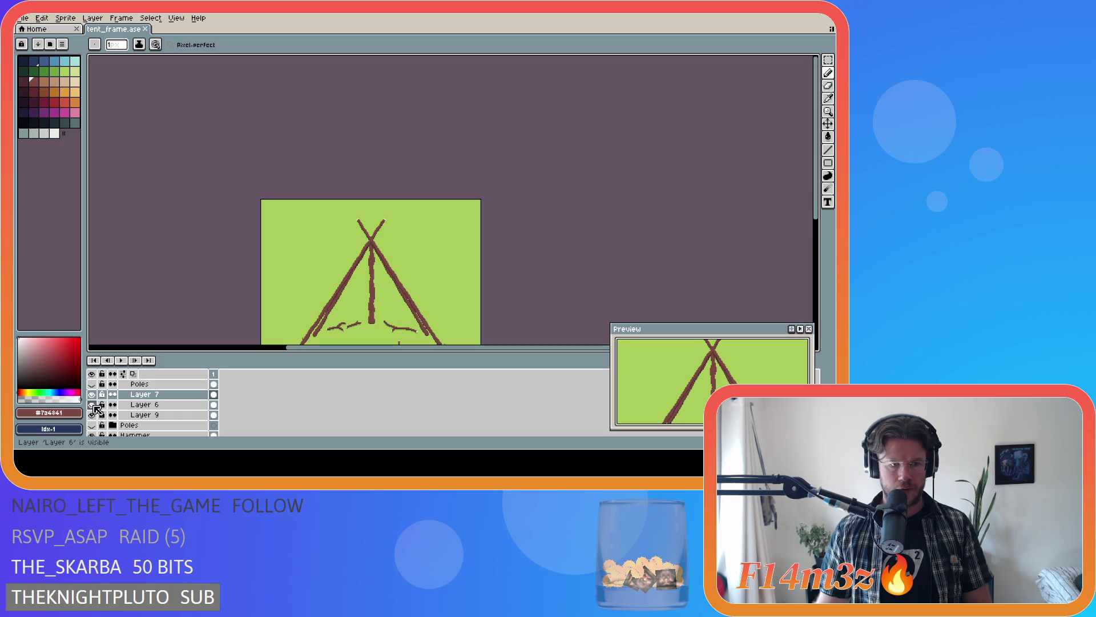
pyautogui.scroll(2, 120, 410)
pyautogui.scroll(1, 113, 416)
pyautogui.scroll(1, 105, 424)
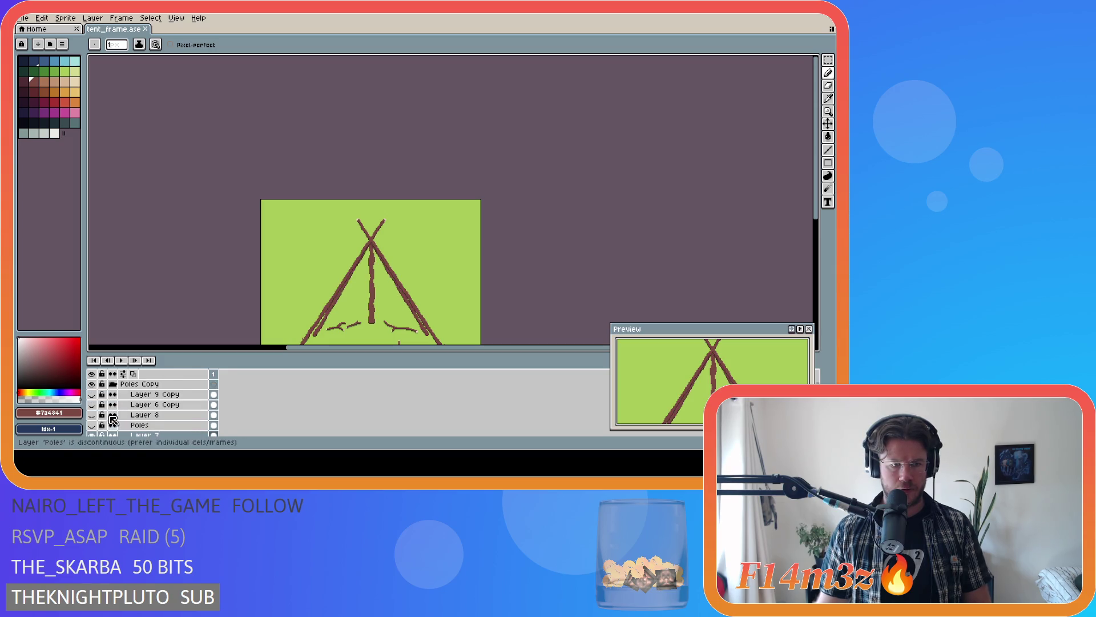
pyautogui.click(91, 425)
pyautogui.hotkey('ctrl', 's')
pyautogui.scroll(2, 381, 251)
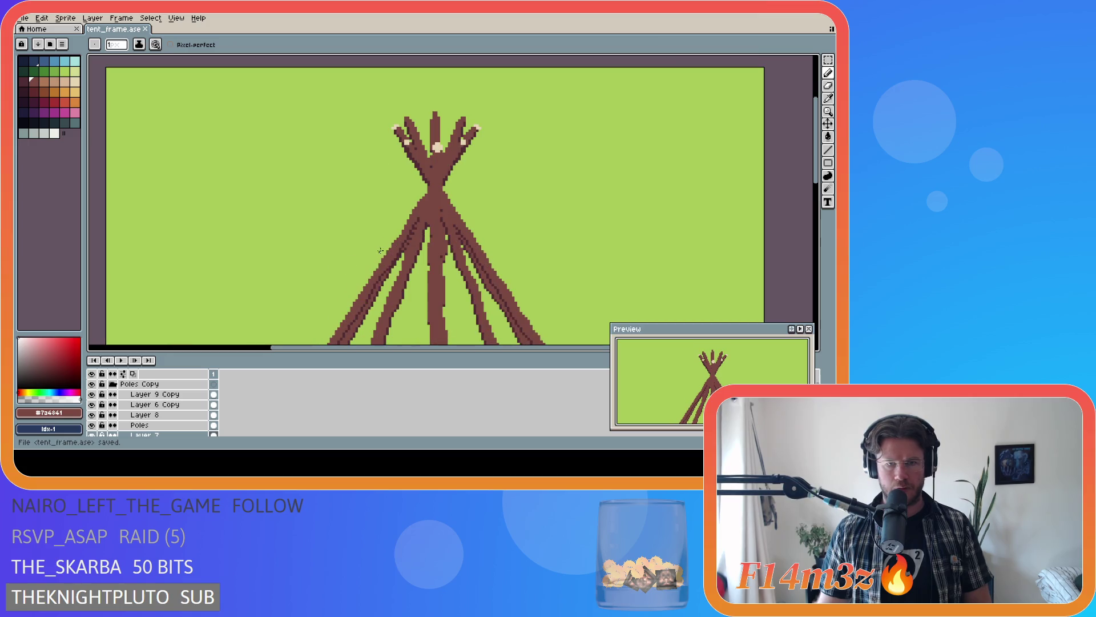
pyautogui.scroll(1, 430, 212)
pyautogui.scroll(1, 430, 212)
# - Toggle Layer 9 Copy, Layer 8, Poles, Layer 9 and Layer 7 off and on to compare which poles each holds
pyautogui.click(92, 394)
pyautogui.click(92, 395)
pyautogui.click(91, 416)
pyautogui.click(92, 415)
pyautogui.scroll(-1, 95, 416)
pyautogui.click(92, 404)
pyautogui.click(91, 405)
pyautogui.click(92, 415)
pyautogui.scroll(-2, 97, 416)
pyautogui.click(92, 414)
pyautogui.click(92, 425)
pyautogui.click(92, 425)
pyautogui.scroll(-1, 95, 426)
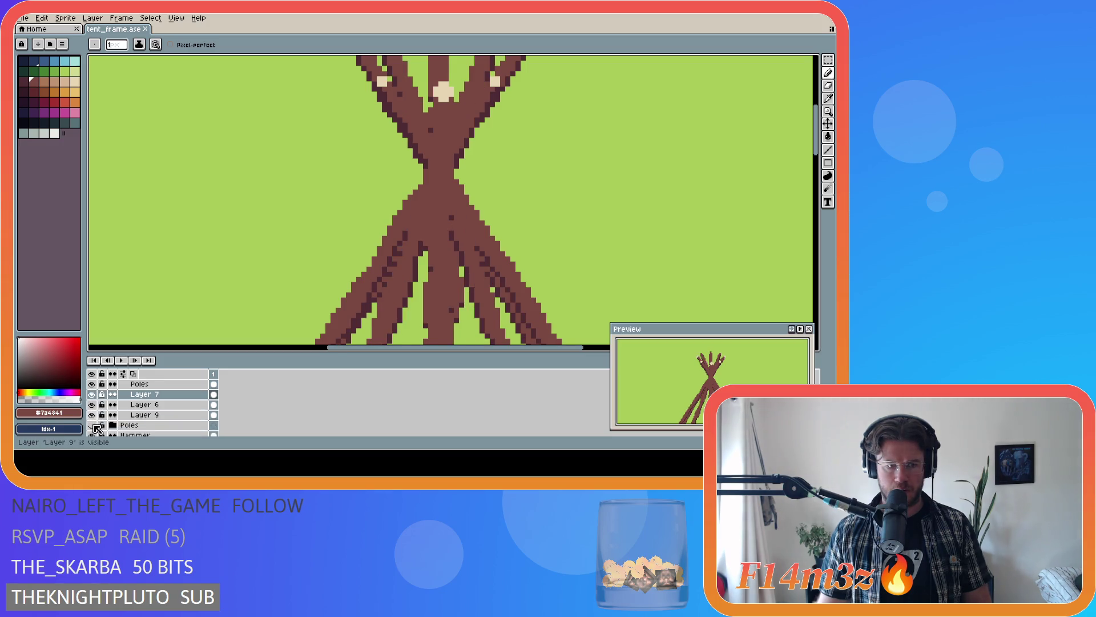
pyautogui.scroll(2, 96, 427)
pyautogui.scroll(1, 97, 426)
pyautogui.click(92, 424)
pyautogui.click(92, 425)
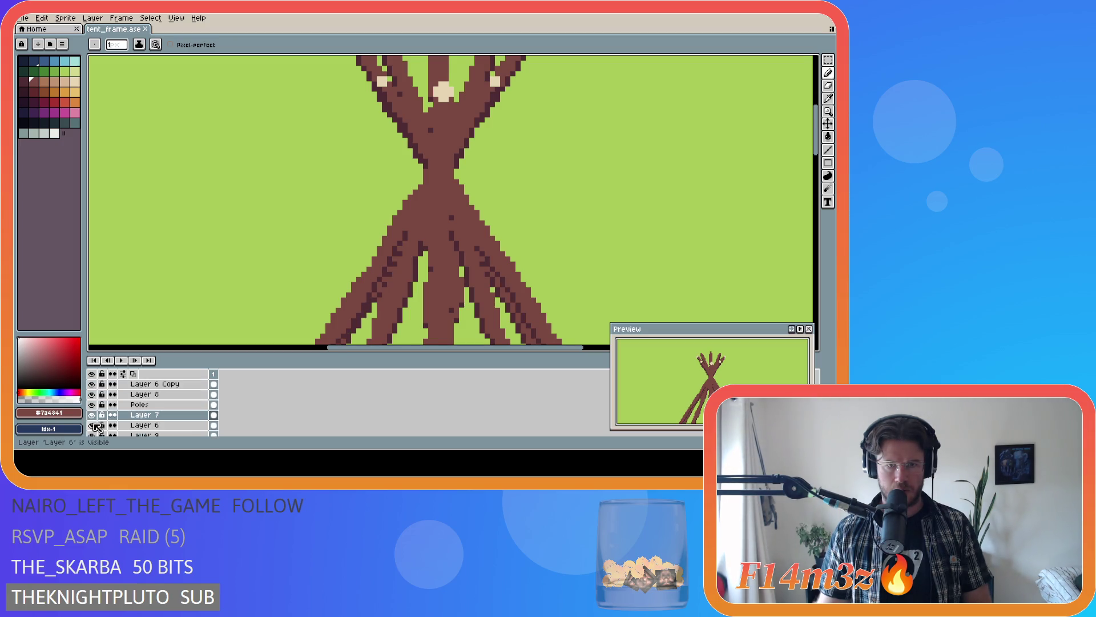
pyautogui.click(94, 416)
pyautogui.click(94, 415)
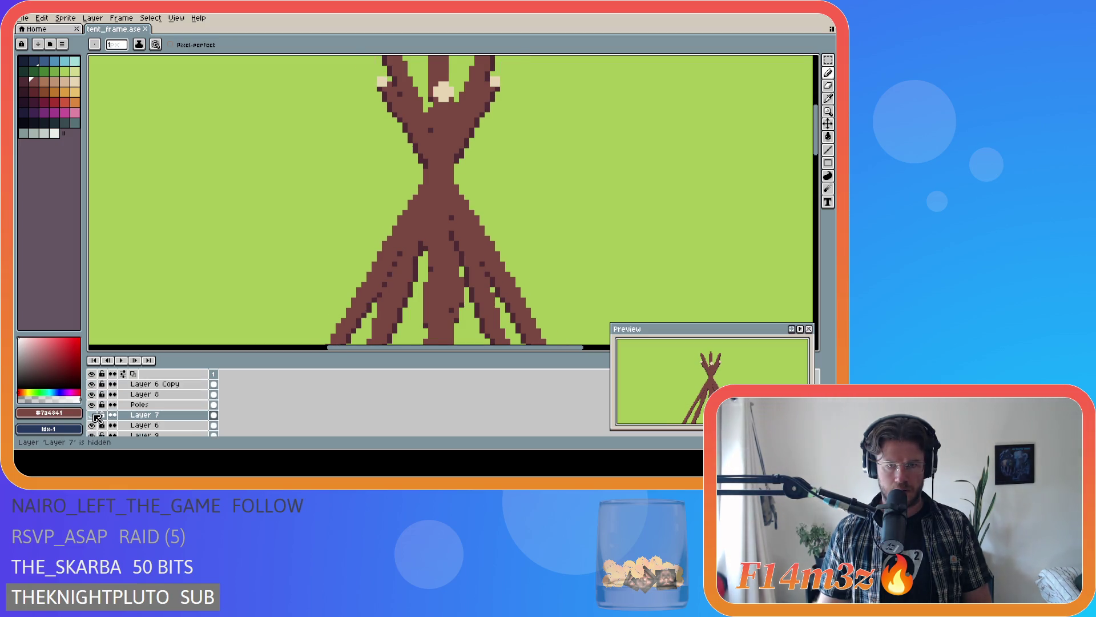
pyautogui.click(94, 409)
# - Hide Layer 8, Layer 6 and Poles so only Layer 7's crossed poles remain, and select Layer 7 to edit
pyautogui.click(93, 393)
pyautogui.scroll(1, 95, 396)
pyautogui.click(94, 395)
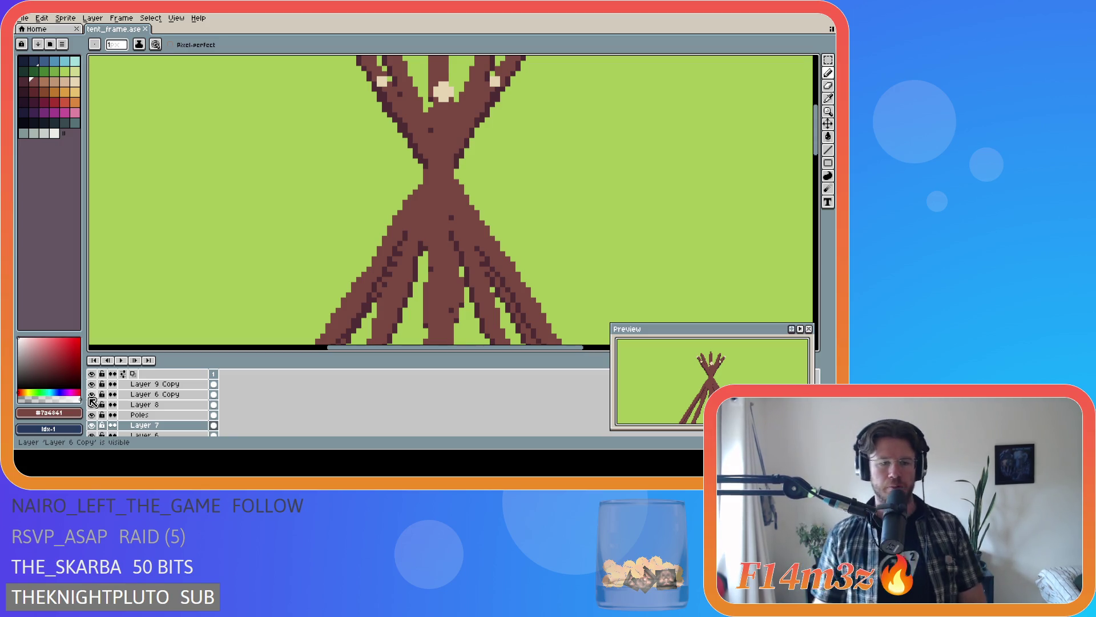
pyautogui.scroll(2, 103, 406)
pyautogui.scroll(-1, 117, 424)
pyautogui.scroll(-2, 114, 428)
pyautogui.scroll(-1, 110, 434)
pyautogui.click(92, 415)
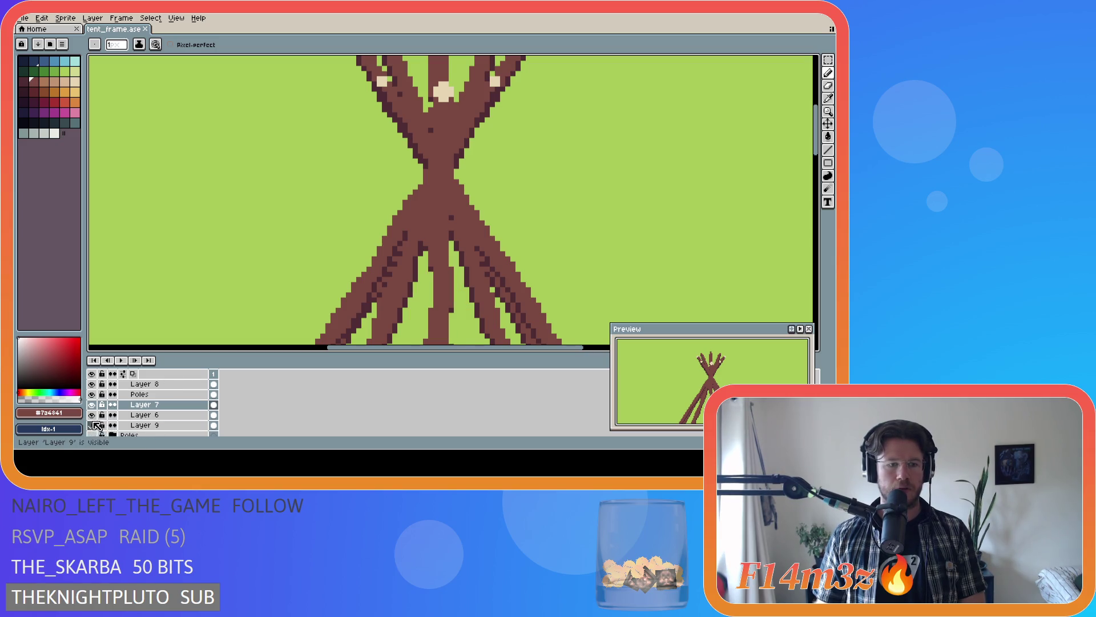
pyautogui.scroll(1, 92, 411)
pyautogui.click(92, 404)
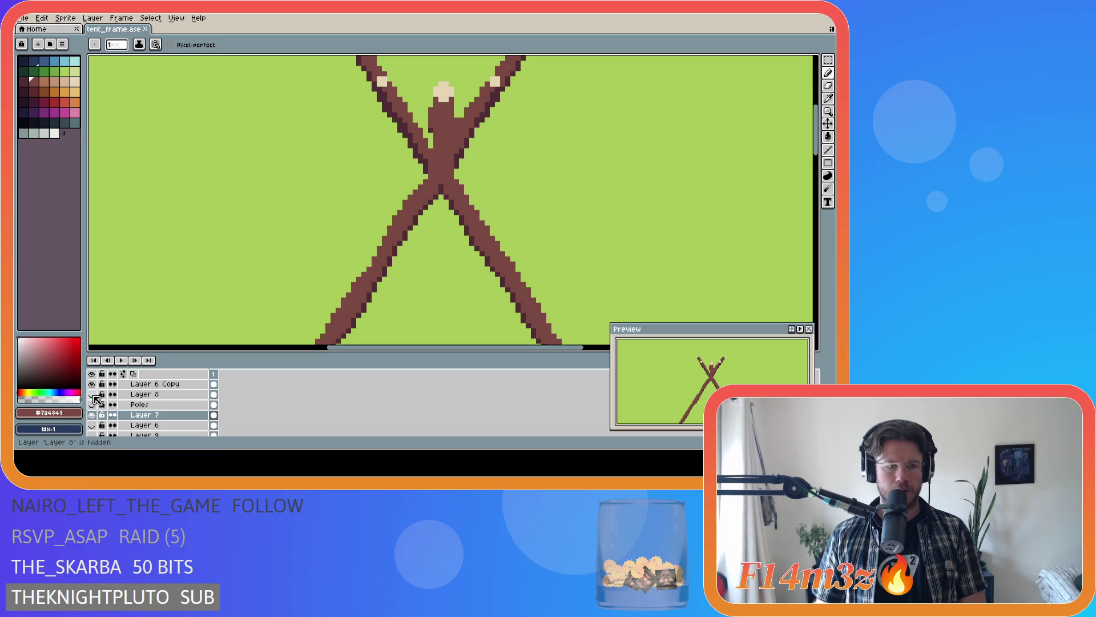
pyautogui.scroll(2, 96, 399)
pyautogui.click(92, 404)
pyautogui.click(93, 395)
pyautogui.scroll(-4, 94, 399)
pyautogui.click(93, 395)
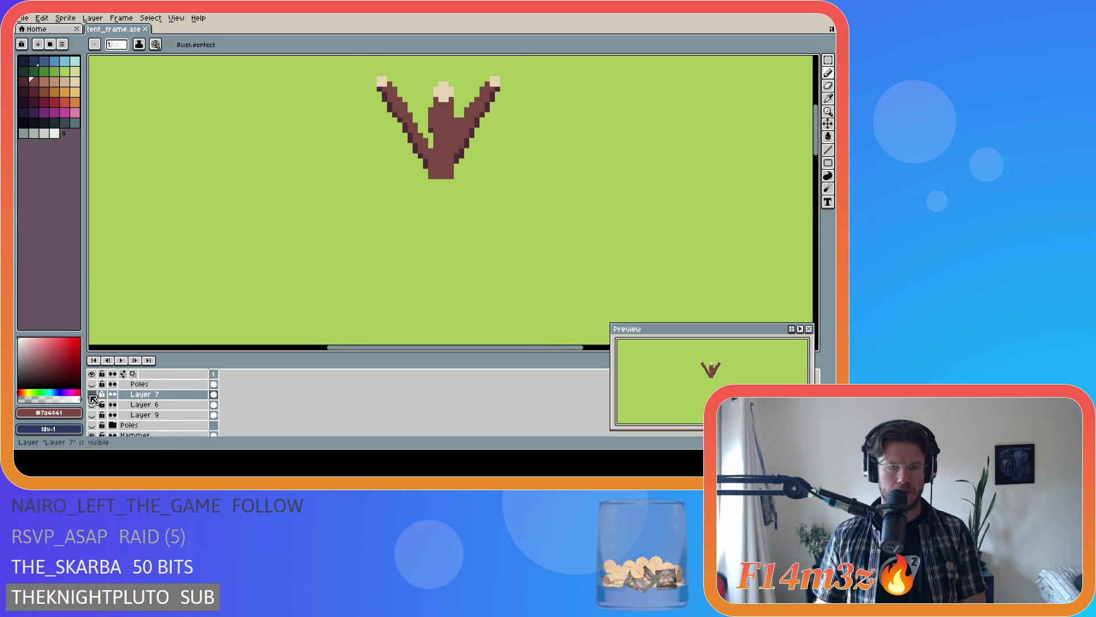
pyautogui.click(92, 394)
pyautogui.click(93, 394)
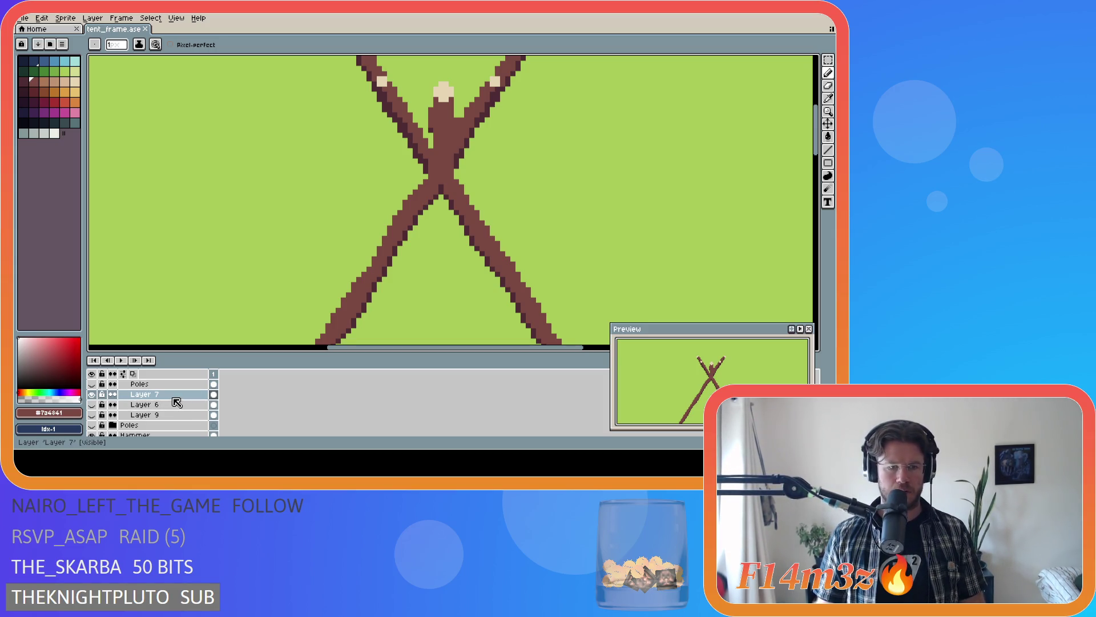
pyautogui.click(176, 401)
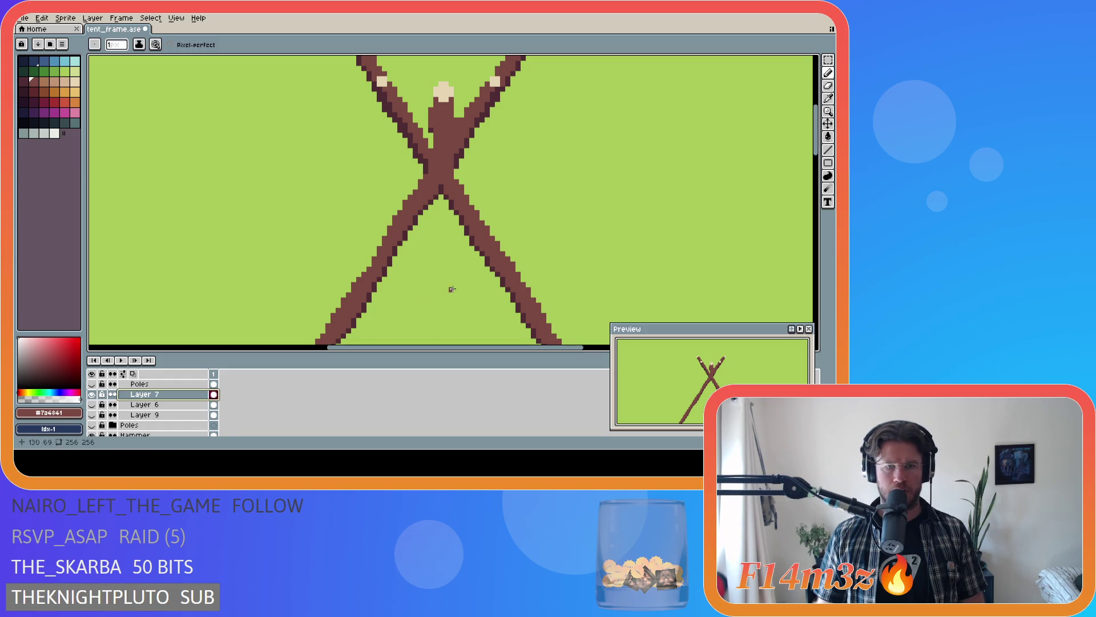
pyautogui.scroll(1, 101, 420)
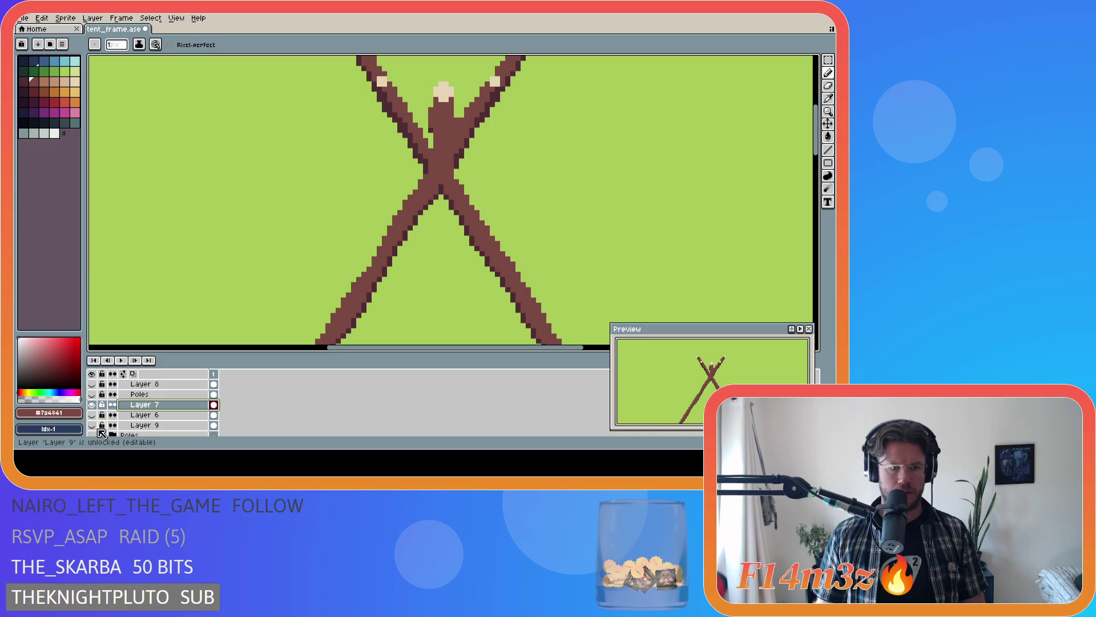
# - Unhide the pole layers, save the file, sample the pale tan #e8c170, and select Layer 9 Copy
pyautogui.click(93, 434)
pyautogui.scroll(2, 96, 420)
pyautogui.click(93, 405)
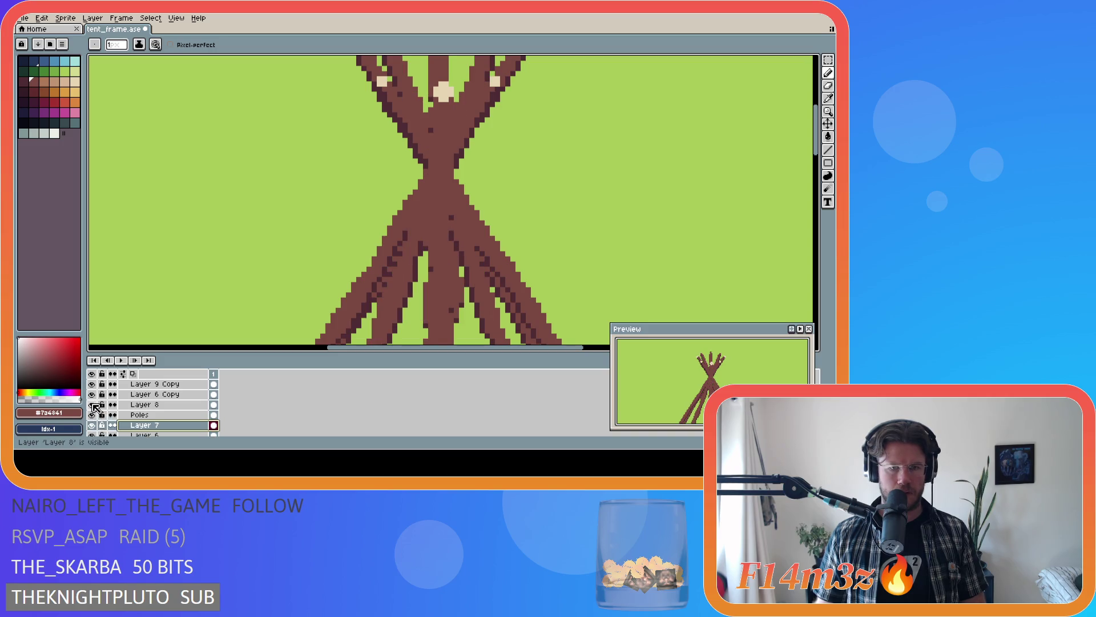
pyautogui.scroll(-1, 369, 293)
pyautogui.scroll(-1, 409, 231)
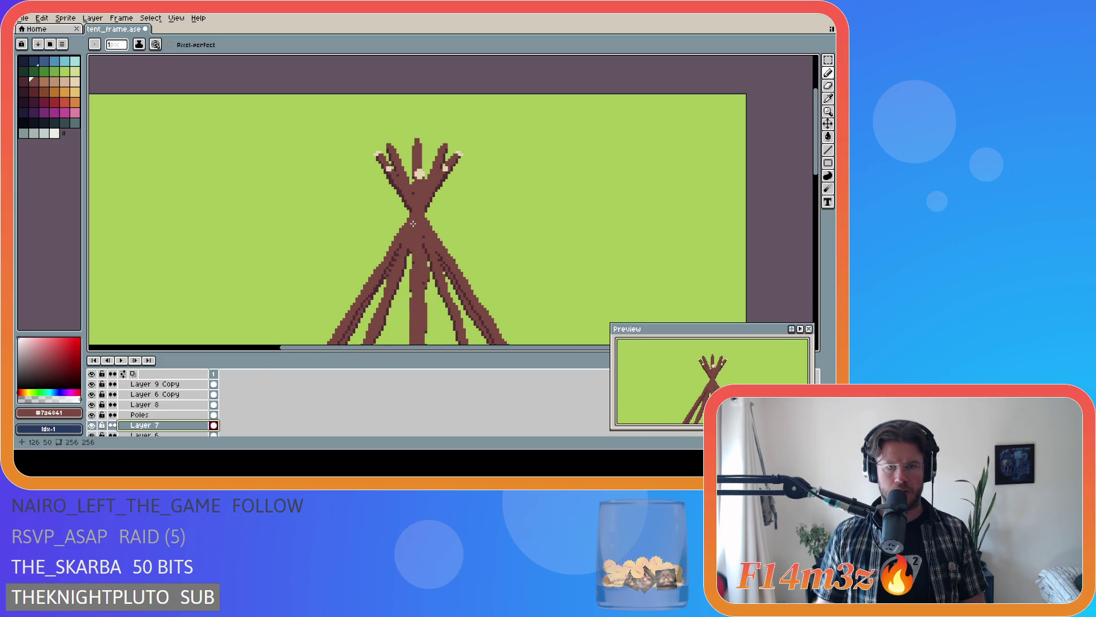
pyautogui.scroll(-1, 421, 246)
pyautogui.scroll(-1, 420, 248)
pyautogui.scroll(2, 421, 251)
pyautogui.scroll(-1, 422, 255)
pyautogui.scroll(1, 423, 254)
pyautogui.hotkey('ctrl', 's')
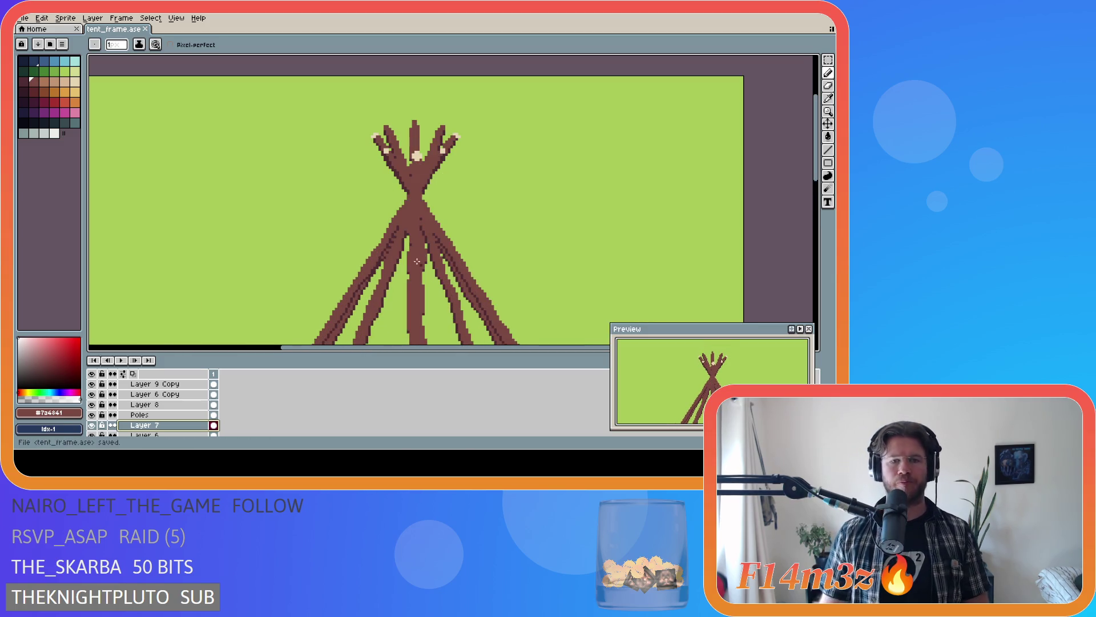
pyautogui.scroll(1, 431, 213)
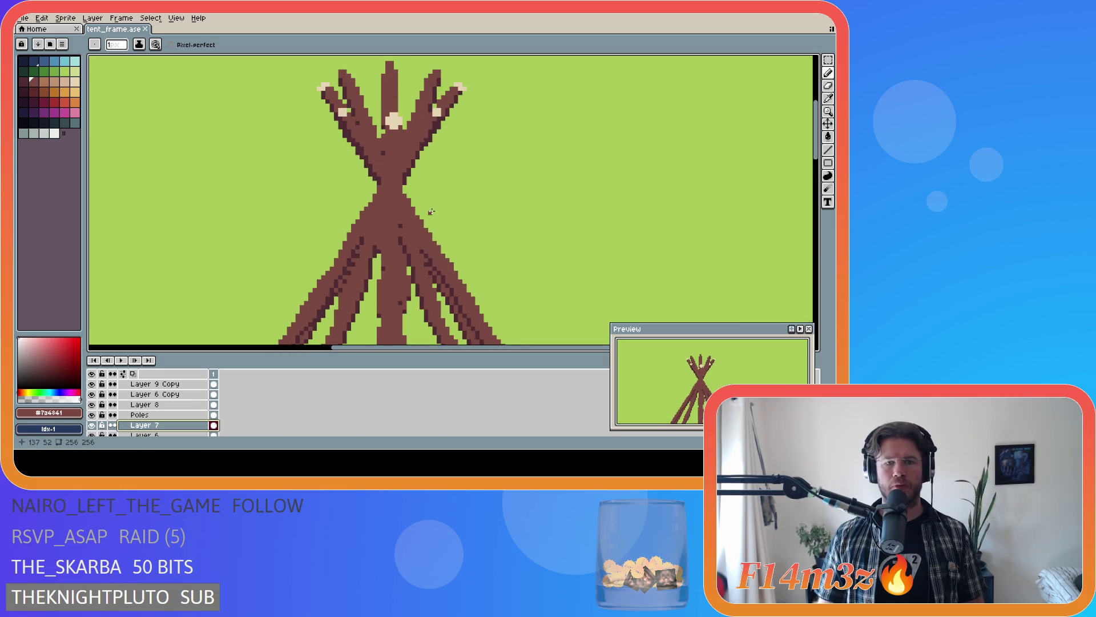
pyautogui.scroll(-2, 515, 257)
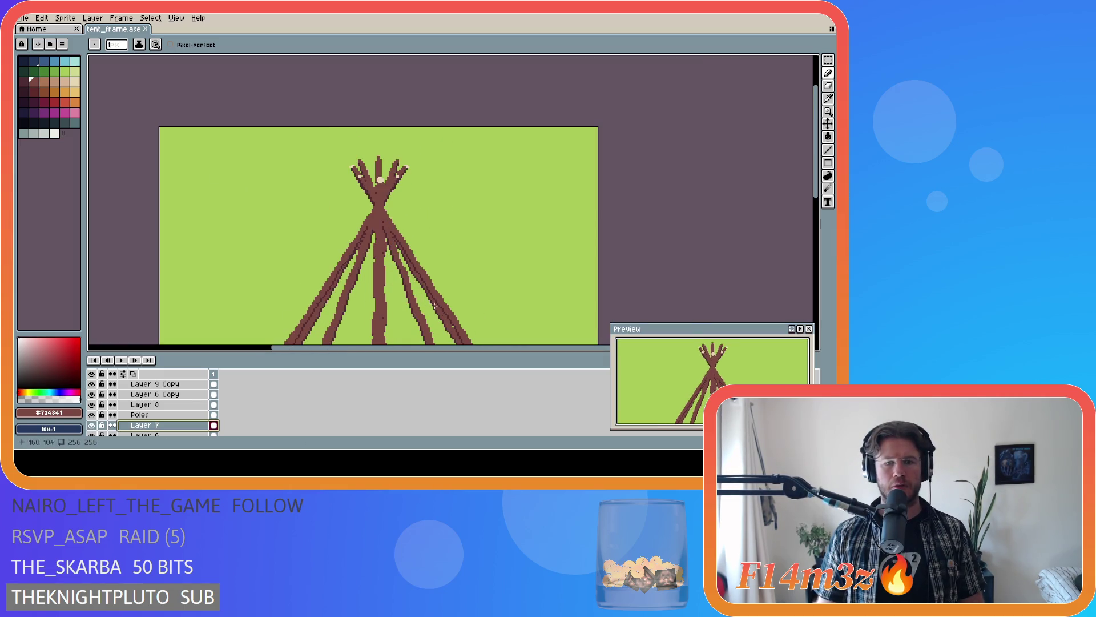
pyautogui.scroll(-2, 588, 281)
pyautogui.scroll(-1, 636, 265)
pyautogui.scroll(5, 474, 262)
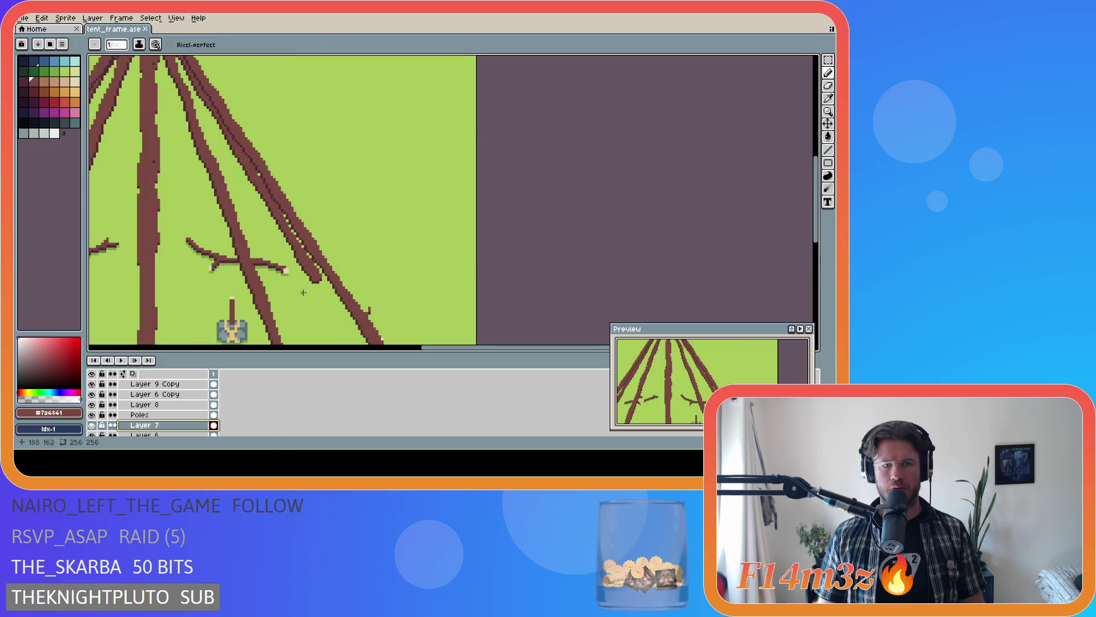
pyautogui.keyDown('alt'); pyautogui.click(233, 330); pyautogui.keyUp('alt')
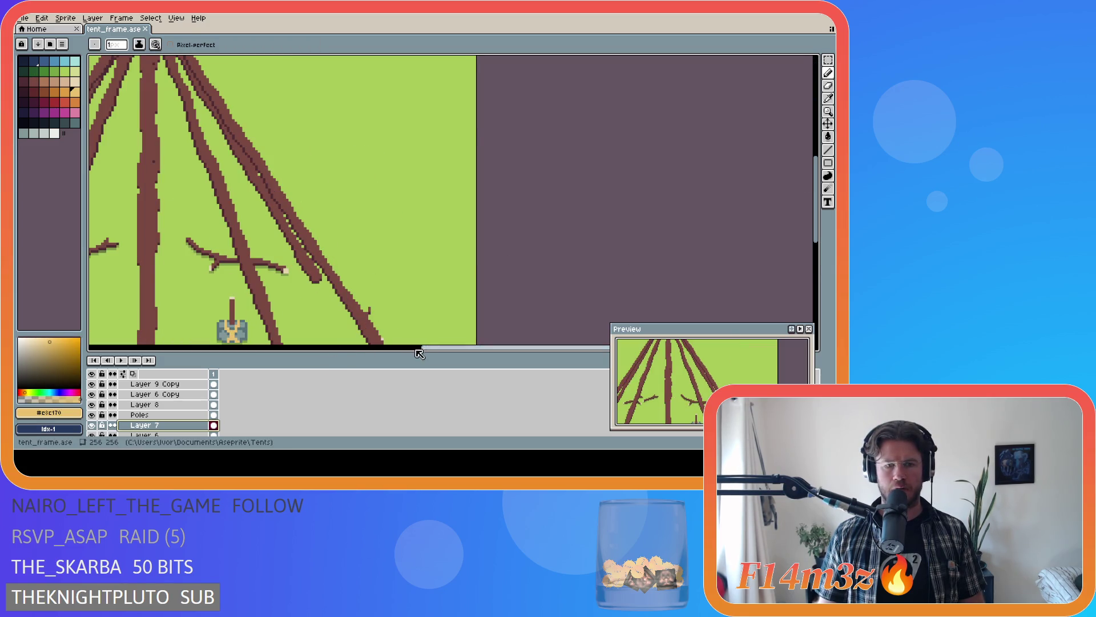
pyautogui.moveTo(421, 350); pyautogui.dragTo(310, 349)
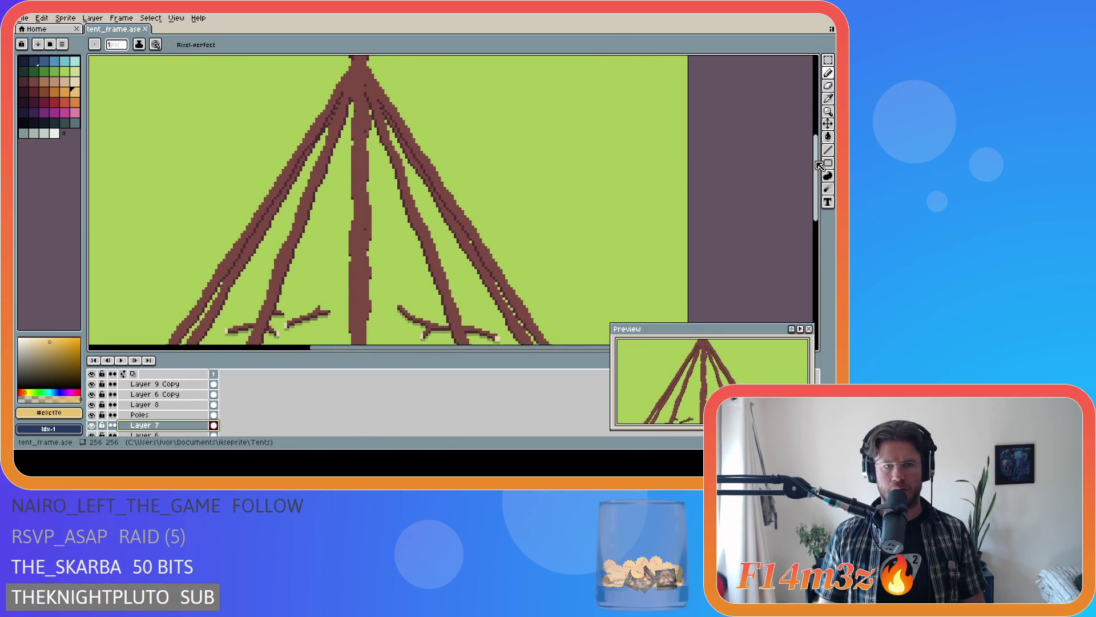
pyautogui.scroll(-2, 359, 214)
pyautogui.scroll(2, 154, 413)
pyautogui.click(156, 405)
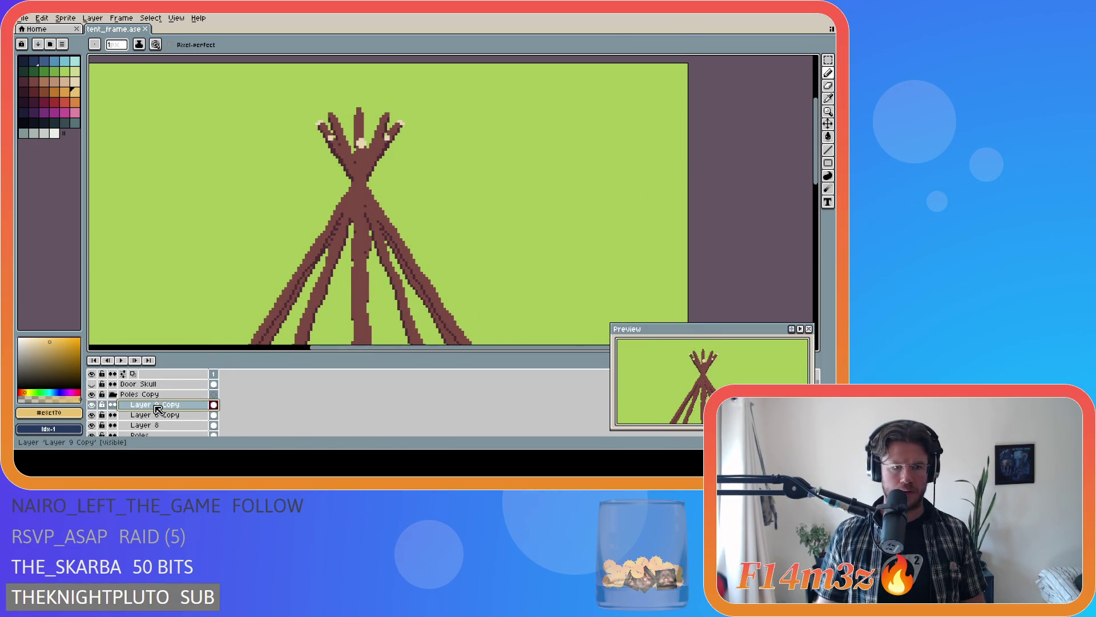
# - Add a new layer above Layer 9 Copy and rename it Rope
pyautogui.hotkey('shift', 'n')
pyautogui.doubleClick(164, 408)
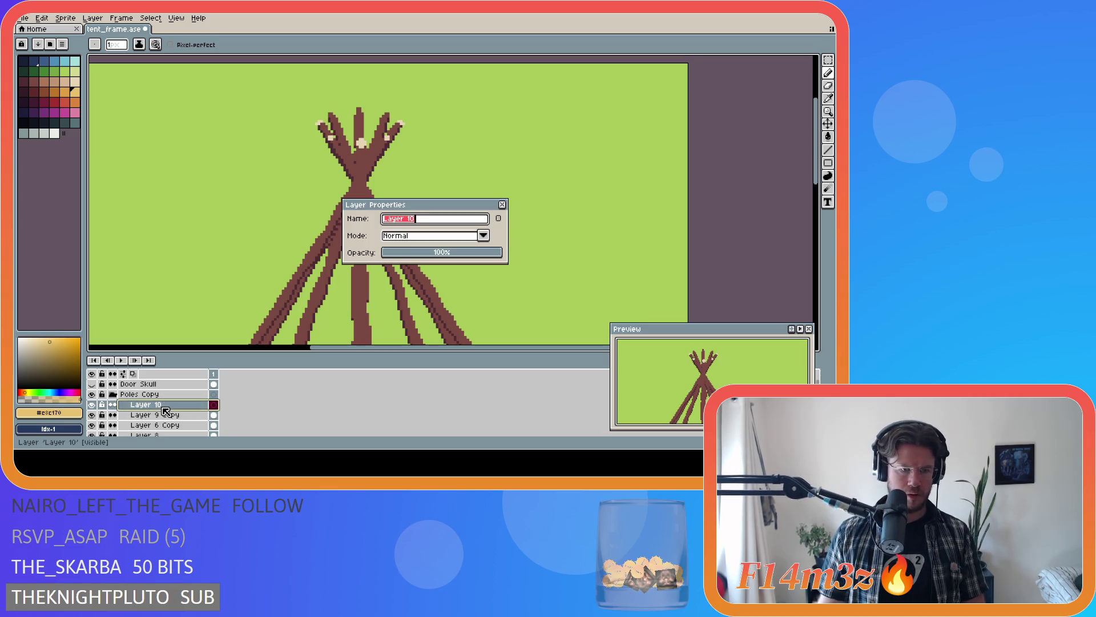
pyautogui.write('Rope')
pyautogui.press('Return')
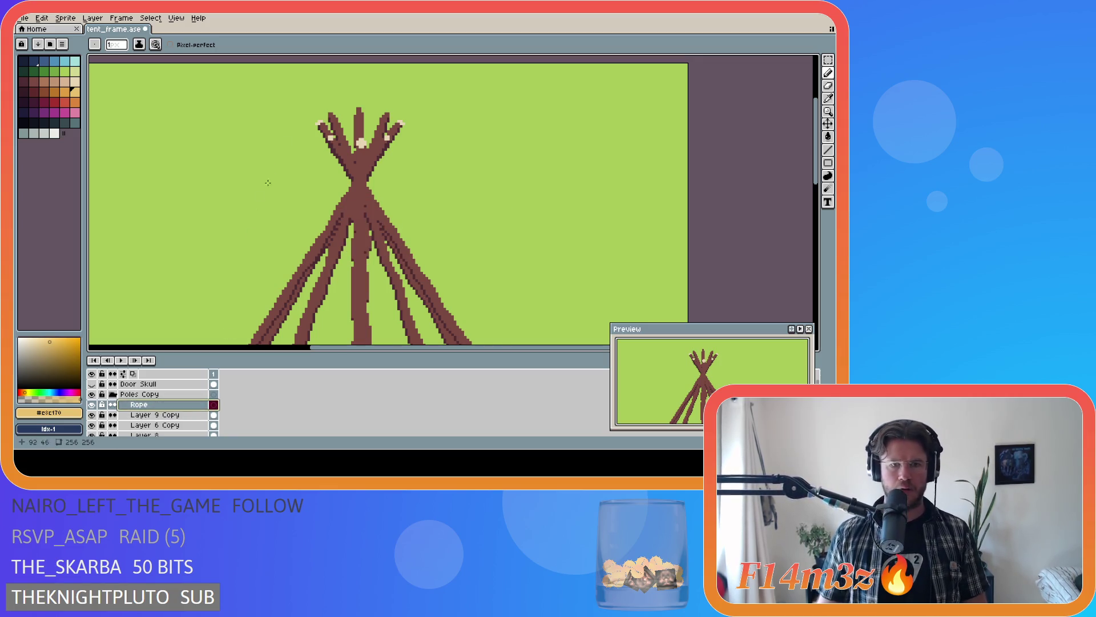
pyautogui.scroll(1, 359, 170)
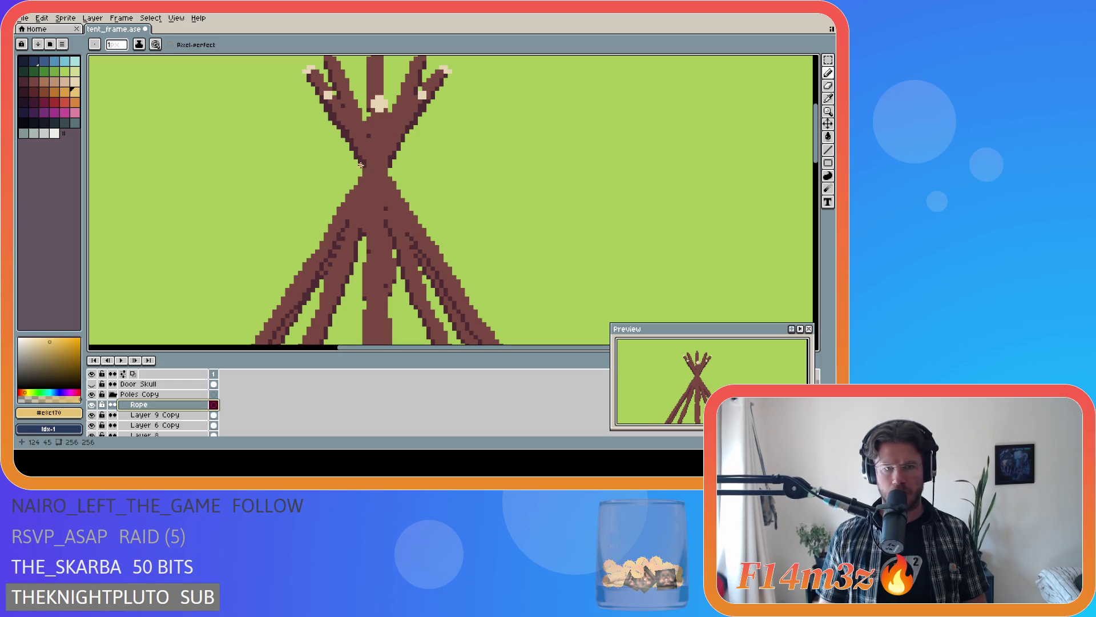
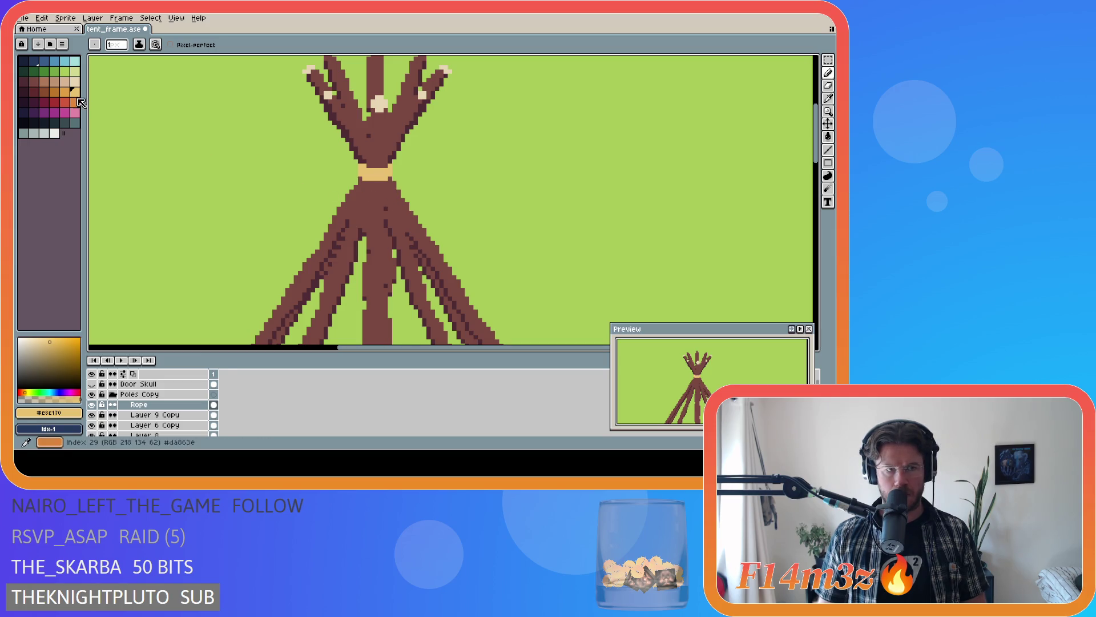
# - Shade the rope binding, alternating the lighter tan #e8c170 and darker orange #de9e41 sampled from it
pyautogui.press('[')
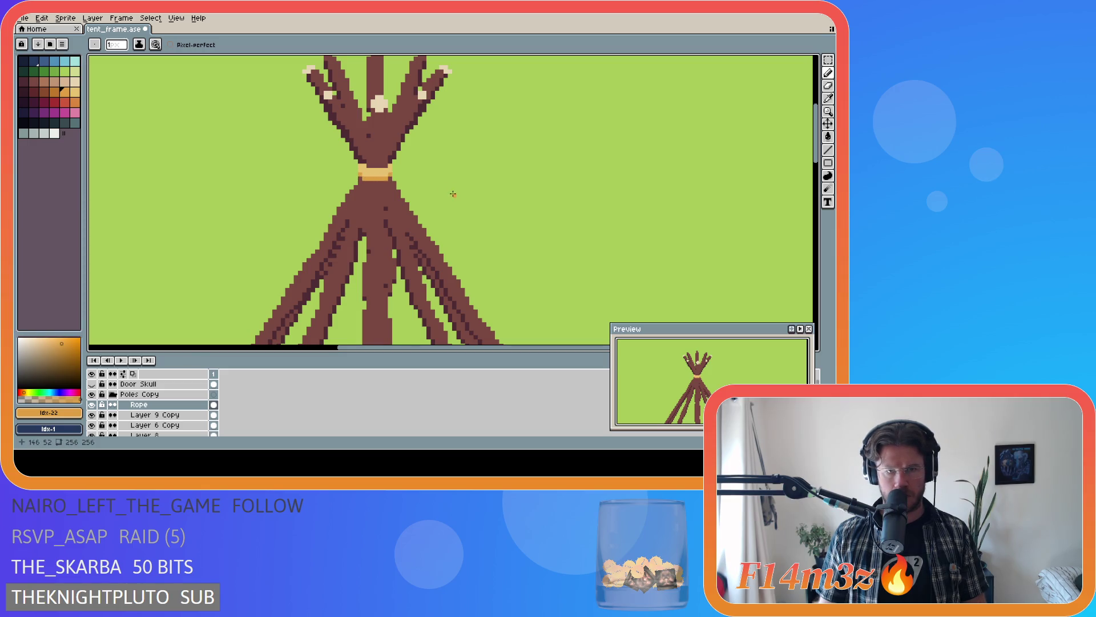
pyautogui.scroll(-2, 451, 185)
pyautogui.scroll(1, 448, 184)
pyautogui.scroll(-1, 448, 183)
pyautogui.scroll(2, 448, 184)
pyautogui.scroll(1, 354, 176)
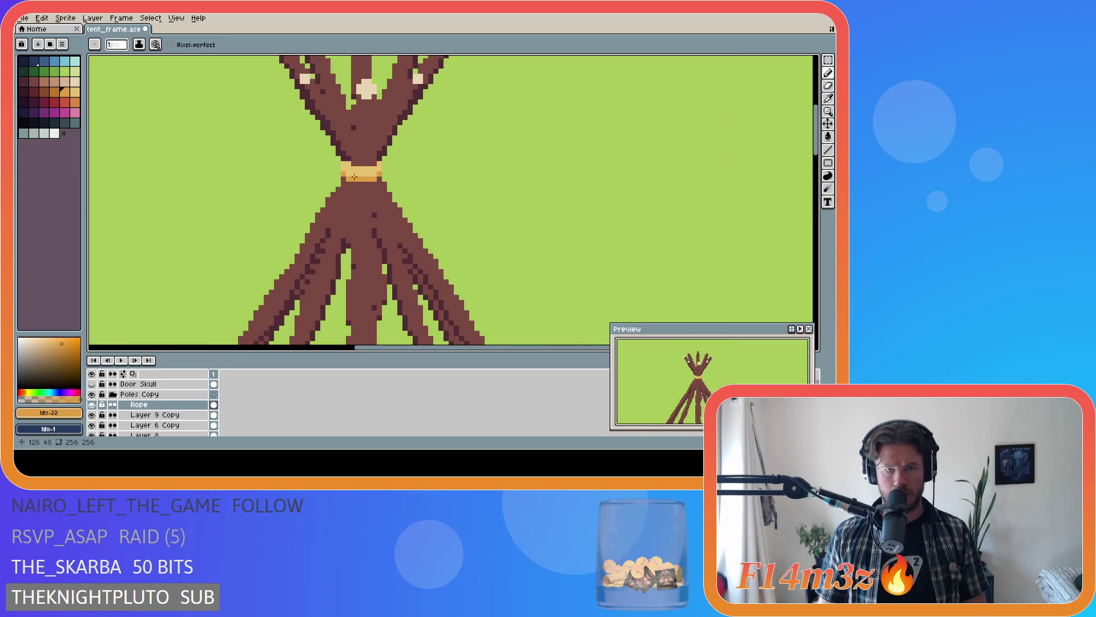
pyautogui.keyDown('alt'); pyautogui.click(353, 174); pyautogui.keyUp('alt')
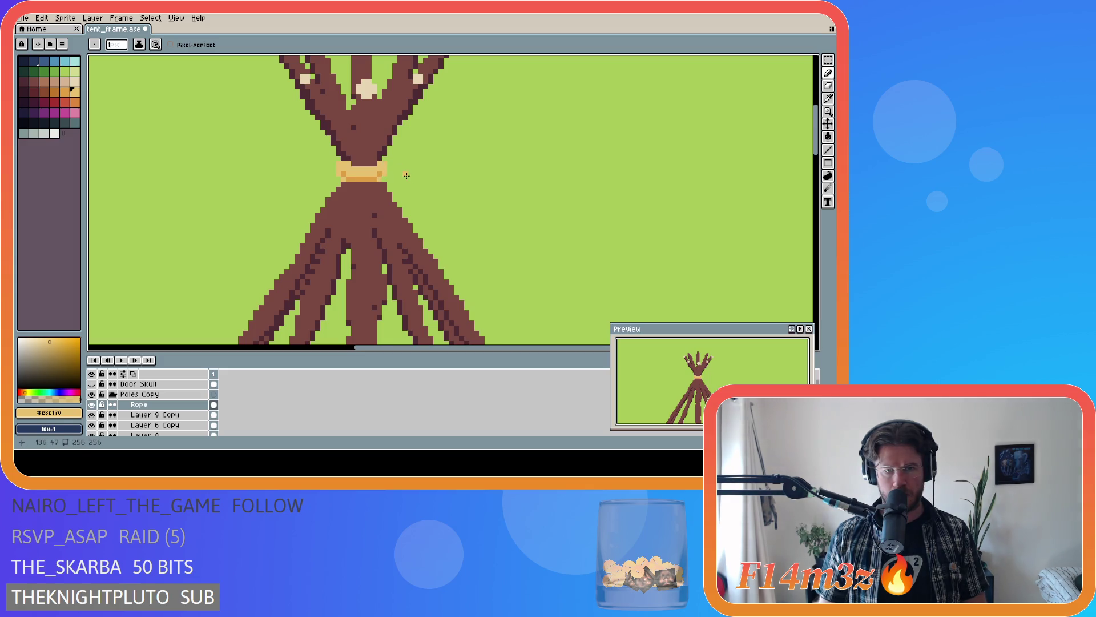
pyautogui.keyDown('alt'); pyautogui.click(348, 169); pyautogui.keyUp('alt')
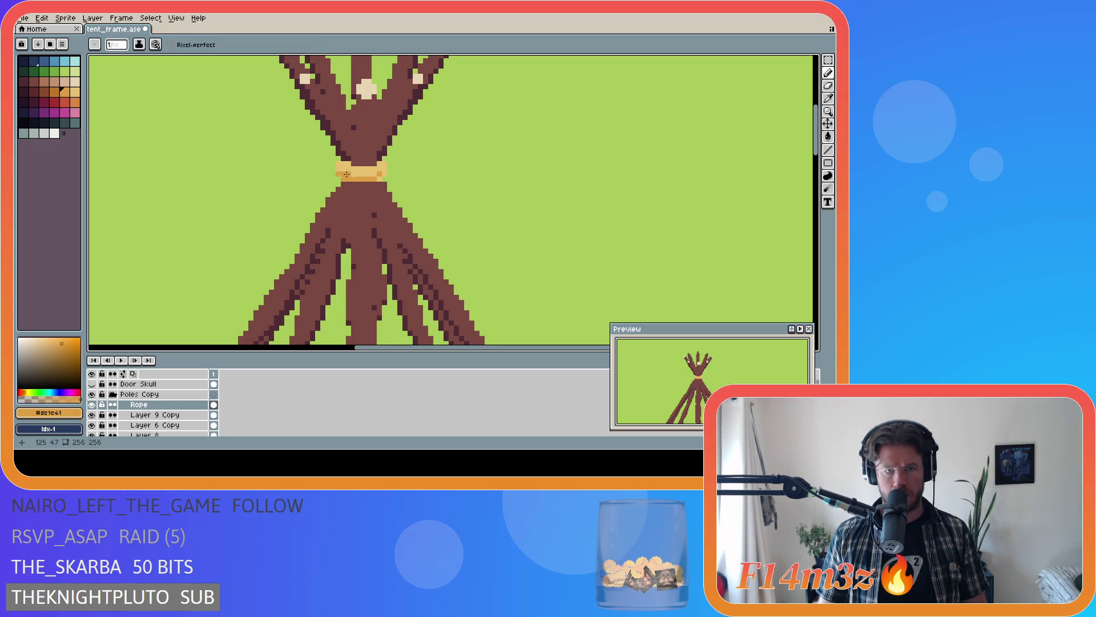
pyautogui.keyDown('alt'); pyautogui.click(346, 173); pyautogui.keyUp('alt')
pyautogui.keyDown('alt'); pyautogui.click(379, 176); pyautogui.keyUp('alt')
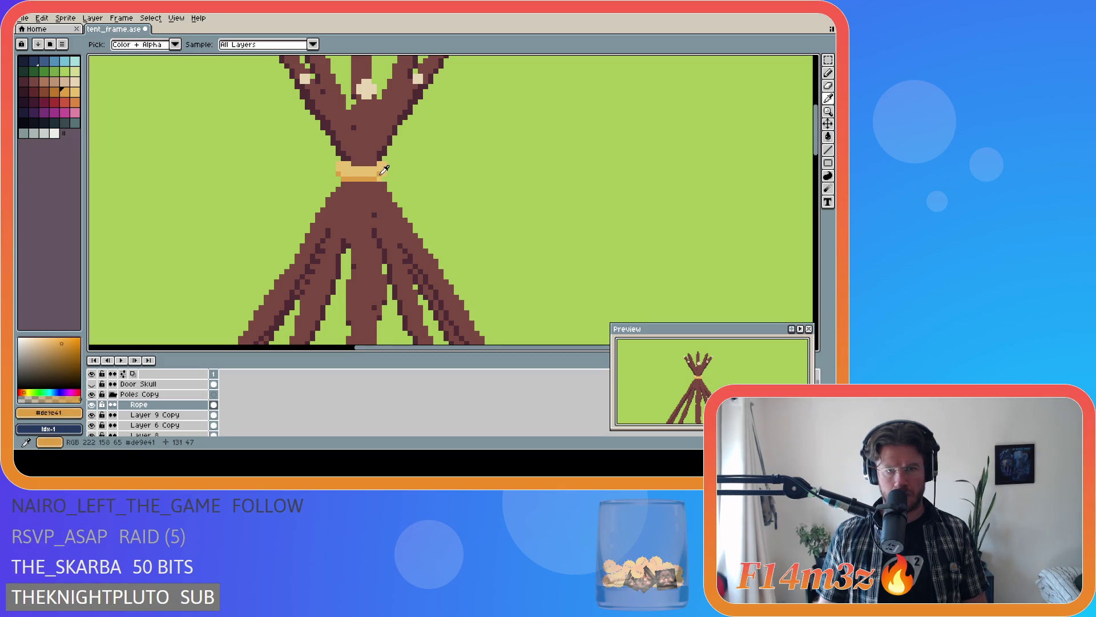
pyautogui.keyDown('alt'); pyautogui.click(381, 172); pyautogui.keyUp('alt')
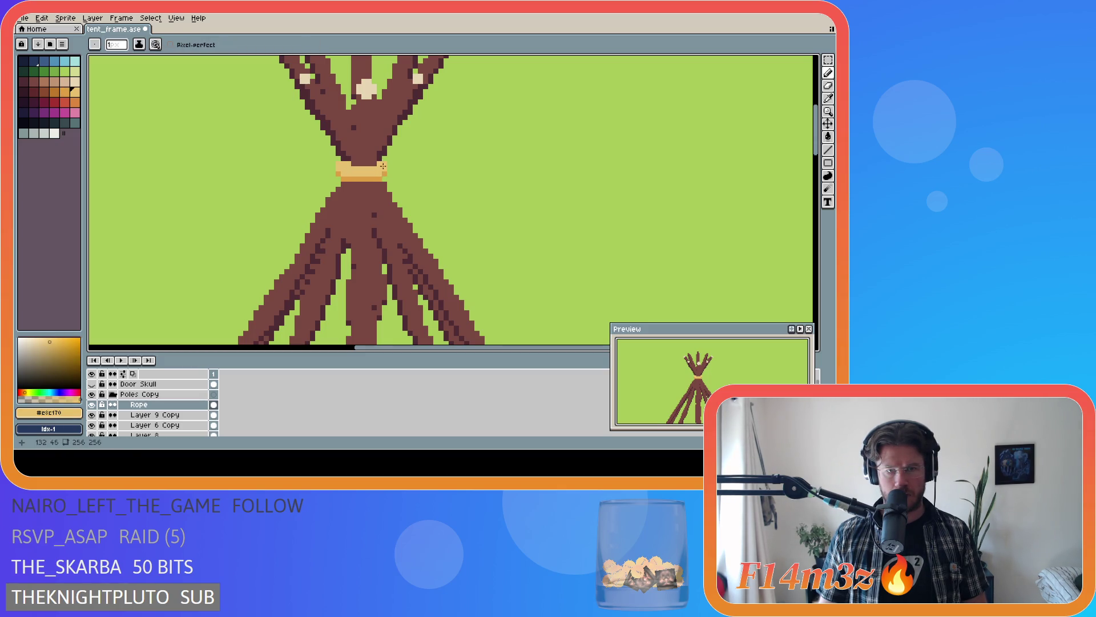
pyautogui.keyDown('alt'); pyautogui.click(382, 164); pyautogui.keyUp('alt')
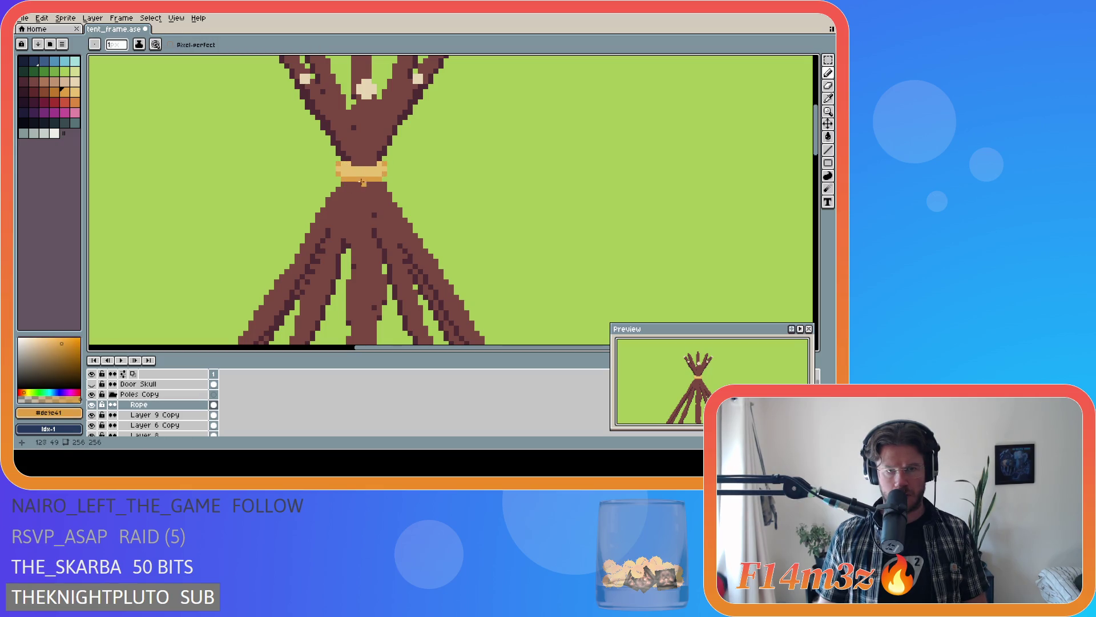
pyautogui.scroll(-2, 360, 182)
pyautogui.scroll(1, 385, 171)
# - Zoom in on the rope-bound apex and save the tent_frame file
pyautogui.press('ctrl')
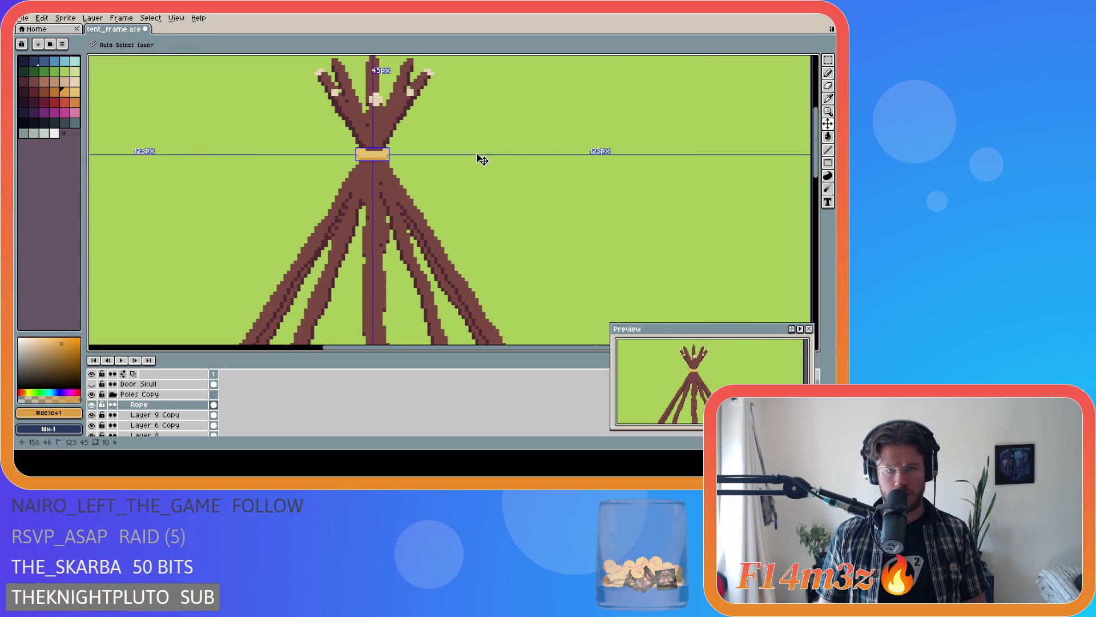
pyautogui.scroll(-1, 517, 240)
pyautogui.scroll(1, 518, 239)
pyautogui.press('ctrl')
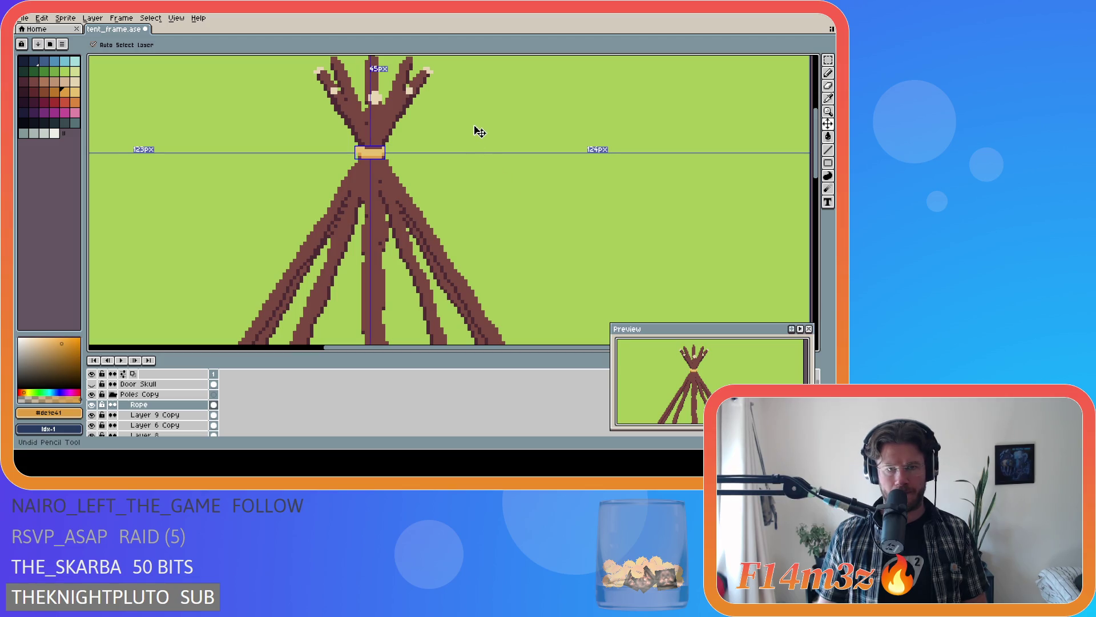
pyautogui.scroll(-1, 498, 155)
pyautogui.scroll(-1, 499, 155)
pyautogui.hotkey('ctrl', 's')
pyautogui.scroll(3, 513, 171)
pyautogui.scroll(2, 522, 152)
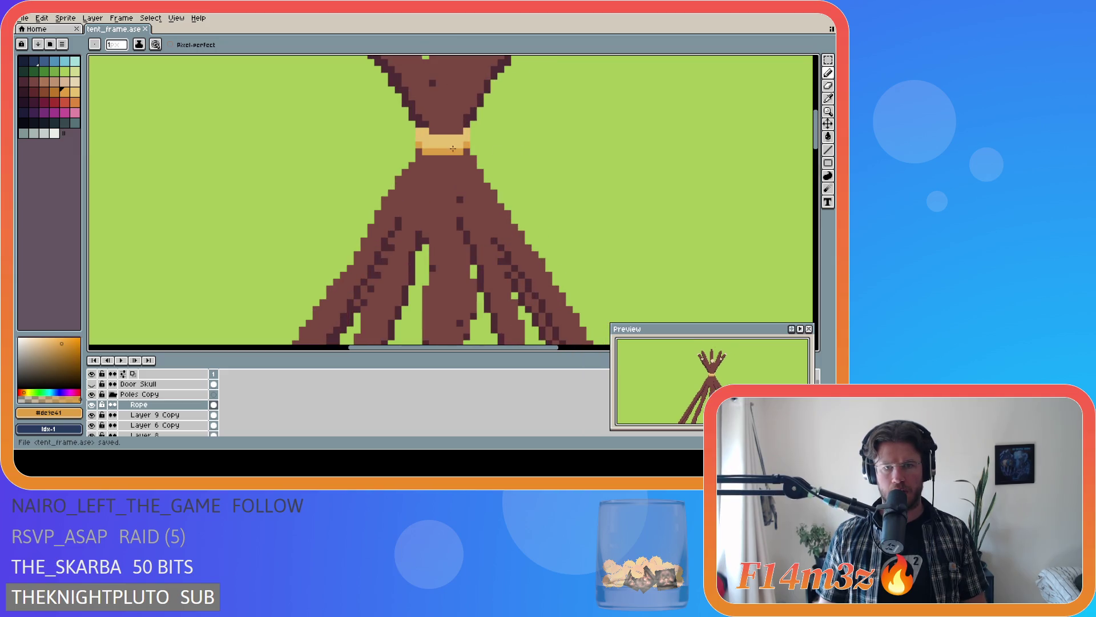
# - Pencil a #de9e41 orange row along the rope's lower edge, resample the tan, and save
pyautogui.click(421, 152)
pyautogui.moveTo(426, 157); pyautogui.dragTo(462, 156)
pyautogui.keyDown('alt'); pyautogui.click(464, 144); pyautogui.keyUp('alt')
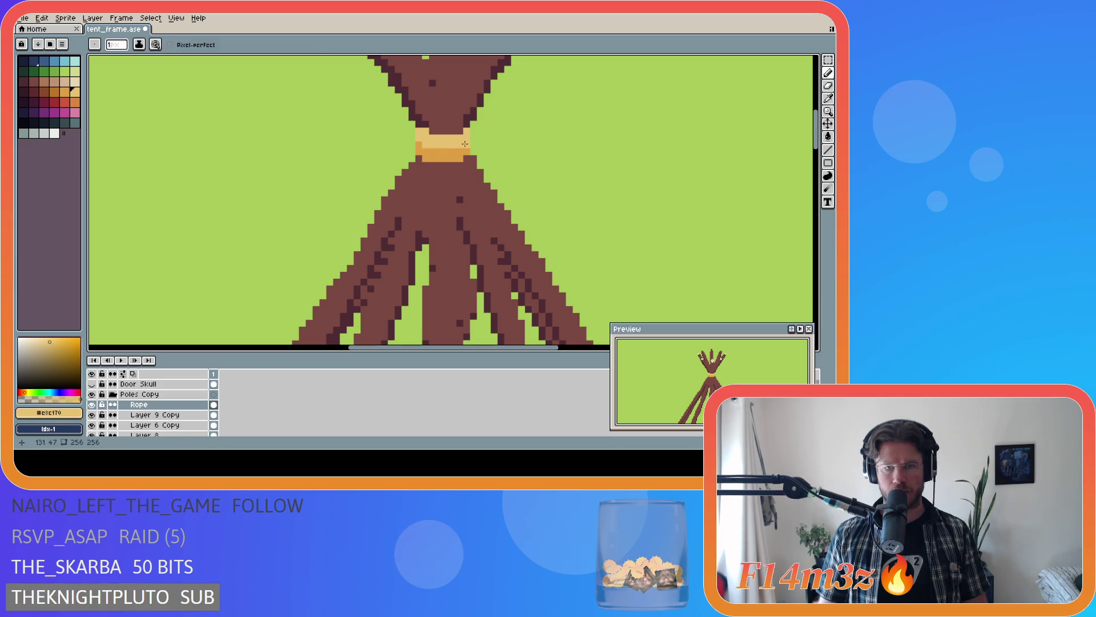
pyautogui.hotkey('ctrl', 's')
pyautogui.scroll(-1, 514, 167)
pyautogui.scroll(-1, 514, 188)
pyautogui.scroll(-1, 525, 235)
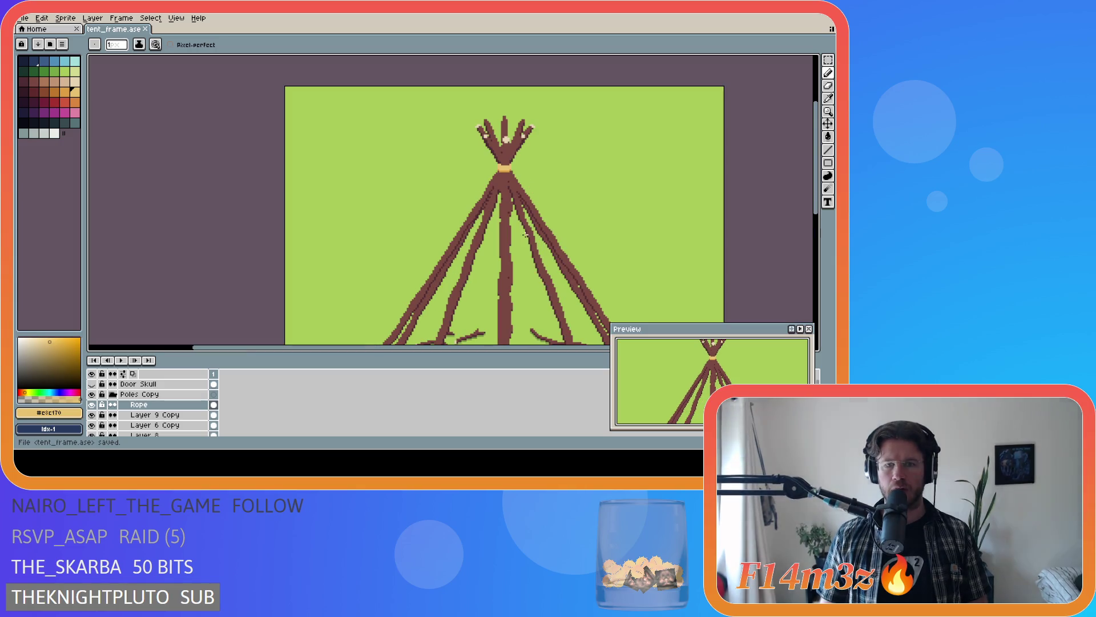
pyautogui.moveTo(495, 350); pyautogui.dragTo(558, 350)
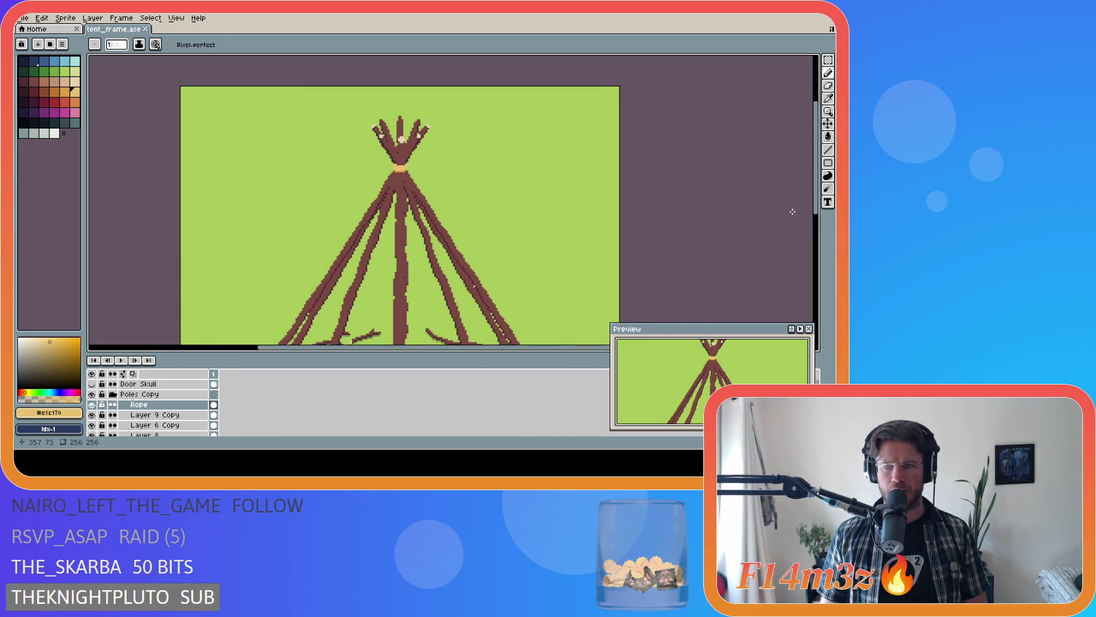
pyautogui.moveTo(815, 171); pyautogui.dragTo(815, 214)
pyautogui.scroll(-1, 636, 196)
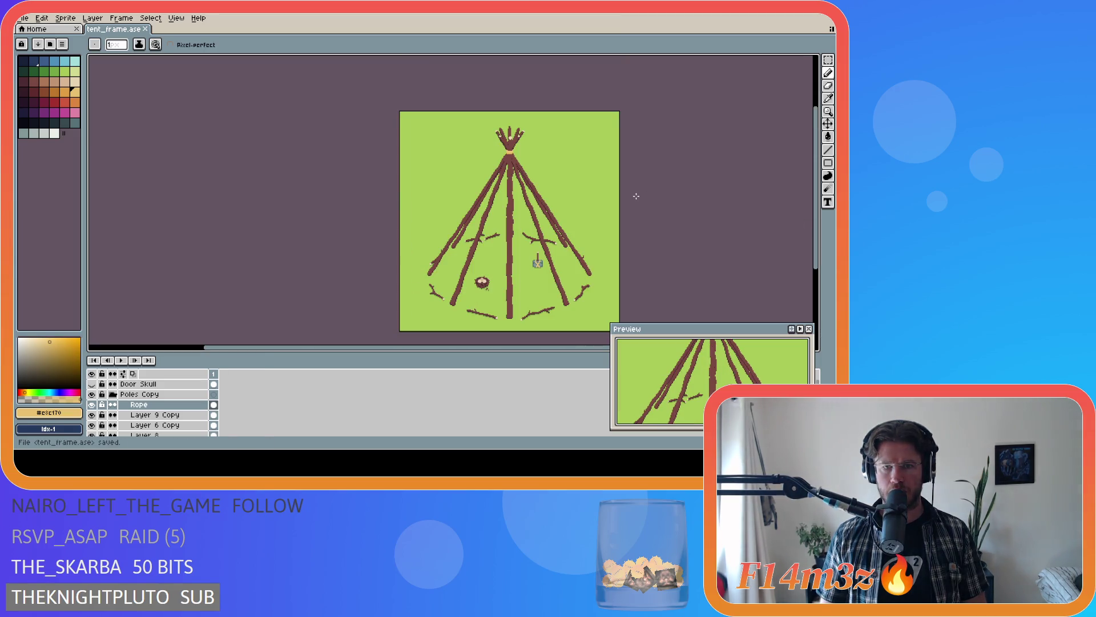
pyautogui.moveTo(480, 350); pyautogui.dragTo(554, 350)
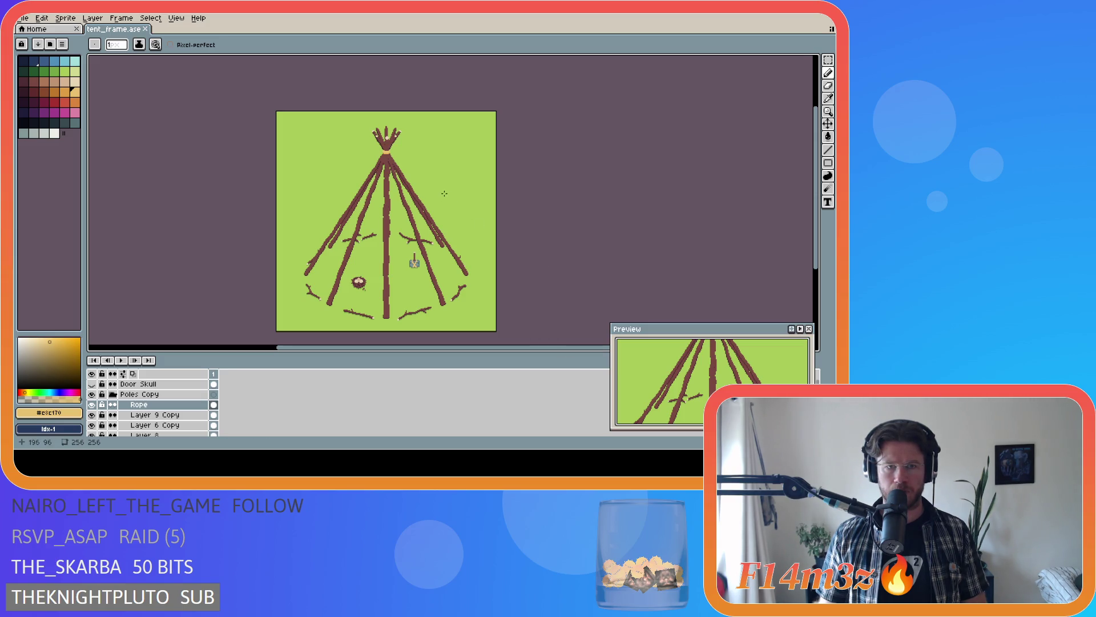
pyautogui.scroll(1, 403, 144)
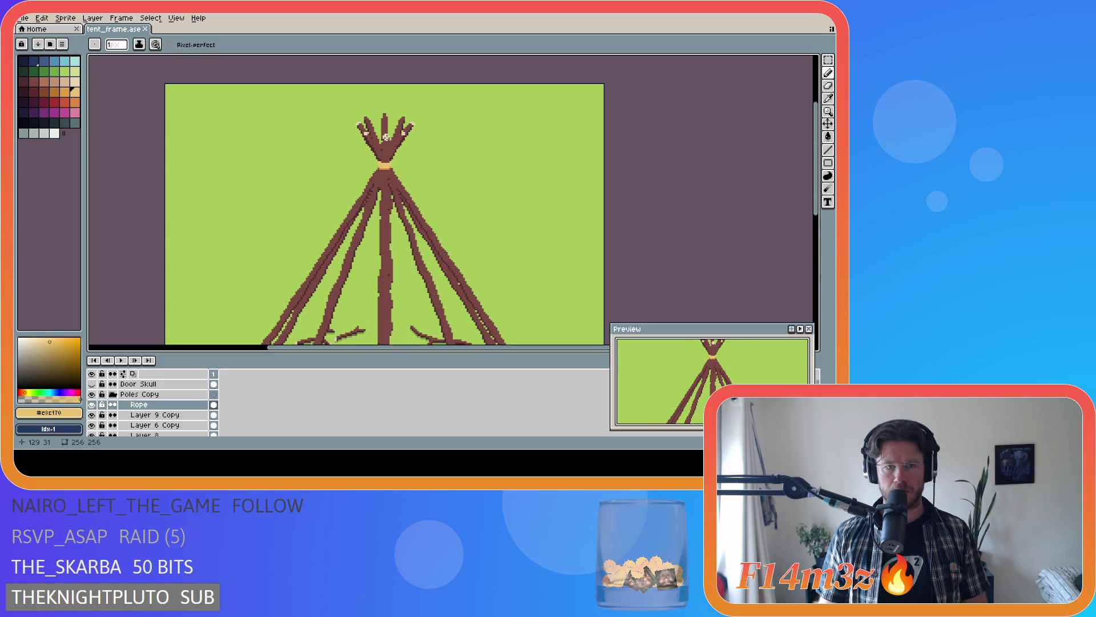
pyautogui.scroll(1, 397, 138)
pyautogui.scroll(-2, 413, 151)
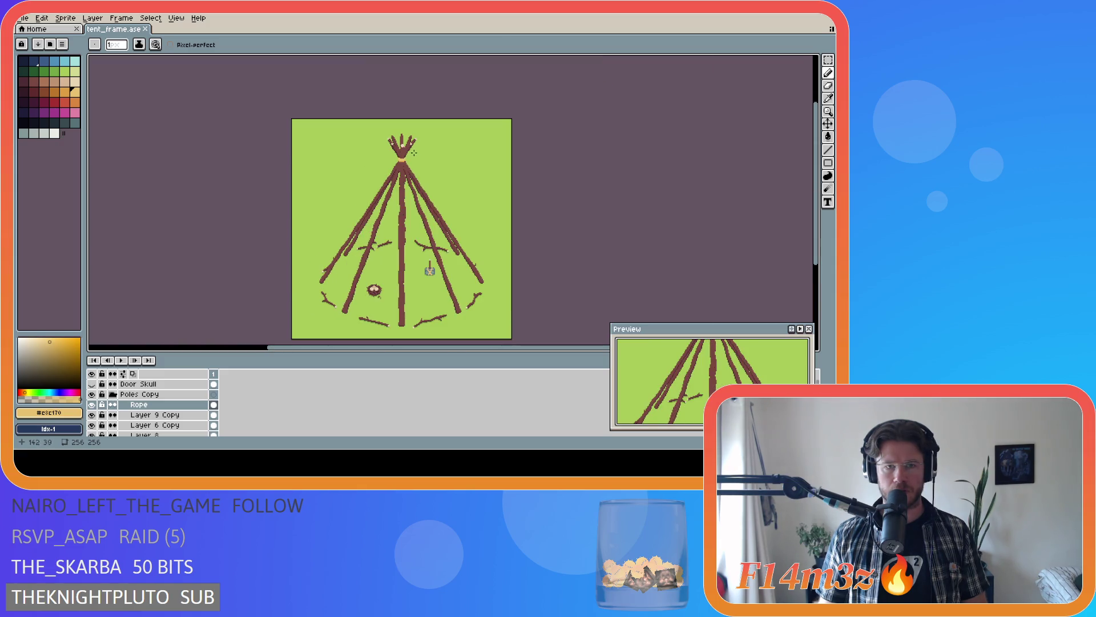
pyautogui.scroll(1, 407, 155)
pyautogui.scroll(-1, 407, 155)
pyautogui.scroll(1, 407, 155)
pyautogui.scroll(1, 407, 155)
pyautogui.scroll(-1, 111, 411)
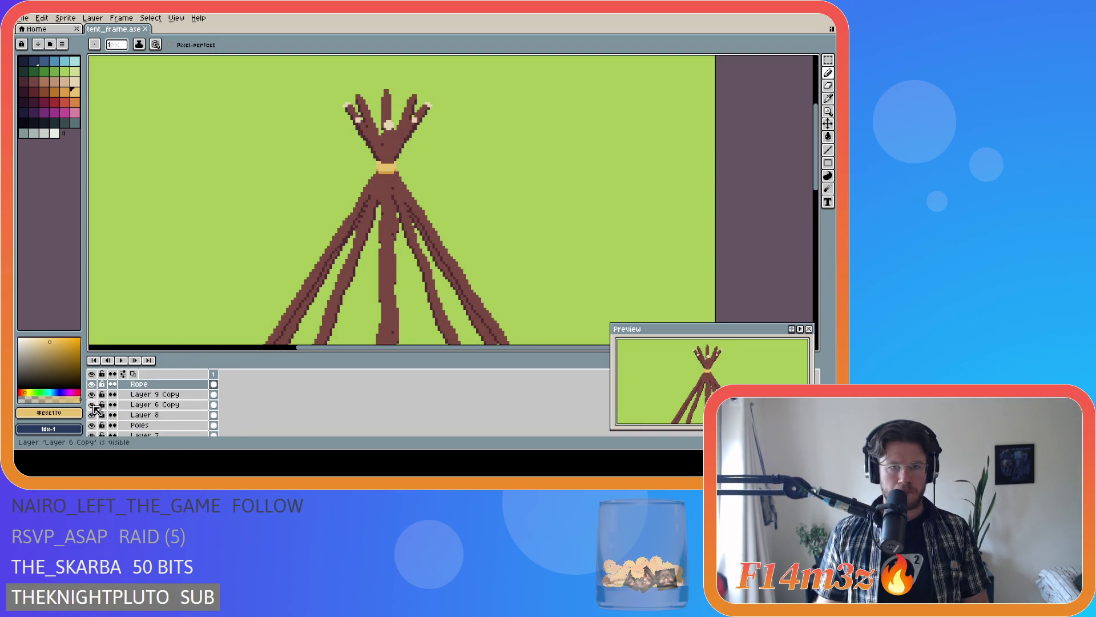
# - Hide the other pole layers and the white dot so Layer 9 Copy can be edited alone
pyautogui.click(91, 414)
pyautogui.click(92, 414)
pyautogui.click(92, 424)
pyautogui.click(92, 394)
pyautogui.scroll(-1, 106, 404)
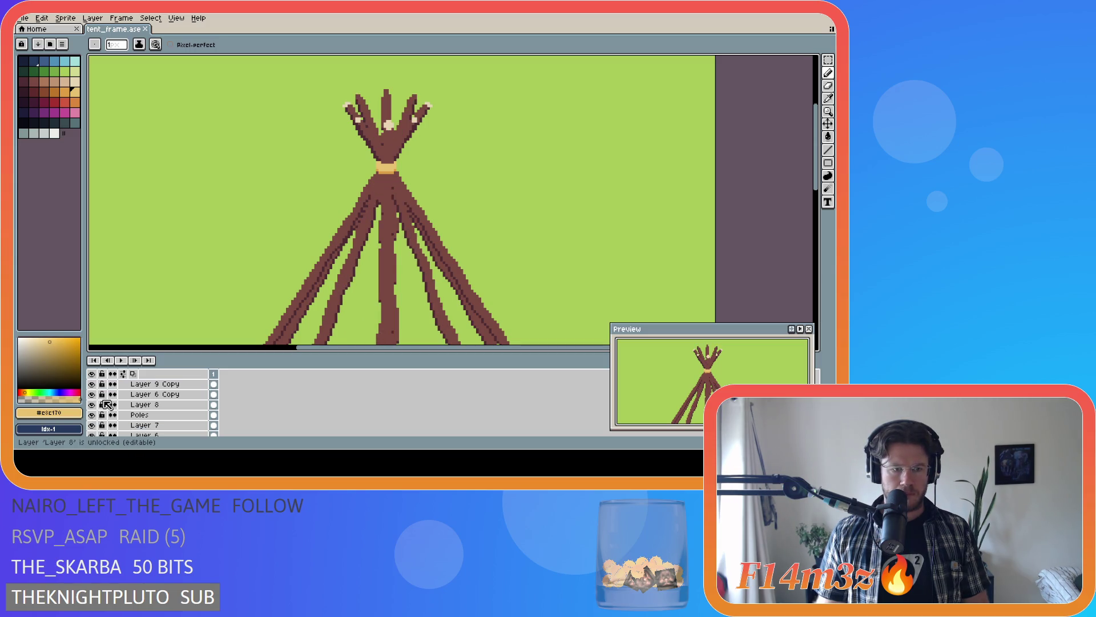
pyautogui.moveTo(92, 404); pyautogui.dragTo(98, 435)
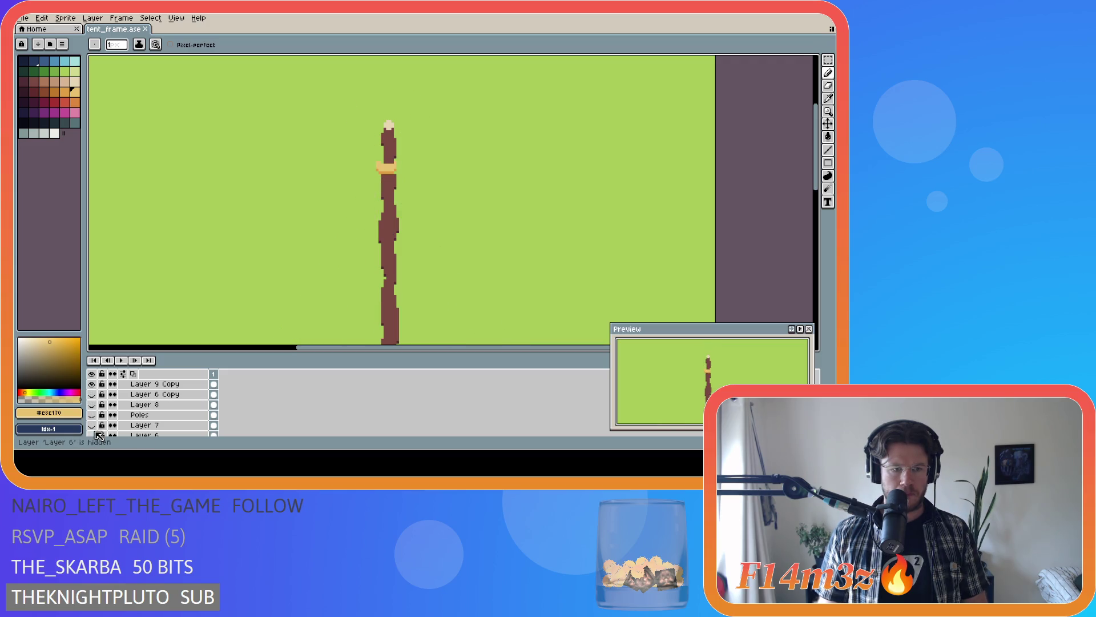
pyautogui.scroll(-2, 98, 430)
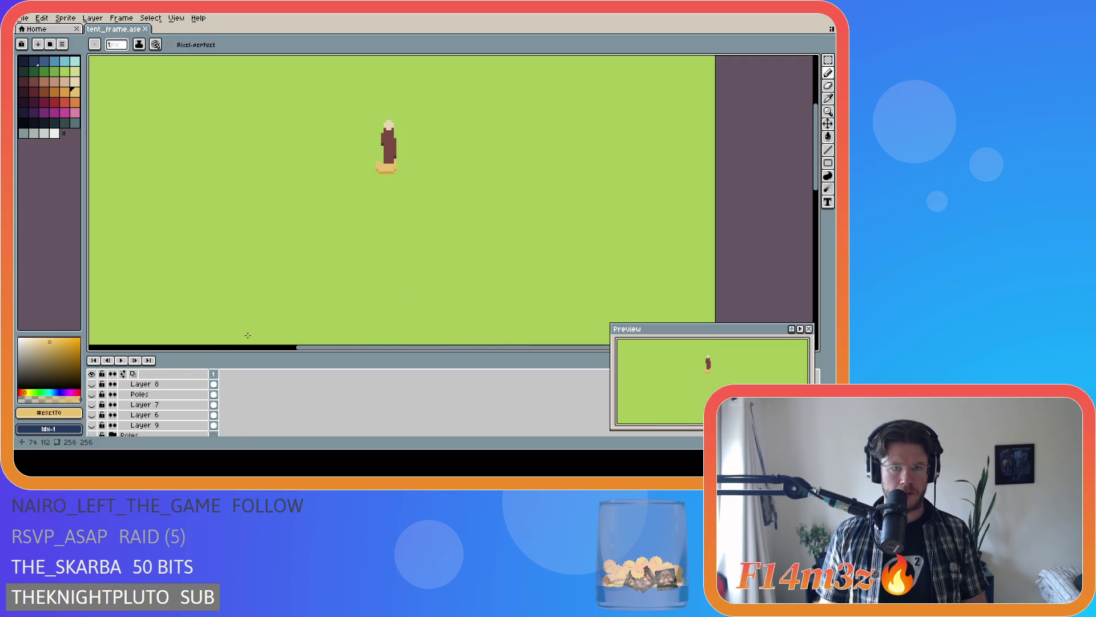
pyautogui.scroll(3, 171, 404)
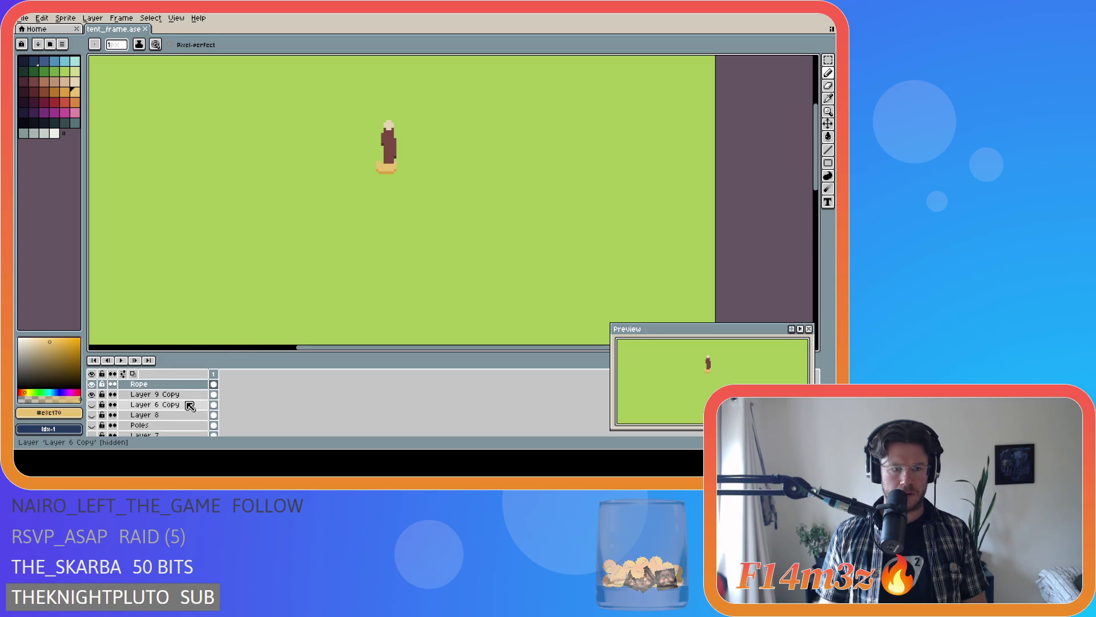
pyautogui.click(171, 394)
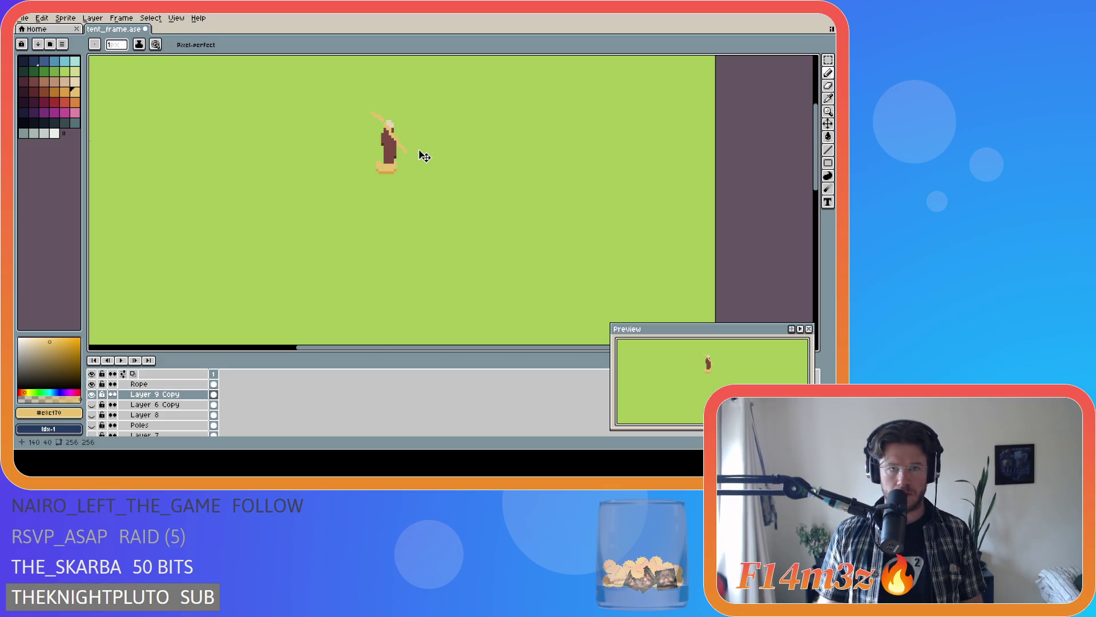
# - Marquee the lone pole top to check it, deselect, and show Layer 6 Copy's pale tips again
pyautogui.press('m')
pyautogui.moveTo(364, 110); pyautogui.dragTo(408, 151)
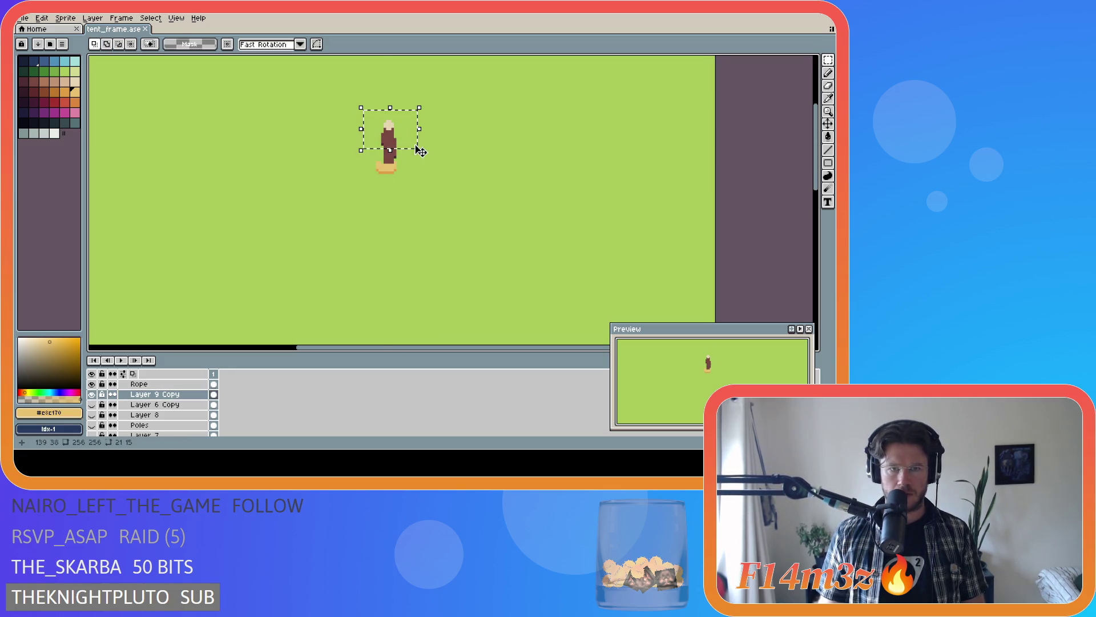
pyautogui.click(441, 145)
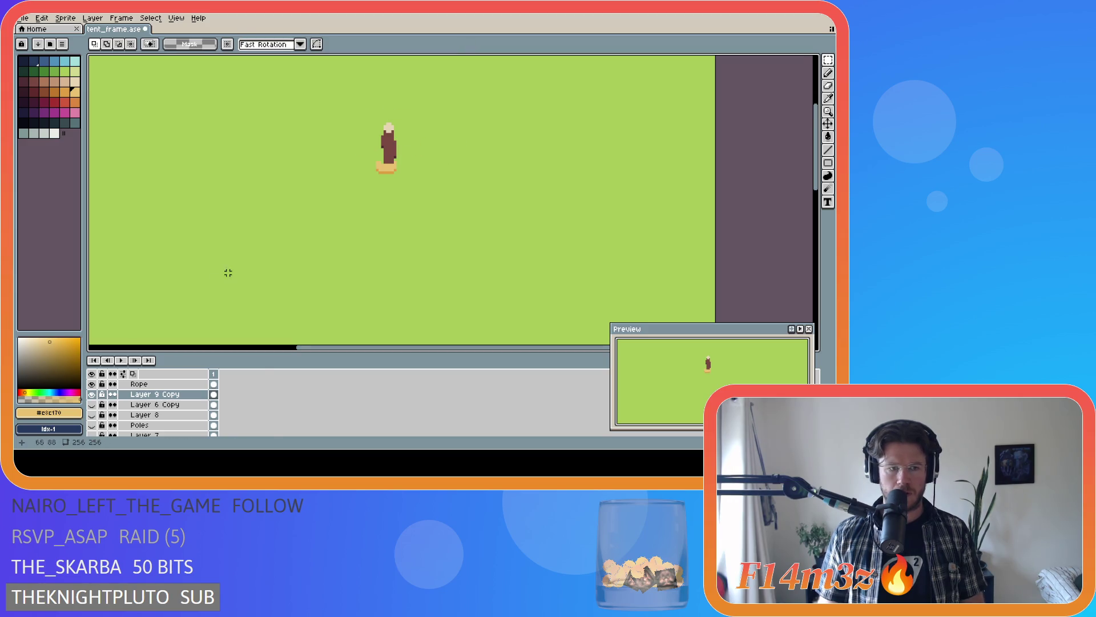
pyautogui.scroll(-1, 105, 415)
pyautogui.scroll(-2, 105, 417)
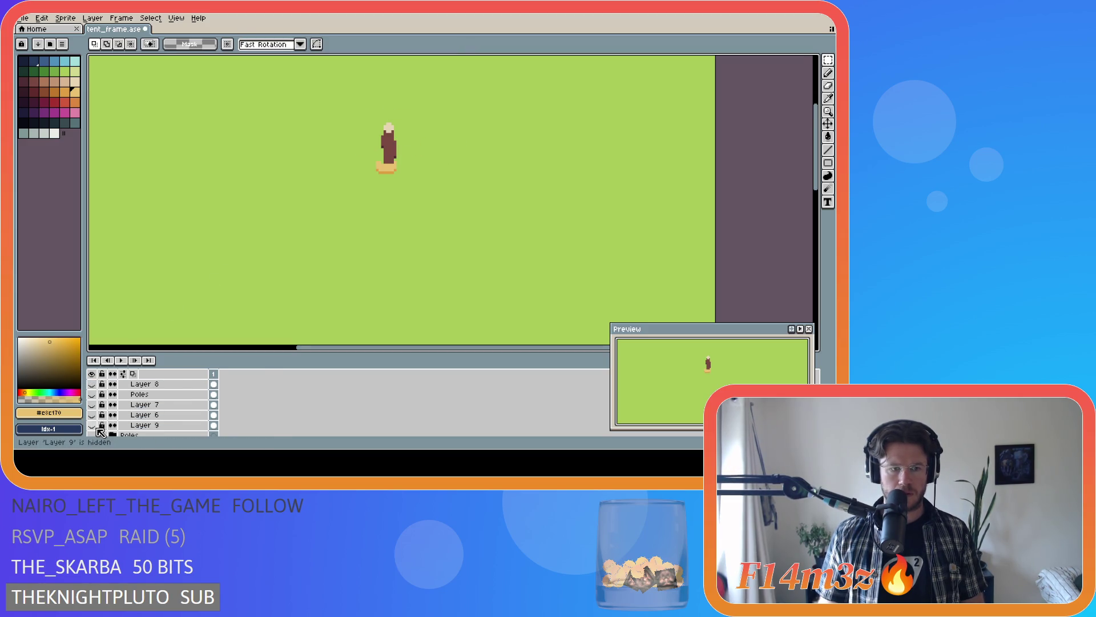
pyautogui.moveTo(92, 425); pyautogui.dragTo(92, 383)
pyautogui.scroll(3, 129, 403)
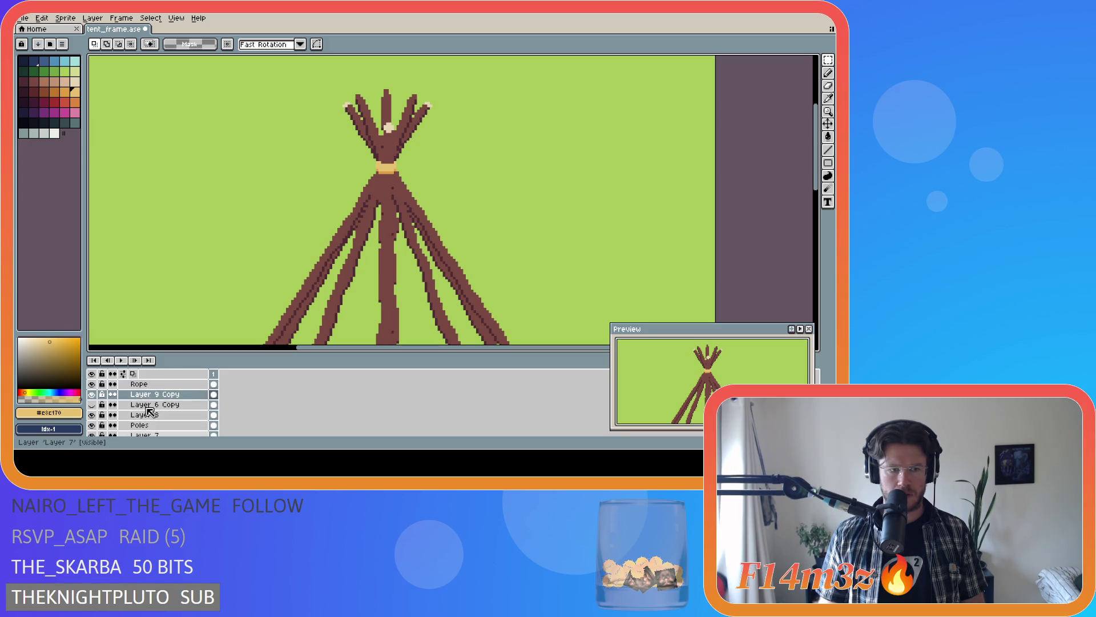
pyautogui.click(92, 404)
pyautogui.scroll(-3, 394, 264)
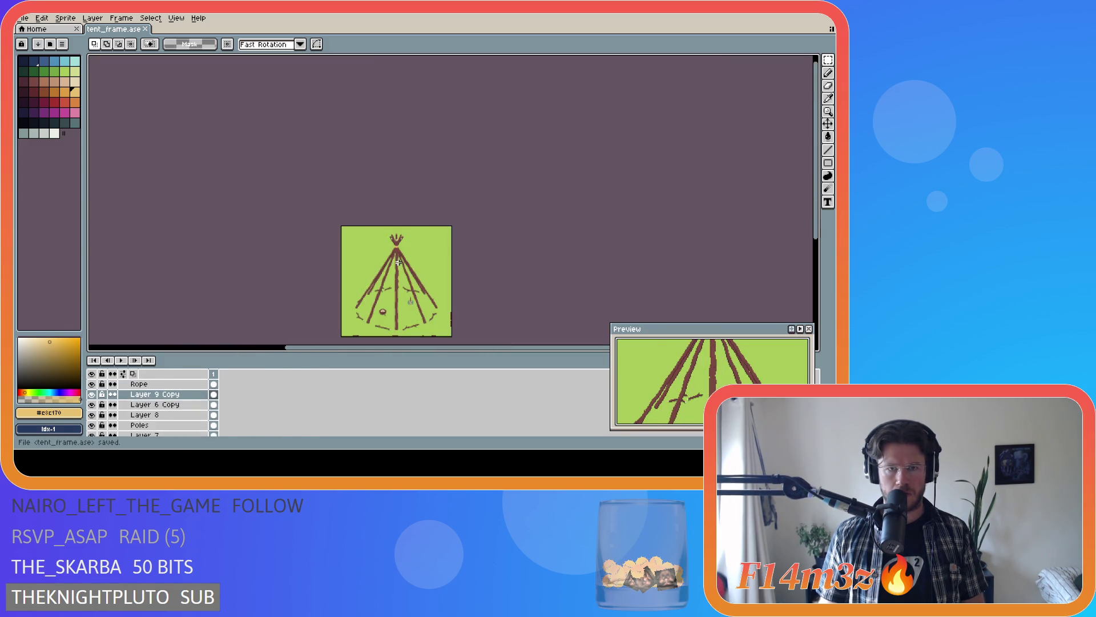
pyautogui.scroll(1, 415, 281)
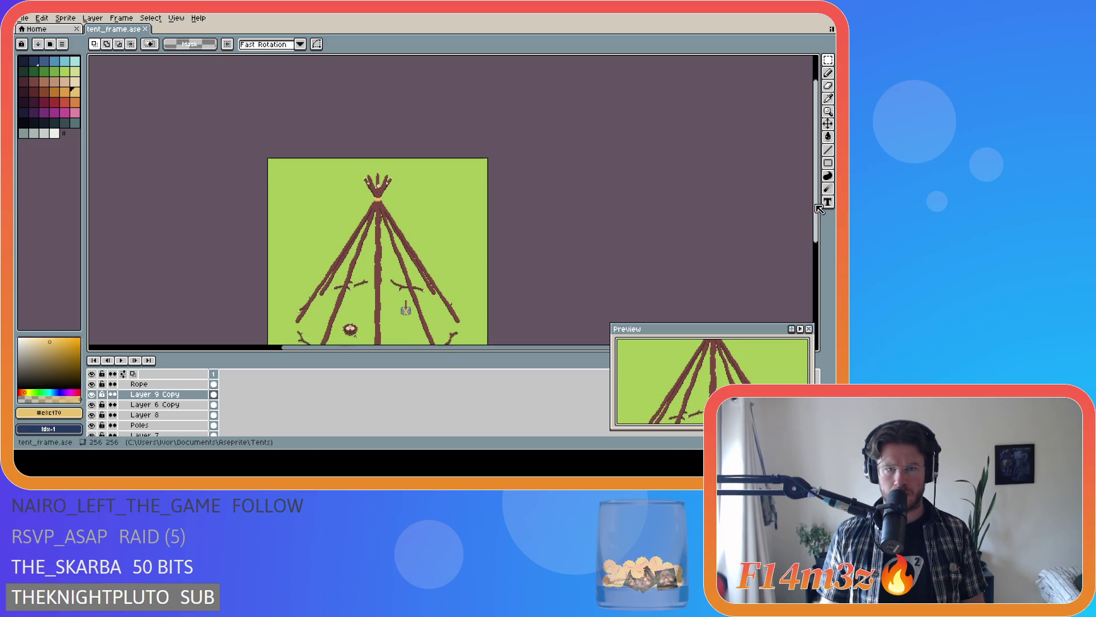
pyautogui.moveTo(814, 186); pyautogui.dragTo(814, 226)
# - Toggle the pixel grid to inspect the peak, select the bundled pole tips, then clear the selection
pyautogui.moveTo(422, 349); pyautogui.dragTo(422, 352)
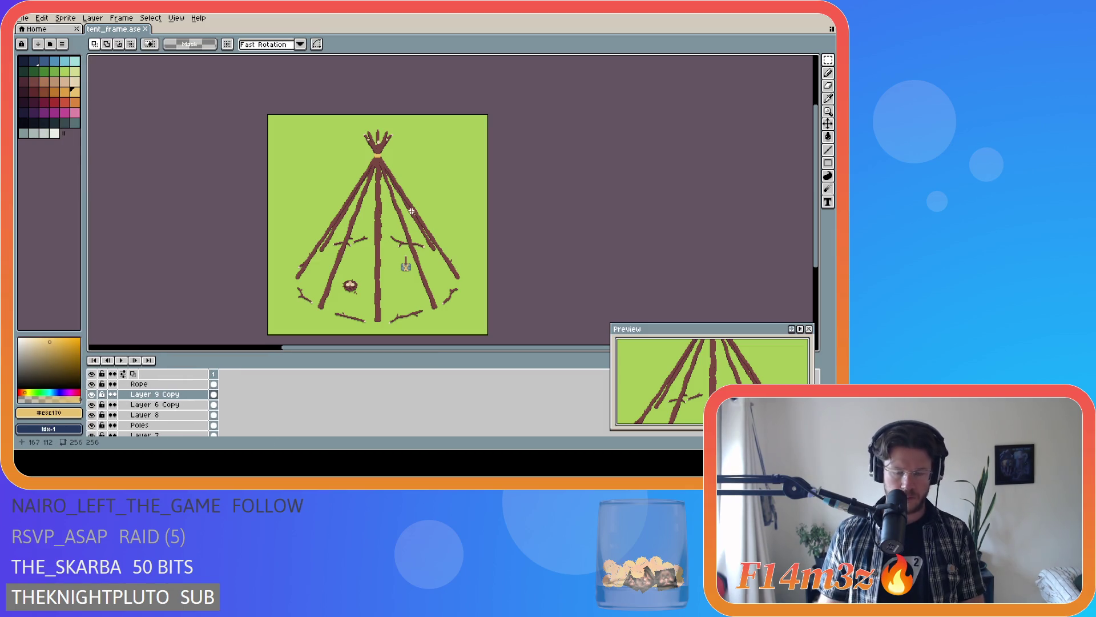
pyautogui.hotkey('shift', 'g')
pyautogui.scroll(2, 372, 133)
pyautogui.scroll(-2, 372, 133)
pyautogui.scroll(2, 362, 147)
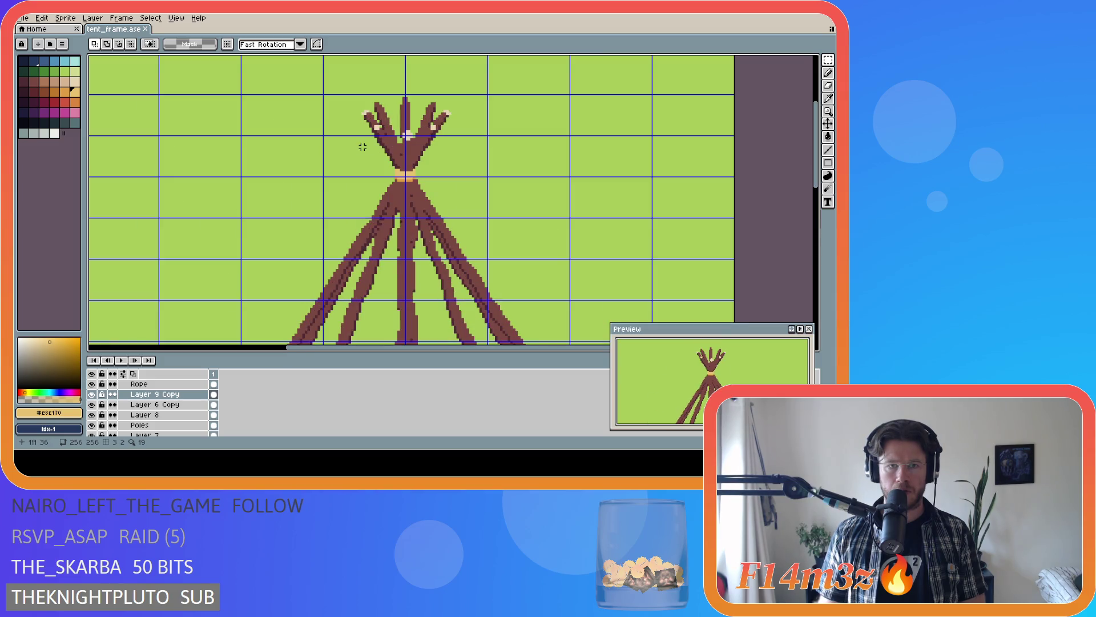
pyautogui.scroll(-2, 366, 146)
pyautogui.hotkey('shift', 'g')
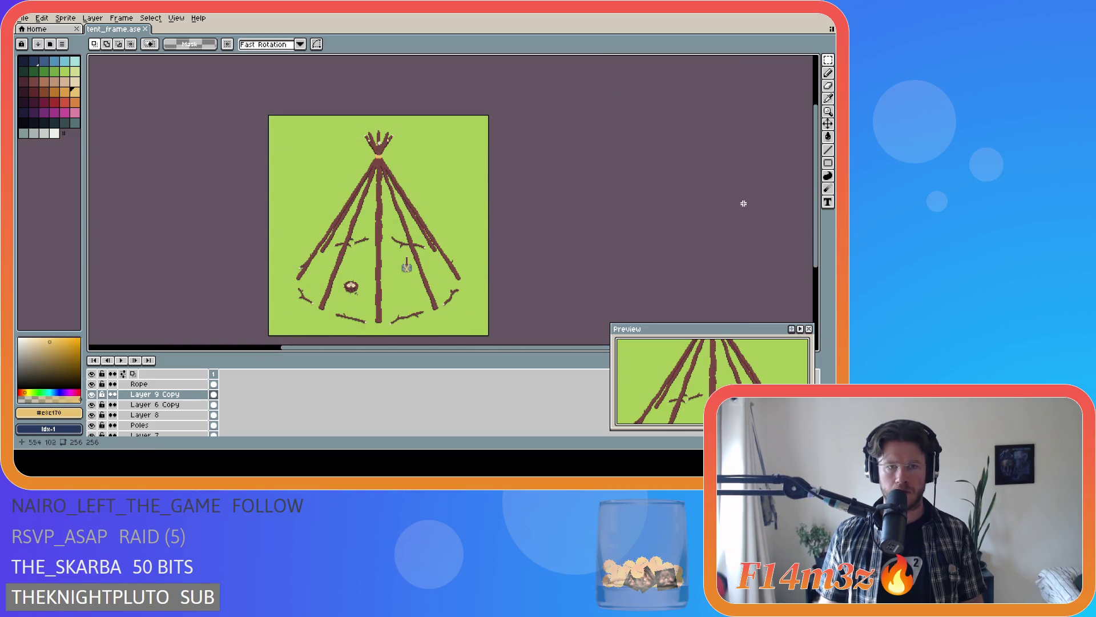
pyautogui.moveTo(816, 203); pyautogui.dragTo(815, 210)
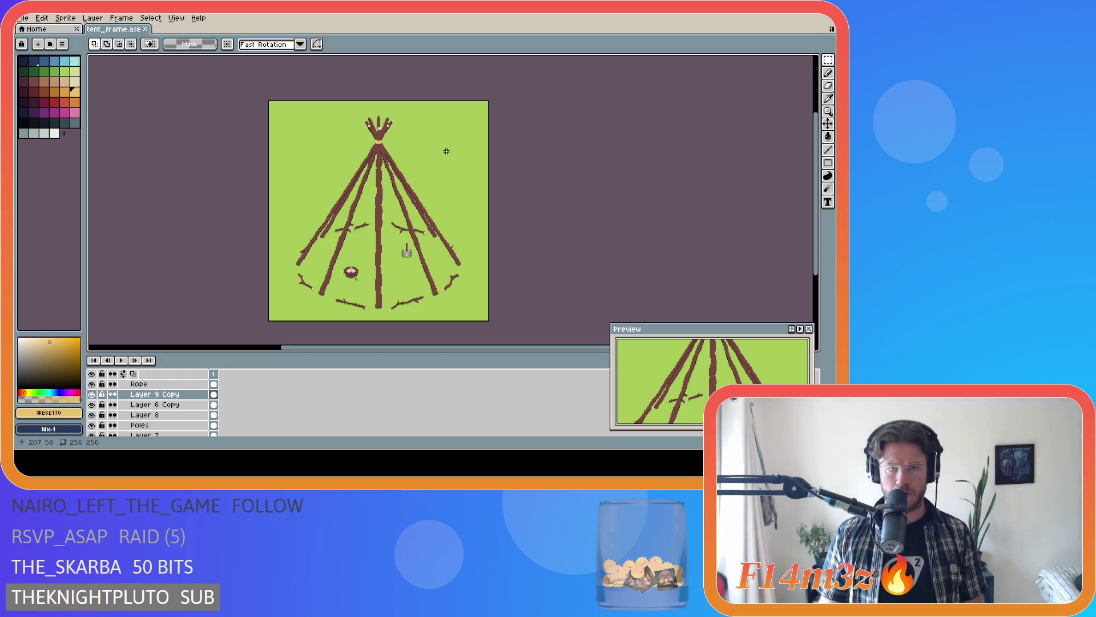
pyautogui.moveTo(365, 136); pyautogui.dragTo(393, 119)
pyautogui.hotkey('ctrl', 'd')
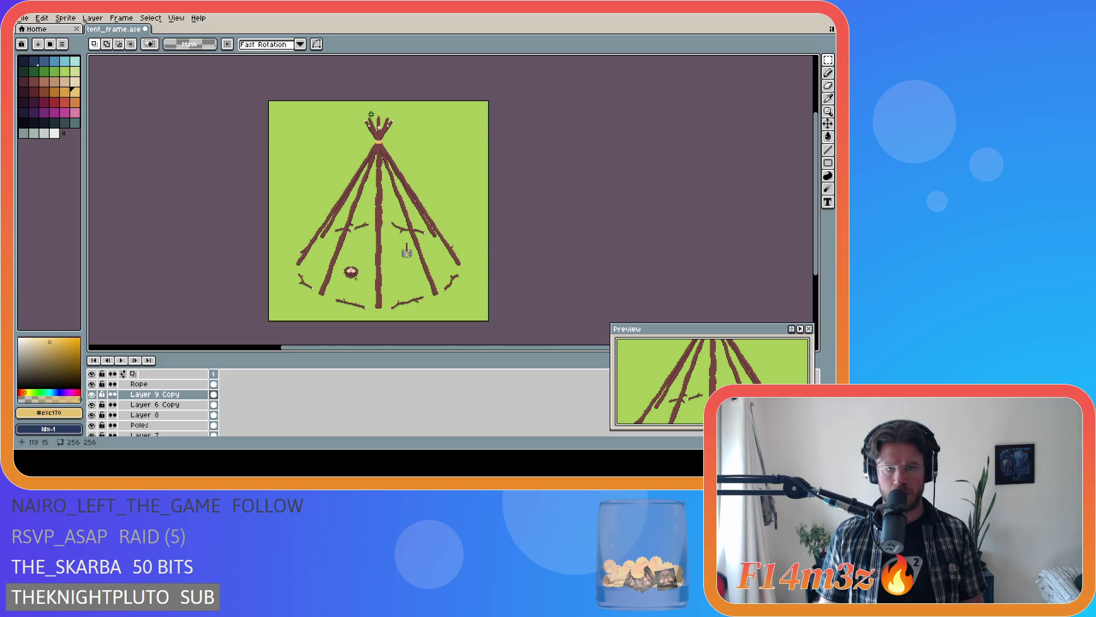
pyautogui.scroll(4, 368, 113)
pyautogui.scroll(1, 370, 113)
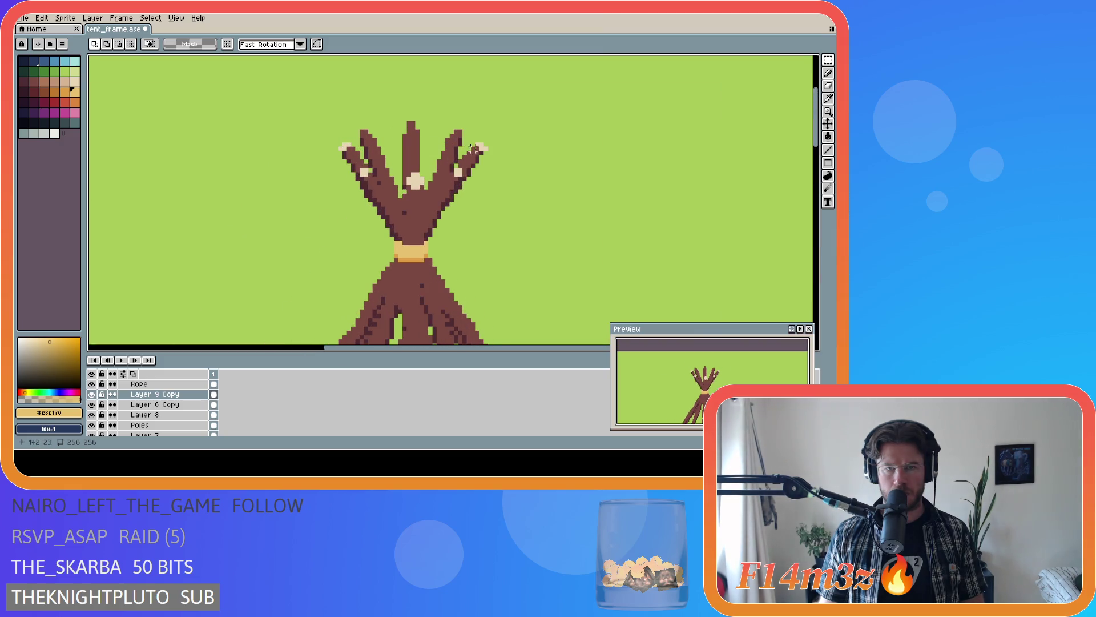
# - Marquee the right-hand pole tip at the peak, reshape it, and drop the selection
pyautogui.moveTo(455, 127); pyautogui.dragTo(483, 146)
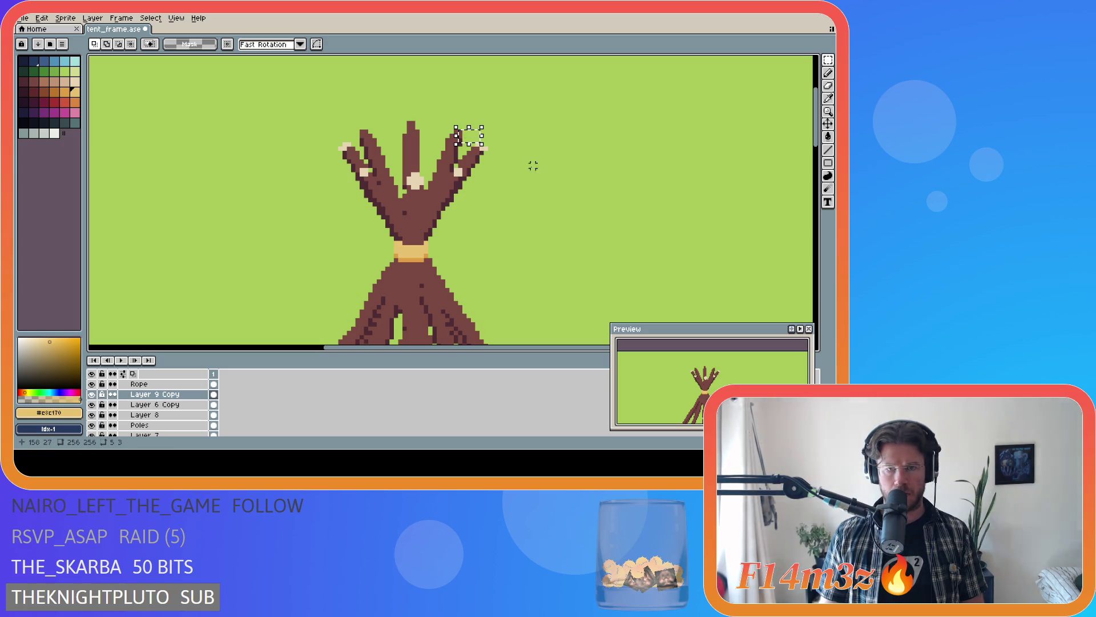
pyautogui.click(550, 170)
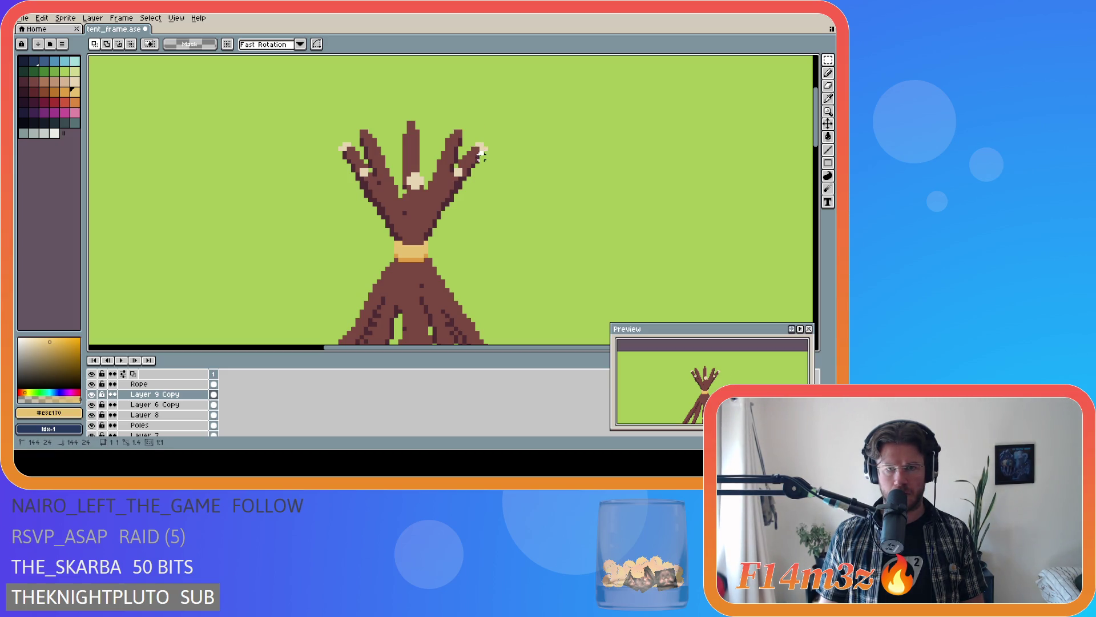
pyautogui.click(498, 165)
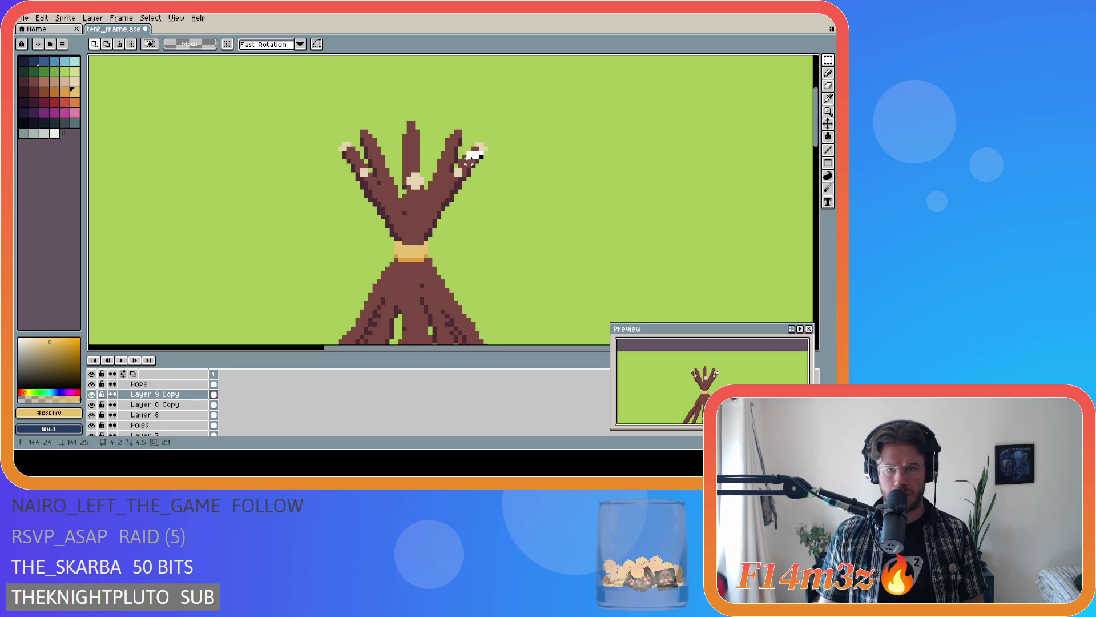
pyautogui.click(580, 174)
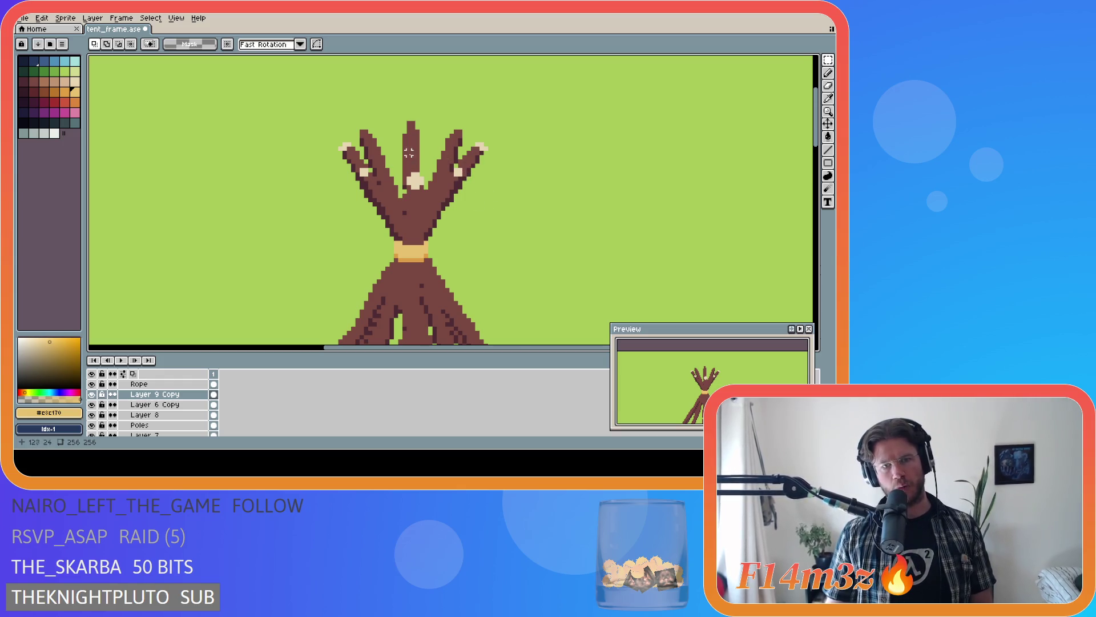
pyautogui.scroll(-1, 532, 148)
pyautogui.scroll(-1, 532, 148)
pyautogui.scroll(-1, 505, 172)
pyautogui.scroll(-1, 513, 197)
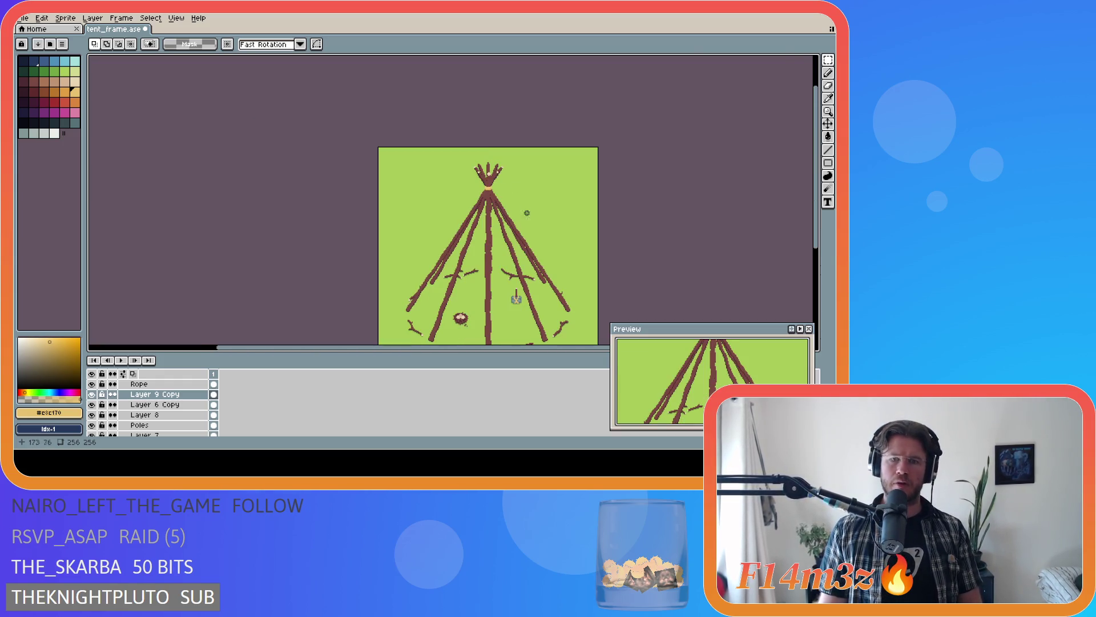
pyautogui.scroll(2, 519, 232)
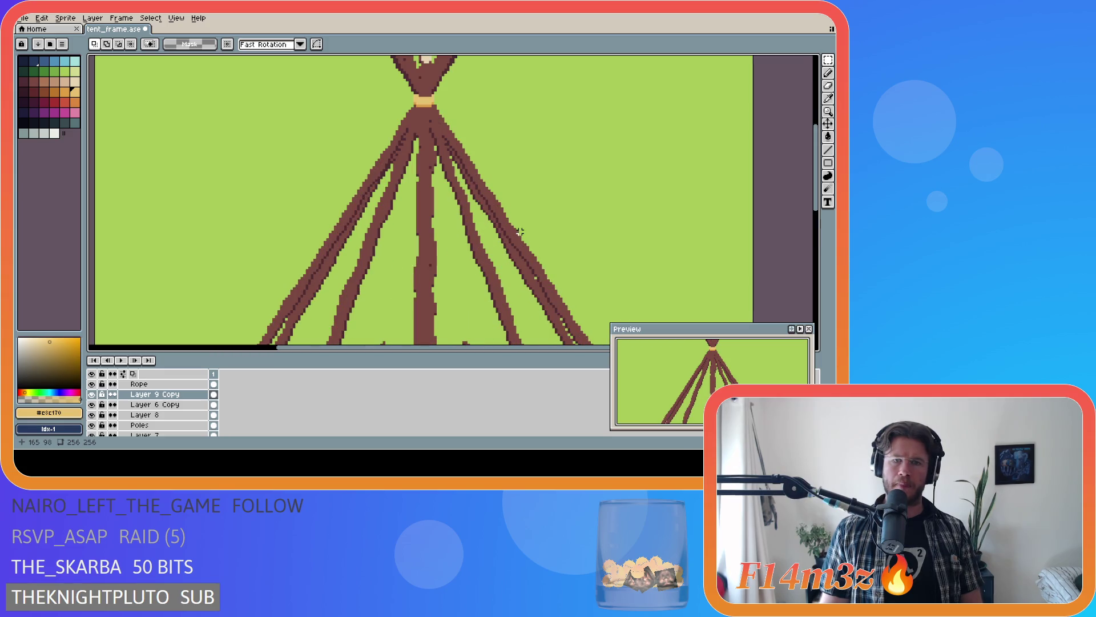
pyautogui.scroll(-1, 712, 167)
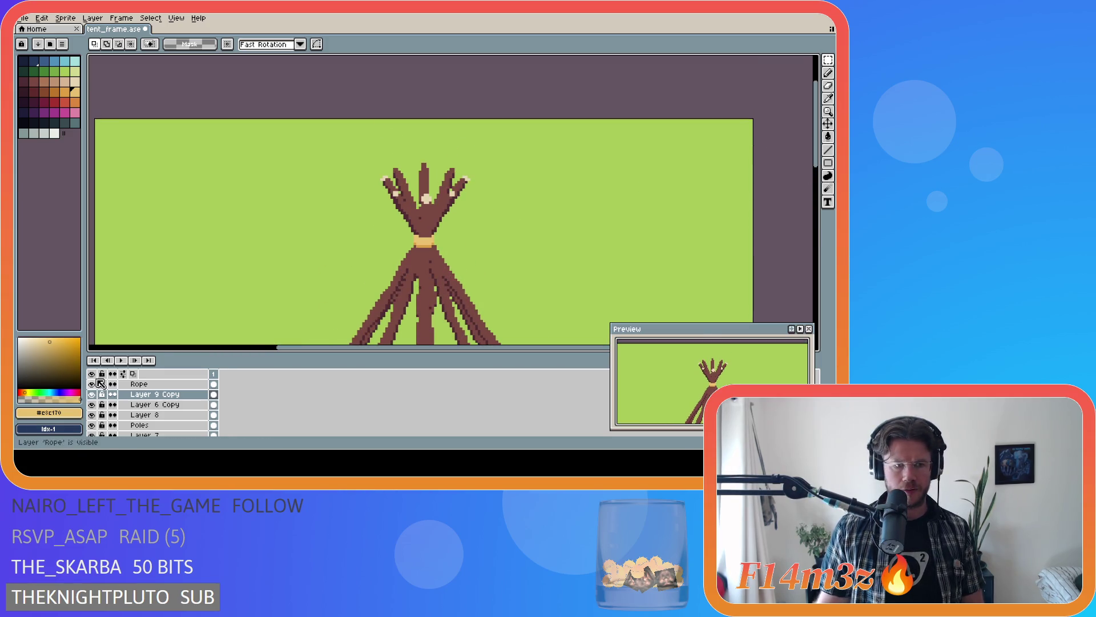
# - Hide Layer 6 Copy, Layer 8 and Poles, make Layer 7 active, and select the two crossed pole tops
pyautogui.moveTo(94, 399); pyautogui.dragTo(97, 426)
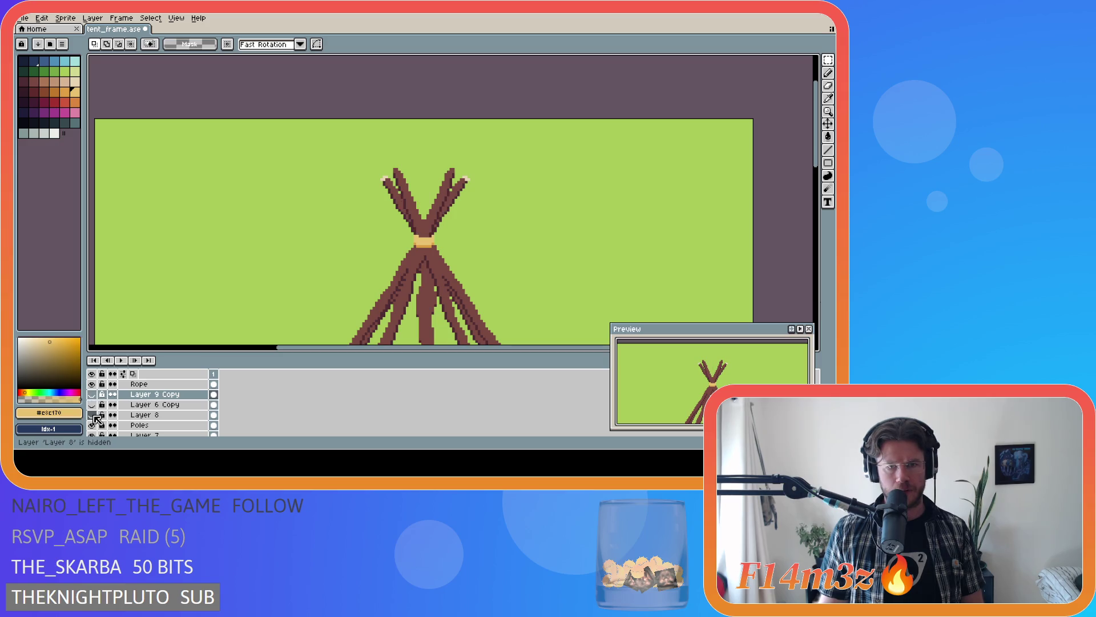
pyautogui.scroll(-2, 109, 426)
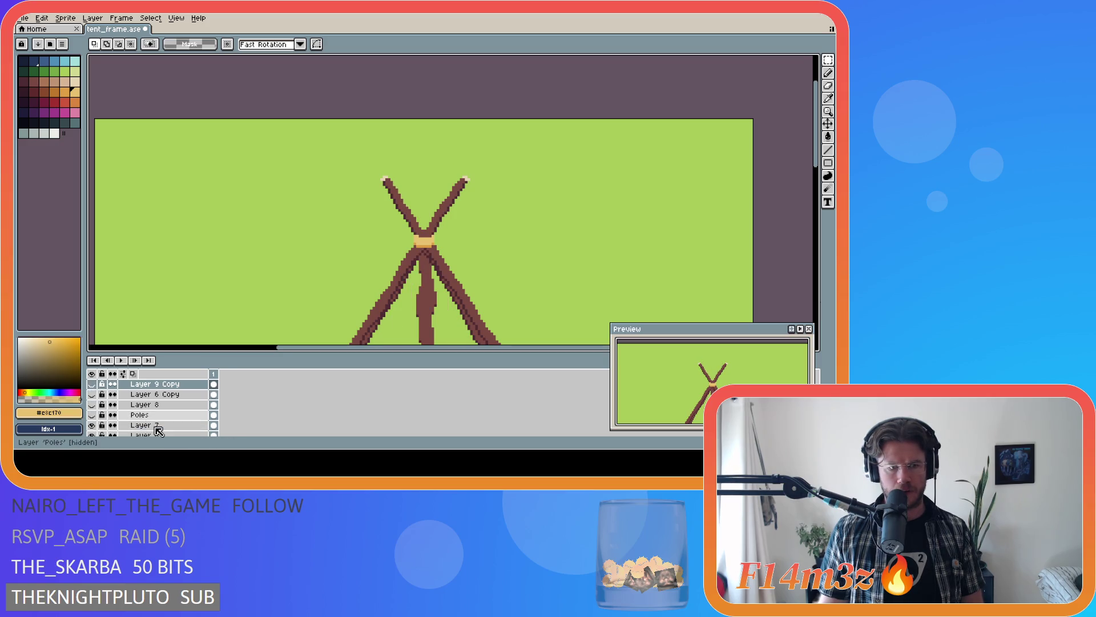
pyautogui.click(150, 416)
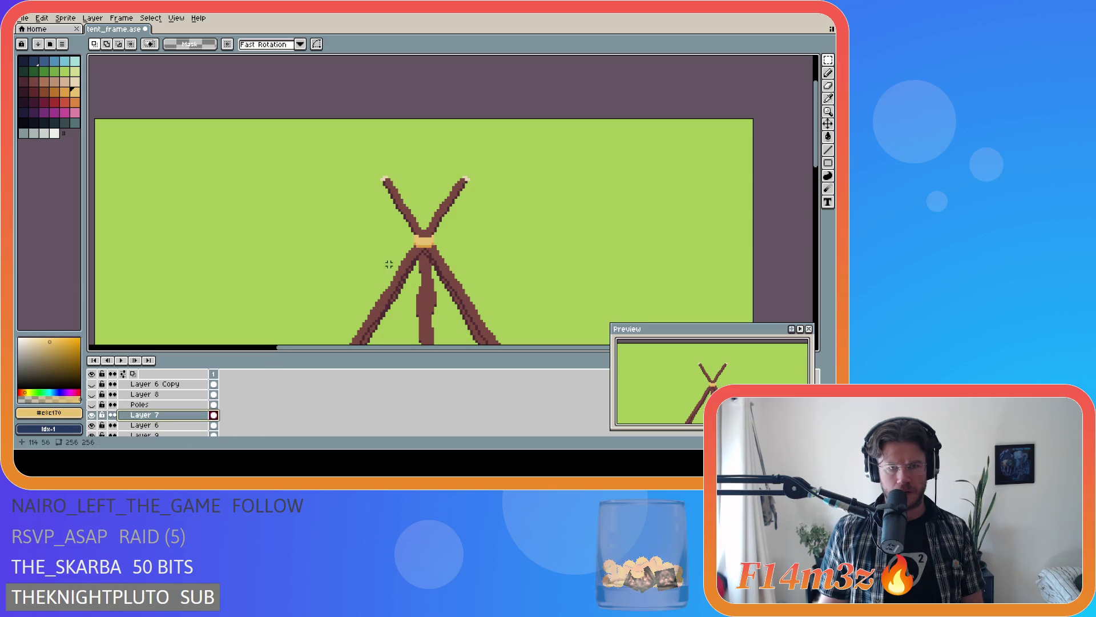
pyautogui.scroll(2, 416, 178)
pyautogui.moveTo(298, 137); pyautogui.dragTo(549, 188)
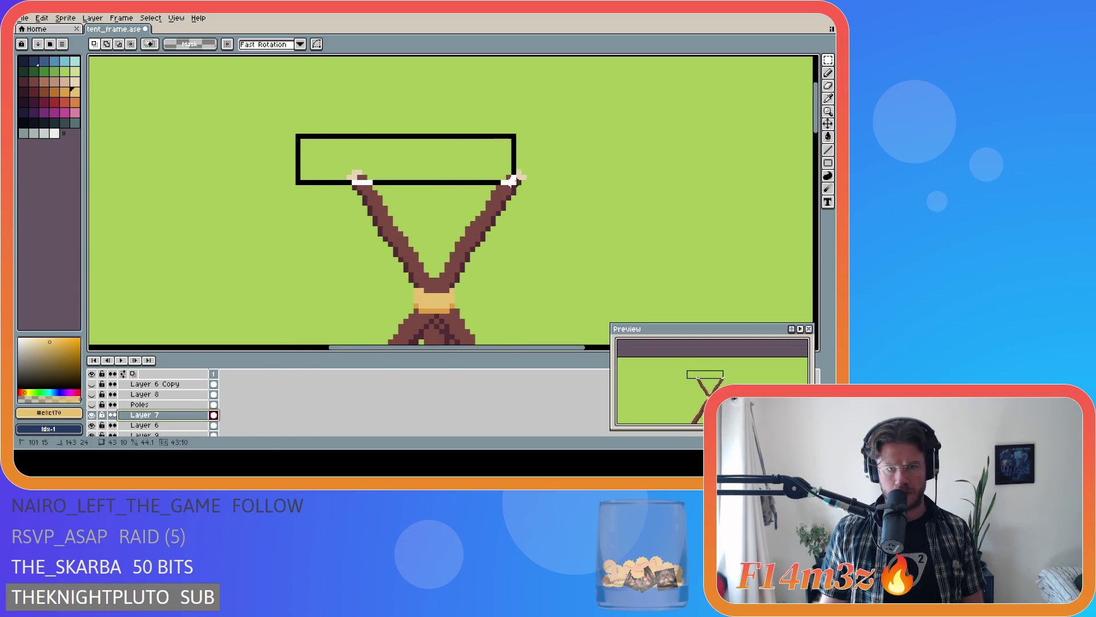
# - Try nudging the selected pole tops up and down one pixel, undoing the moves and deselecting
pyautogui.press('Escape')
pyautogui.hotkey('ctrl', 'd')
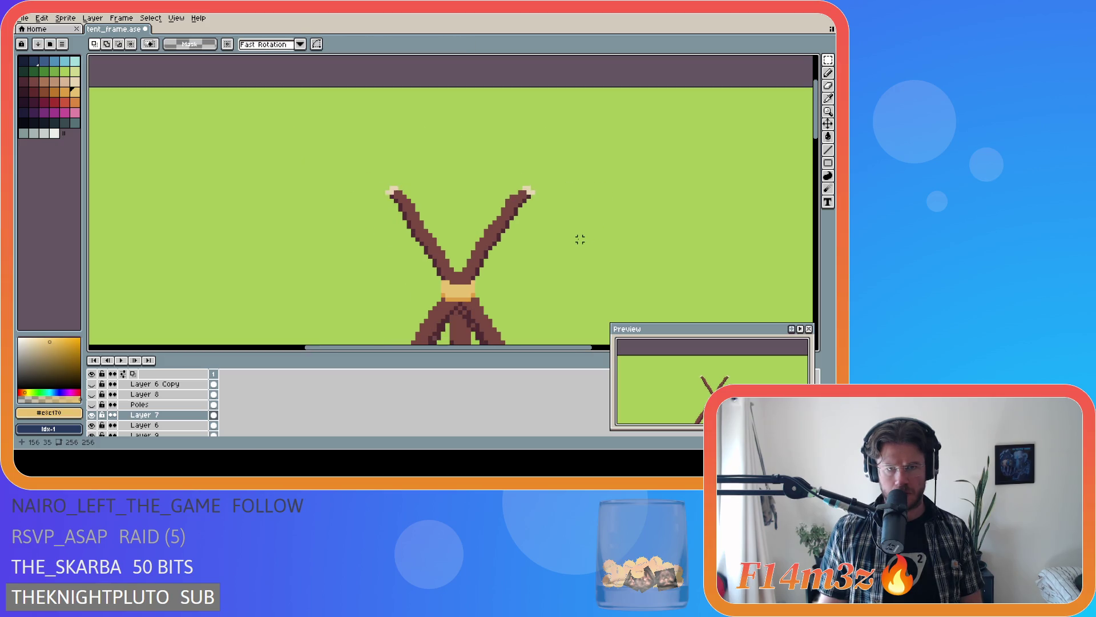
pyautogui.hotkey('ctrl', 'shift', 'd')
pyautogui.press('Up')
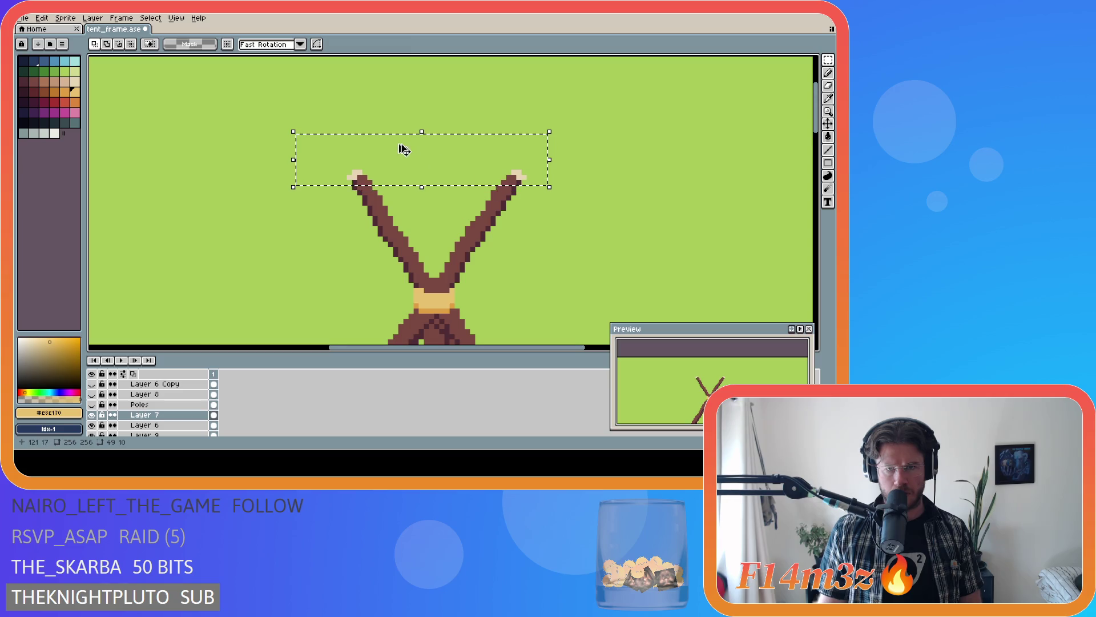
pyautogui.moveTo(244, 101); pyautogui.dragTo(559, 182)
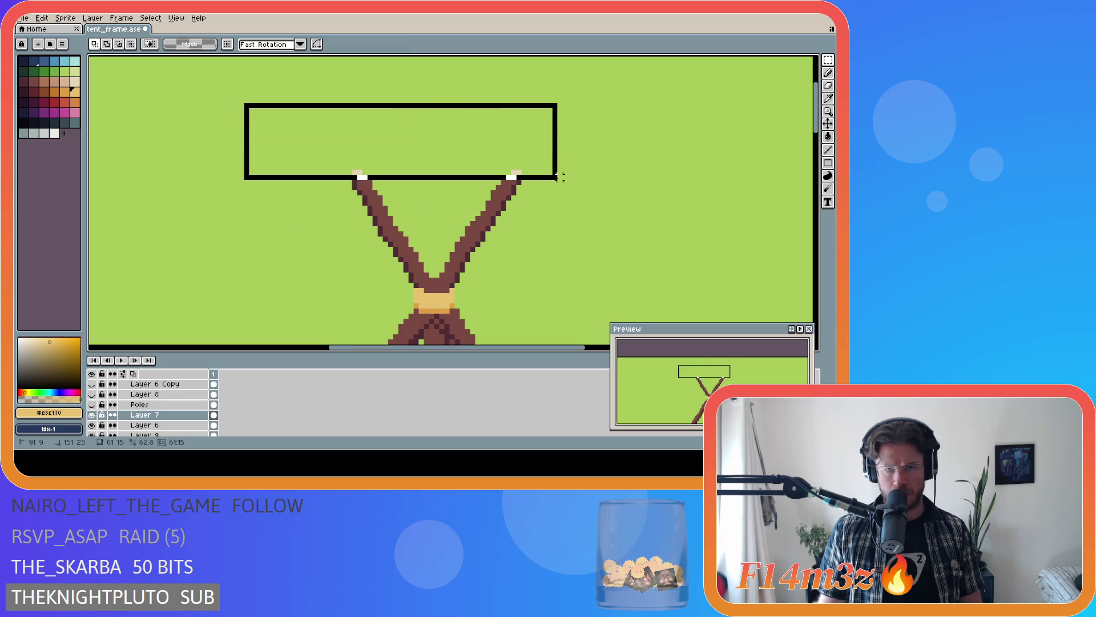
pyautogui.click(484, 162)
pyautogui.moveTo(483, 163); pyautogui.dragTo(483, 169)
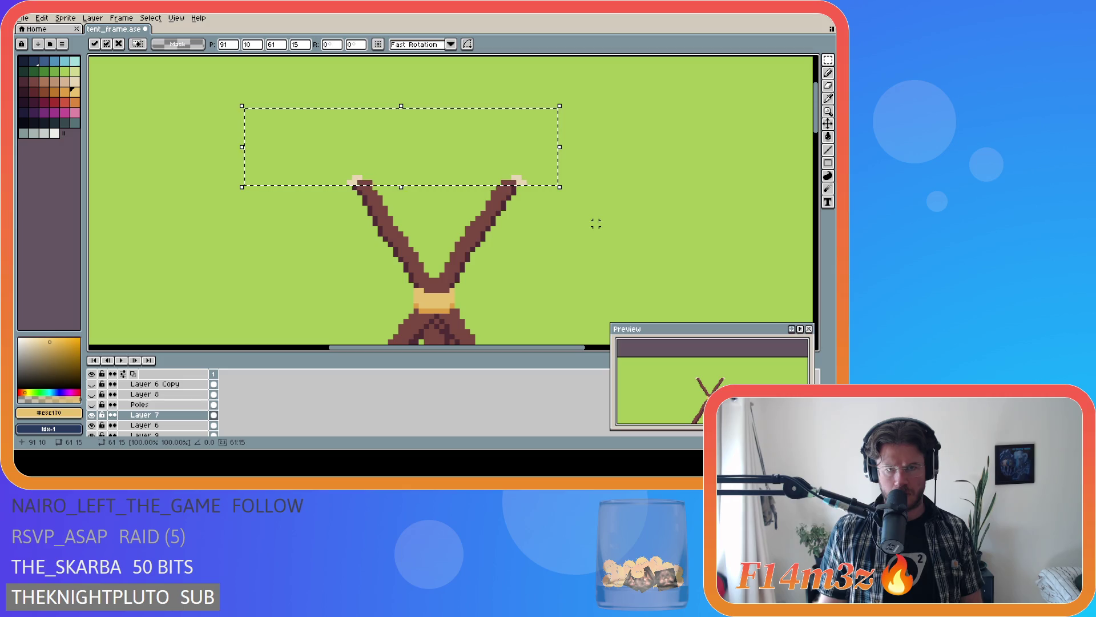
pyautogui.hotkey('ctrl', 'z')
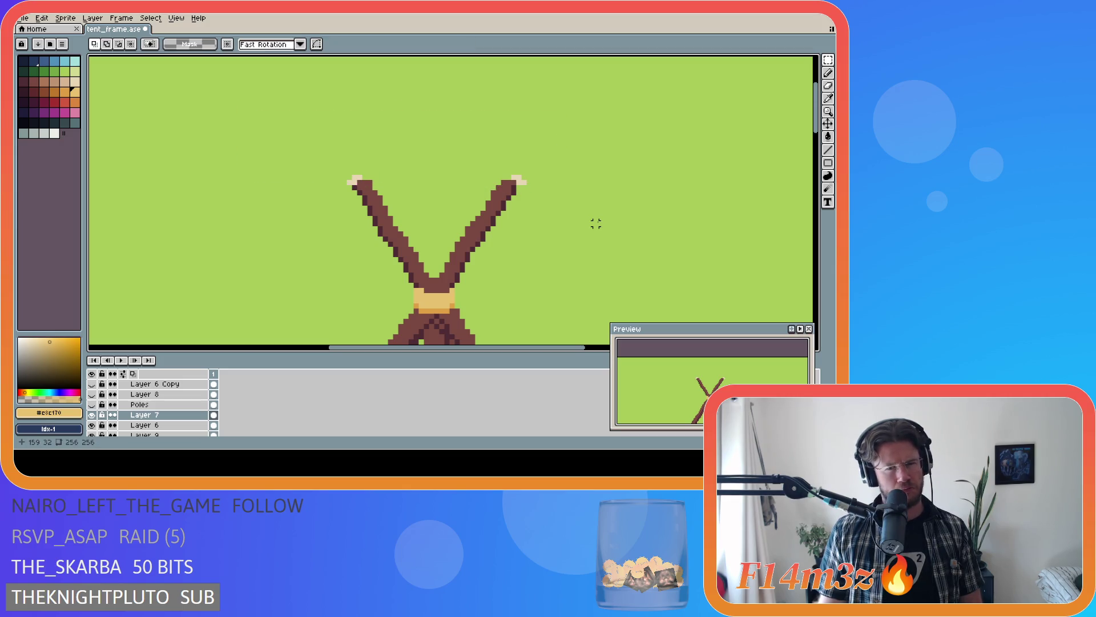
pyautogui.hotkey('ctrl', 'd')
# - Undo a stray rectangle, select just the right pole top and shift it one pixel right
pyautogui.moveTo(229, 100); pyautogui.dragTo(539, 182)
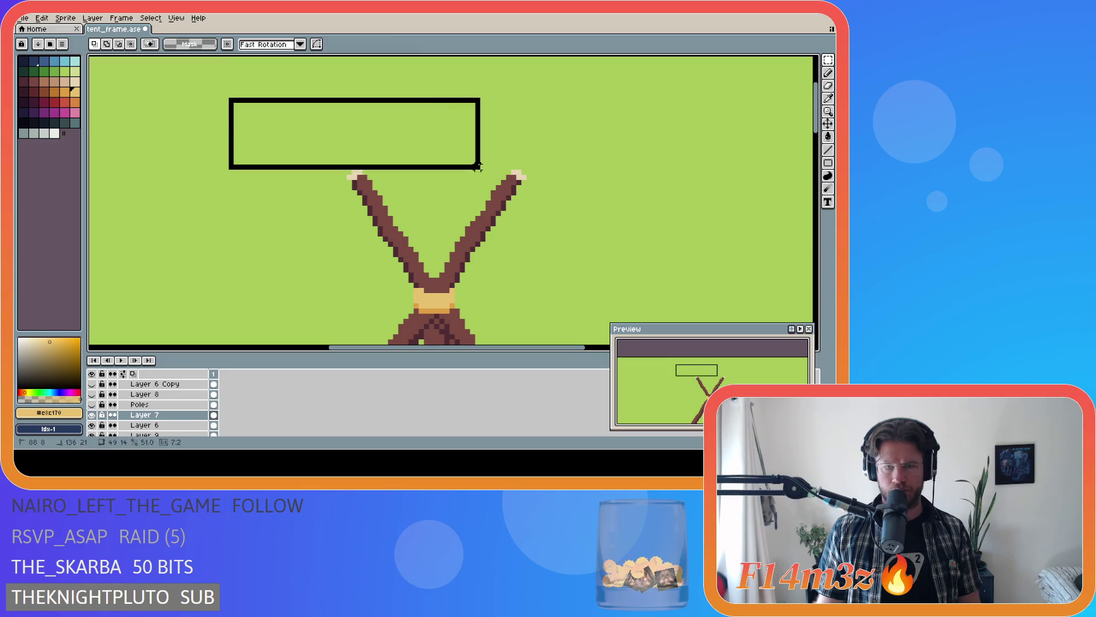
pyautogui.hotkey('ctrl', 'z')
pyautogui.hotkey('ctrl', 'z')
pyautogui.hotkey('ctrl', 'd')
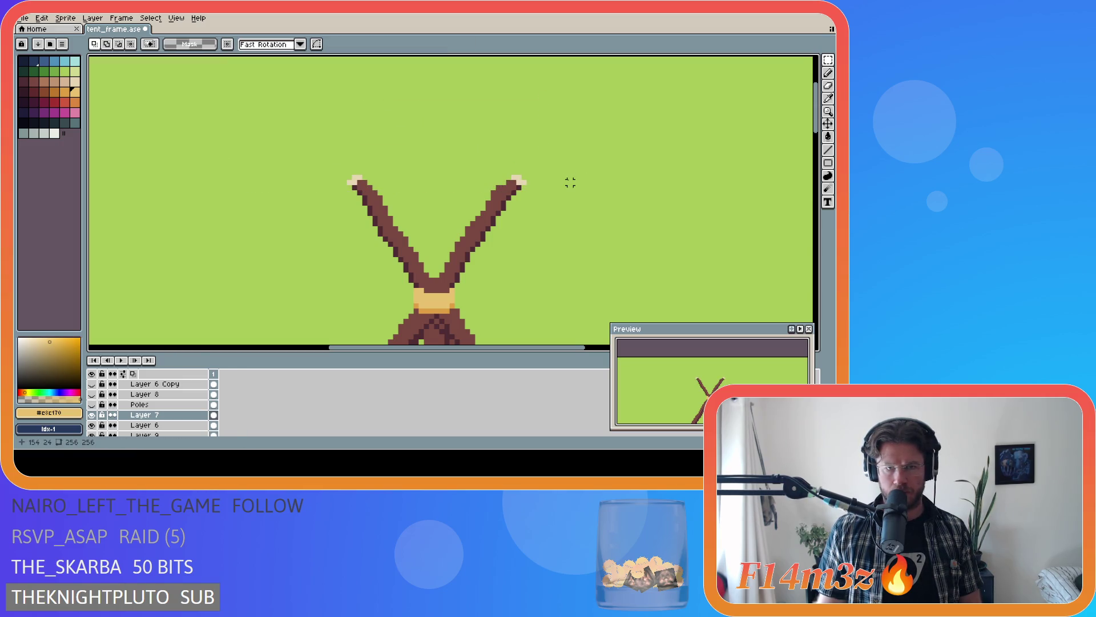
pyautogui.hotkey('ctrl', 'shift', 'd')
pyautogui.moveTo(563, 153); pyautogui.dragTo(488, 187)
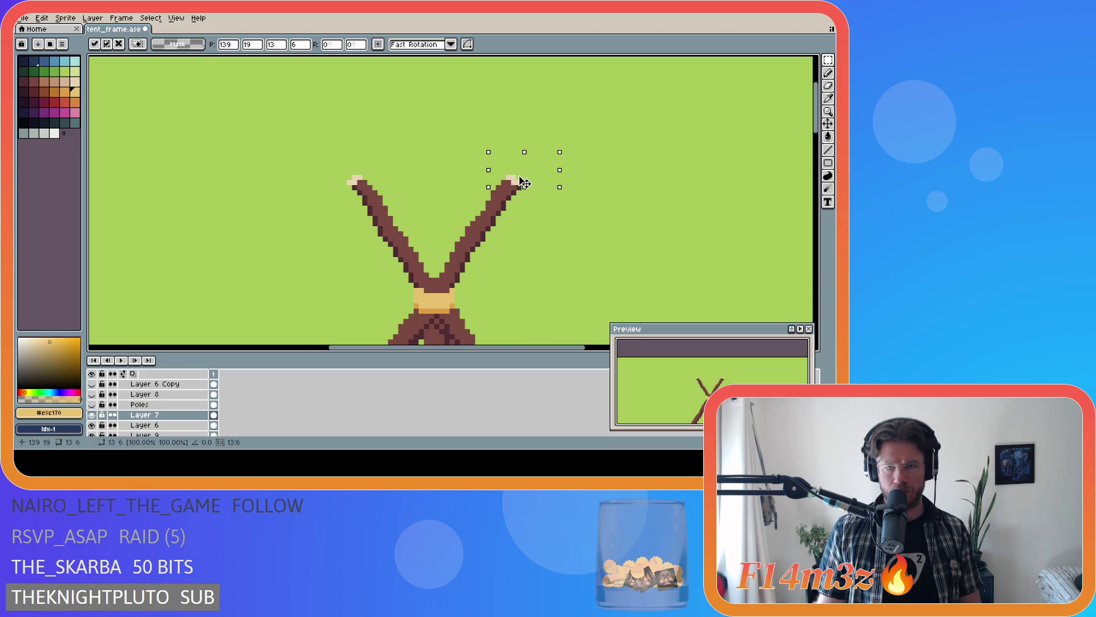
pyautogui.hotkey('ctrl', 'd')
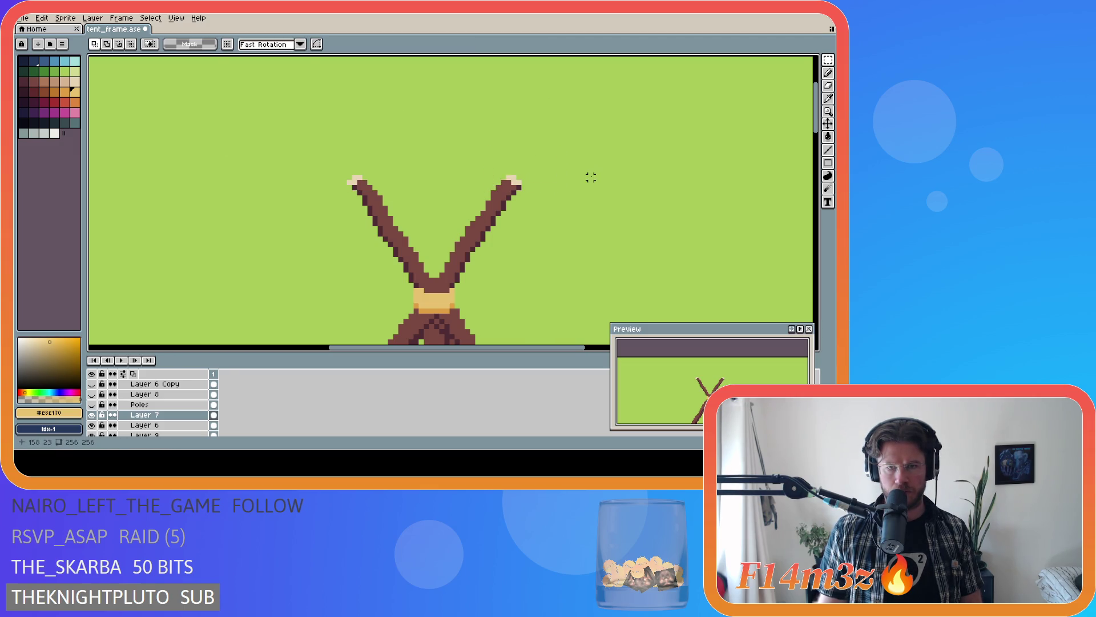
pyautogui.hotkey('ctrl', 'shift', 'd')
pyautogui.press('Right')
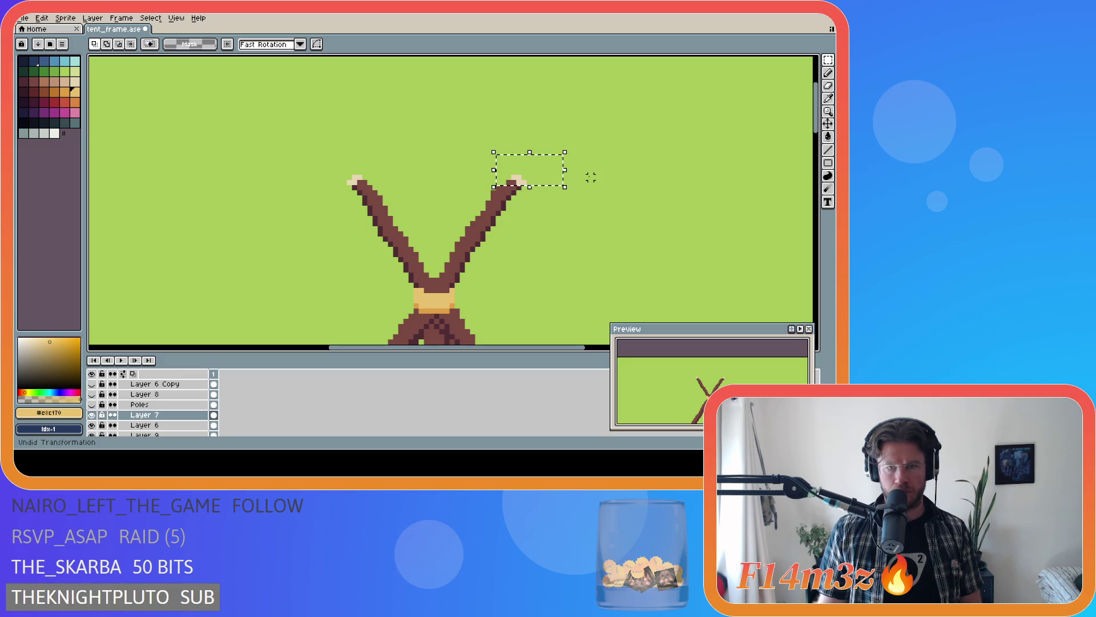
pyautogui.hotkey('ctrl', 'd')
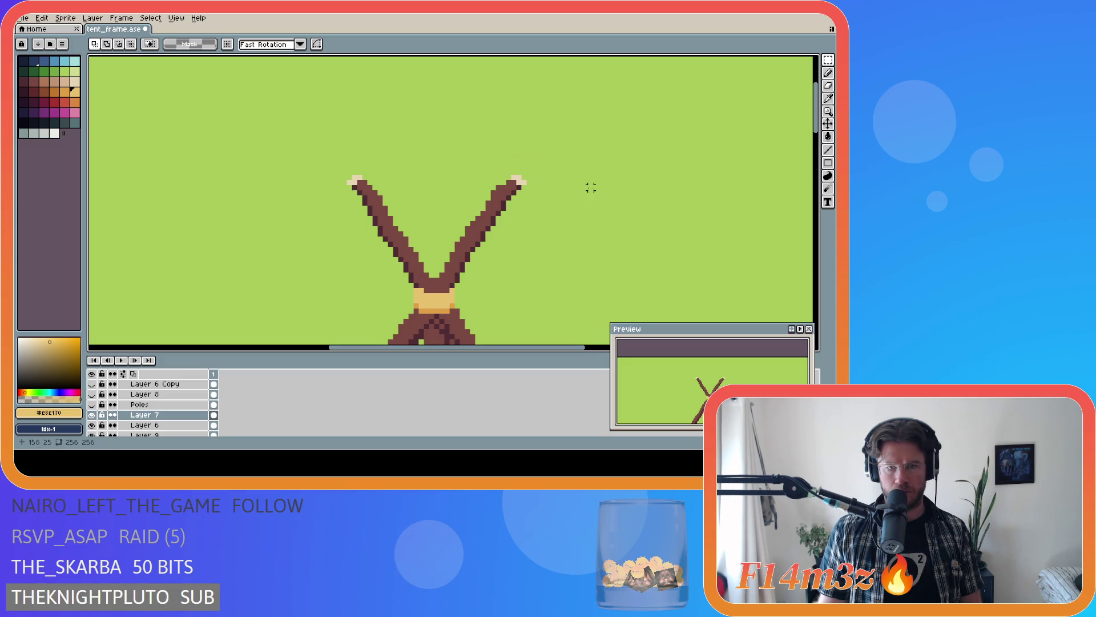
pyautogui.scroll(-2, 549, 203)
pyautogui.scroll(-1, 565, 203)
pyautogui.scroll(-1, 577, 203)
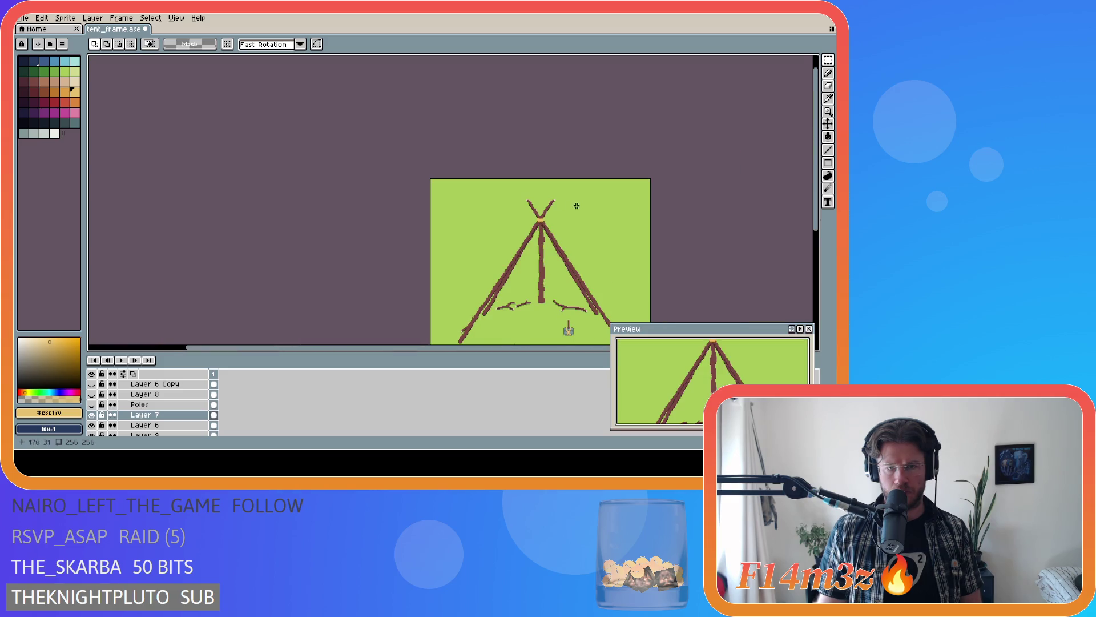
pyautogui.scroll(1, 585, 209)
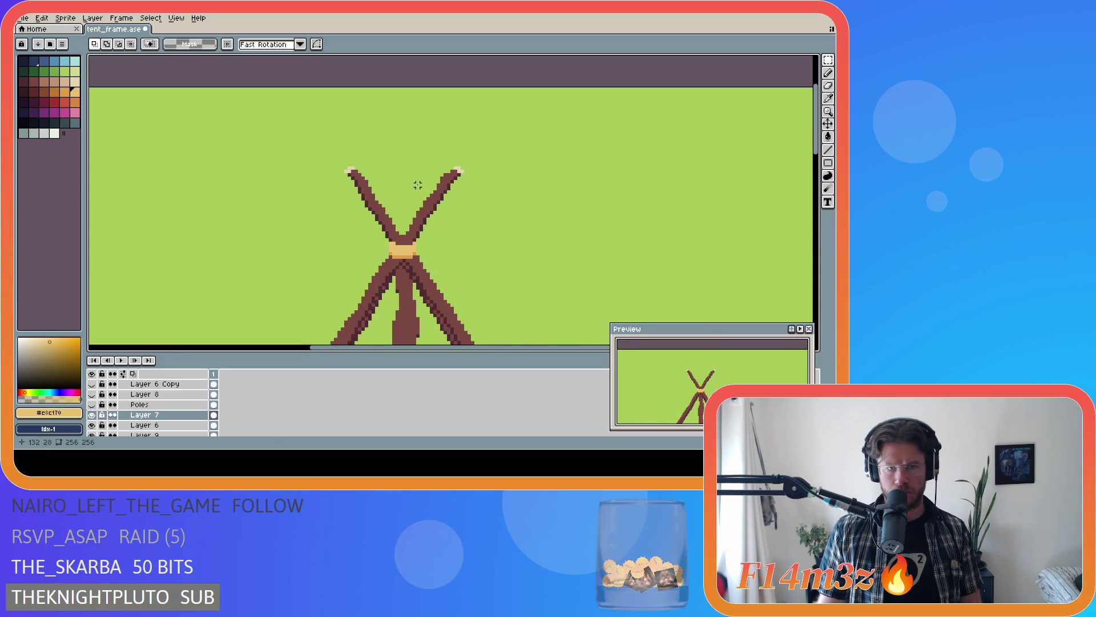
pyautogui.scroll(1, 417, 184)
# - Try marquee selections above the left and right pole tips and drop them without changes
pyautogui.moveTo(289, 138); pyautogui.dragTo(359, 176)
pyautogui.click(363, 132)
pyautogui.moveTo(306, 125); pyautogui.dragTo(382, 171)
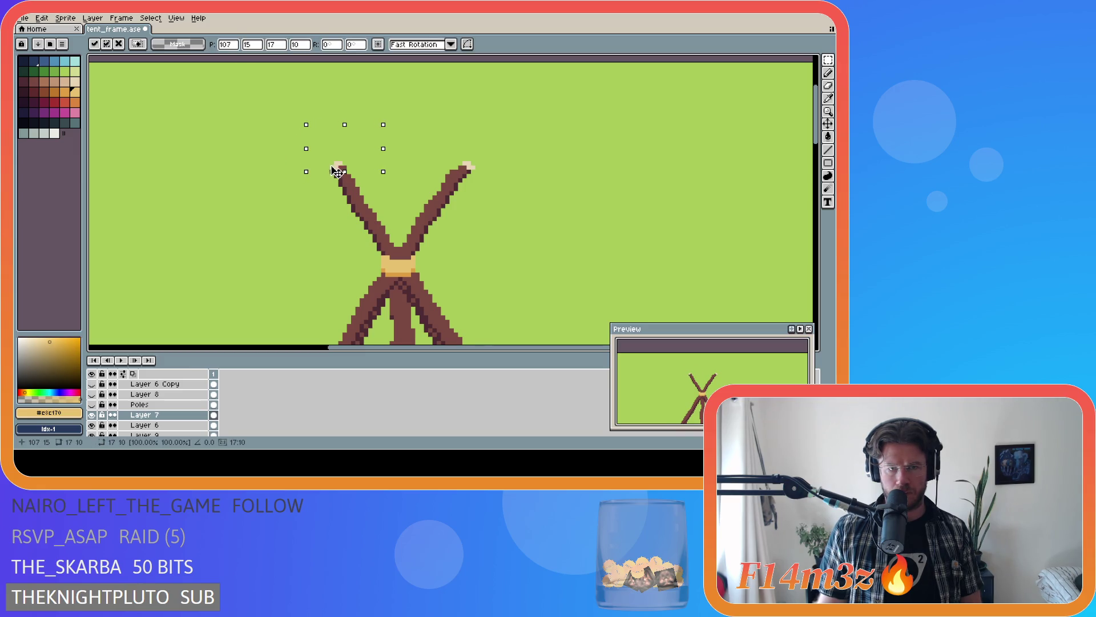
pyautogui.click(455, 141)
pyautogui.hotkey('ctrl', 'z')
pyautogui.press('b')
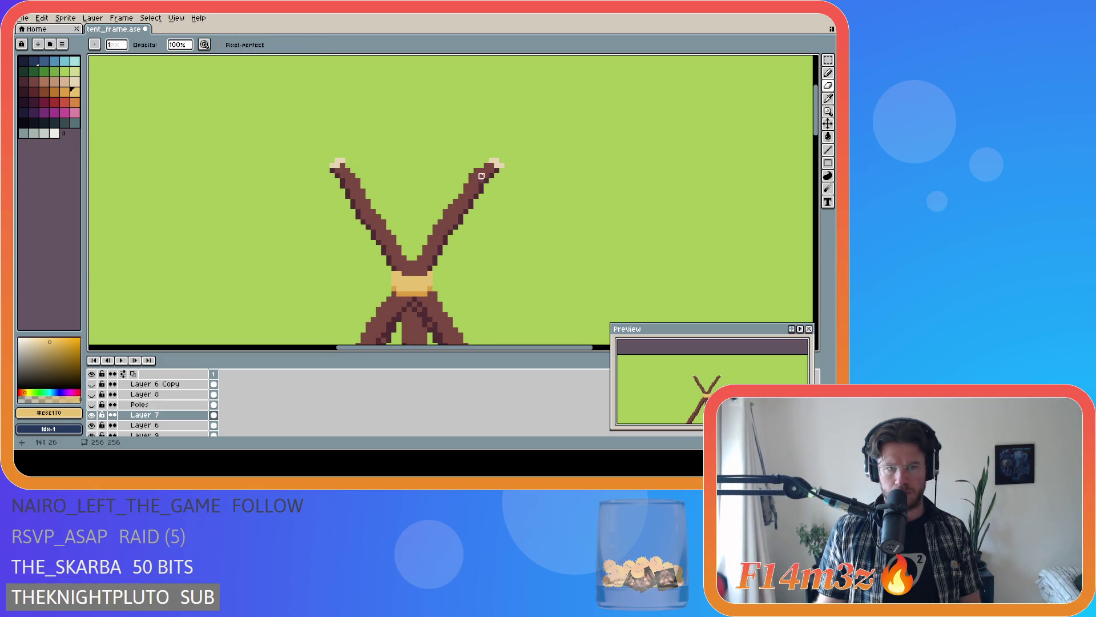
pyautogui.press('m')
pyautogui.moveTo(452, 121); pyautogui.dragTo(532, 169)
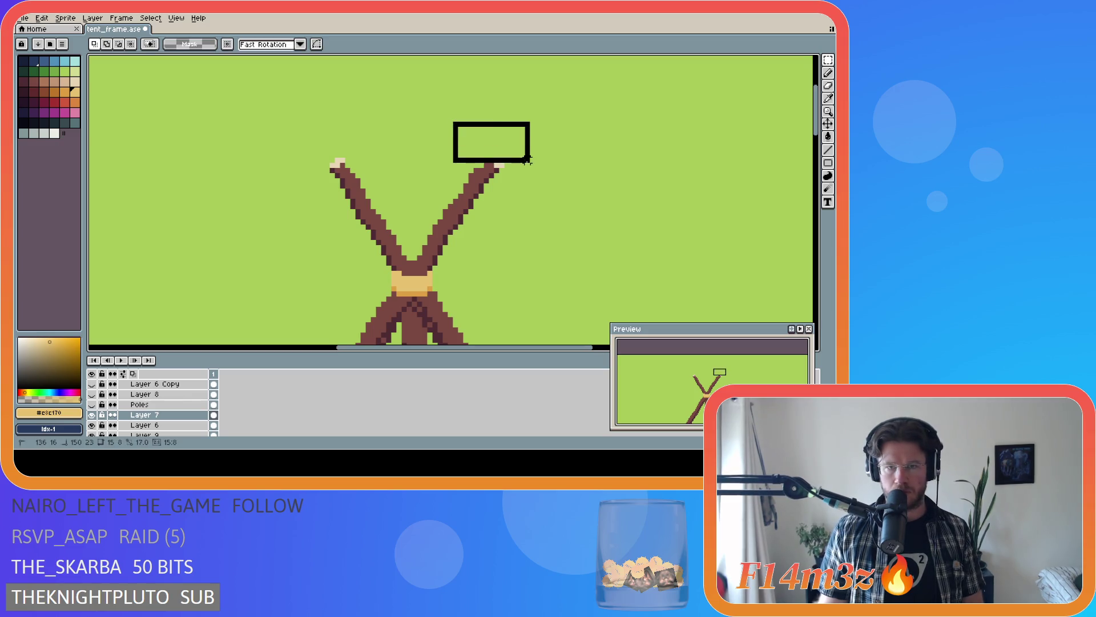
pyautogui.click(527, 171)
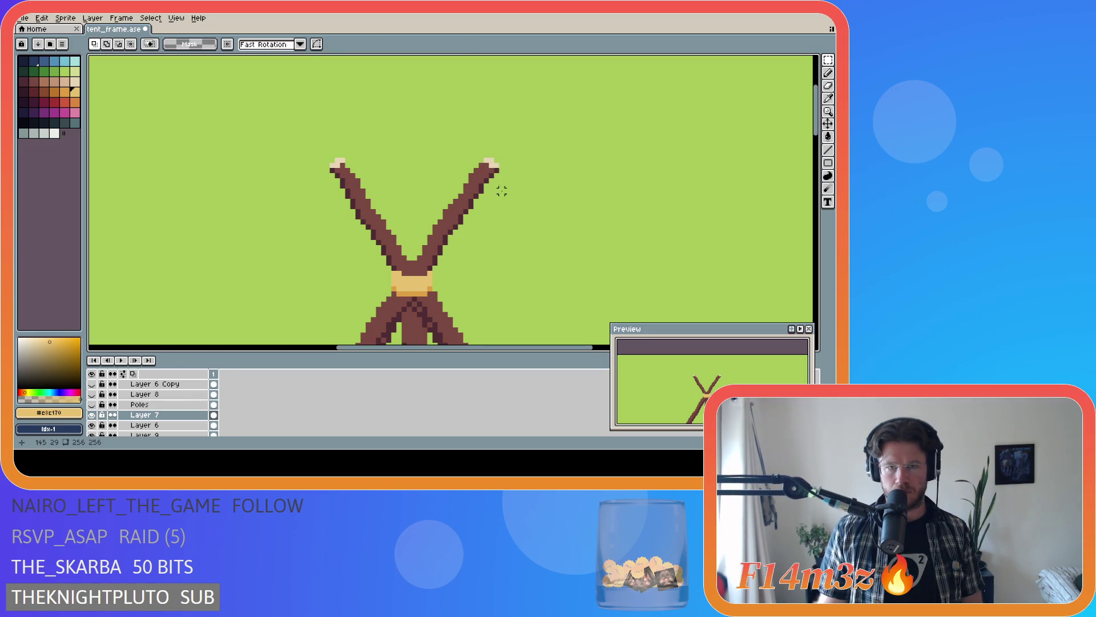
pyautogui.scroll(-1, 507, 206)
pyautogui.scroll(1, 502, 203)
# - Undo back through the selection history and cancel a transform over the left pole tip
pyautogui.press('e')
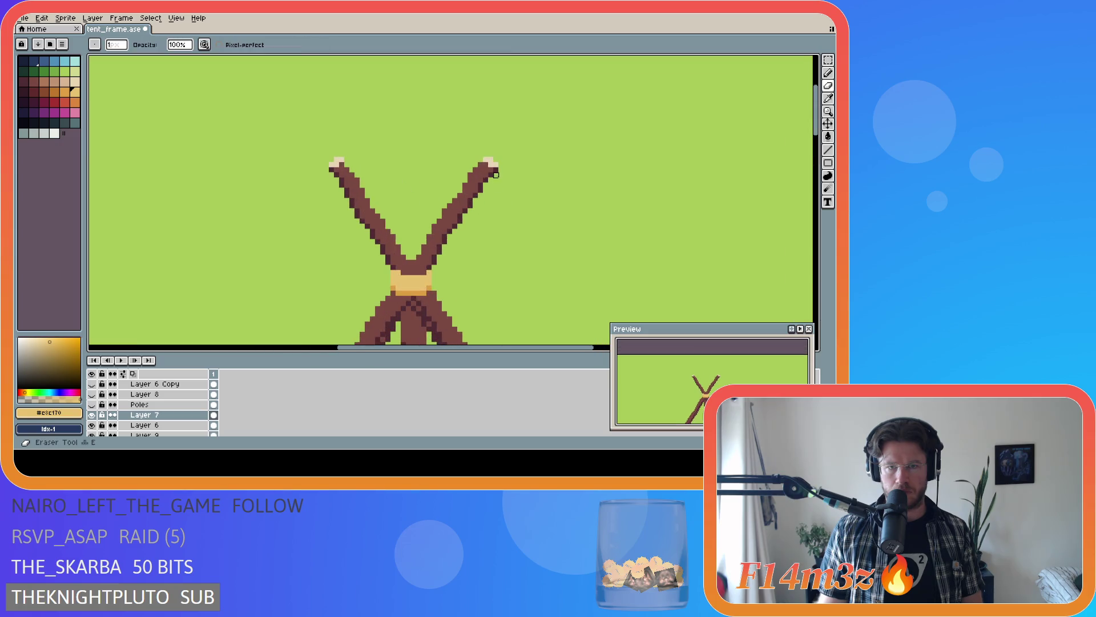
pyautogui.hotkey('ctrl', 'z')
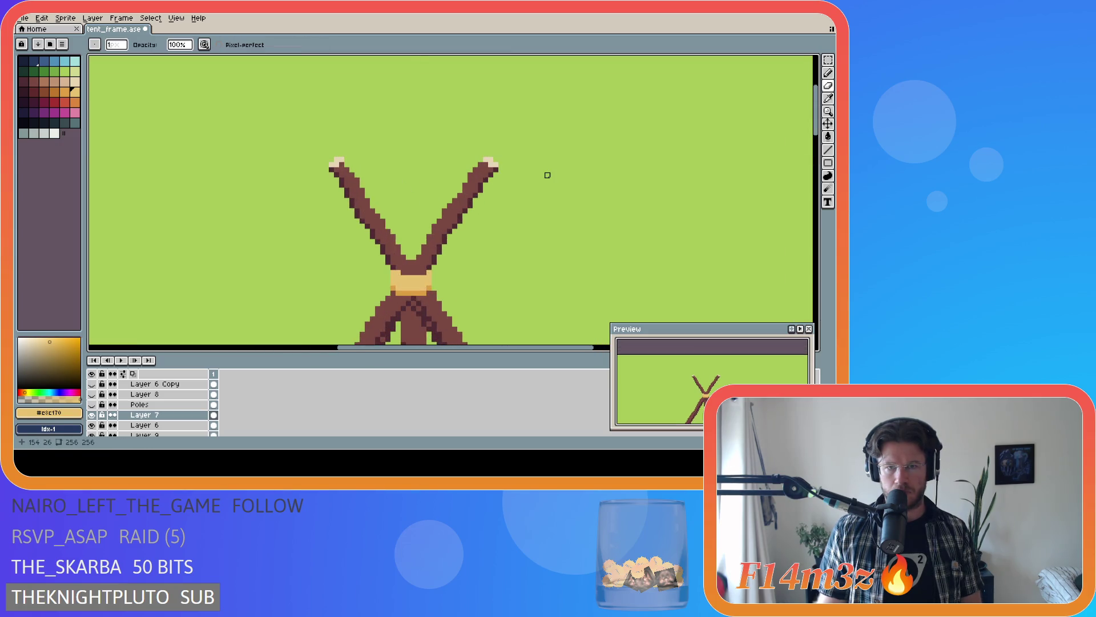
pyautogui.hotkey('ctrl', 'z')
pyautogui.hotkey('ctrl', 'z')
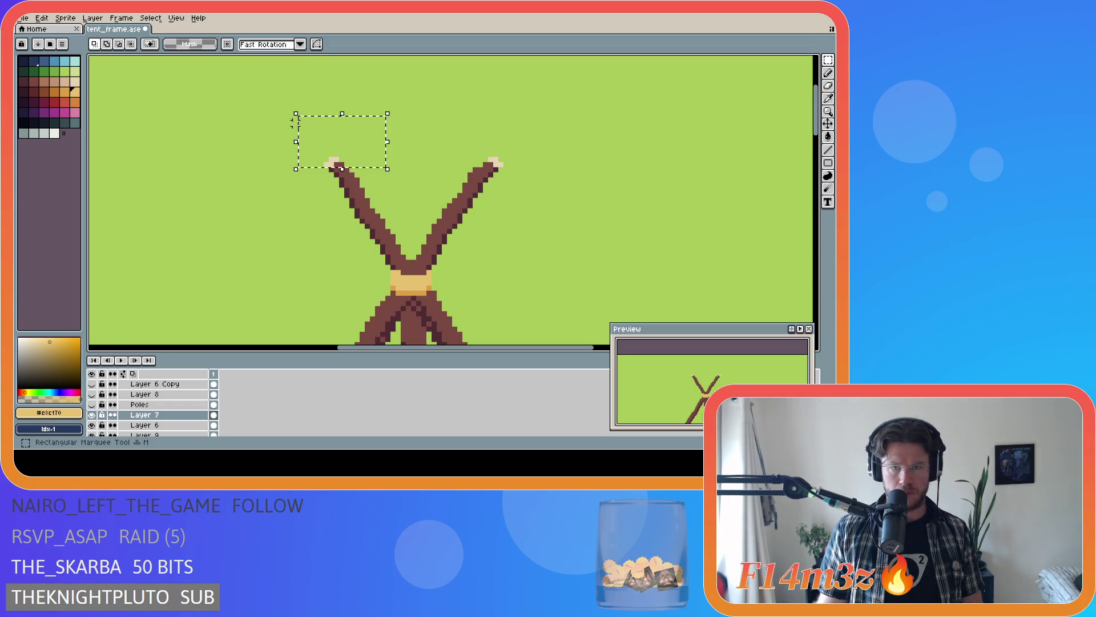
pyautogui.moveTo(309, 90); pyautogui.dragTo(367, 163)
pyautogui.hotkey('ctrl', 'z')
pyautogui.click(347, 158)
pyautogui.click(454, 144)
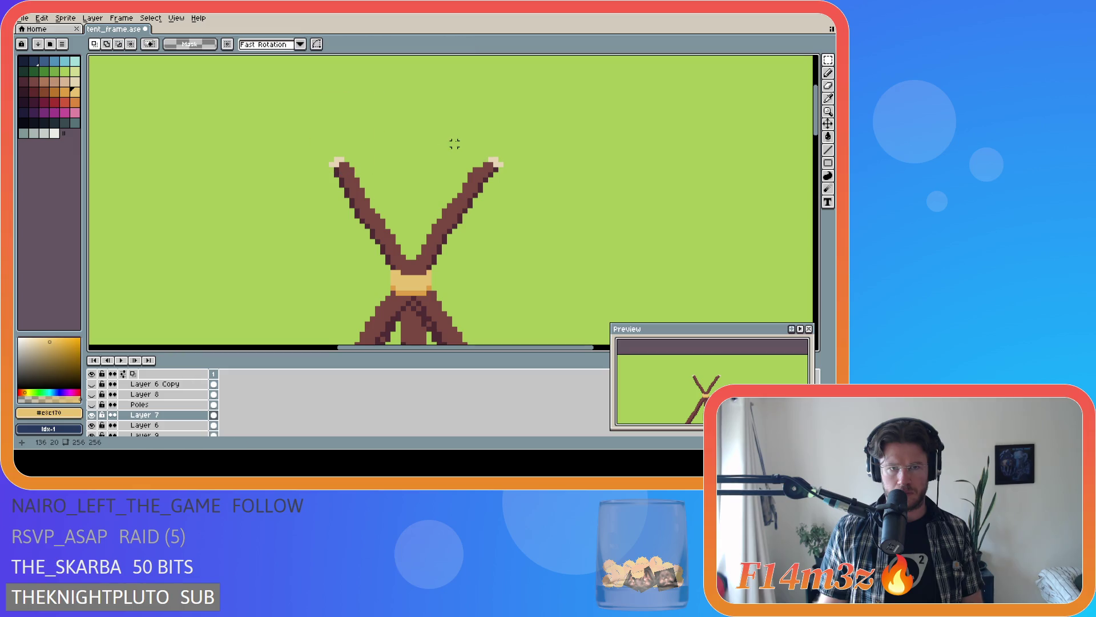
# - Deselect the right pole tip, switch to the Pencil and pick the dark brown pole colour
pyautogui.moveTo(518, 137); pyautogui.dragTo(453, 169)
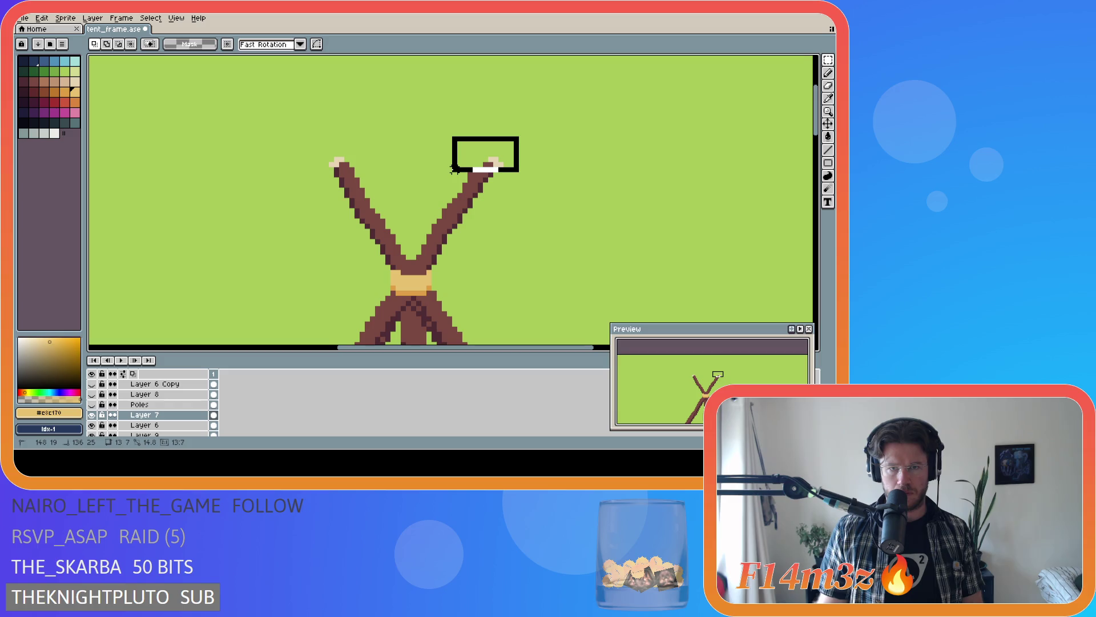
pyautogui.moveTo(454, 168); pyautogui.dragTo(513, 162)
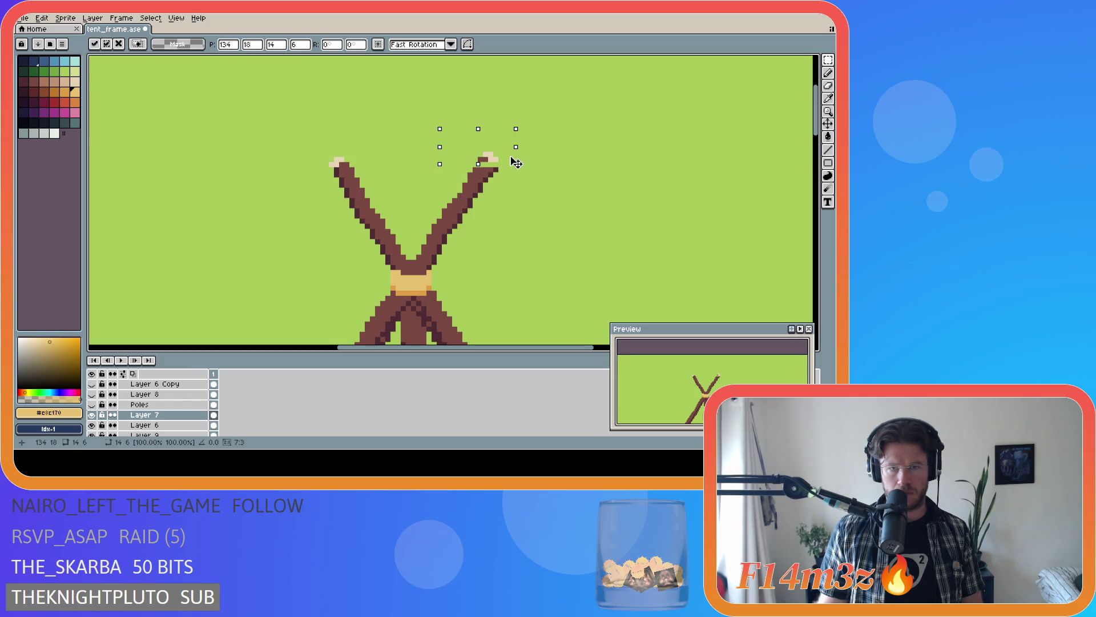
pyautogui.hotkey('ctrl', 'd')
pyautogui.press('e')
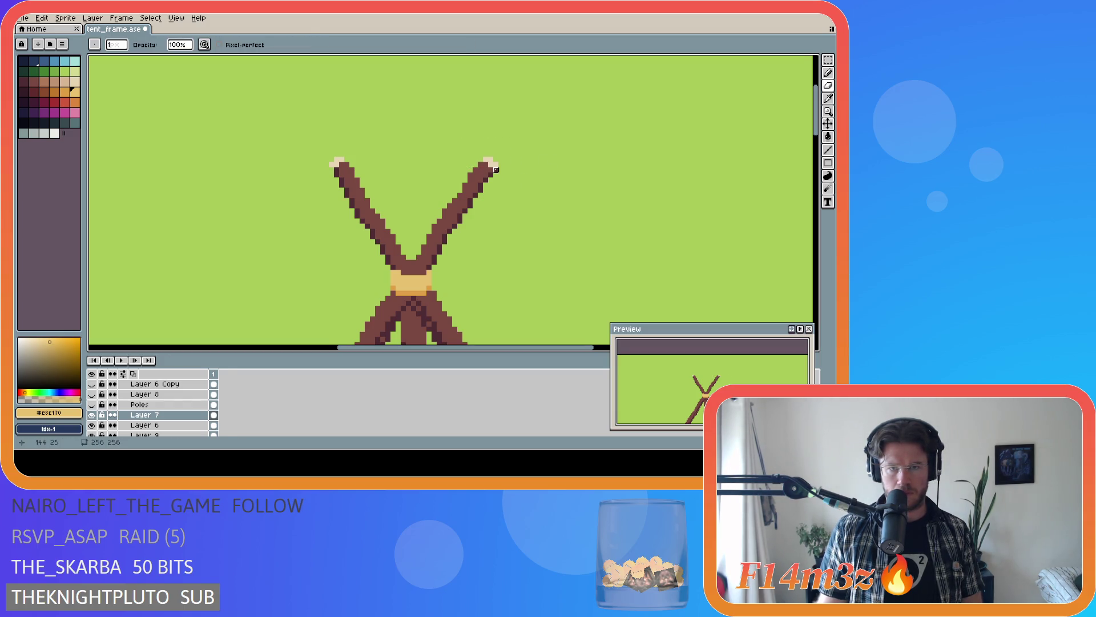
pyautogui.press('b')
pyautogui.keyDown('alt'); pyautogui.click(490, 169); pyautogui.keyUp('alt')
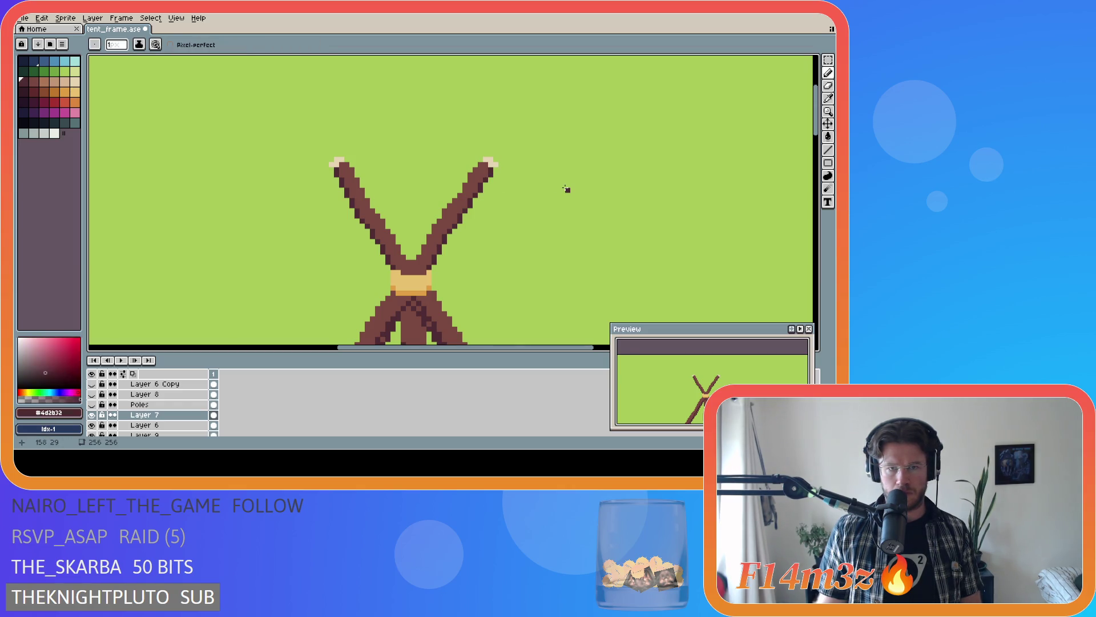
pyautogui.scroll(-3, 566, 189)
pyautogui.scroll(-3, 565, 187)
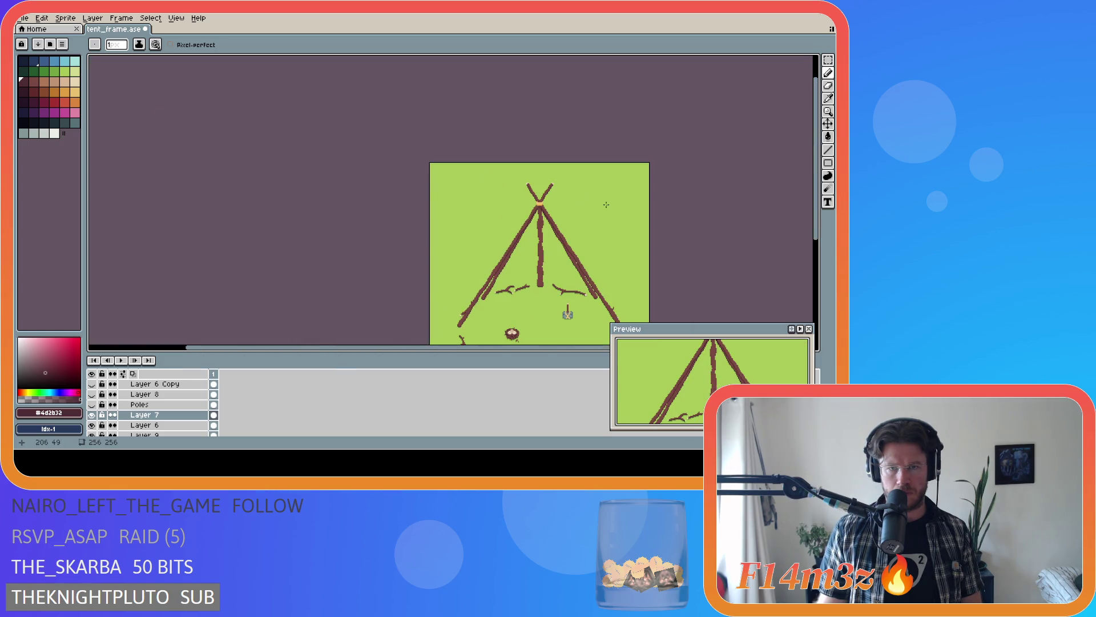
pyautogui.scroll(2, 605, 204)
pyautogui.scroll(2, 605, 204)
# - Undo the eraser edit and transformation on the pole tips and clear any selection
pyautogui.press('v')
pyautogui.hotkey('ctrl', 'z')
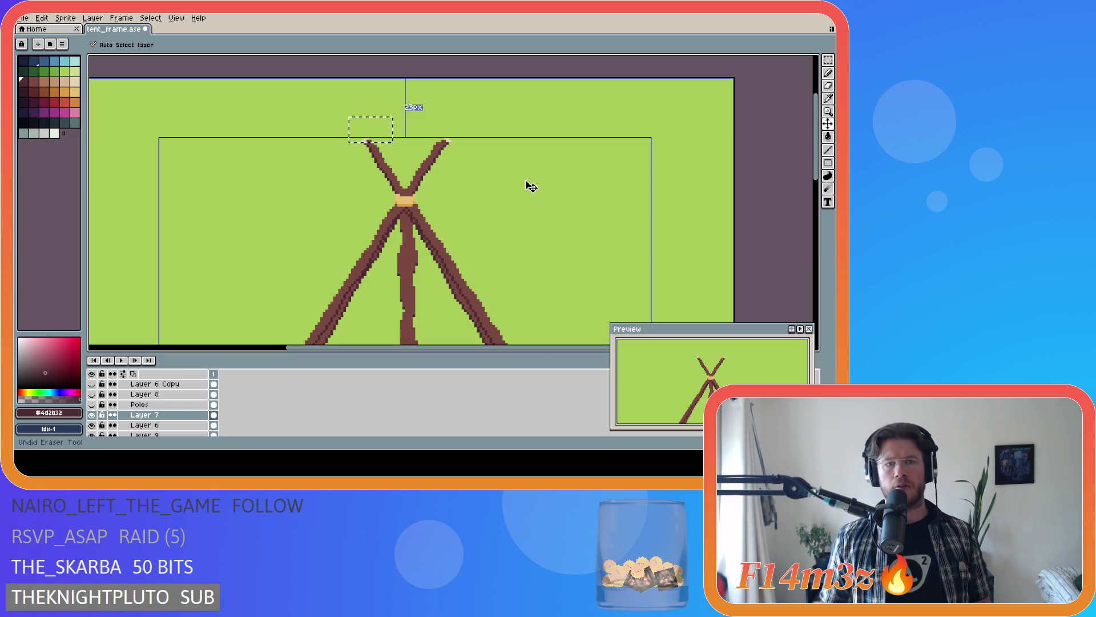
pyautogui.hotkey('ctrl', 'z')
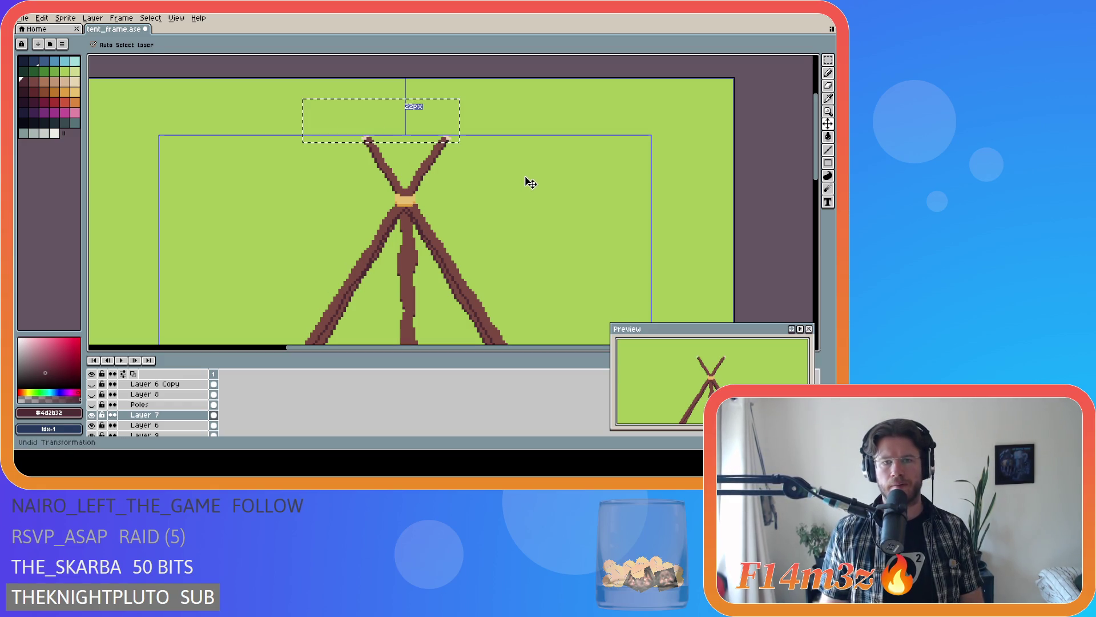
pyautogui.press('b')
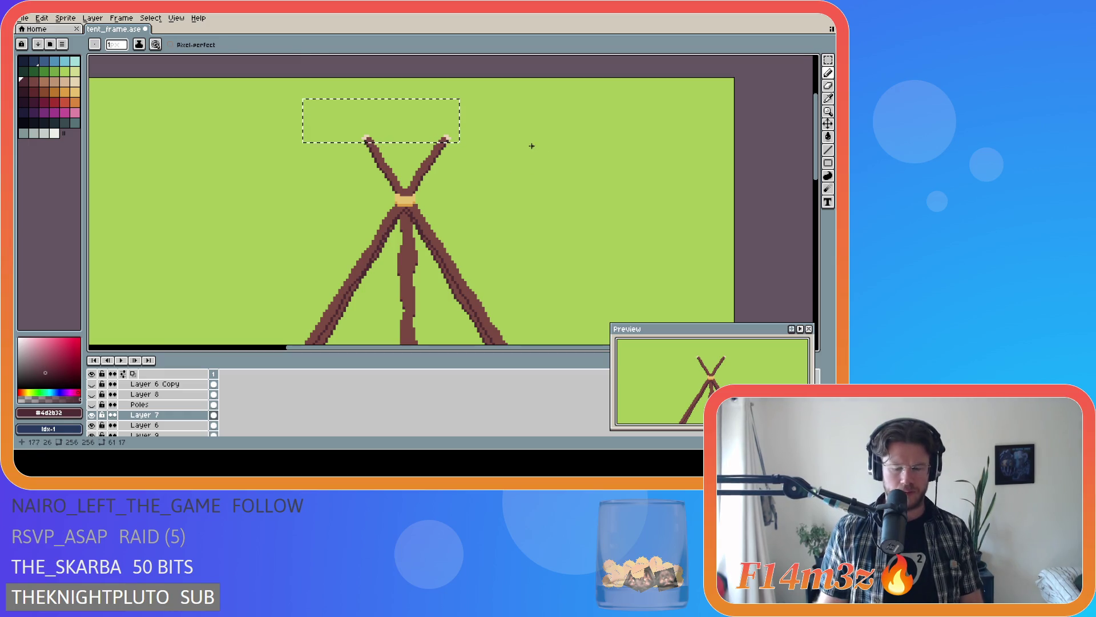
pyautogui.press('m')
pyautogui.hotkey('ctrl', 'd')
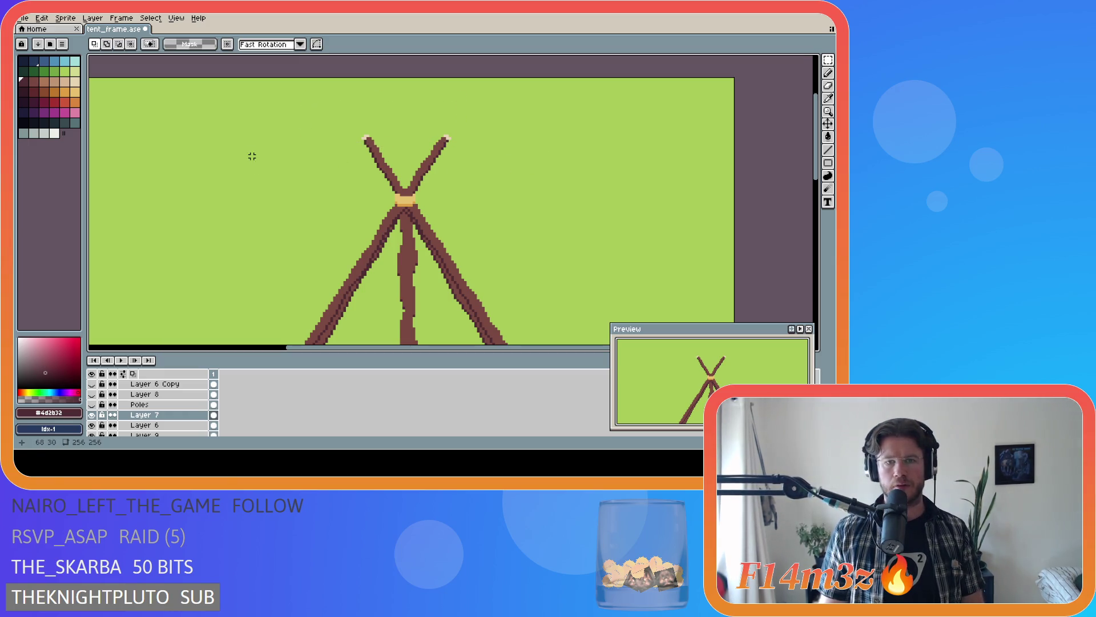
# - Try marquee and transform selections above both pole tips, cancel them, and save tent_frame
pyautogui.moveTo(335, 104); pyautogui.dragTo(484, 138)
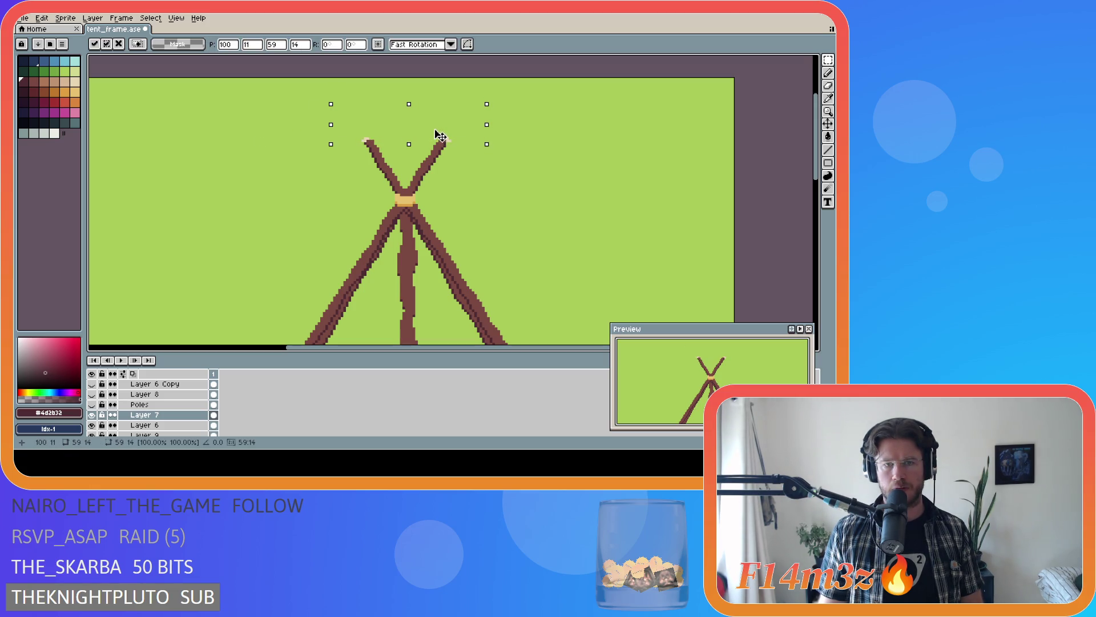
pyautogui.hotkey('ctrl', 'd')
pyautogui.hotkey('ctrl', 'shift', 'd')
pyautogui.moveTo(532, 112); pyautogui.dragTo(299, 146)
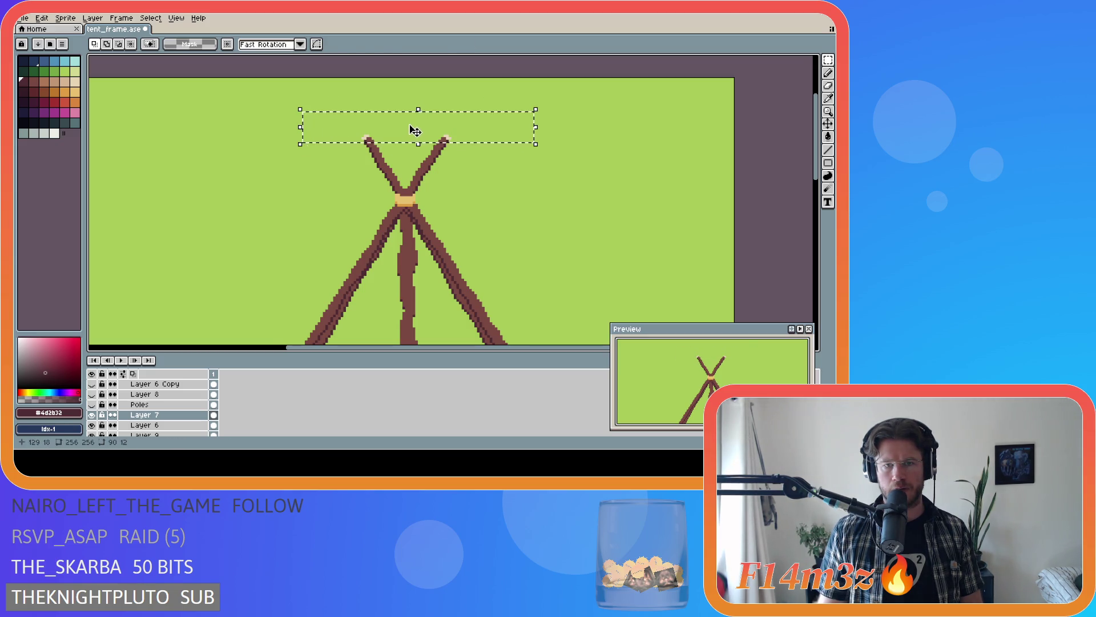
pyautogui.hotkey('ctrl', 't')
pyautogui.hotkey('ctrl', 'd')
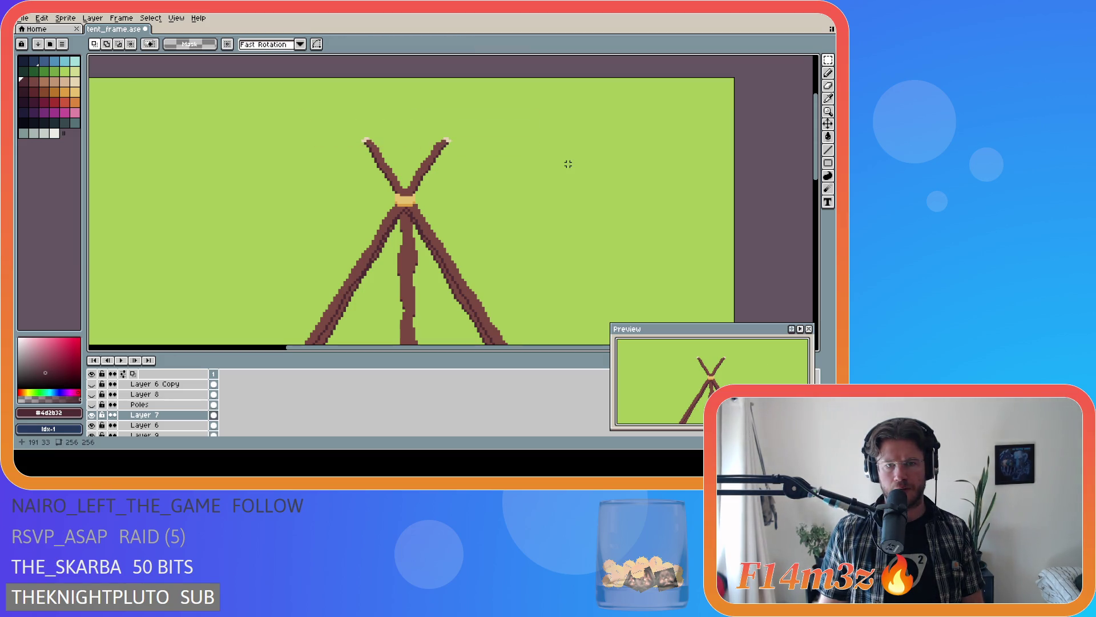
pyautogui.scroll(2, 443, 148)
pyautogui.press('b')
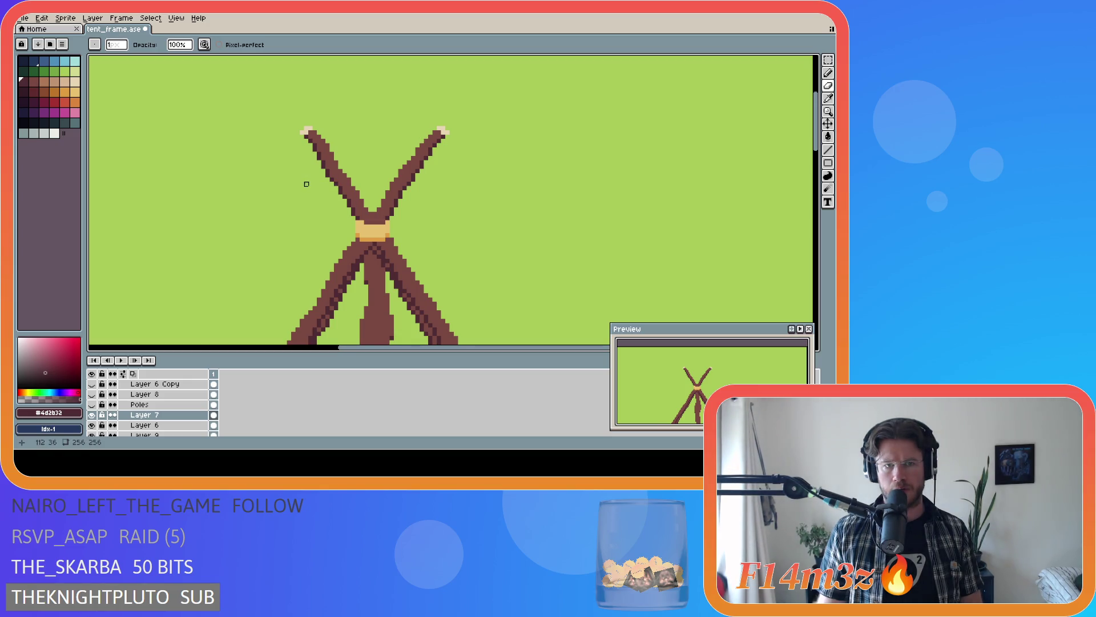
pyautogui.scroll(-2, 421, 210)
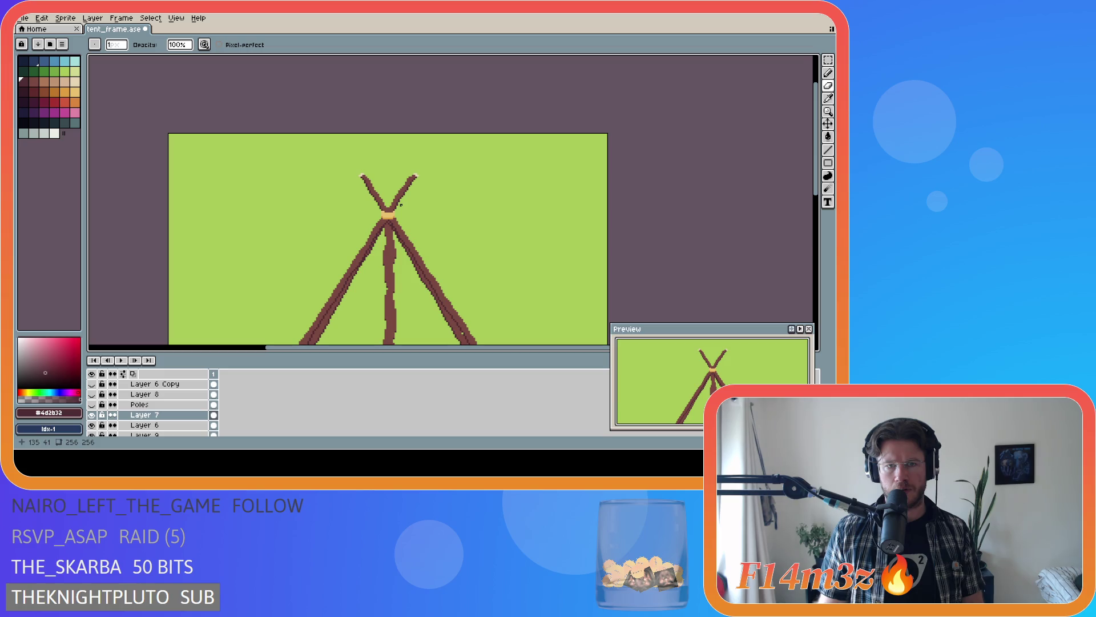
pyautogui.scroll(-1, 399, 204)
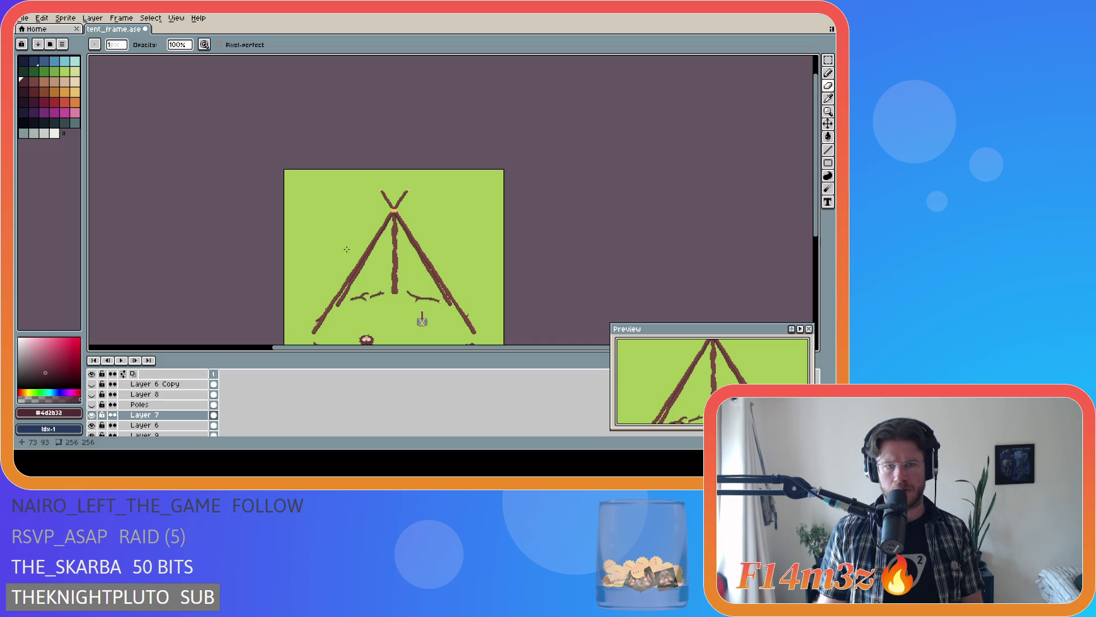
pyautogui.scroll(2, 346, 250)
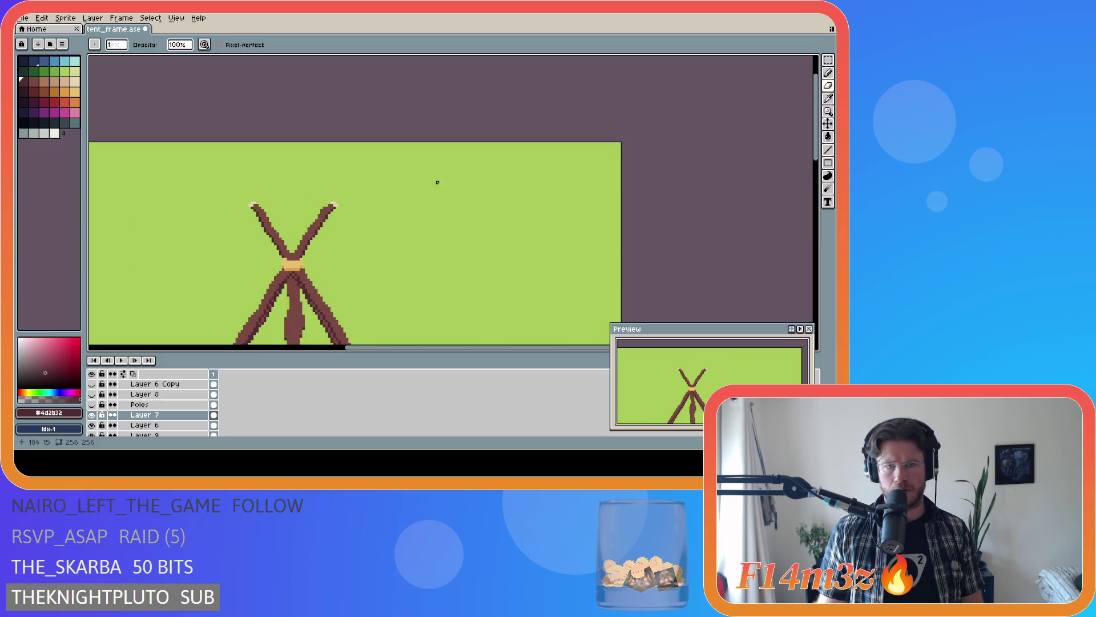
pyautogui.scroll(1, 322, 222)
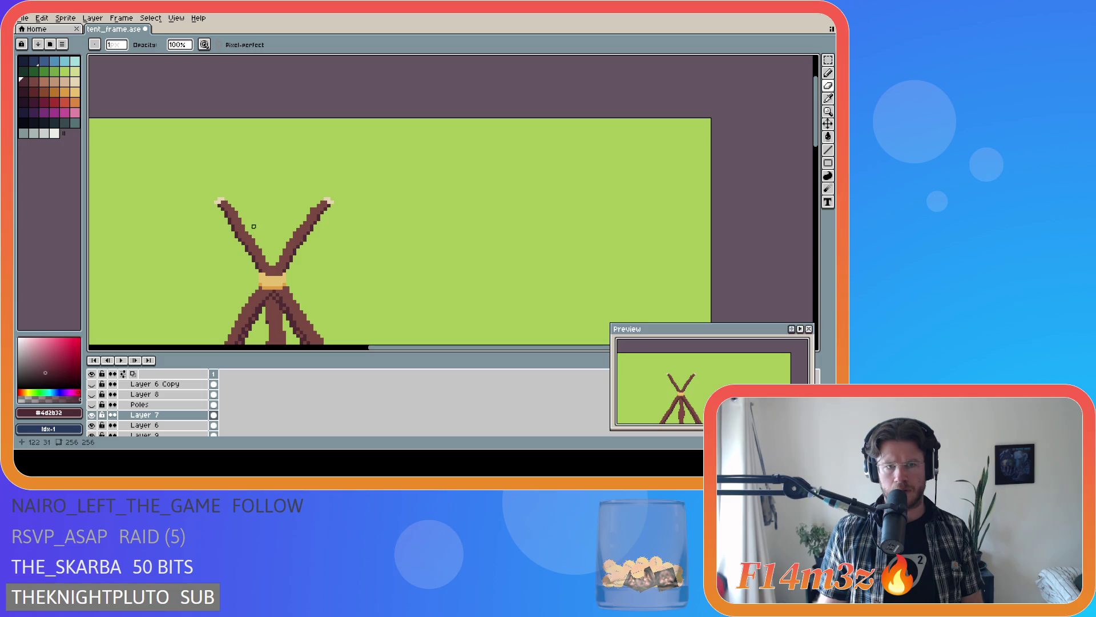
pyautogui.scroll(-4, 203, 243)
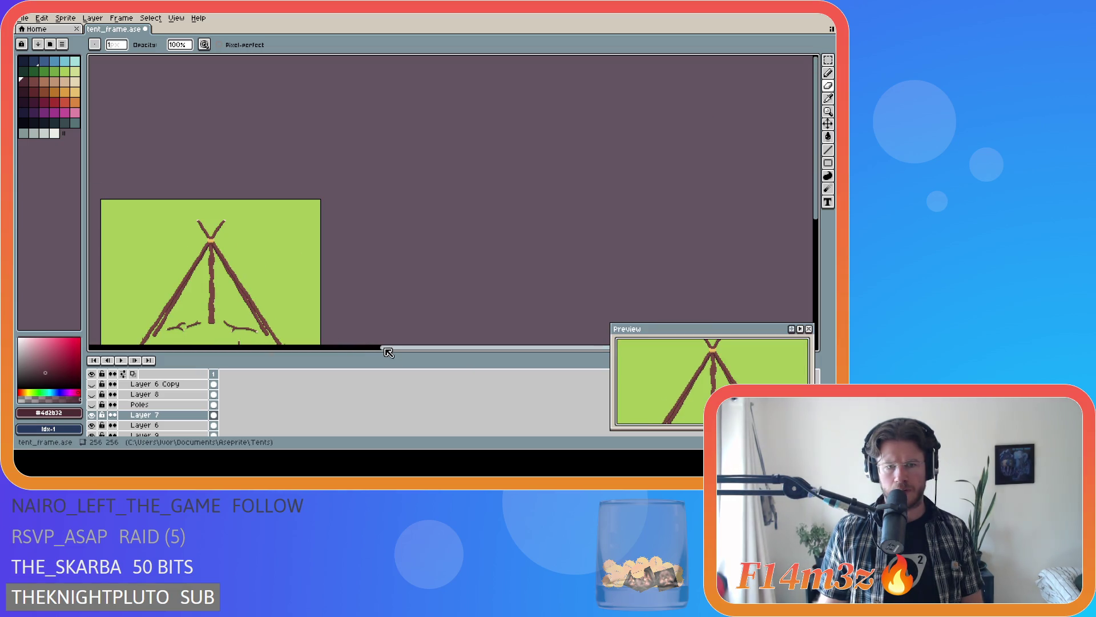
pyautogui.hotkey('ctrl', 's')
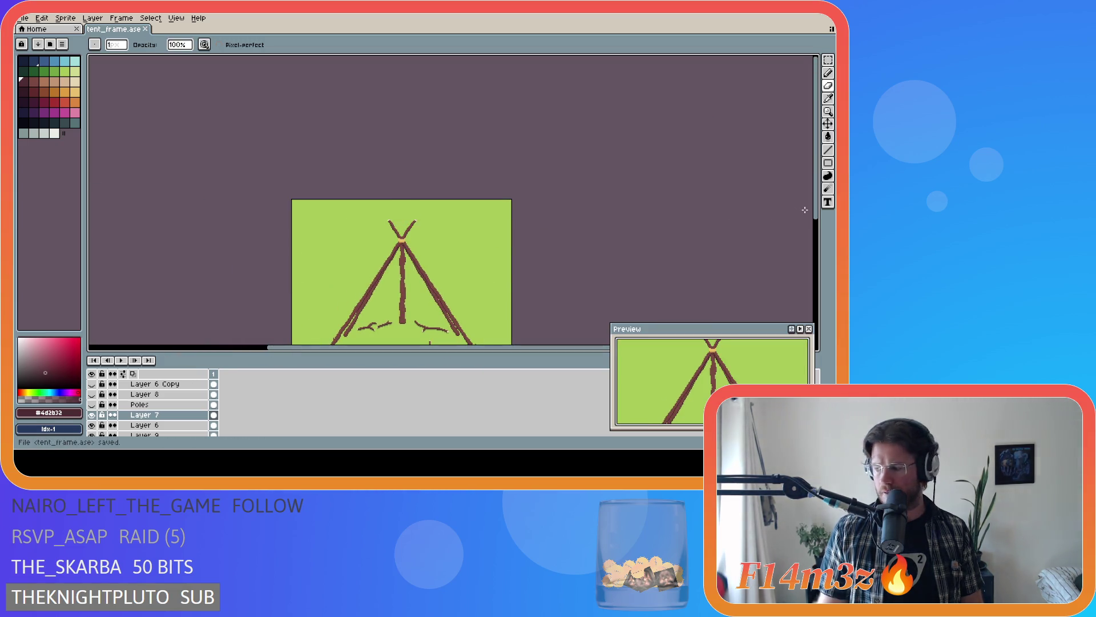
# - Reveal the hidden Poles through Layer 9 Copy layers so the whole teepee shows again
pyautogui.press('b')
pyautogui.moveTo(817, 209); pyautogui.dragTo(817, 262)
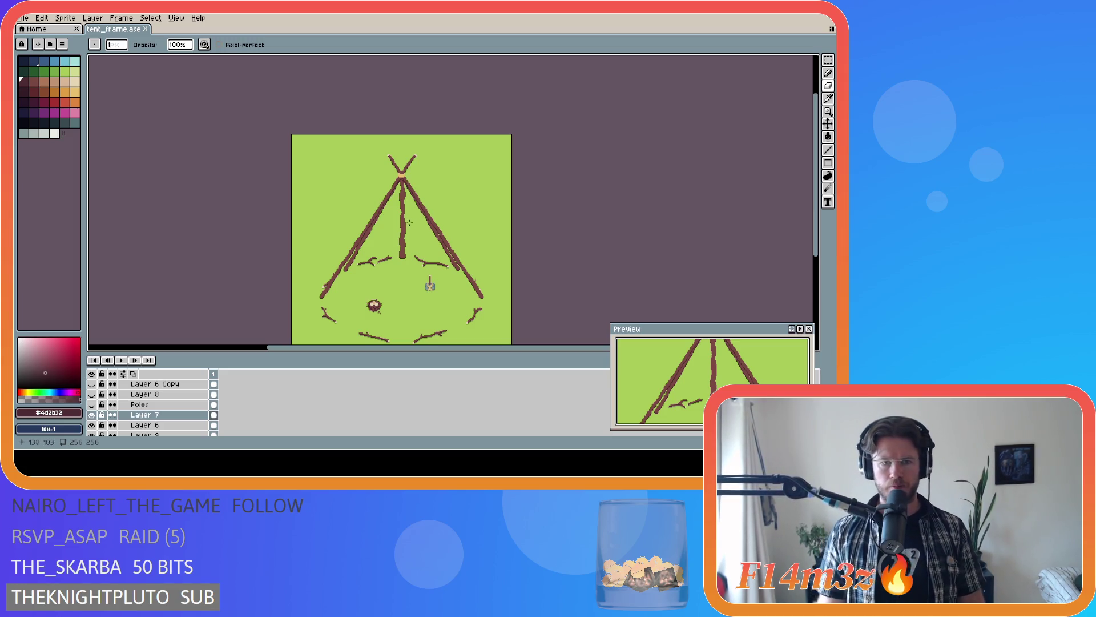
pyautogui.scroll(4, 414, 243)
pyautogui.scroll(-1, 403, 219)
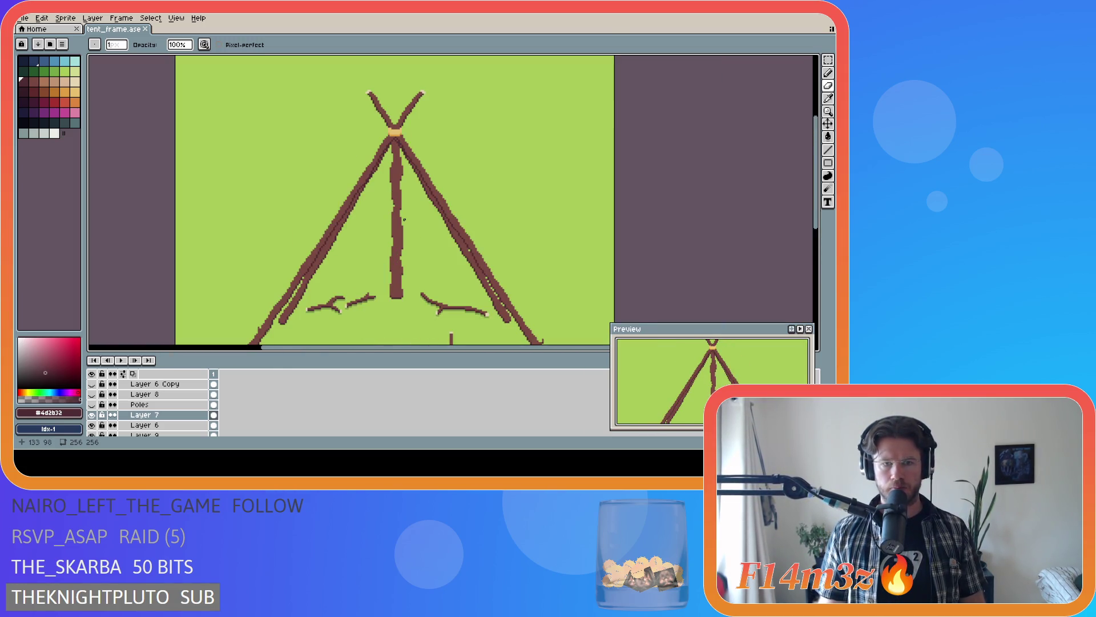
pyautogui.scroll(-1, 403, 218)
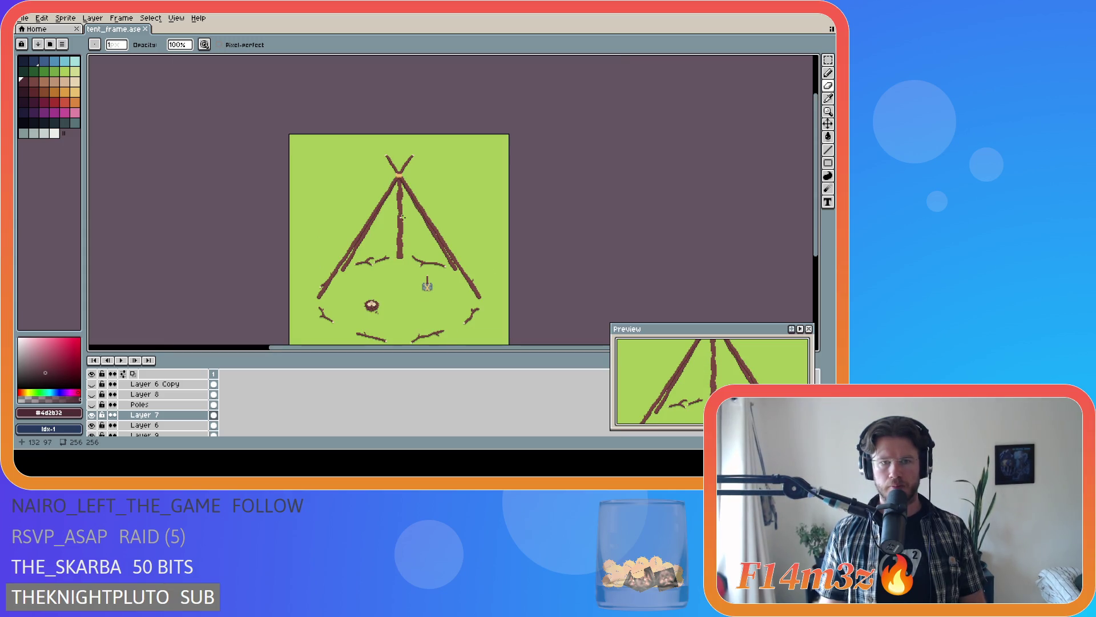
pyautogui.scroll(1, 402, 217)
pyautogui.scroll(1, 420, 221)
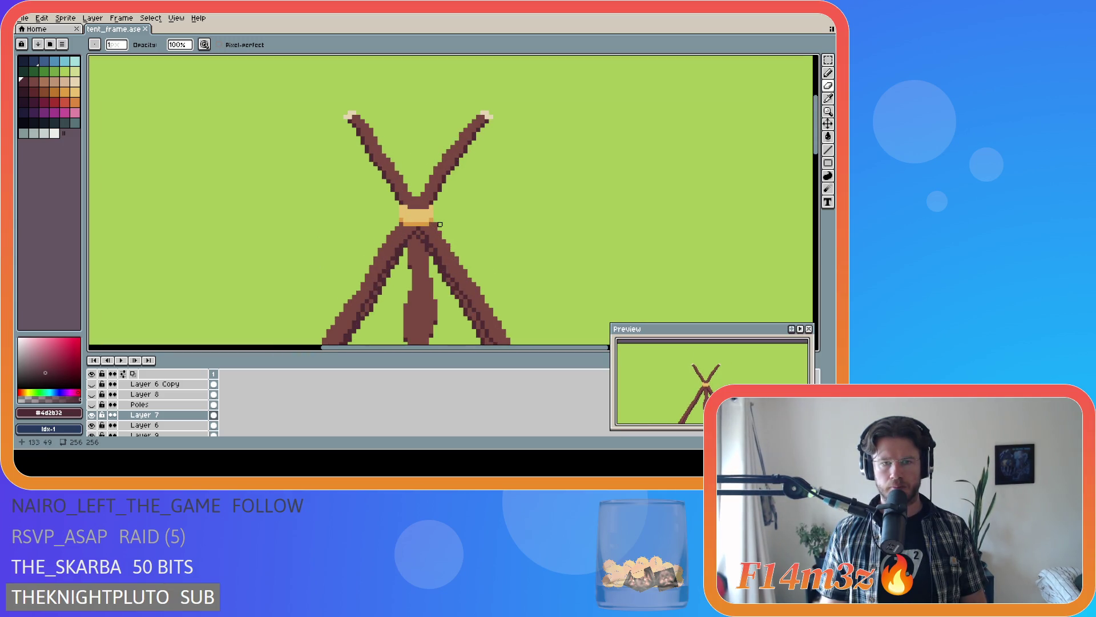
pyautogui.scroll(1, 439, 222)
pyautogui.scroll(-1, 432, 220)
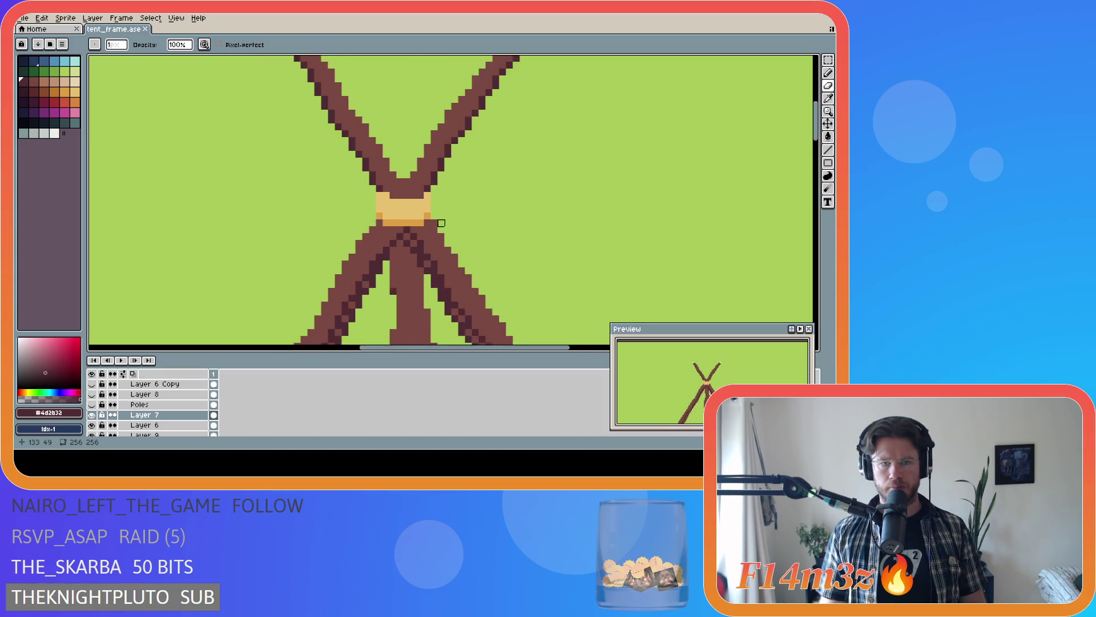
pyautogui.scroll(-2, 446, 217)
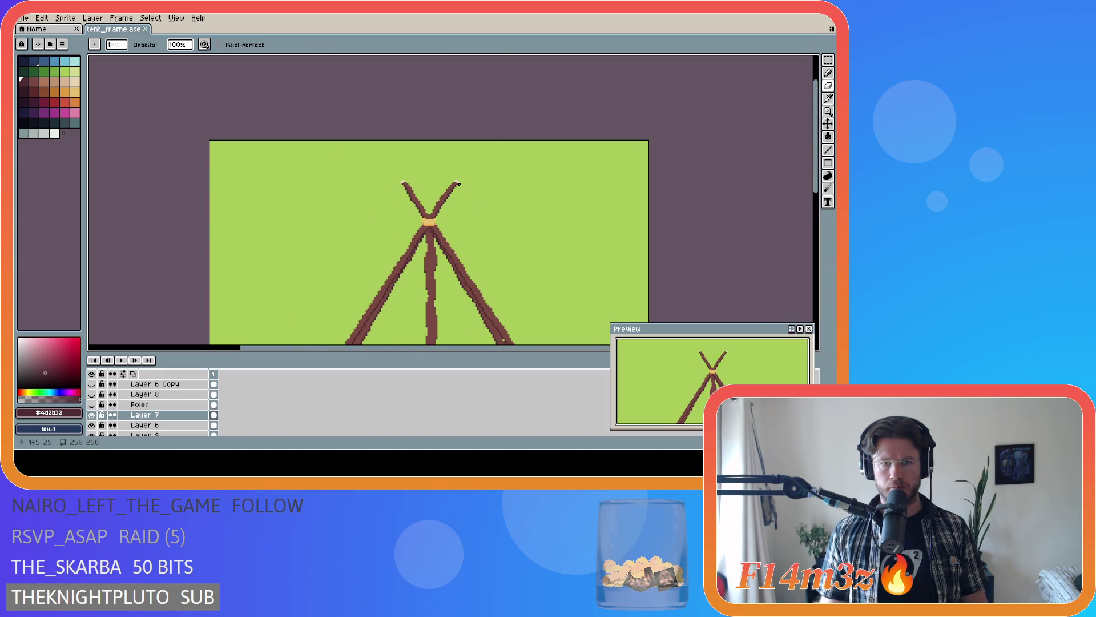
pyautogui.scroll(1, 459, 183)
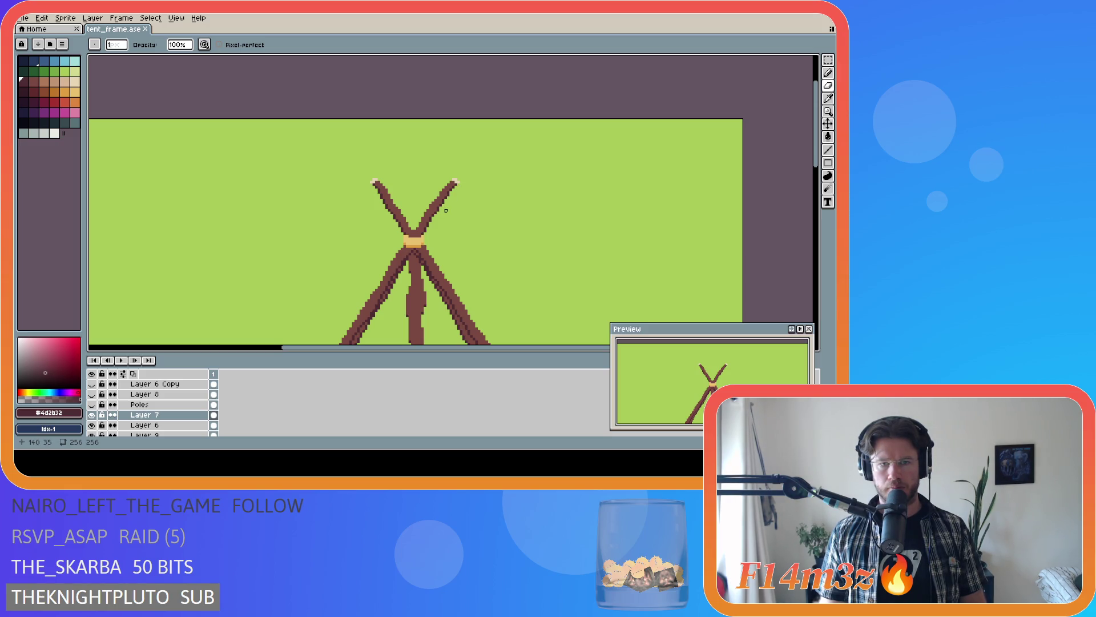
pyautogui.scroll(2, 116, 435)
pyautogui.scroll(1, 115, 435)
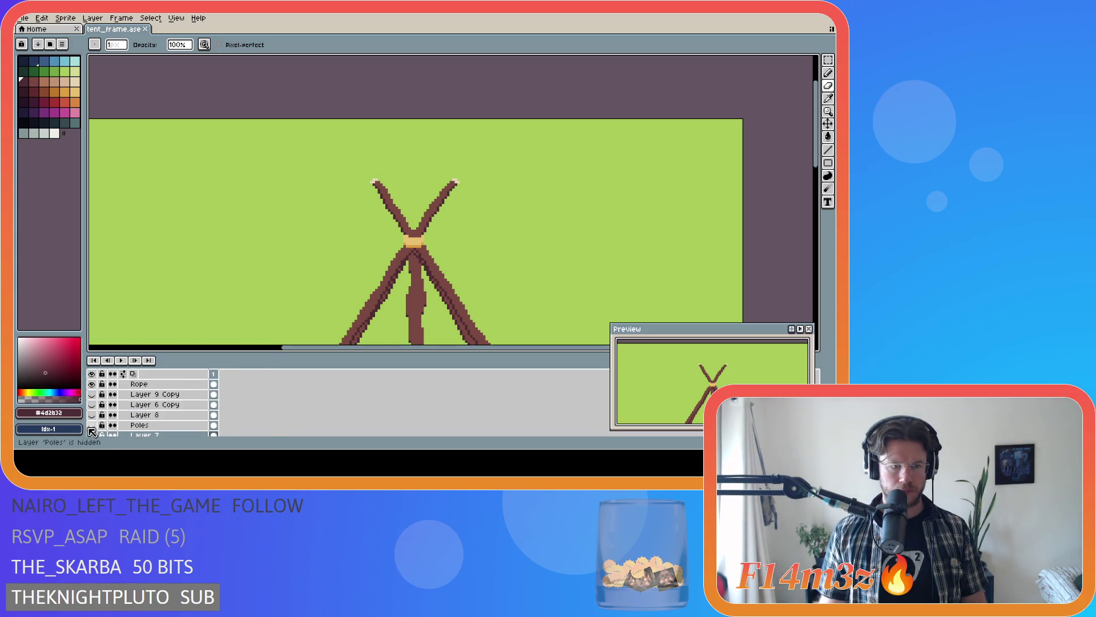
pyautogui.moveTo(91, 425); pyautogui.dragTo(93, 395)
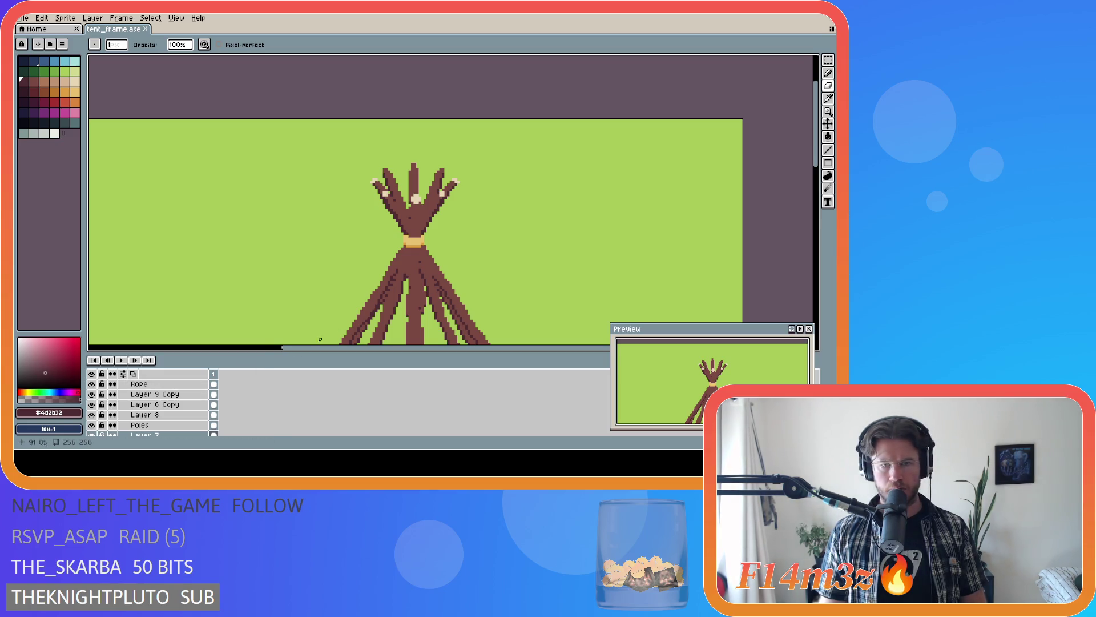
pyautogui.scroll(-1, 318, 338)
pyautogui.scroll(-1, 456, 326)
pyautogui.scroll(-1, 456, 327)
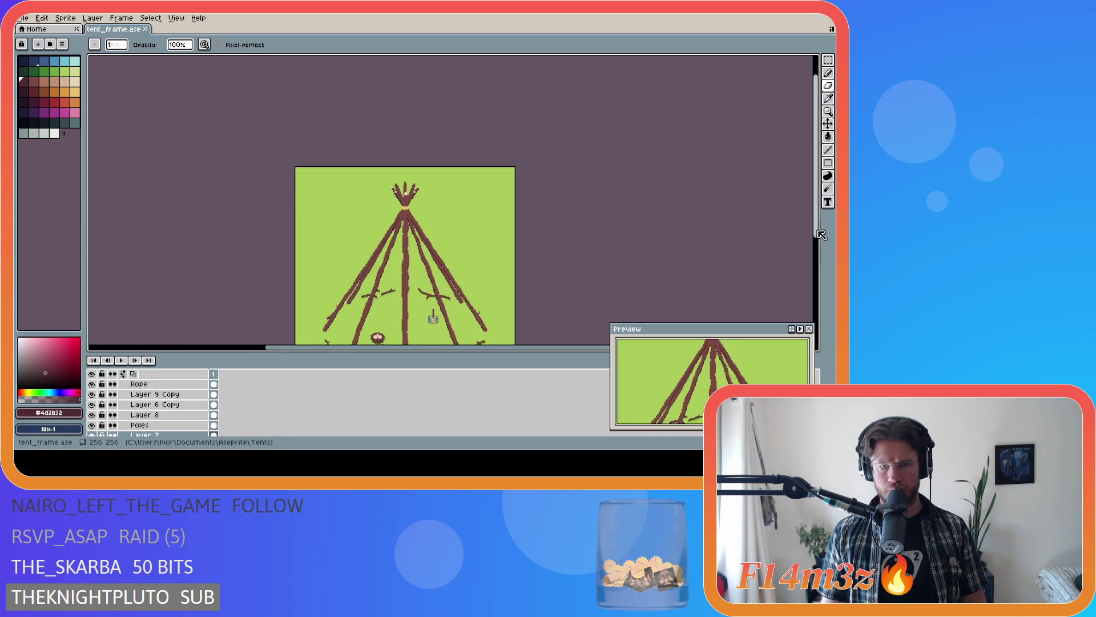
pyautogui.scroll(-2, 515, 274)
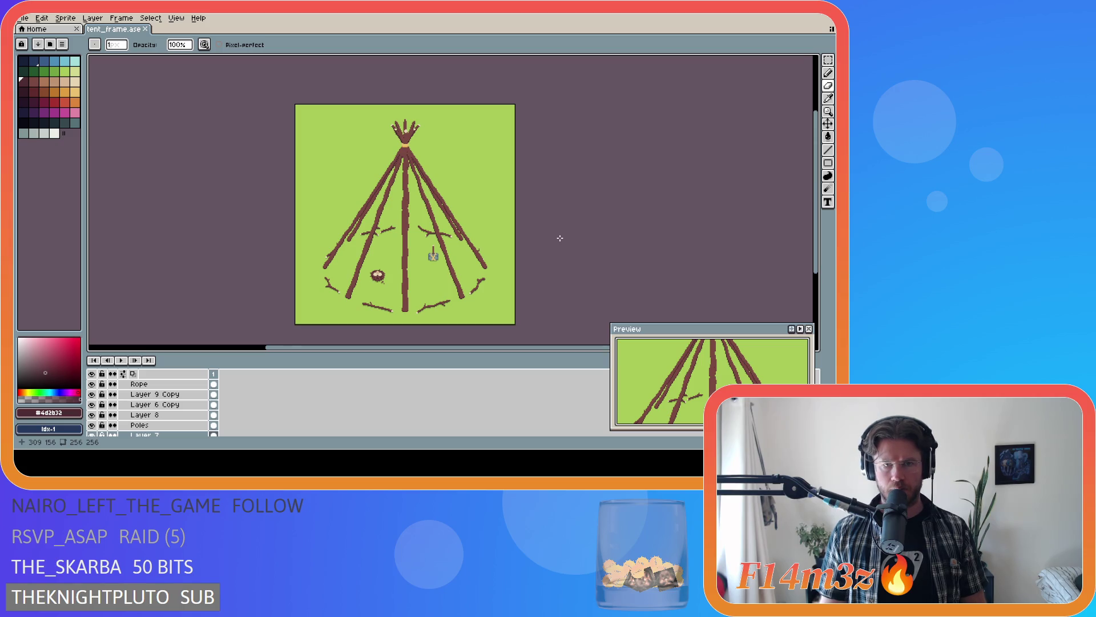
pyautogui.press('ctrl')
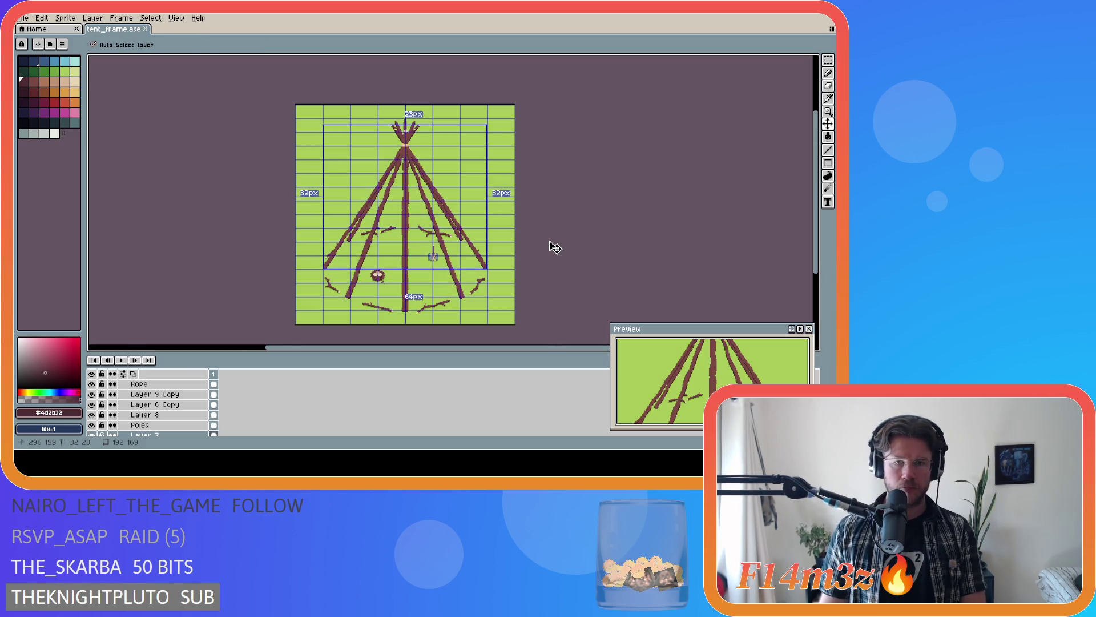
pyautogui.scroll(1, 539, 165)
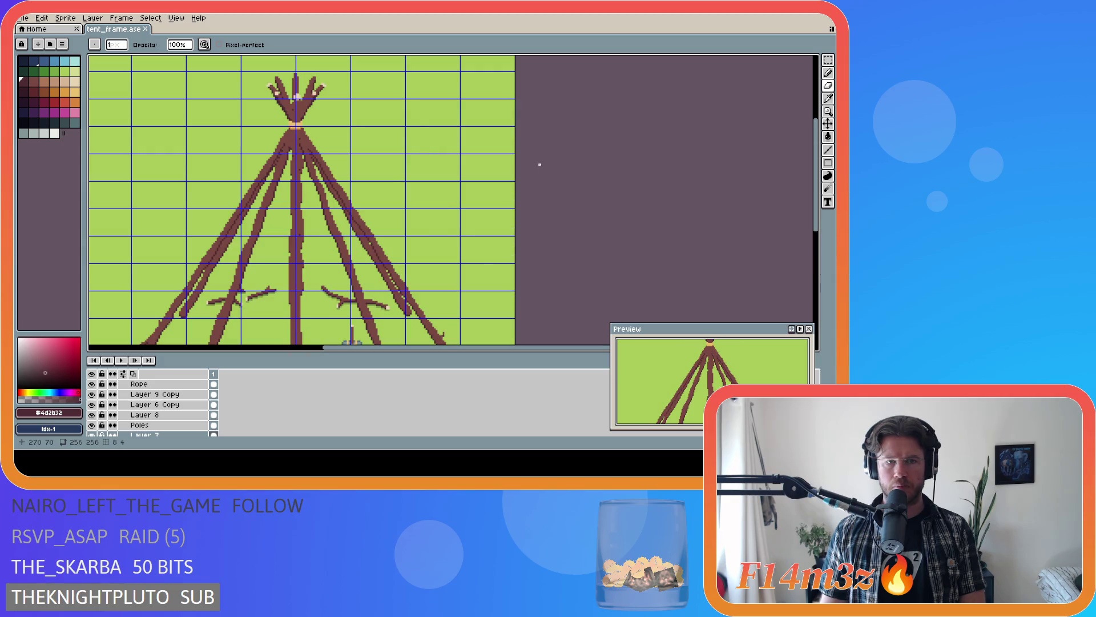
pyautogui.scroll(-1, 539, 164)
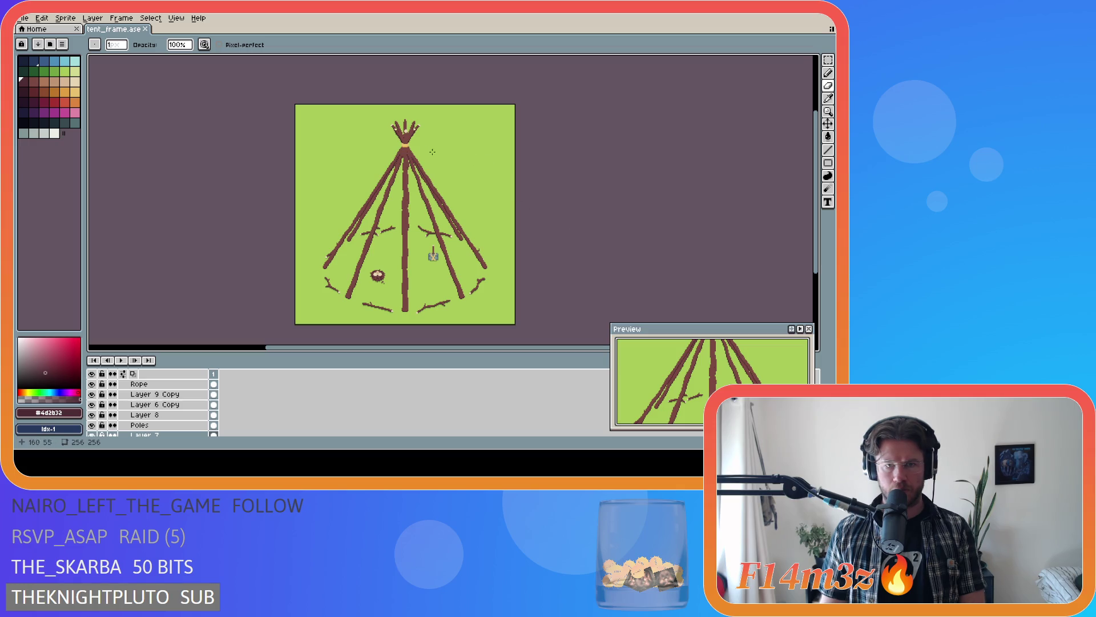
pyautogui.scroll(3, 400, 130)
pyautogui.scroll(1, 428, 124)
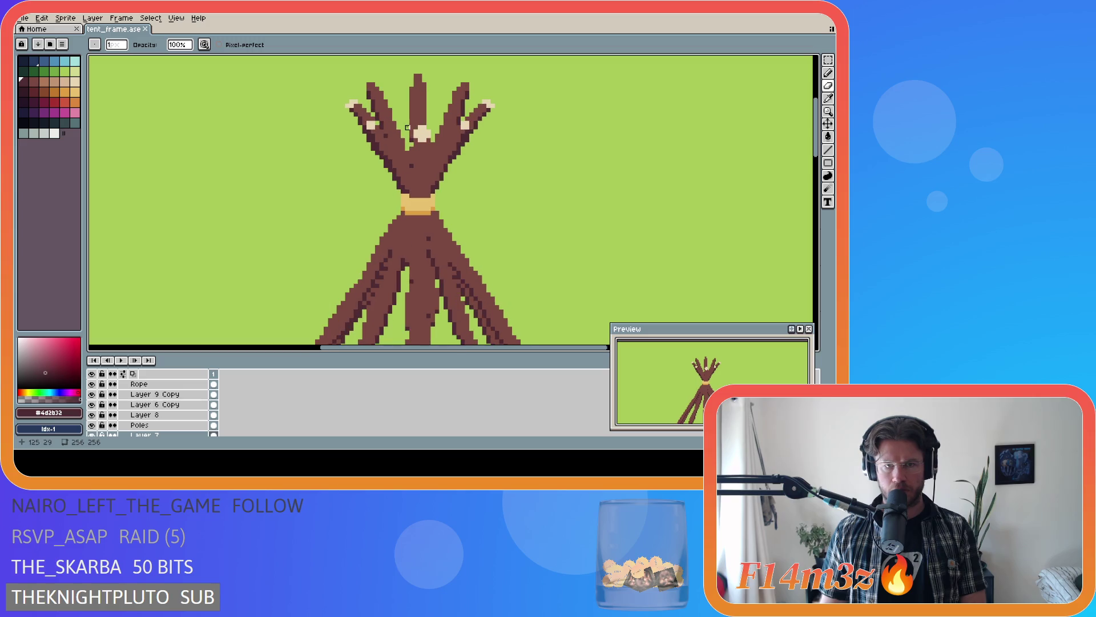
pyautogui.press('m')
pyautogui.moveTo(421, 121); pyautogui.dragTo(463, 123)
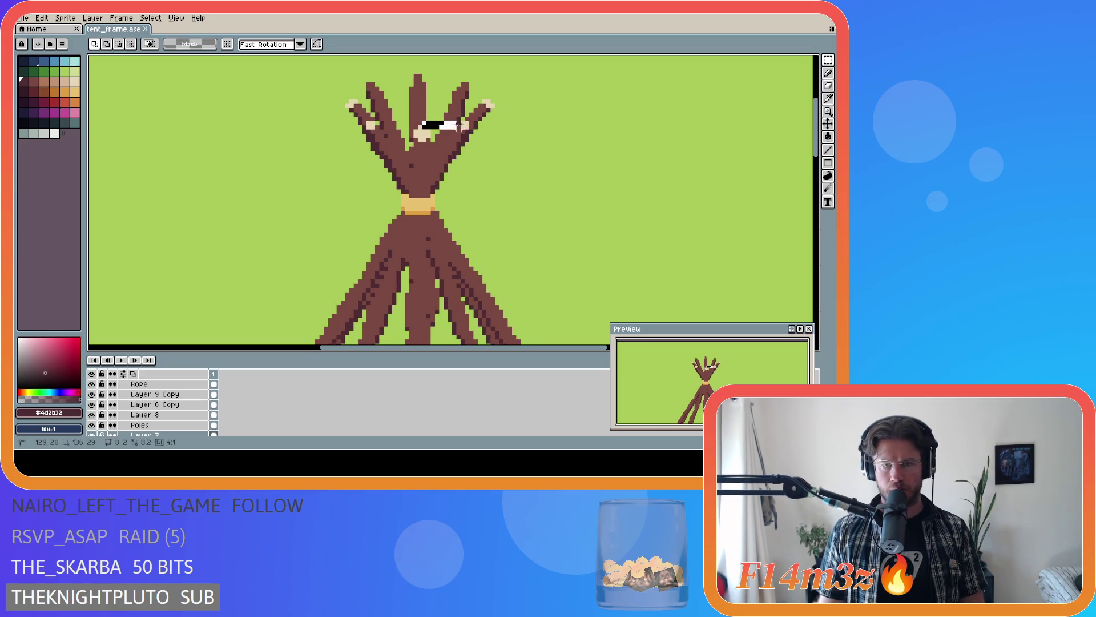
pyautogui.click(595, 148)
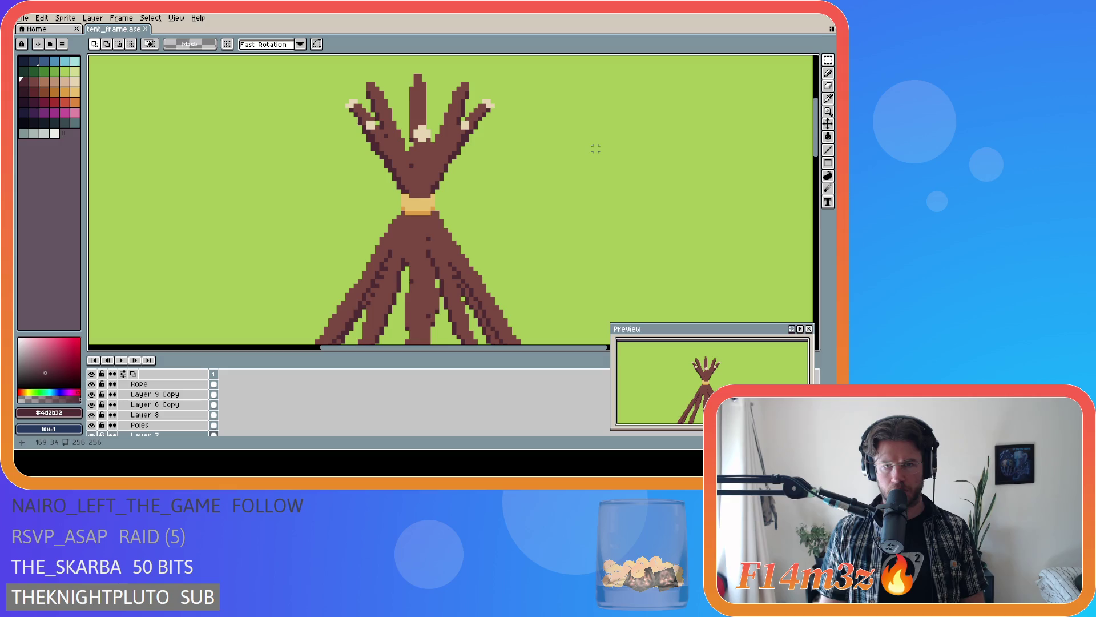
pyautogui.moveTo(467, 79); pyautogui.dragTo(418, 79)
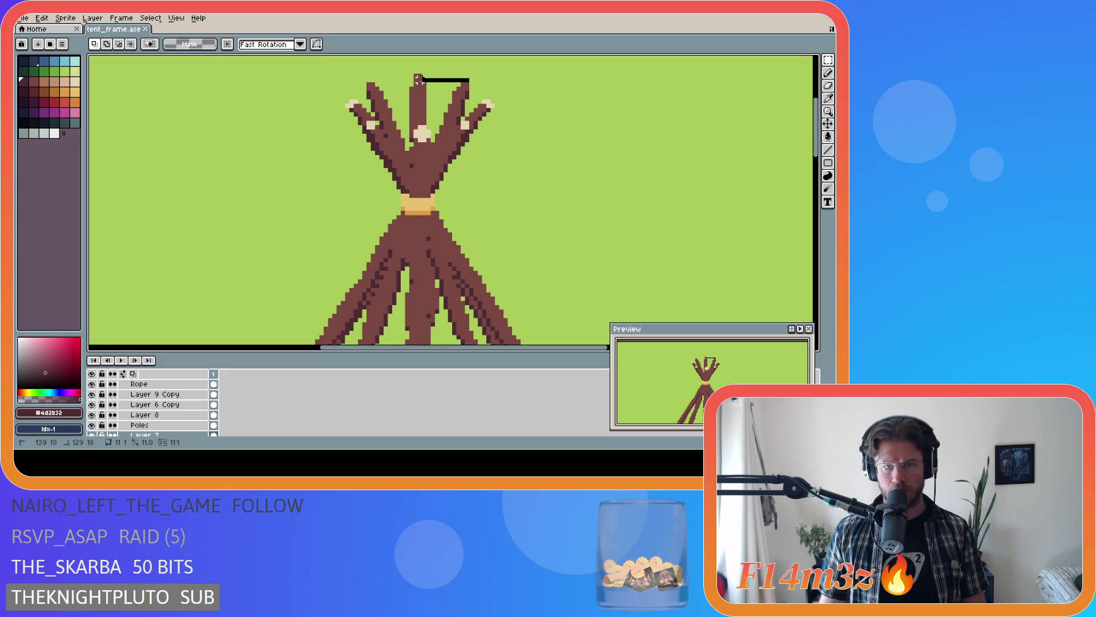
pyautogui.click(518, 135)
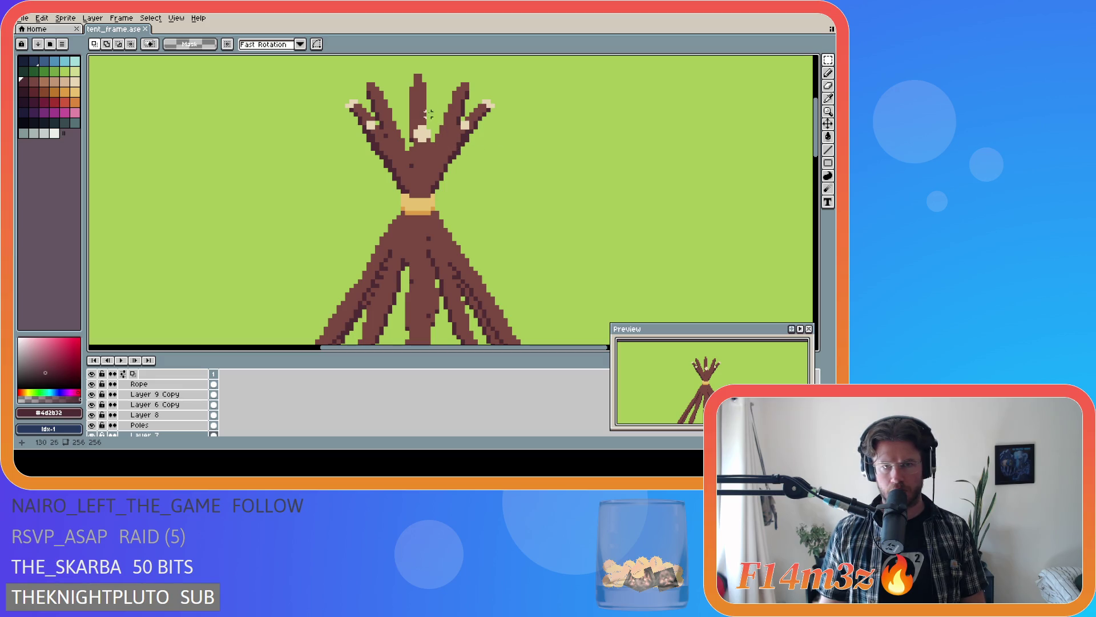
pyautogui.scroll(-1, 421, 103)
pyautogui.scroll(-1, 516, 169)
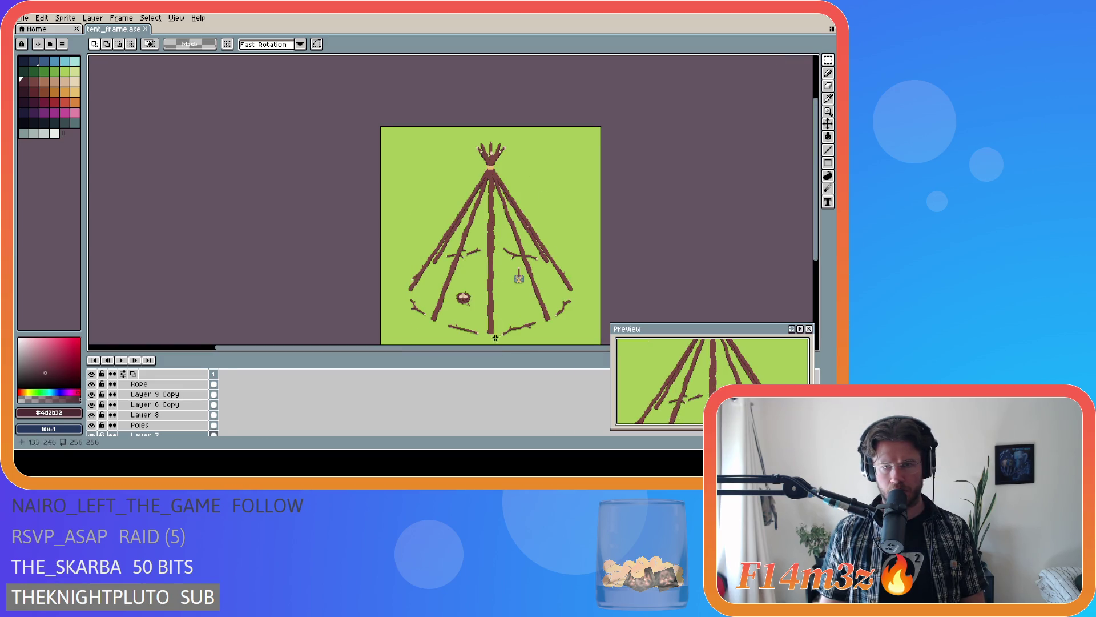
pyautogui.hotkey('ctrl', "'")
pyautogui.scroll(3, 505, 163)
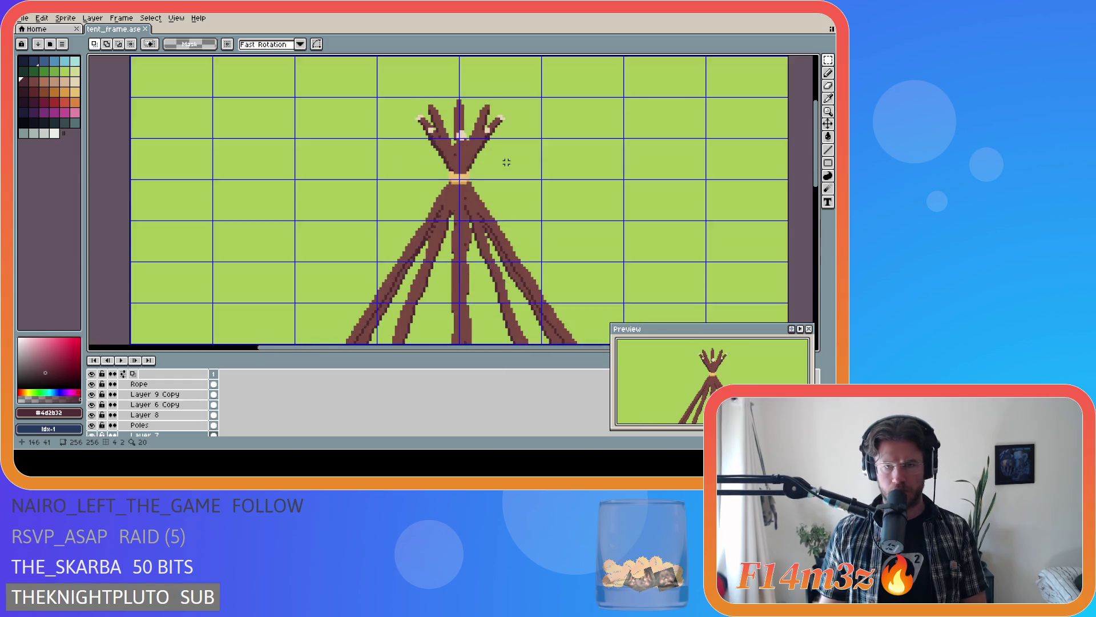
pyautogui.scroll(1, 505, 161)
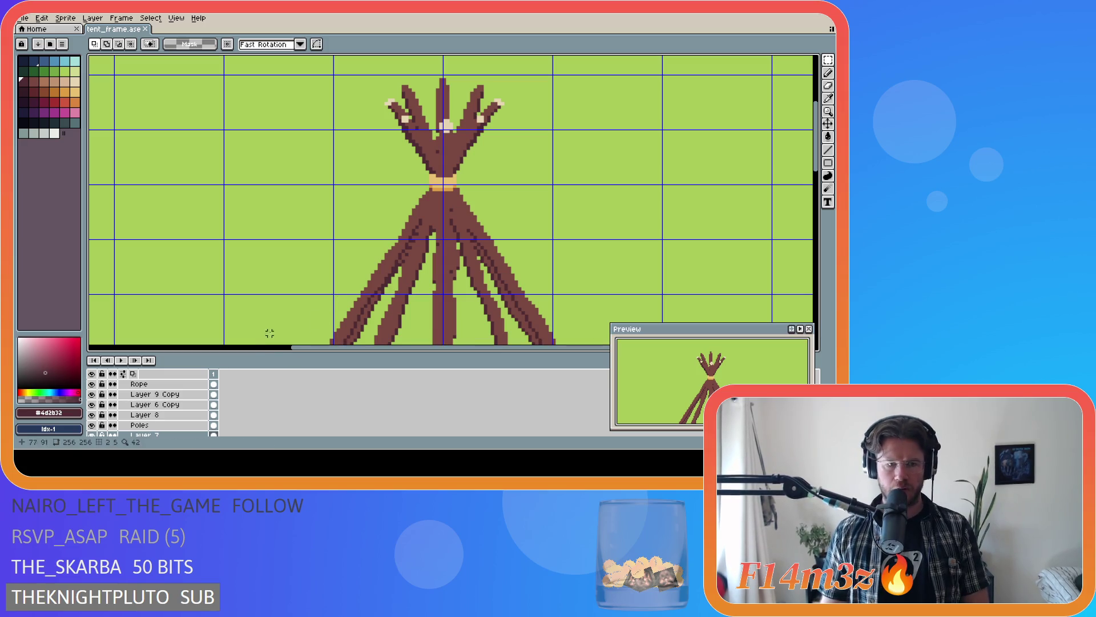
pyautogui.scroll(1, 154, 406)
# - Hide the other pole layers so only Layer 9 Copy's lone pole shows, and make it the working layer
pyautogui.click(93, 415)
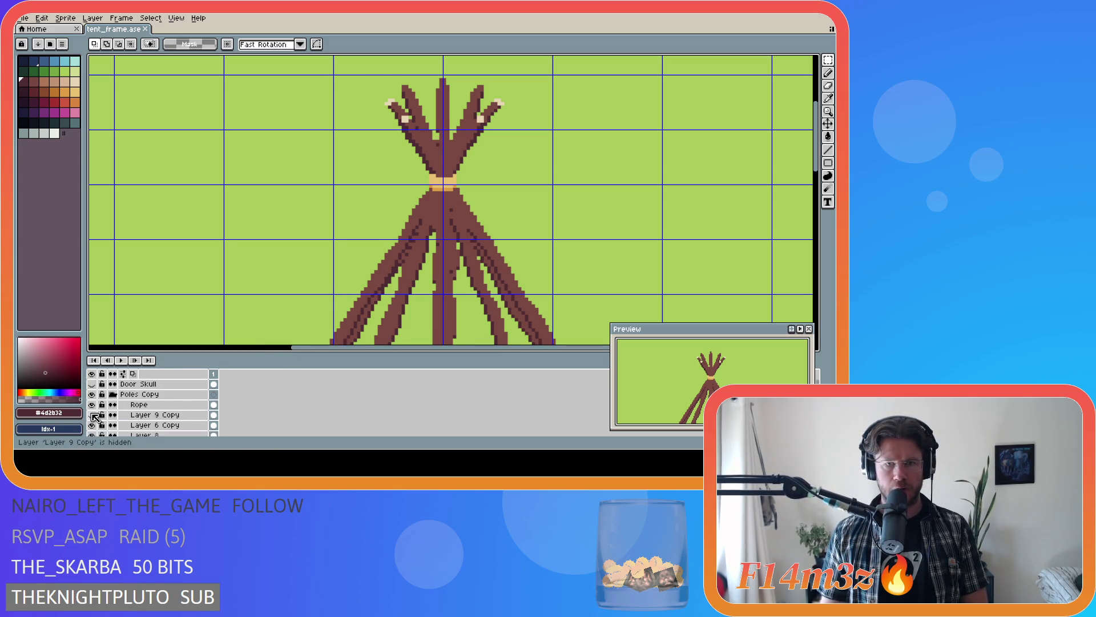
pyautogui.scroll(-2, 95, 416)
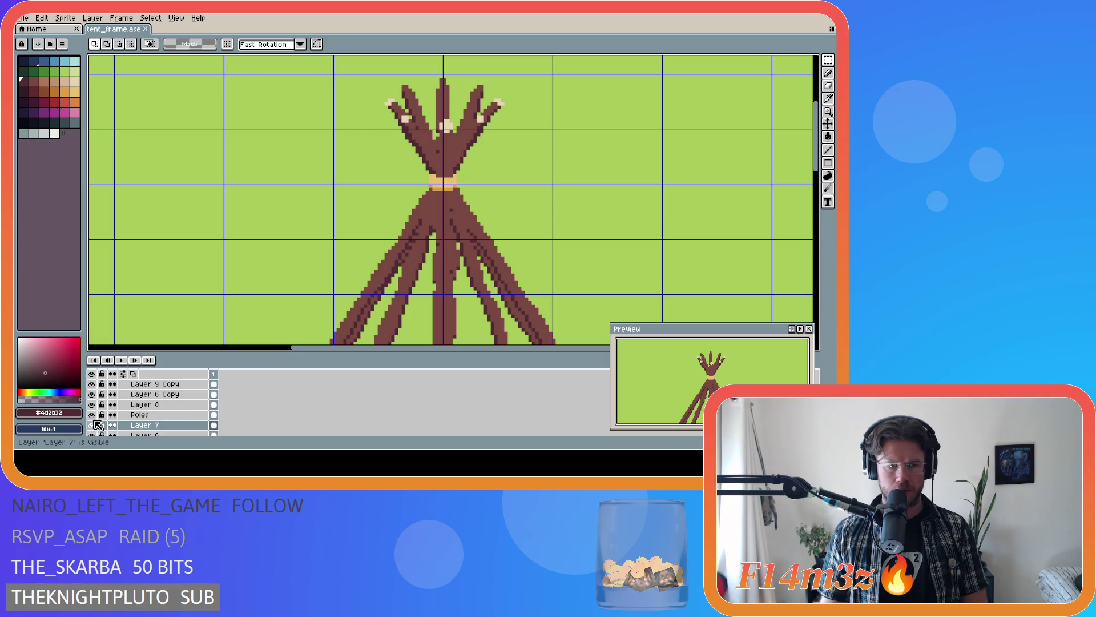
pyautogui.scroll(-1, 94, 432)
pyautogui.scroll(-1, 93, 428)
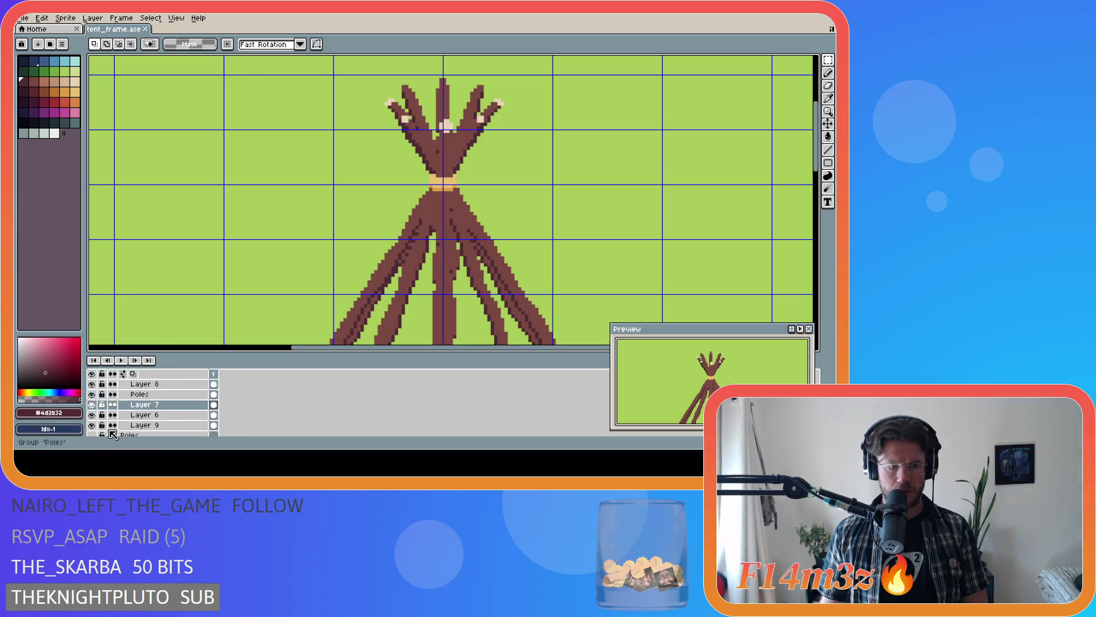
pyautogui.click(93, 426)
pyautogui.scroll(3, 94, 420)
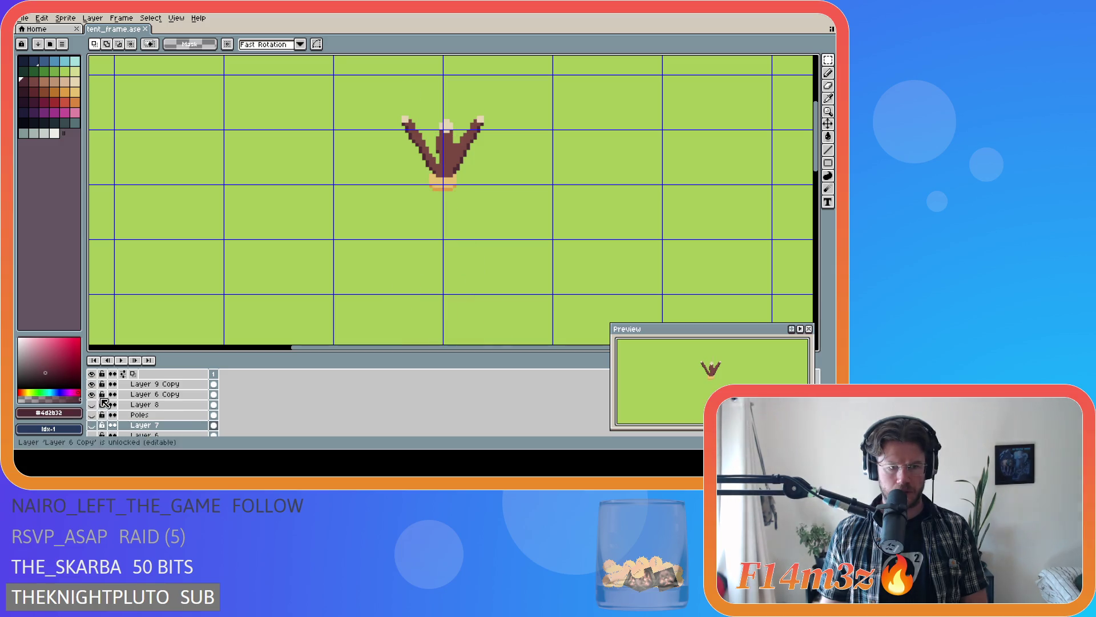
pyautogui.click(92, 405)
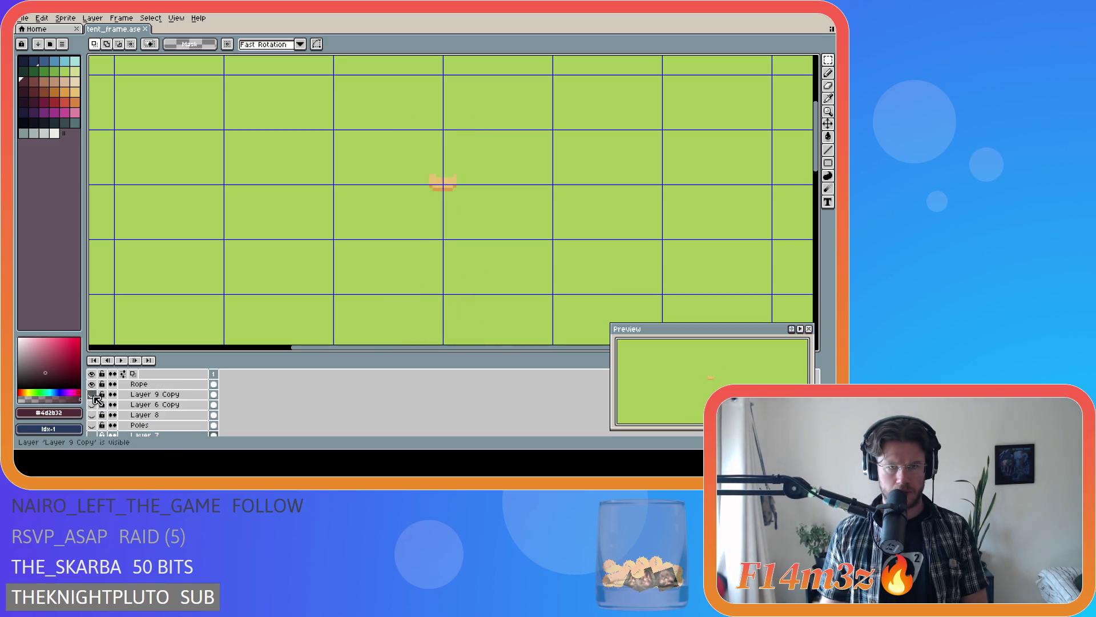
pyautogui.click(92, 394)
pyautogui.click(137, 395)
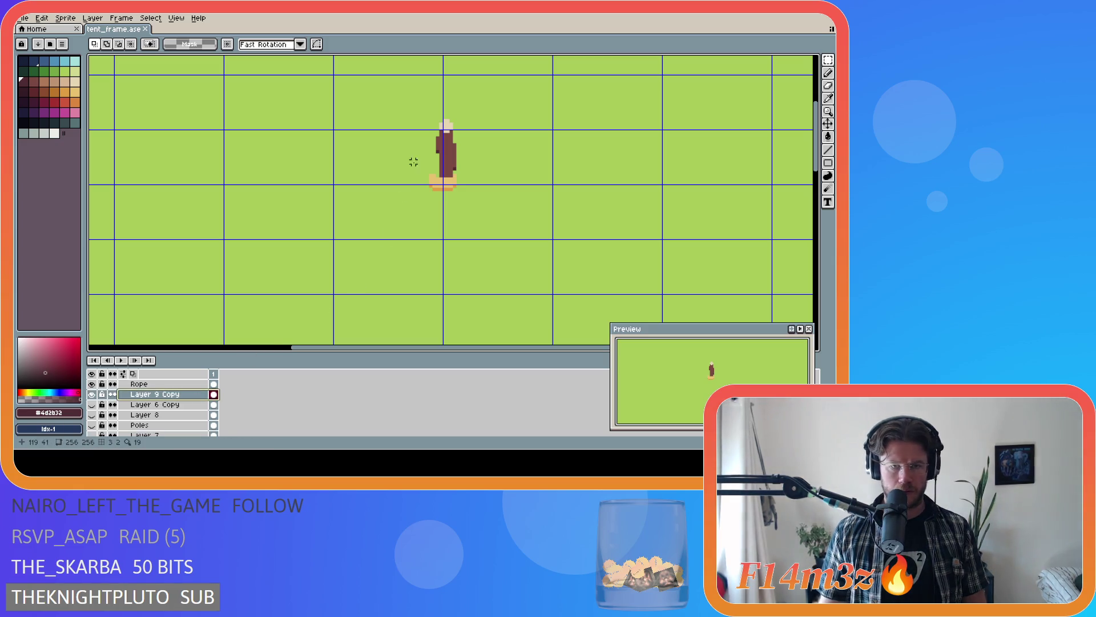
# - Marquee the isolated pole top twice, clear the selection each time, and save tent_frame.ase
pyautogui.moveTo(416, 108); pyautogui.dragTo(476, 162)
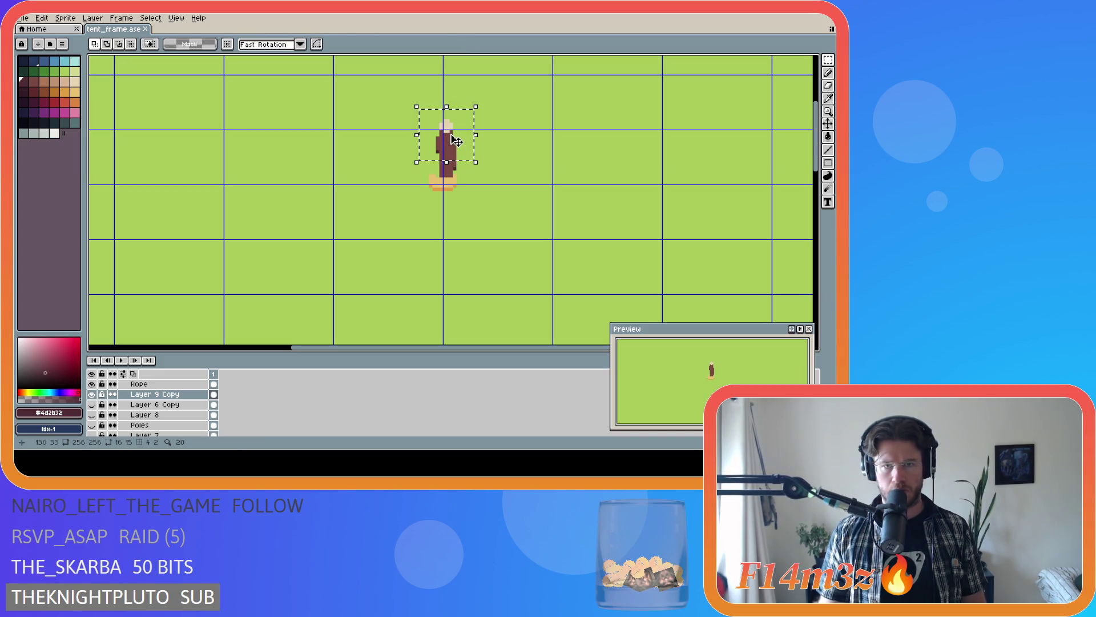
pyautogui.click(509, 138)
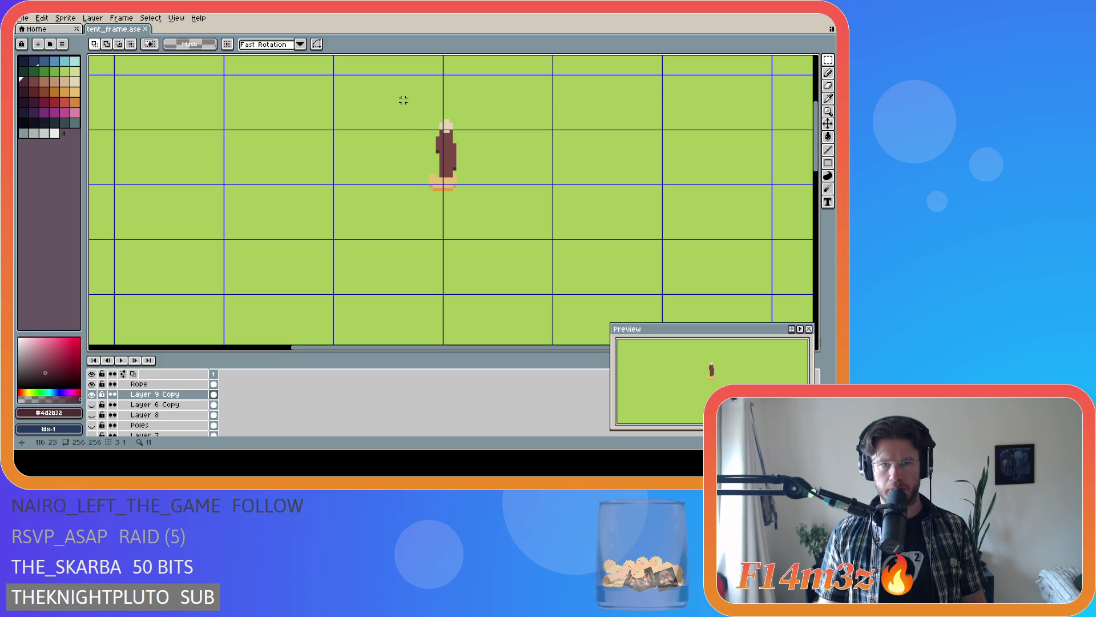
pyautogui.moveTo(403, 100); pyautogui.dragTo(483, 161)
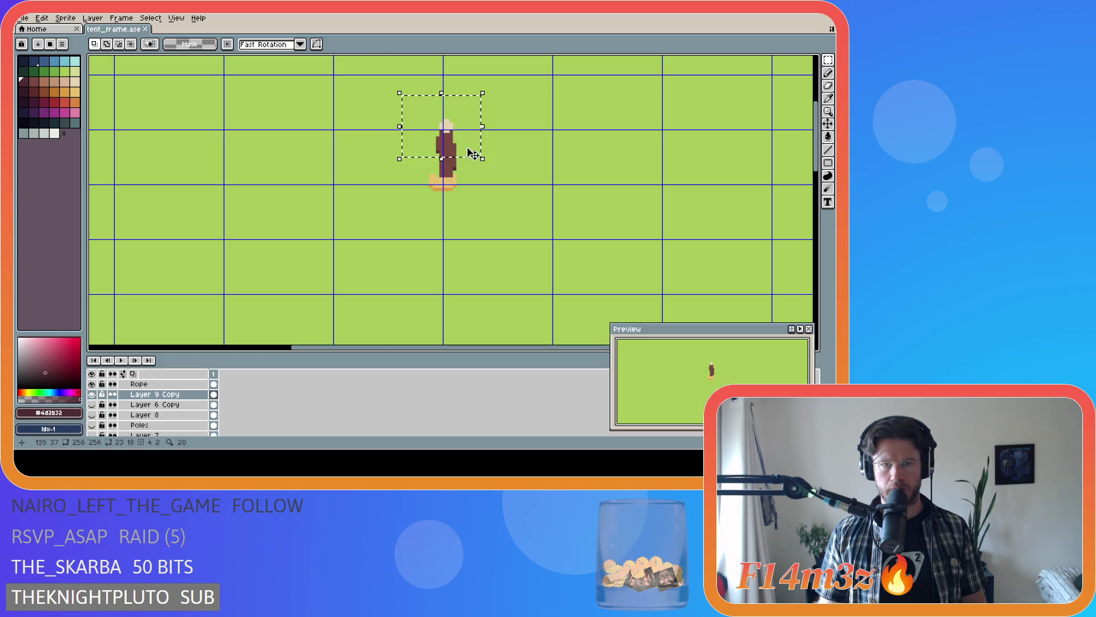
pyautogui.click(547, 130)
pyautogui.hotkey('ctrl', 's')
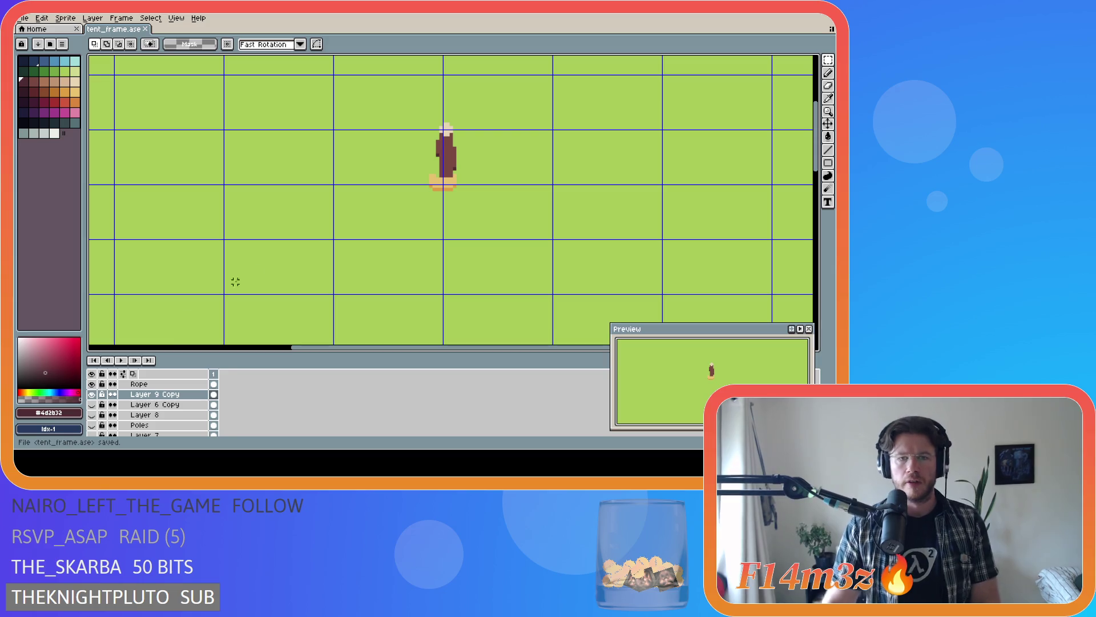
pyautogui.scroll(-1, 112, 420)
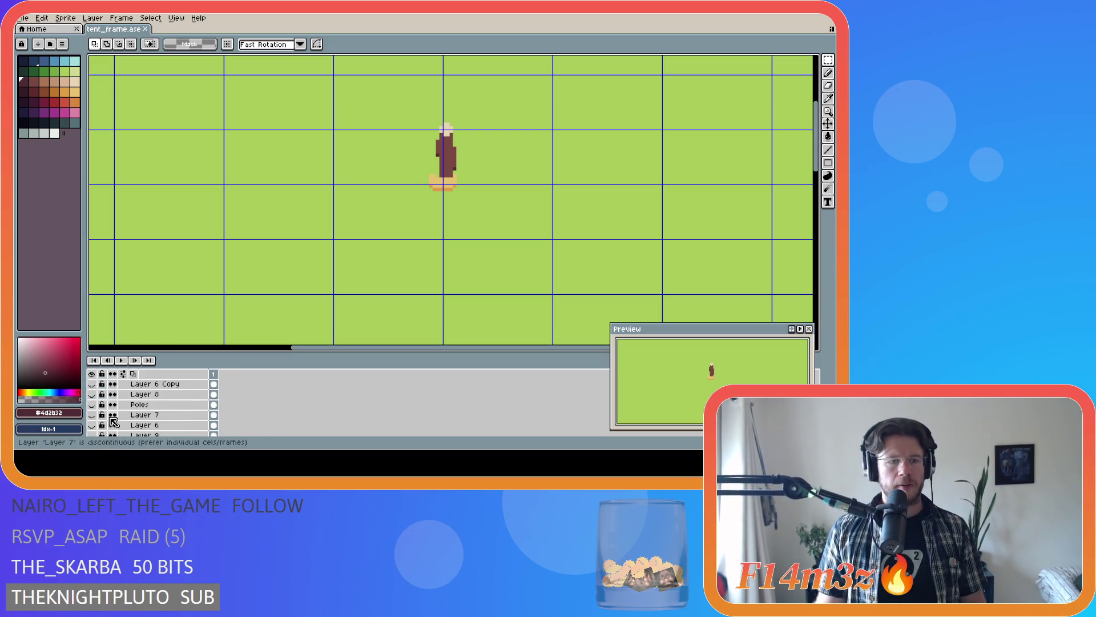
# - Show the hidden pole layers again and toggle the grid overlay off
pyautogui.click(91, 414)
pyautogui.click(94, 395)
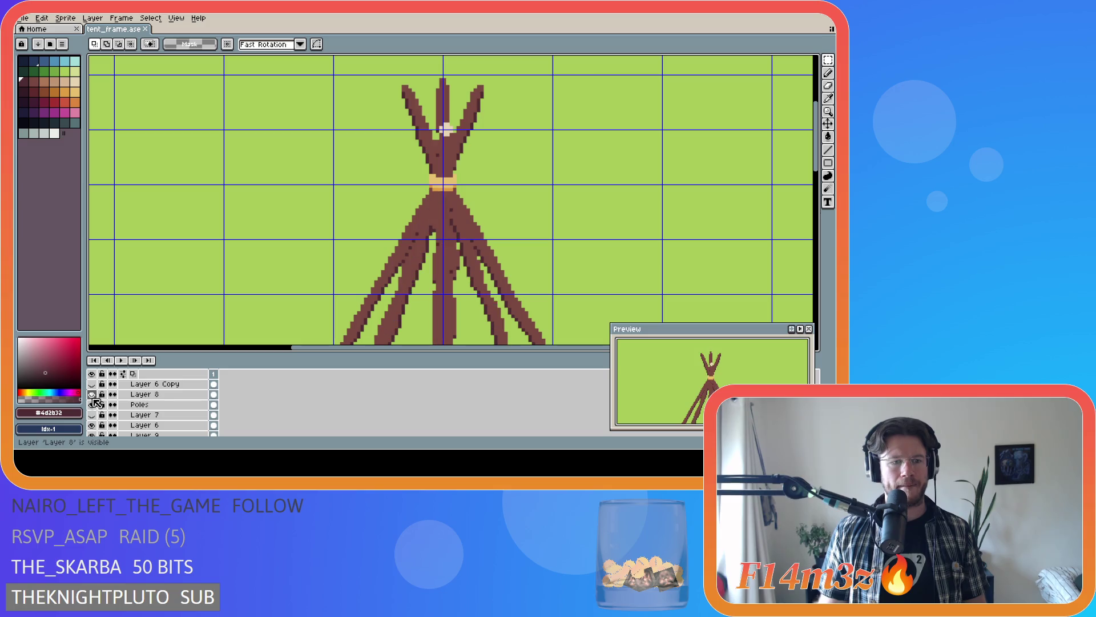
pyautogui.click(92, 415)
pyautogui.scroll(1, 94, 415)
pyautogui.click(92, 394)
pyautogui.scroll(-2, 483, 273)
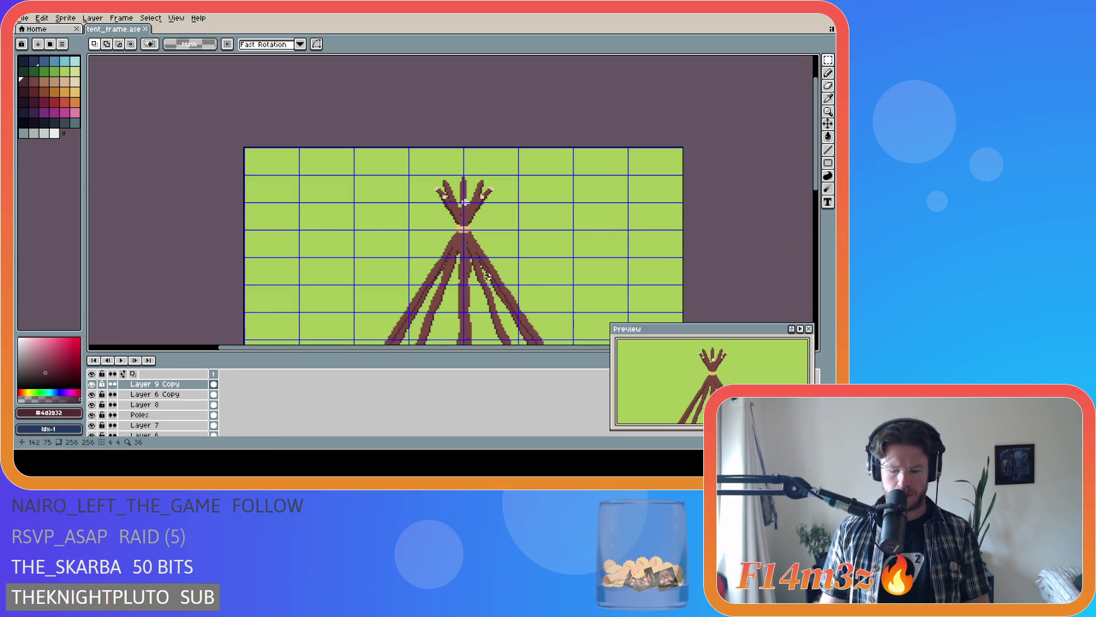
pyautogui.hotkey('ctrl', "'")
pyautogui.scroll(-2, 793, 197)
pyautogui.hotkey('ctrl', "'")
pyautogui.hotkey('ctrl', "'")
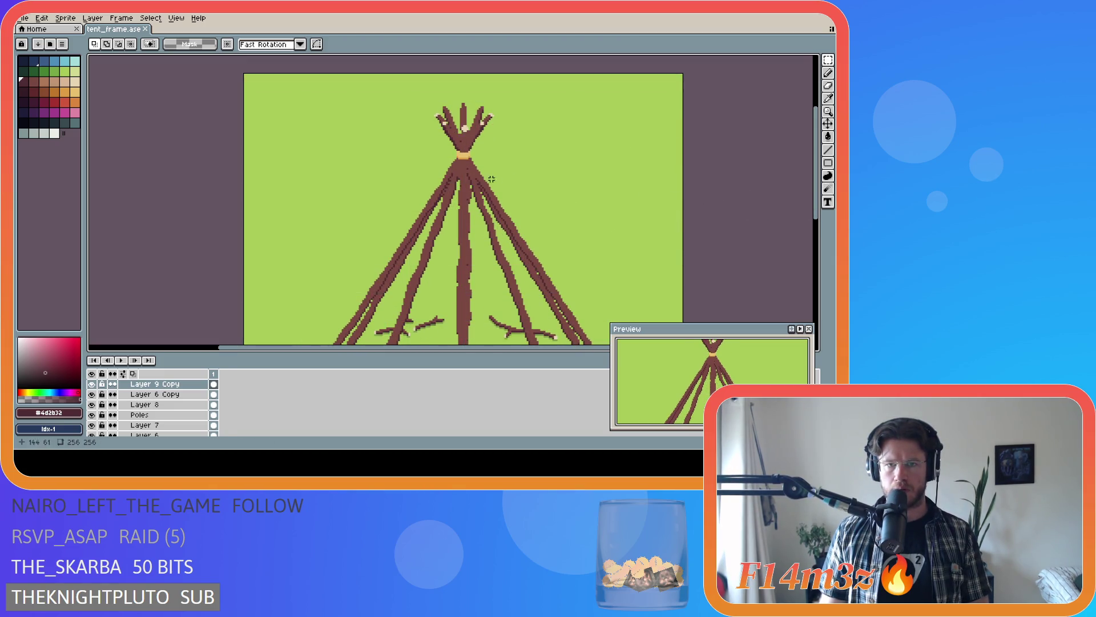
pyautogui.scroll(-1, 481, 177)
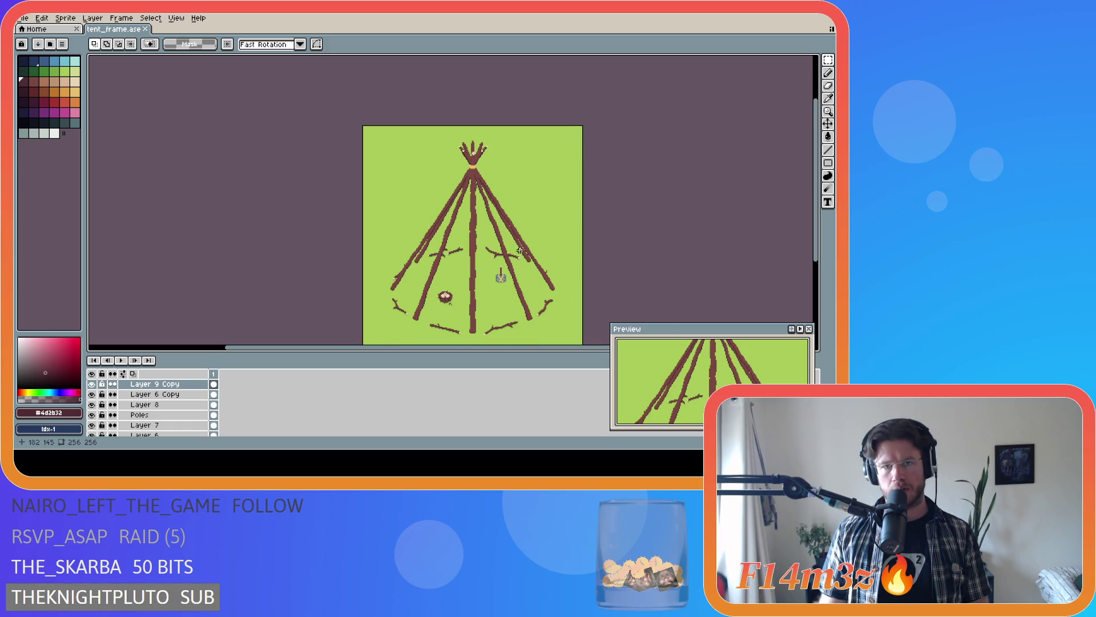
pyautogui.scroll(5, 511, 247)
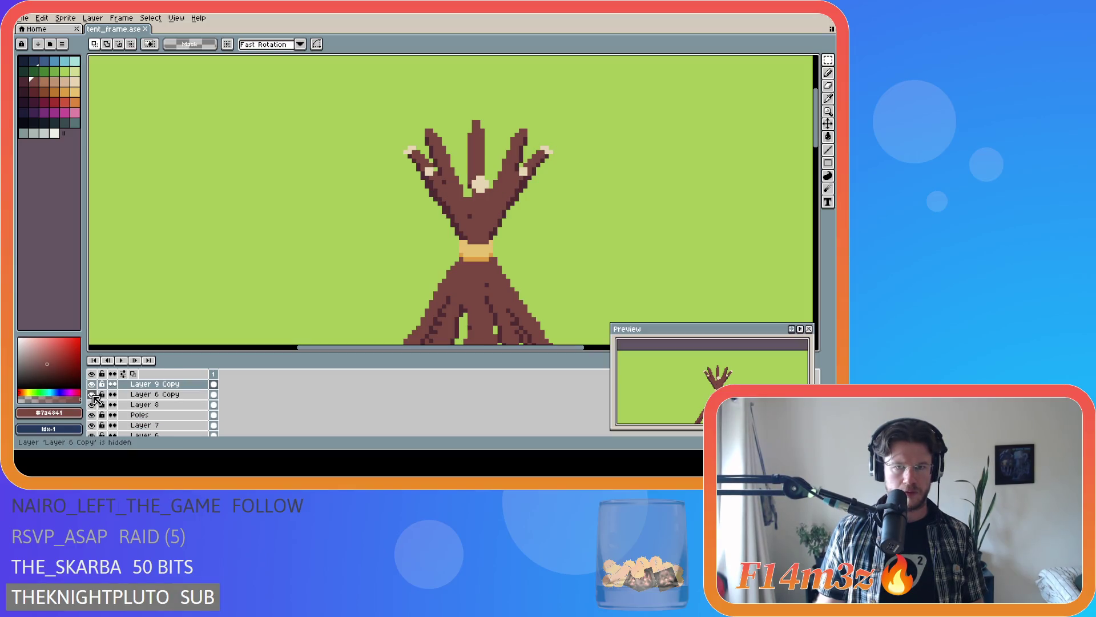
pyautogui.scroll(-2, 95, 403)
pyautogui.scroll(-1, 96, 410)
# - Show Layer 7, unlock Layer 8 as the working layer, and save the file
pyautogui.click(93, 415)
pyautogui.click(93, 415)
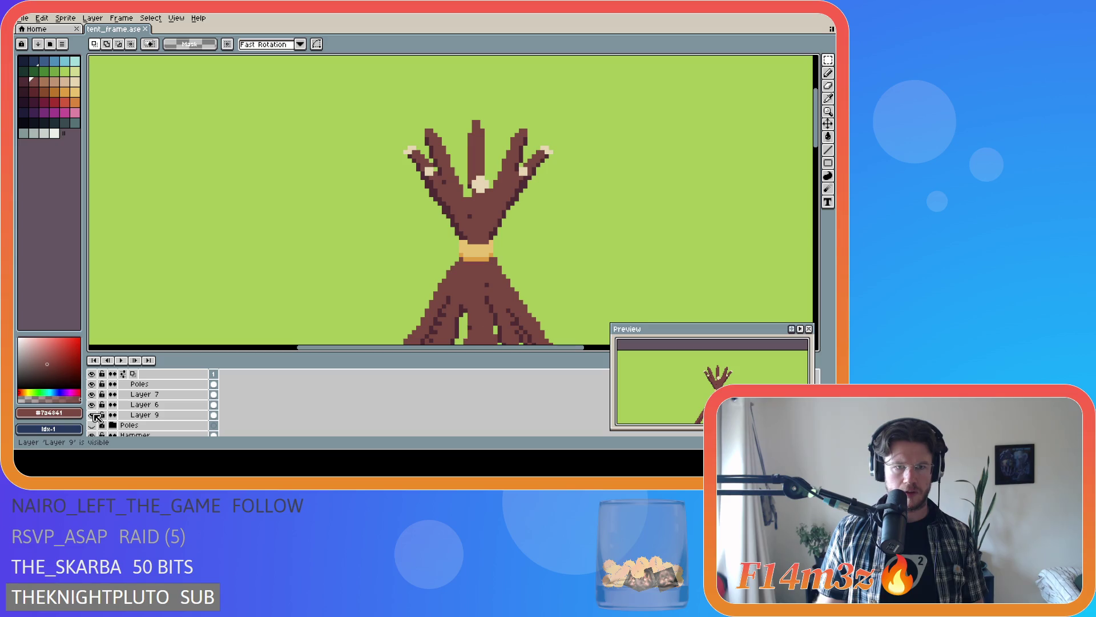
pyautogui.click(93, 405)
pyautogui.scroll(3, 97, 406)
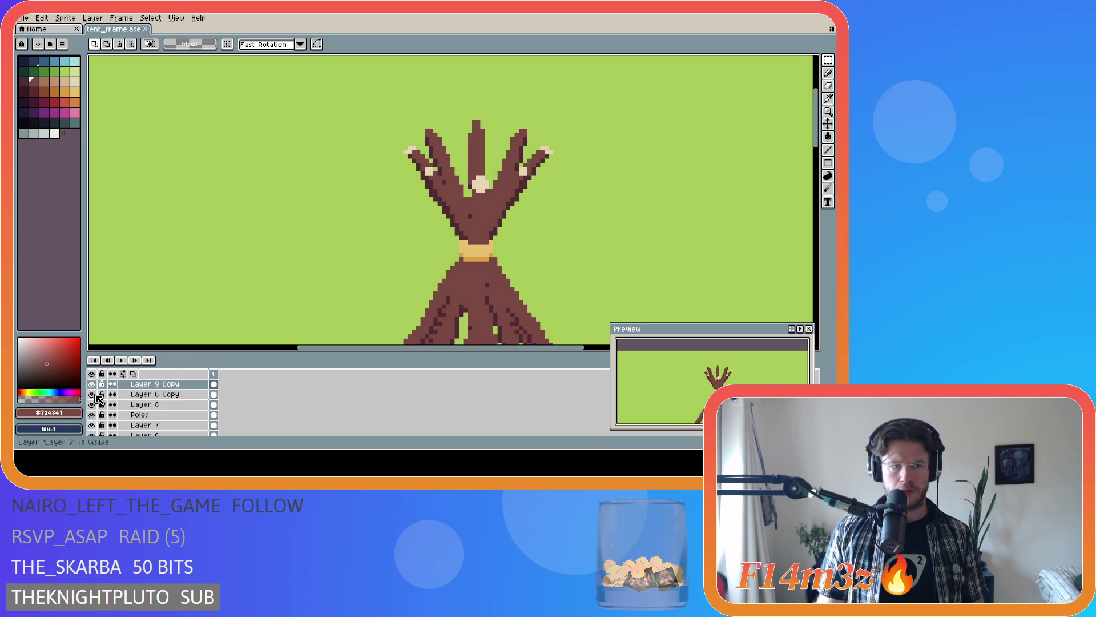
pyautogui.click(92, 404)
pyautogui.click(93, 404)
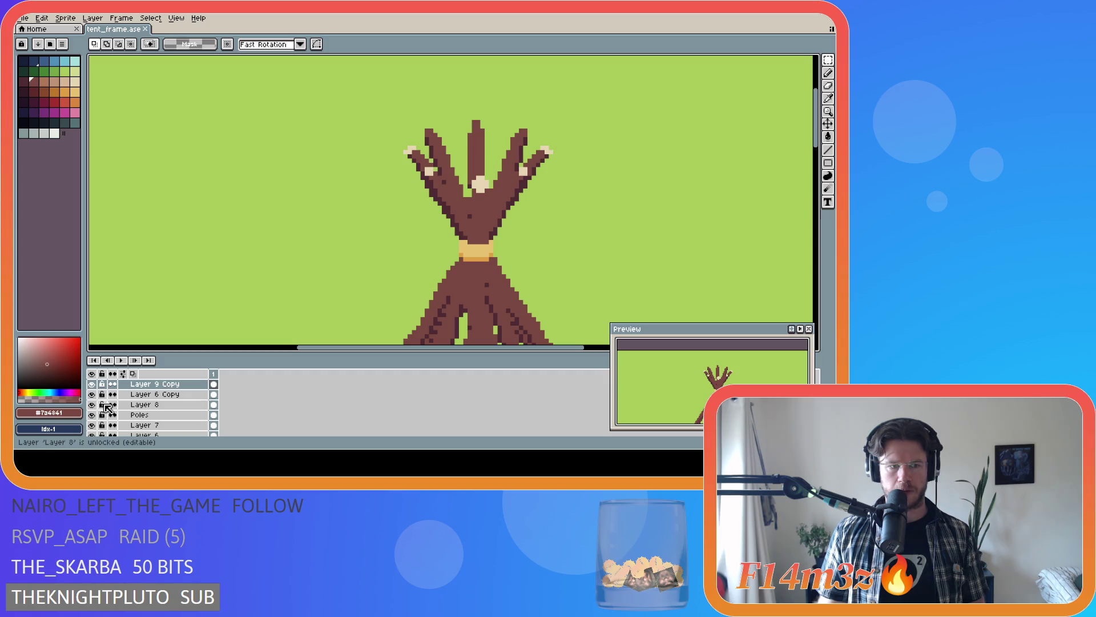
pyautogui.click(146, 405)
pyautogui.press('m')
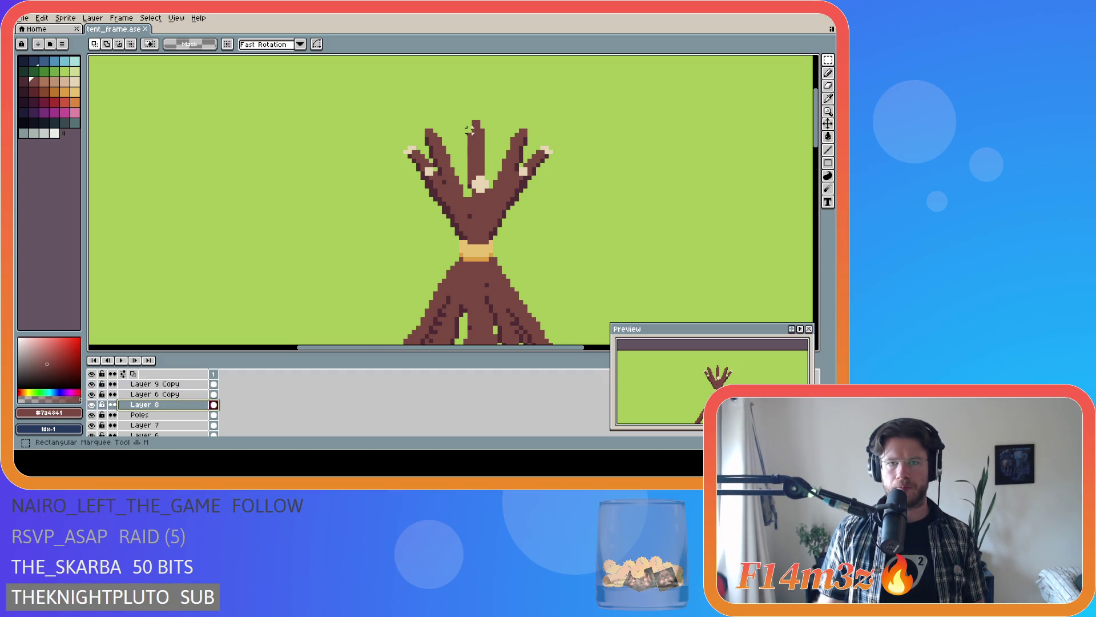
pyautogui.press('v')
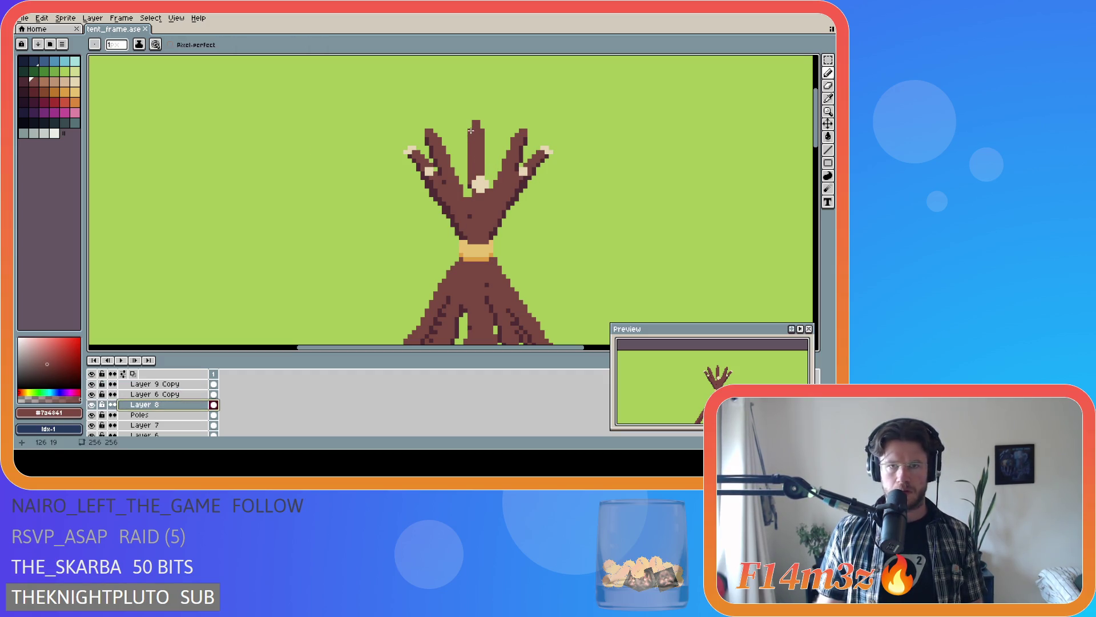
pyautogui.hotkey('ctrl', 's')
pyautogui.press('b')
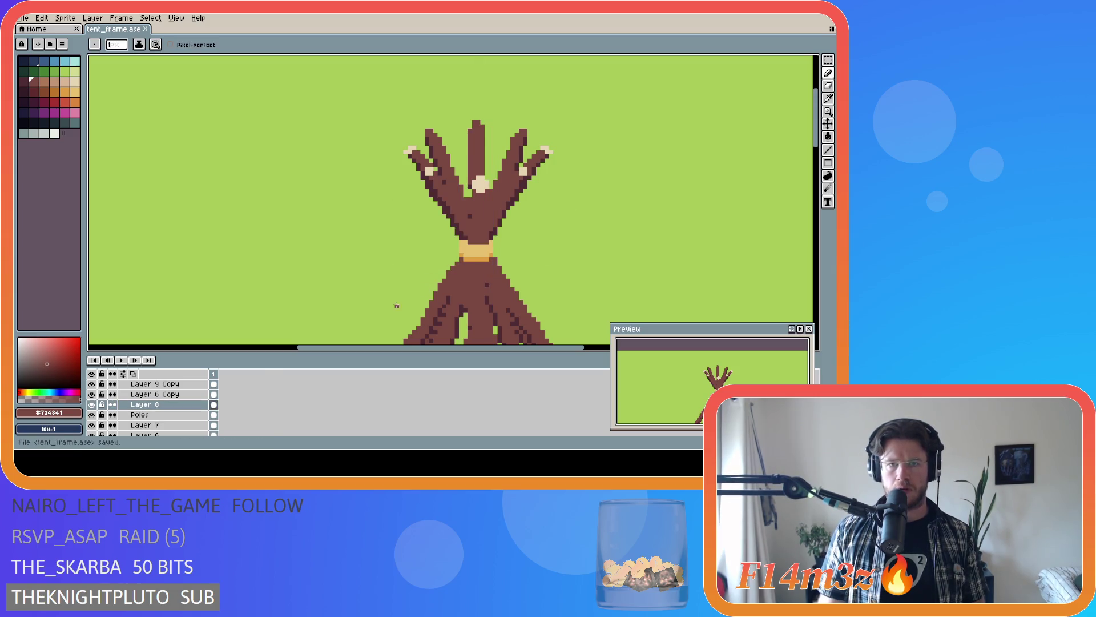
pyautogui.scroll(-2, 397, 305)
pyautogui.scroll(-1, 510, 285)
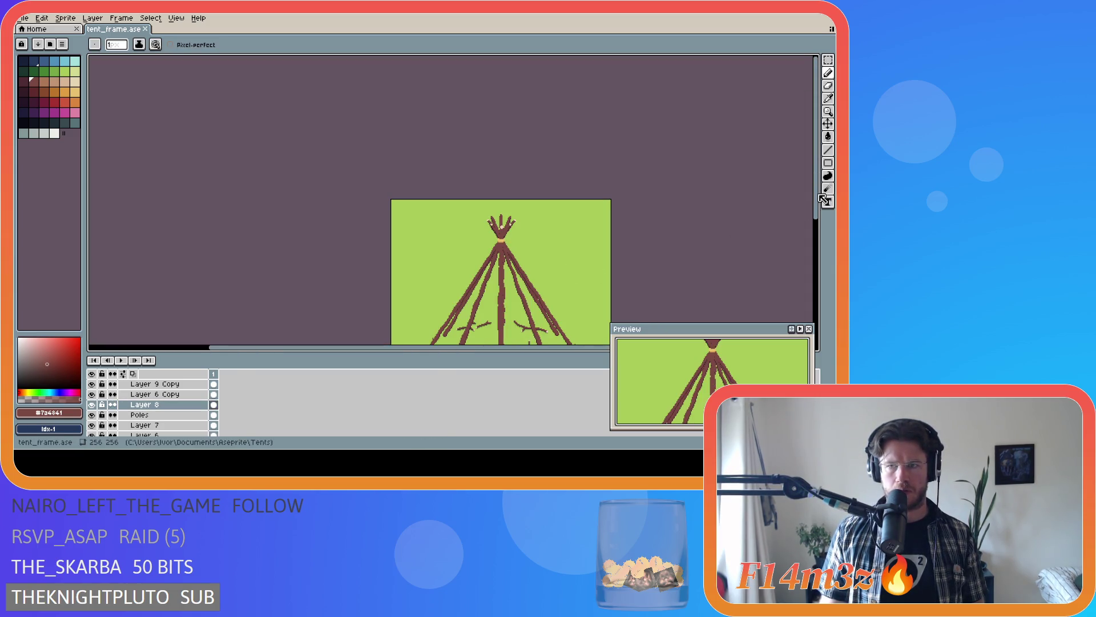
pyautogui.moveTo(823, 198); pyautogui.dragTo(820, 271)
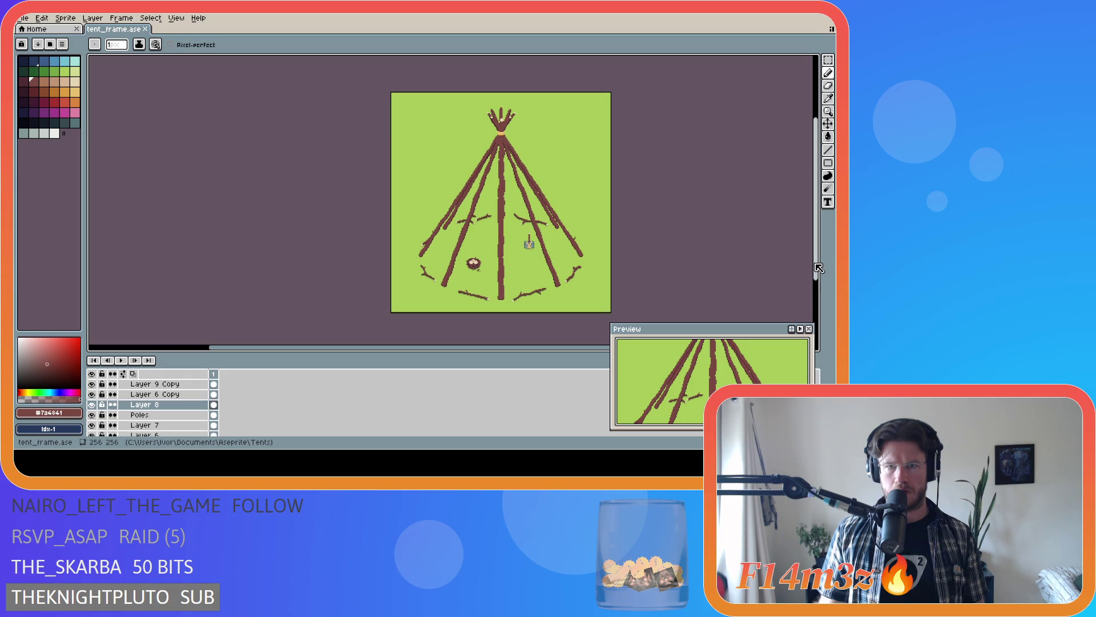
pyautogui.scroll(1, 514, 206)
pyautogui.scroll(4, 485, 146)
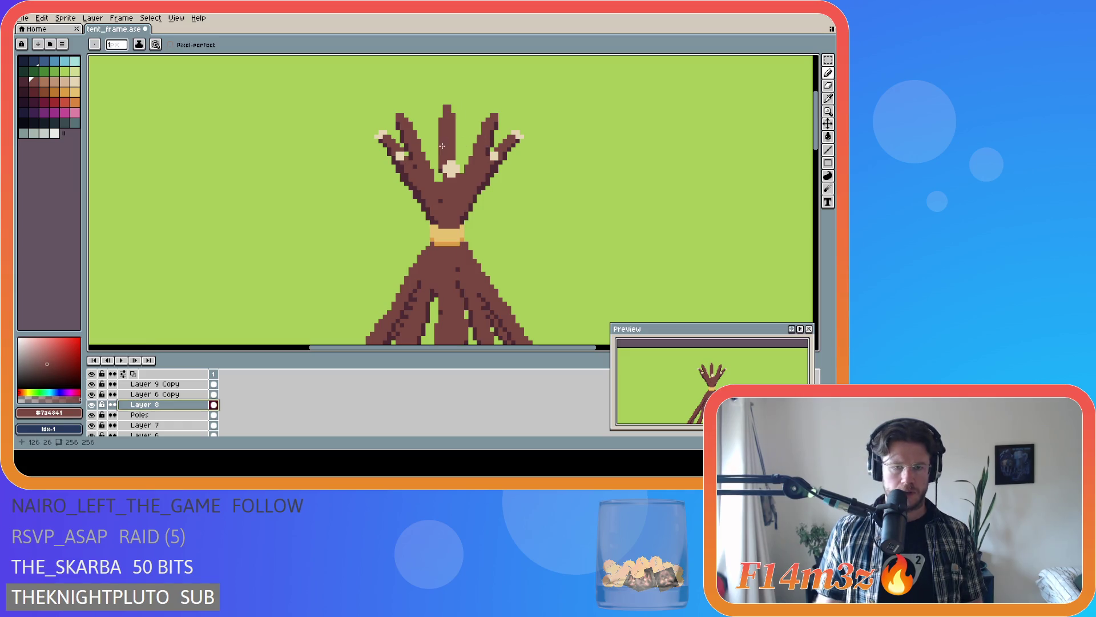
# - Marquee a pole tip at the teepee's peak, nudge it up one pixel and drop the selection
pyautogui.press('m')
pyautogui.moveTo(427, 98)
pyautogui.mouseDown()
pyautogui.moveTo(475, 141)
pyautogui.moveTo(454, 128)
pyautogui.mouseUp()
pyautogui.click(454, 133)
pyautogui.hotkey('ctrl', 'd')
pyautogui.press('b')
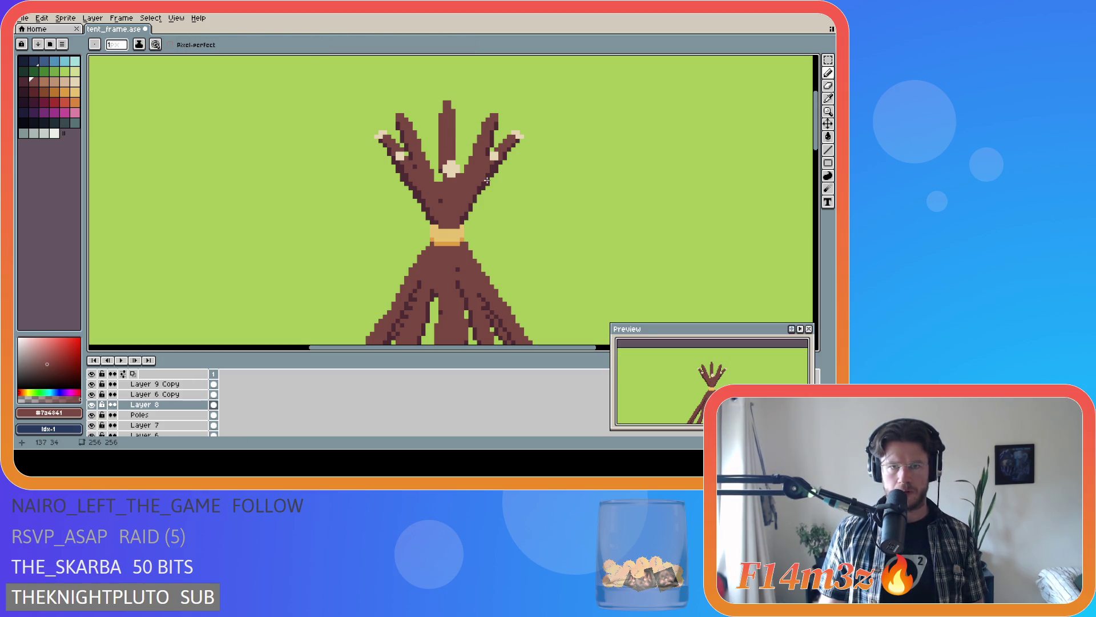
pyautogui.scroll(-3, 500, 205)
pyautogui.scroll(-3, 502, 205)
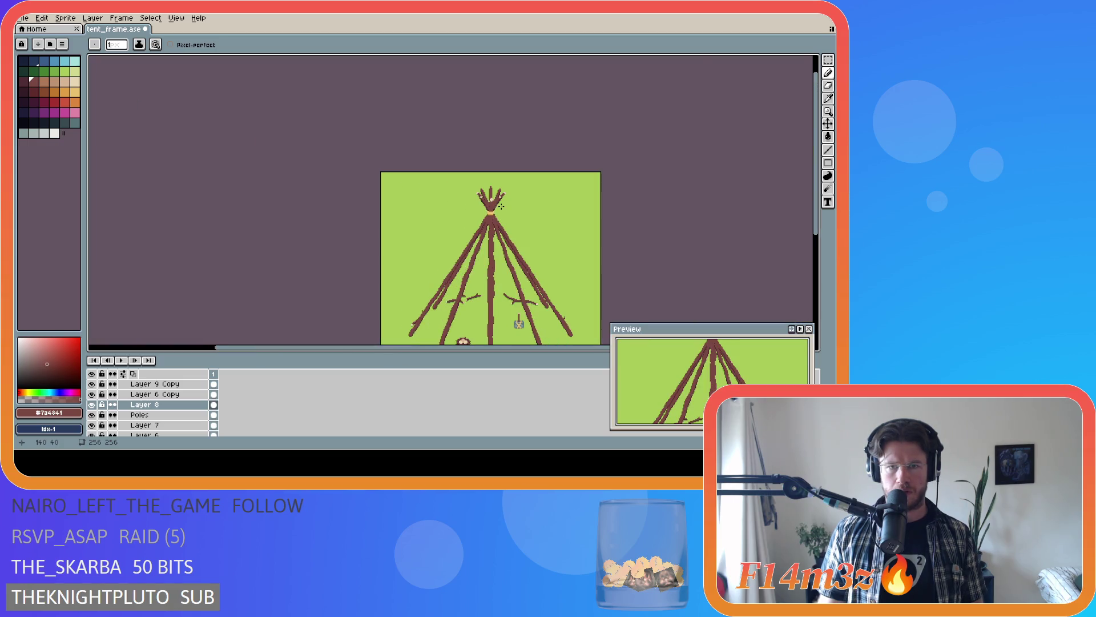
pyautogui.scroll(1, 512, 221)
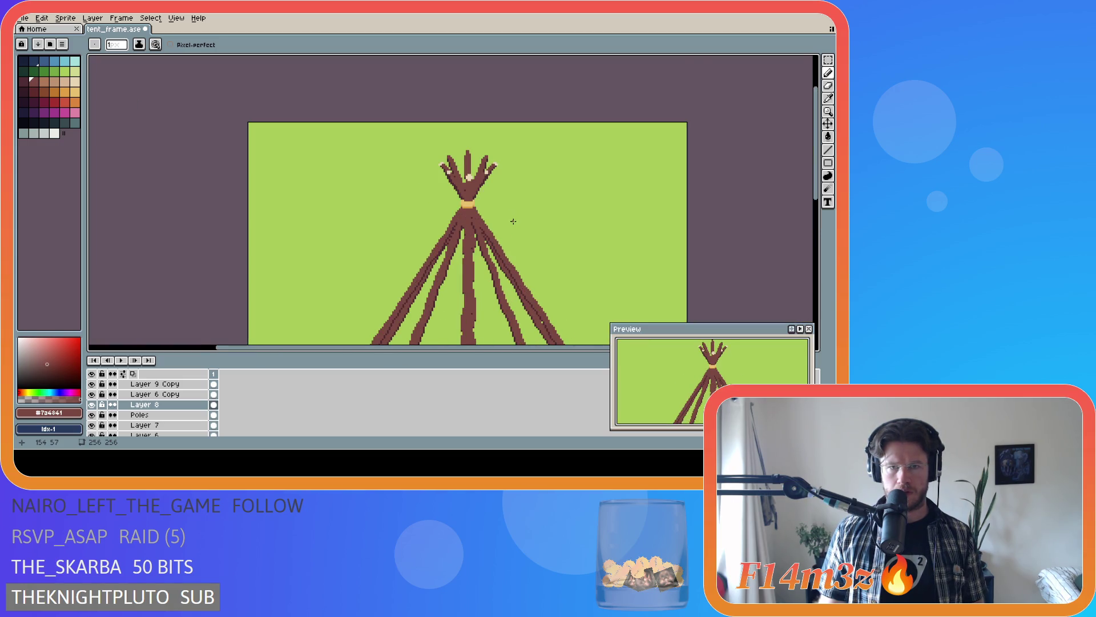
pyautogui.scroll(1, 514, 221)
pyautogui.scroll(1, 439, 197)
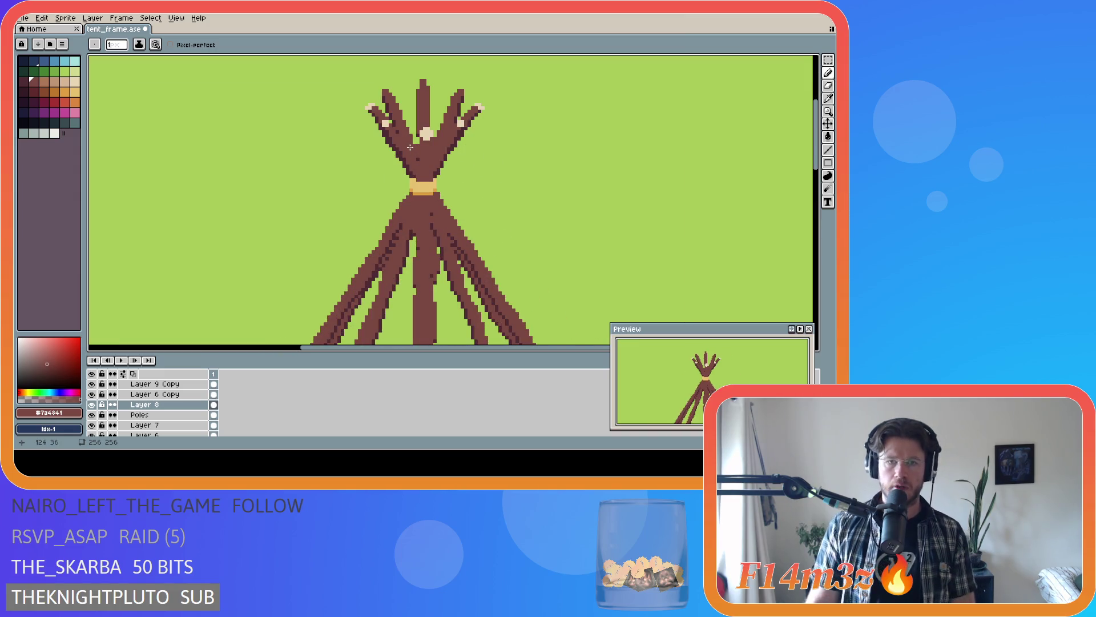
pyautogui.scroll(-2, 411, 153)
pyautogui.scroll(-1, 432, 139)
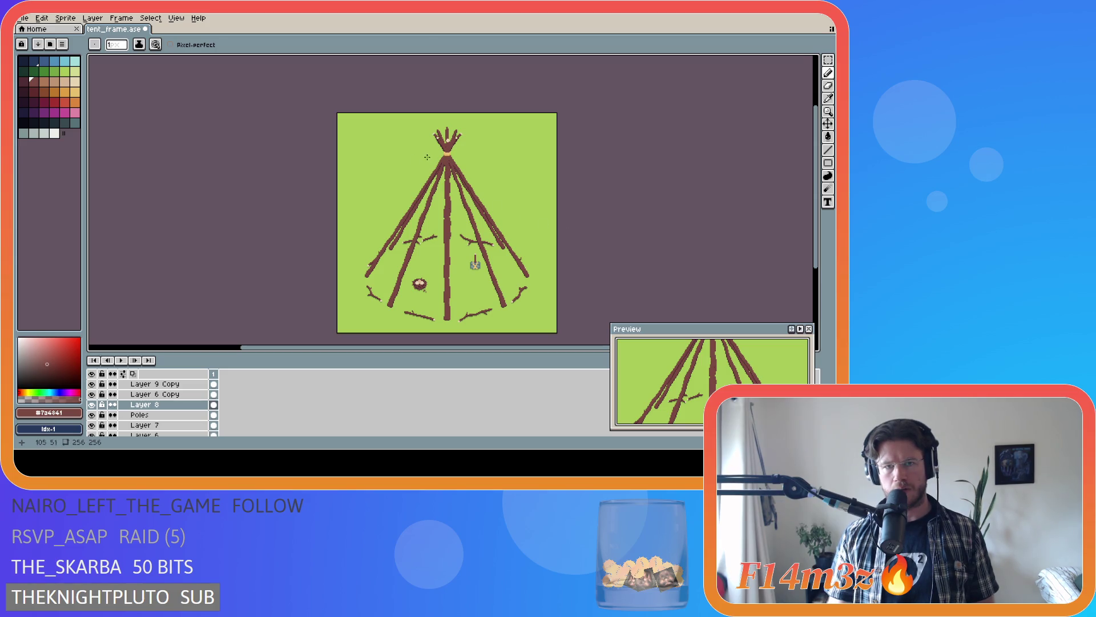
pyautogui.scroll(5, 437, 134)
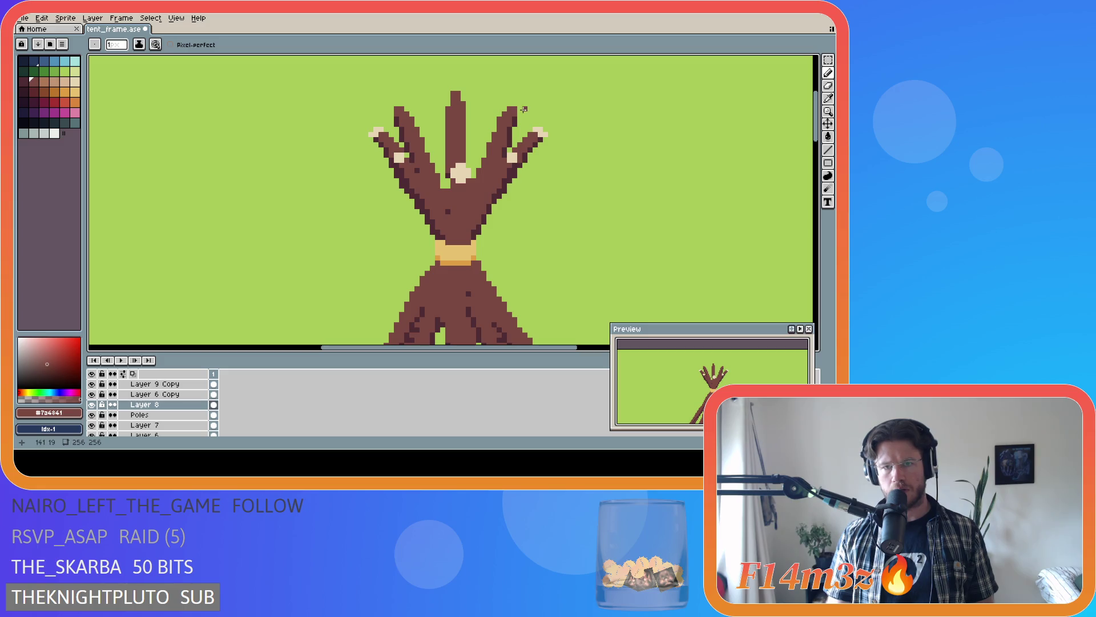
pyautogui.press('m')
pyautogui.moveTo(519, 109); pyautogui.dragTo(522, 112)
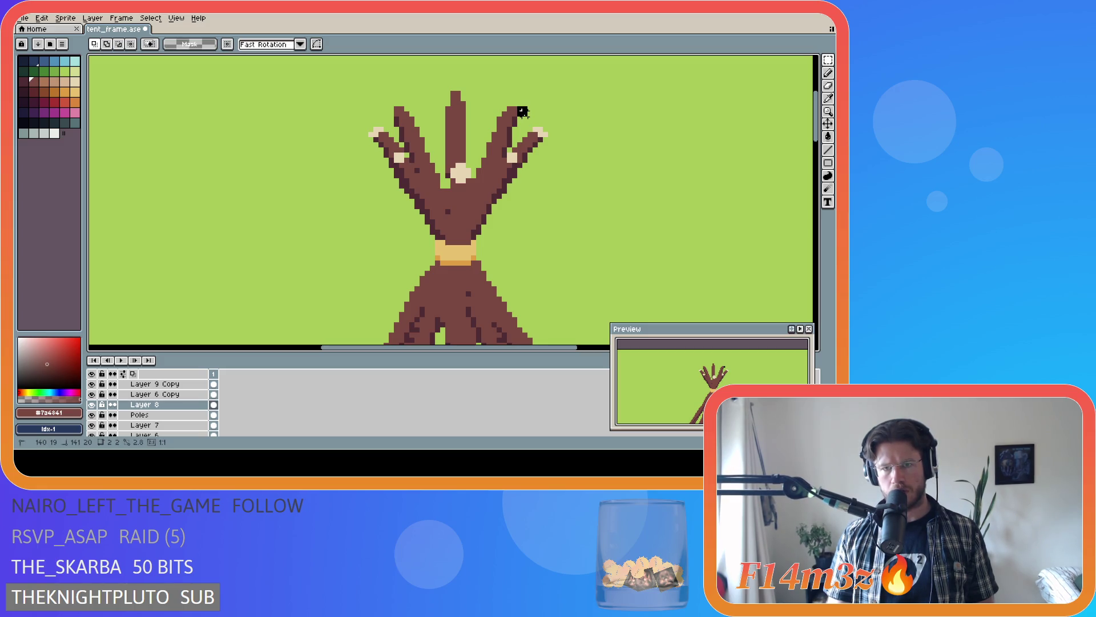
pyautogui.press('Delete')
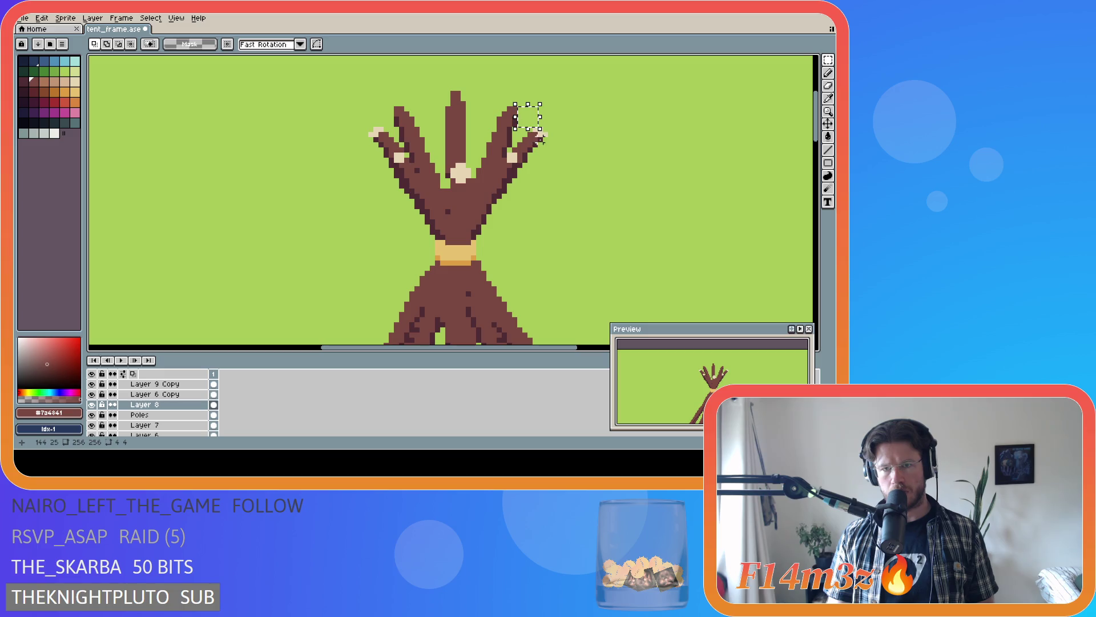
pyautogui.moveTo(511, 135); pyautogui.dragTo(546, 154)
pyautogui.hotkey('ctrl', 'd')
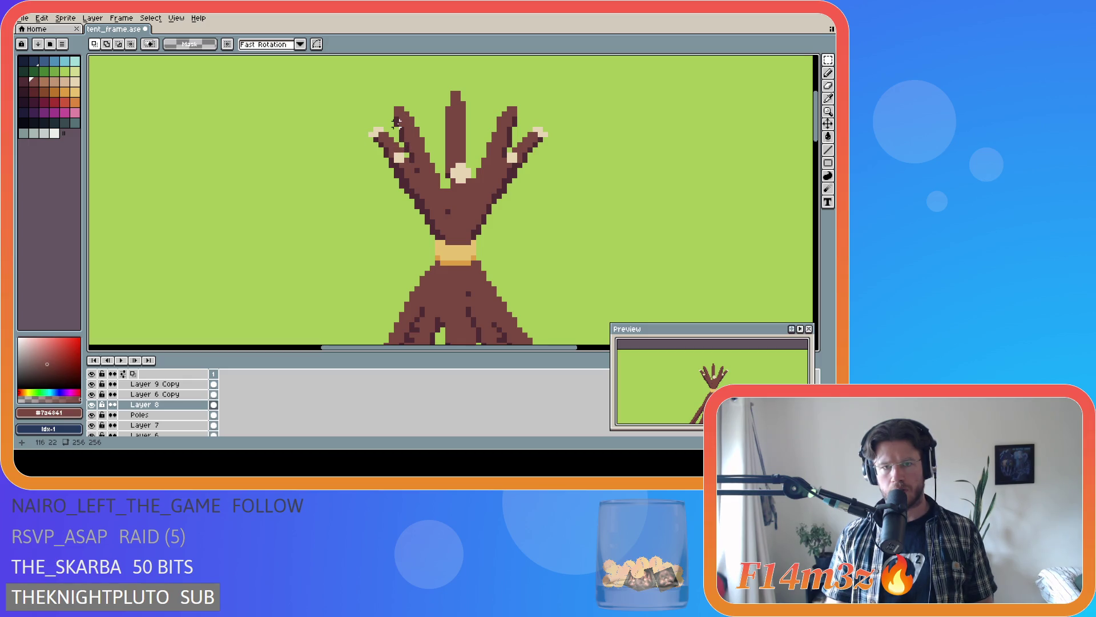
pyautogui.moveTo(381, 124); pyautogui.dragTo(387, 115)
pyautogui.hotkey('ctrl', 'd')
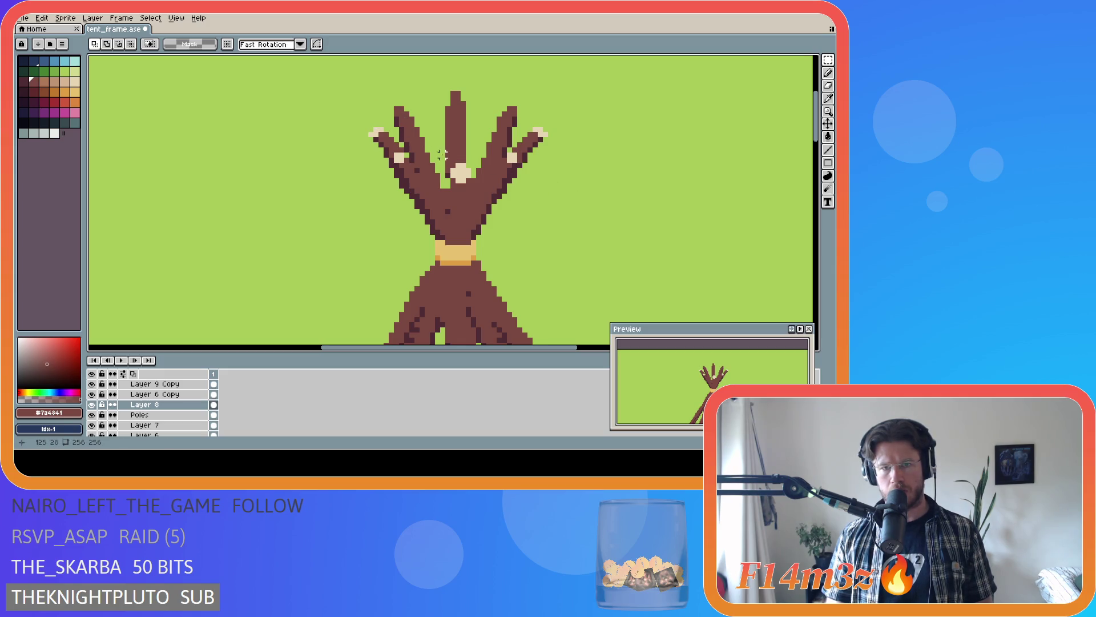
pyautogui.moveTo(509, 103); pyautogui.dragTo(463, 88)
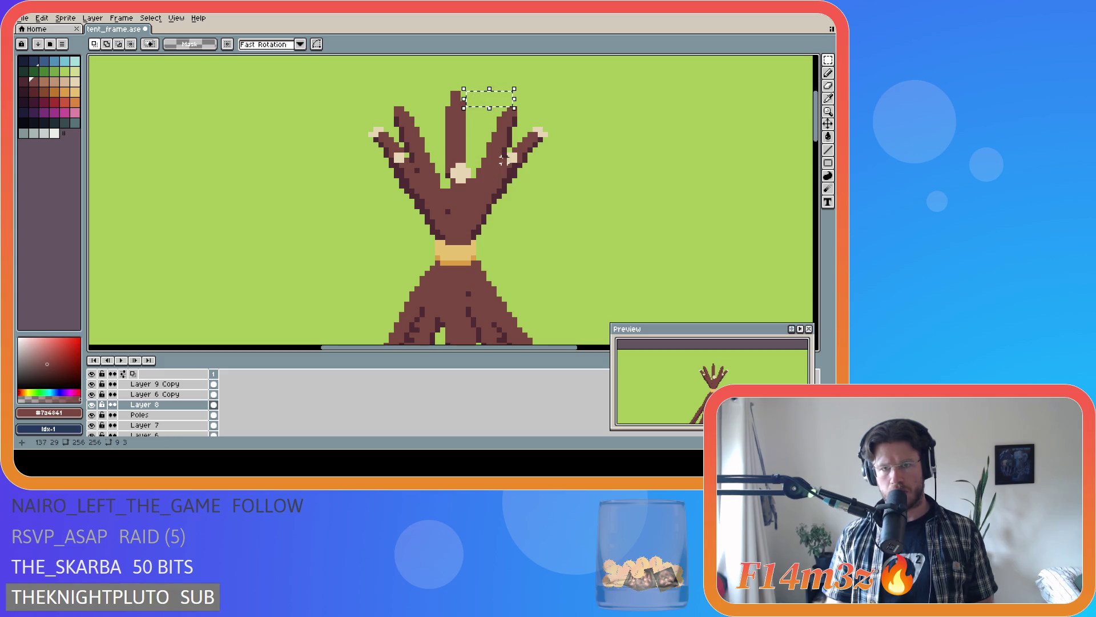
pyautogui.hotkey('ctrl', 'd')
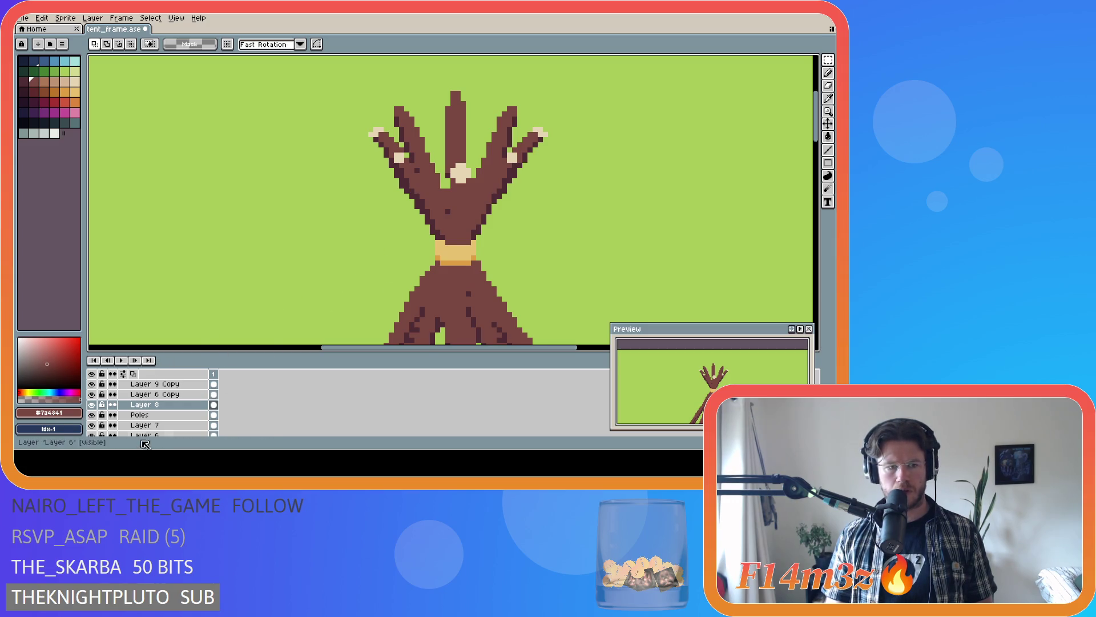
pyautogui.scroll(-1, 98, 403)
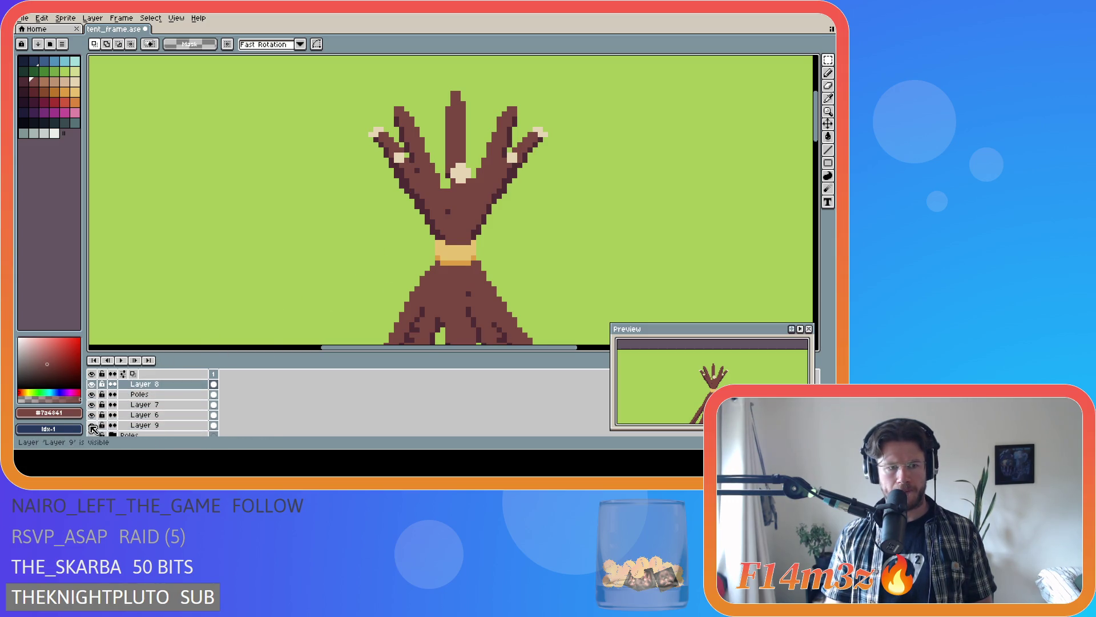
# - Hide Poles and Layer 8, then move the central pole top on Layer 9 Copy down about 12 px and commit it
pyautogui.click(97, 395)
pyautogui.scroll(1, 99, 396)
pyautogui.scroll(2, 95, 403)
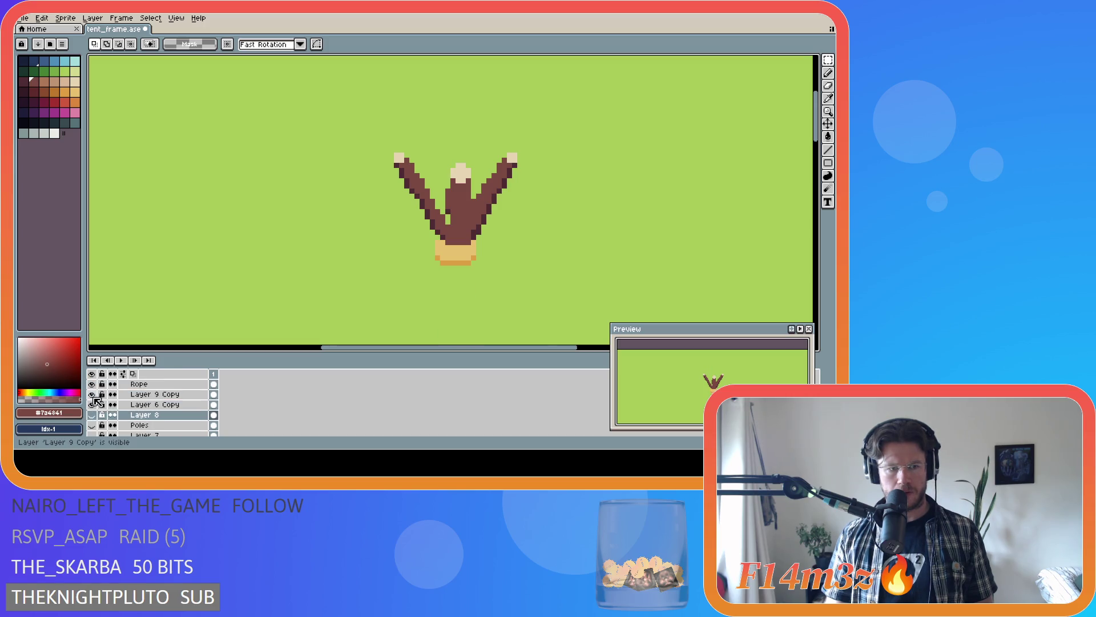
pyautogui.click(94, 406)
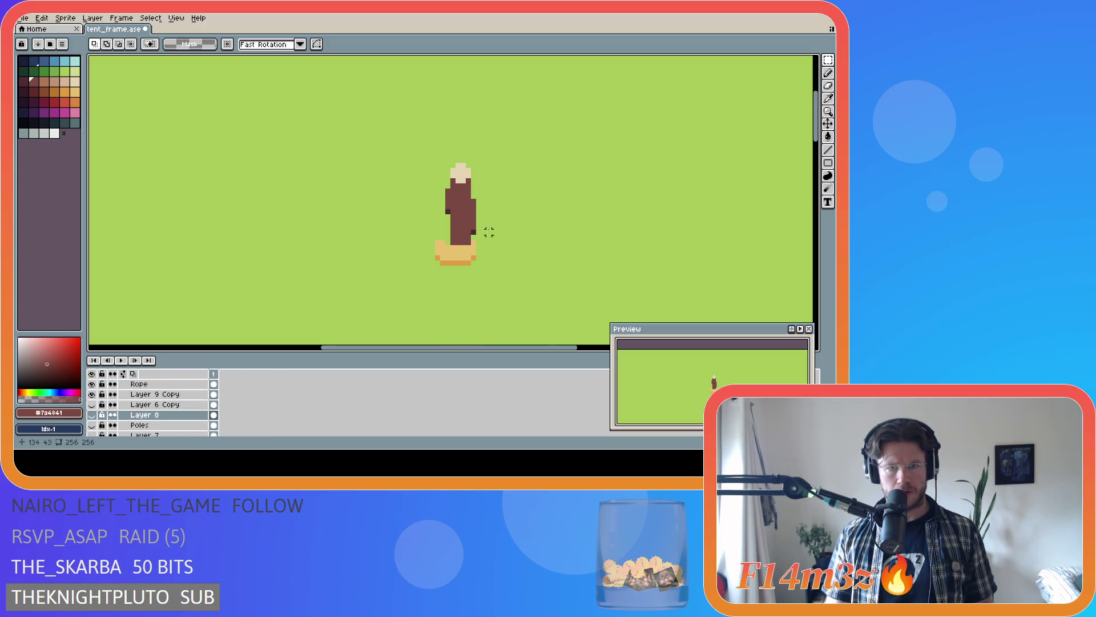
pyautogui.moveTo(418, 145); pyautogui.dragTo(497, 220)
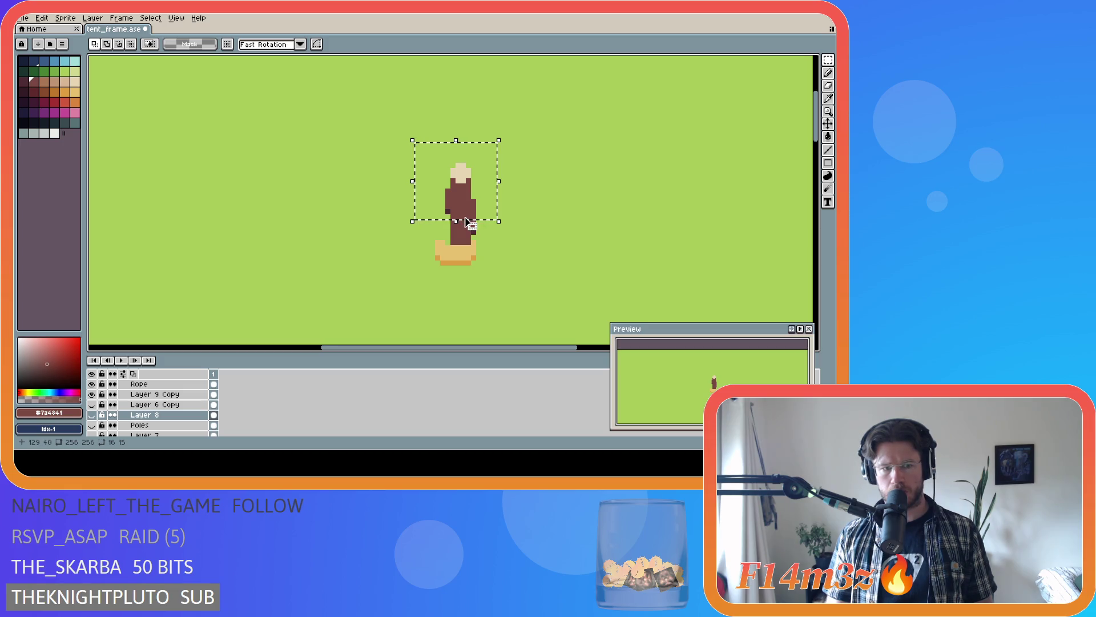
pyautogui.click(154, 393)
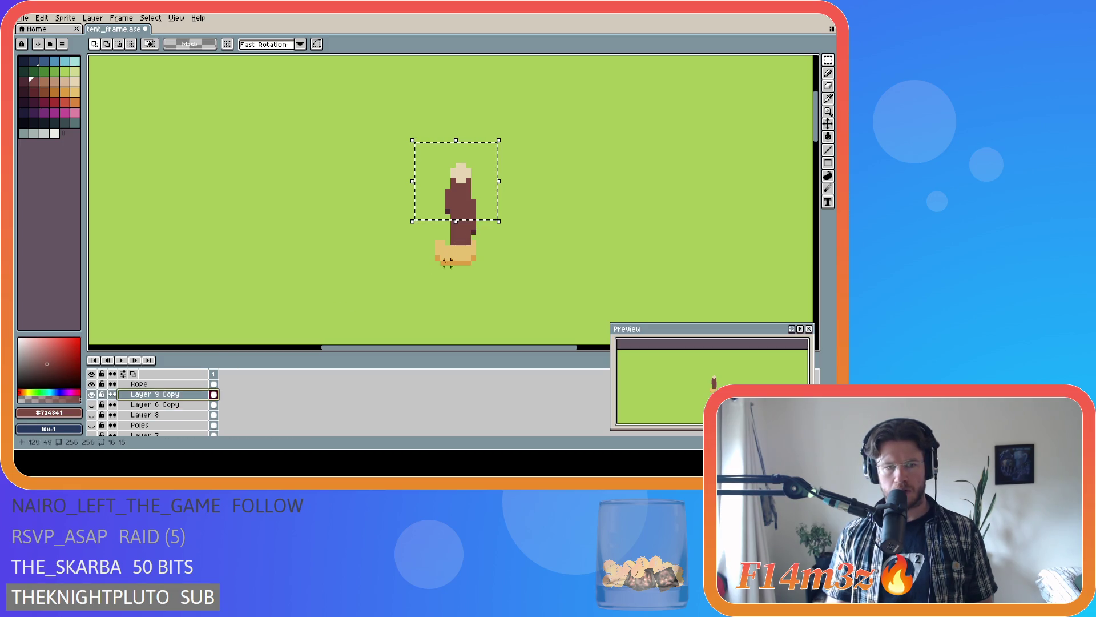
pyautogui.moveTo(464, 195); pyautogui.dragTo(463, 205)
pyautogui.hotkey('ctrl', 'd')
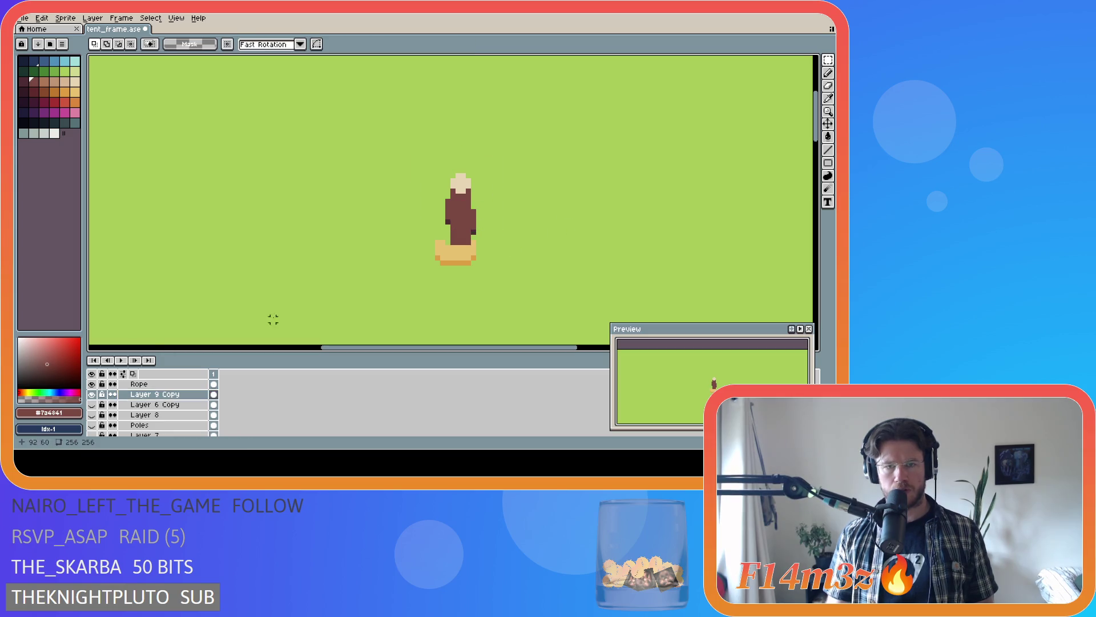
# - Swap to the V-shaped side poles on Layer 6 Copy and select their tops
pyautogui.click(92, 395)
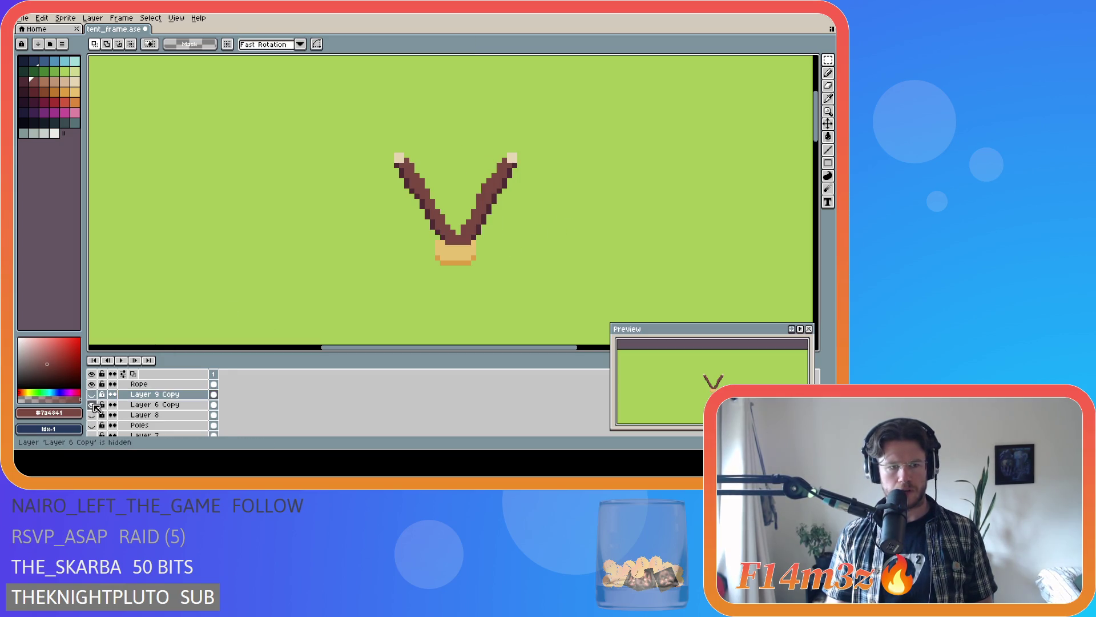
pyautogui.click(92, 415)
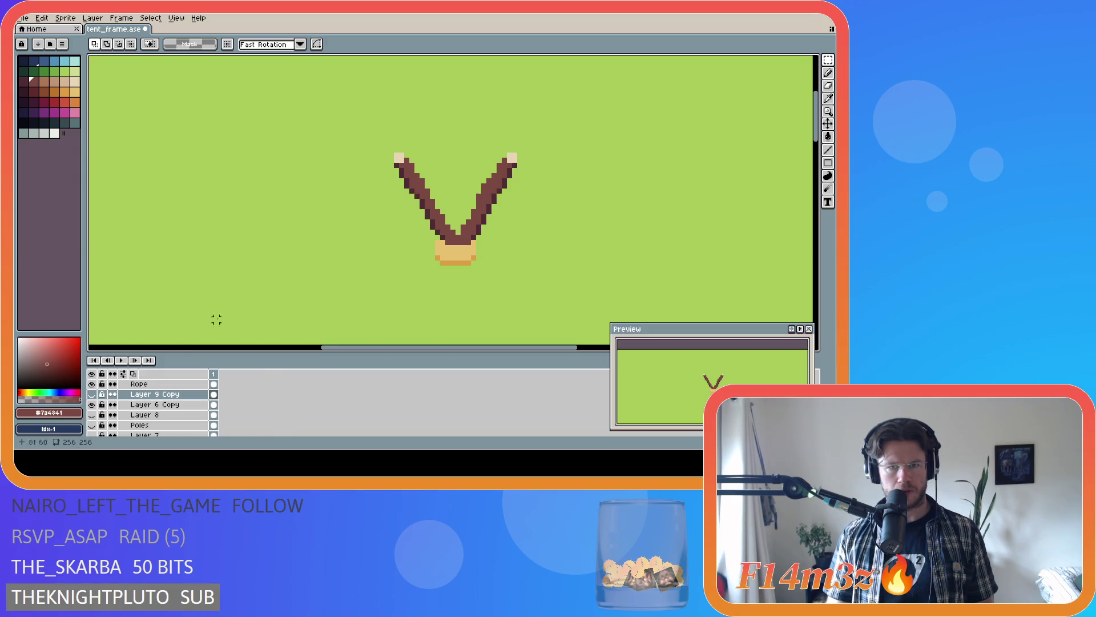
pyautogui.moveTo(368, 127); pyautogui.dragTo(572, 185)
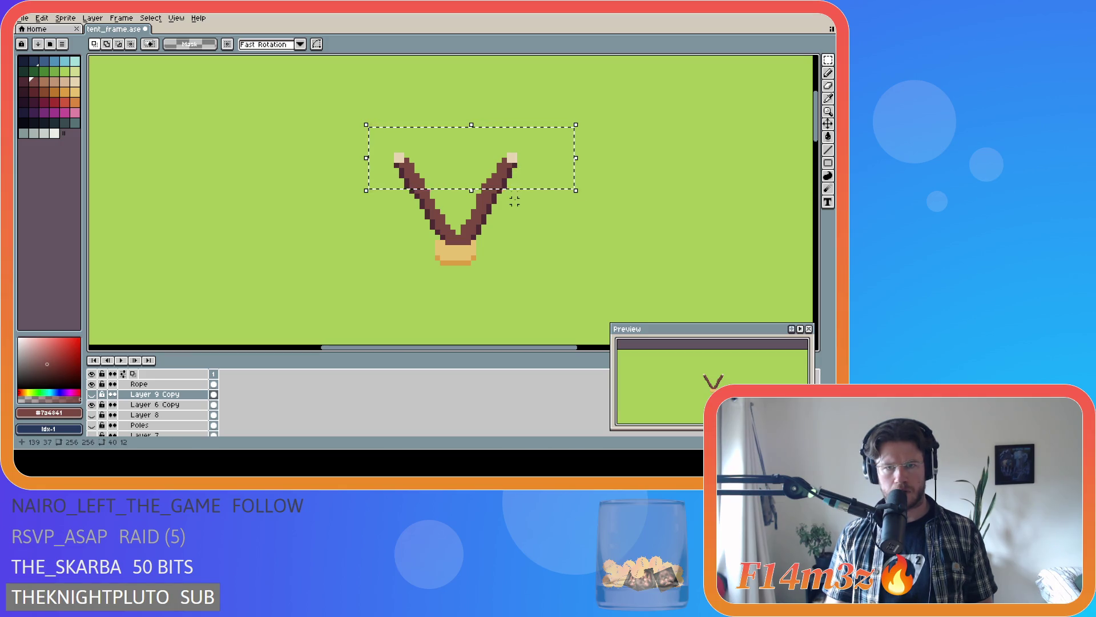
pyautogui.click(154, 404)
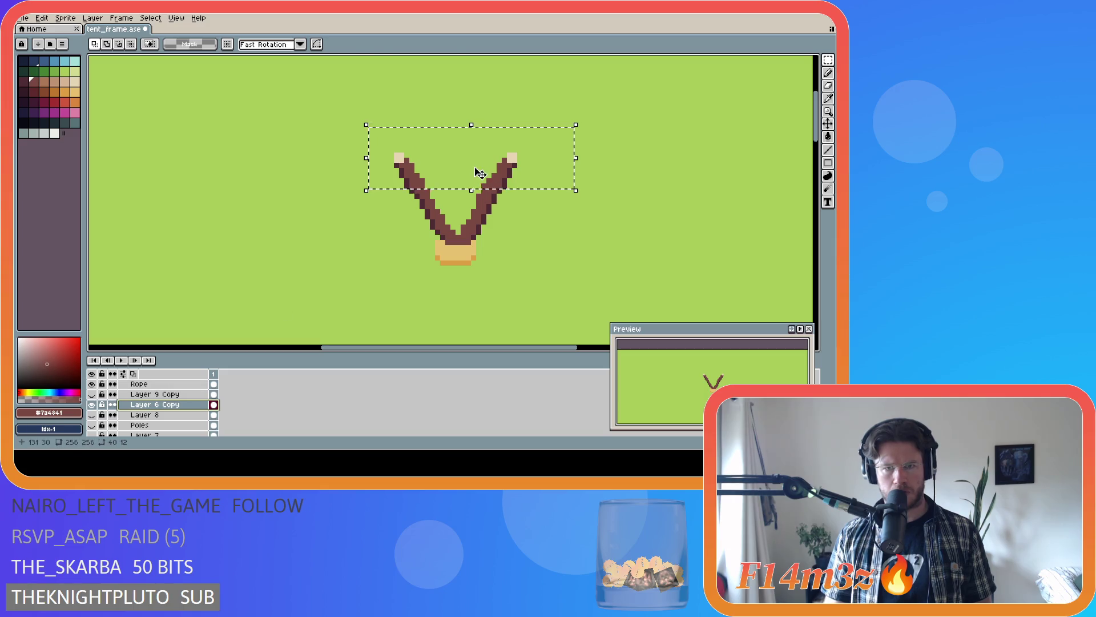
# - Reselect a wider area above the V pole tops, transform them slightly and drop the selection
pyautogui.click(565, 98)
pyautogui.moveTo(566, 98)
pyautogui.mouseDown()
pyautogui.moveTo(294, 199)
pyautogui.moveTo(302, 169)
pyautogui.moveTo(296, 179)
pyautogui.mouseUp()
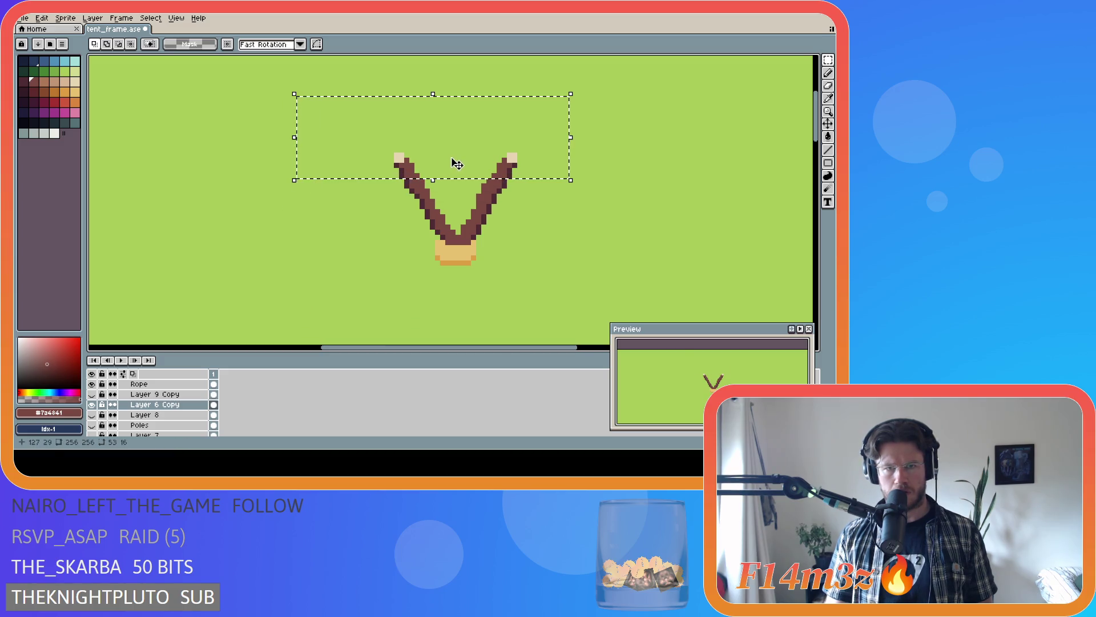
pyautogui.hotkey('ctrl', 'd')
pyautogui.moveTo(629, 112); pyautogui.dragTo(356, 180)
pyautogui.click(502, 164)
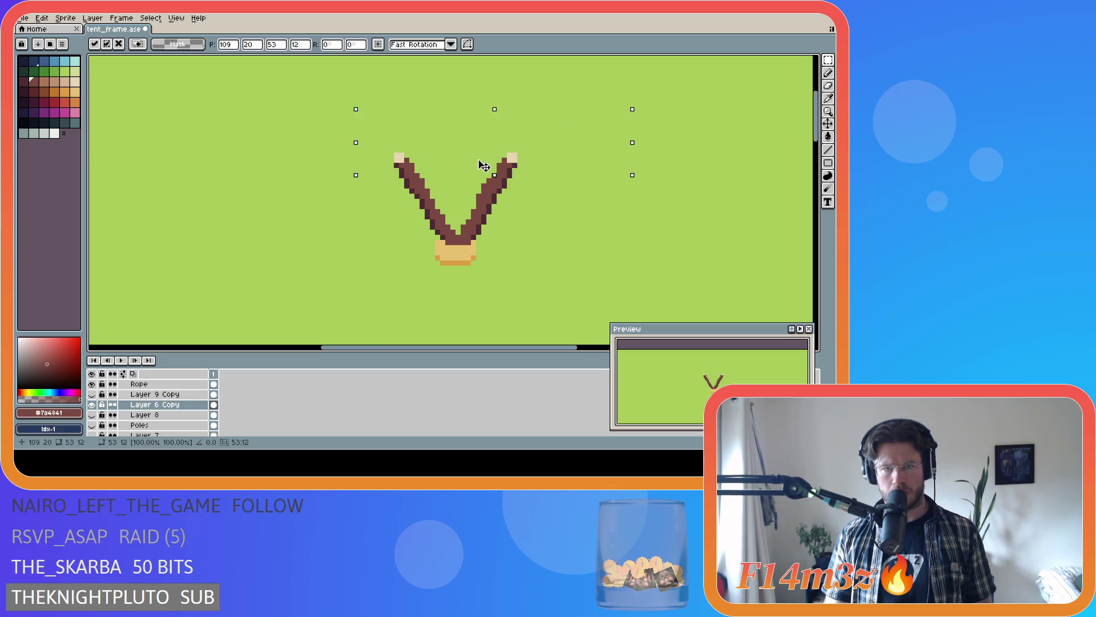
pyautogui.click(581, 186)
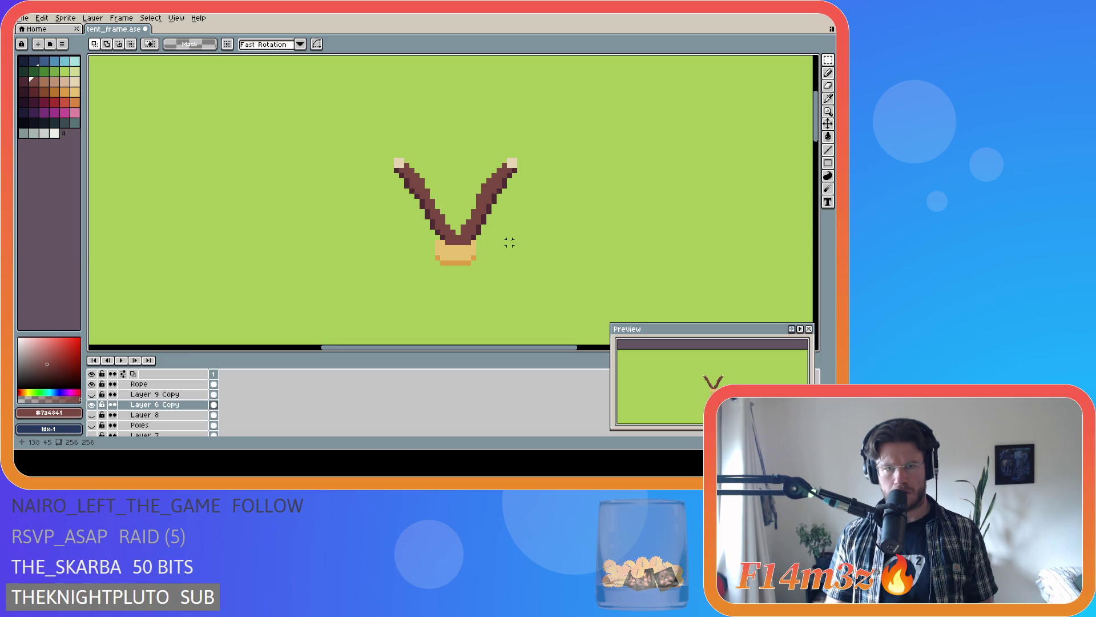
pyautogui.scroll(-2, 145, 408)
pyautogui.scroll(-1, 145, 406)
# - Show Layer 9 and the remaining poles, compare pole versions, then hide the cream tie marks on Layer 6 Copy
pyautogui.click(92, 425)
pyautogui.scroll(3, 145, 407)
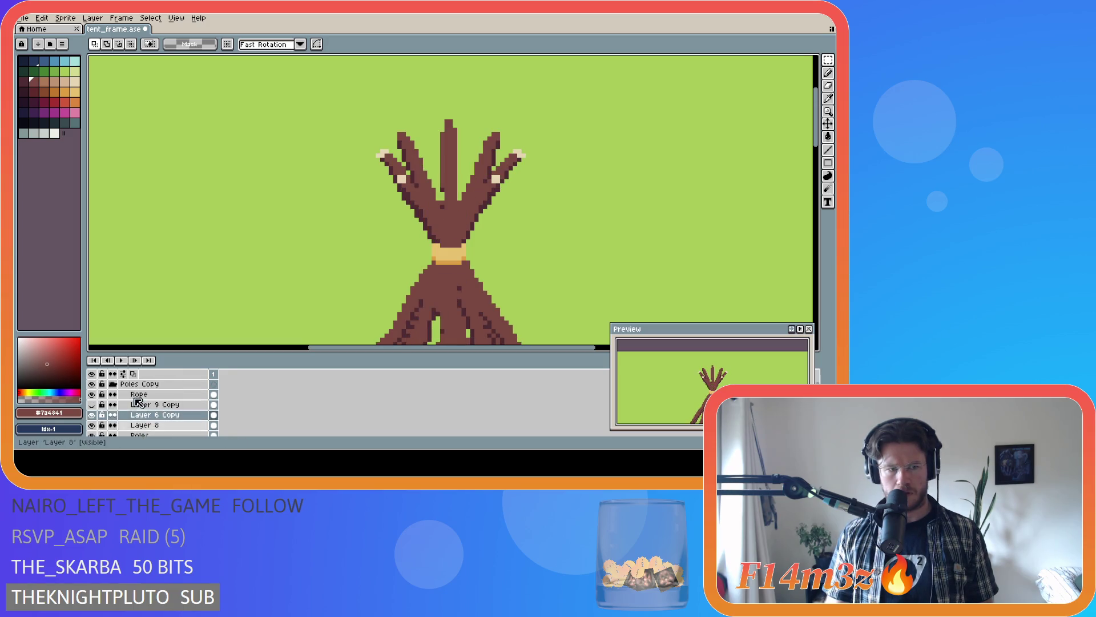
pyautogui.click(92, 404)
pyautogui.scroll(-1, 404, 292)
pyautogui.scroll(-1, 405, 287)
pyautogui.scroll(2, 406, 277)
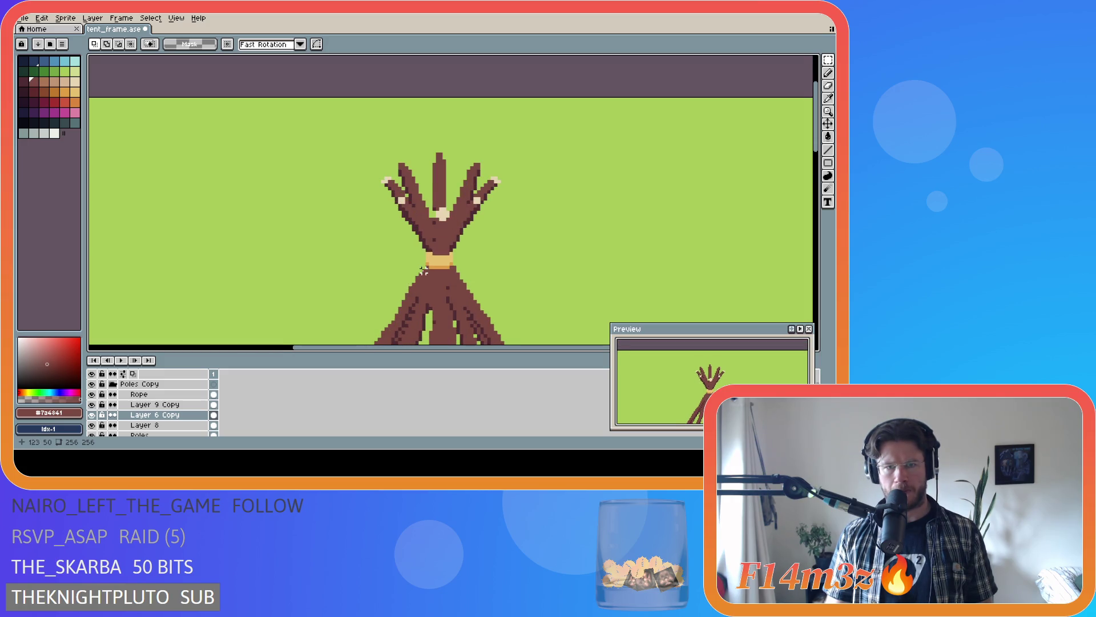
pyautogui.scroll(-2, 422, 270)
pyautogui.scroll(1, 433, 253)
pyautogui.scroll(1, 442, 235)
pyautogui.scroll(-1, 447, 223)
pyautogui.scroll(1, 443, 220)
pyautogui.scroll(1, 438, 214)
pyautogui.scroll(1, 432, 207)
pyautogui.scroll(-1, 434, 206)
pyautogui.scroll(-1, 435, 199)
pyautogui.scroll(-1, 453, 266)
pyautogui.scroll(-1, 446, 253)
pyautogui.scroll(2, 438, 240)
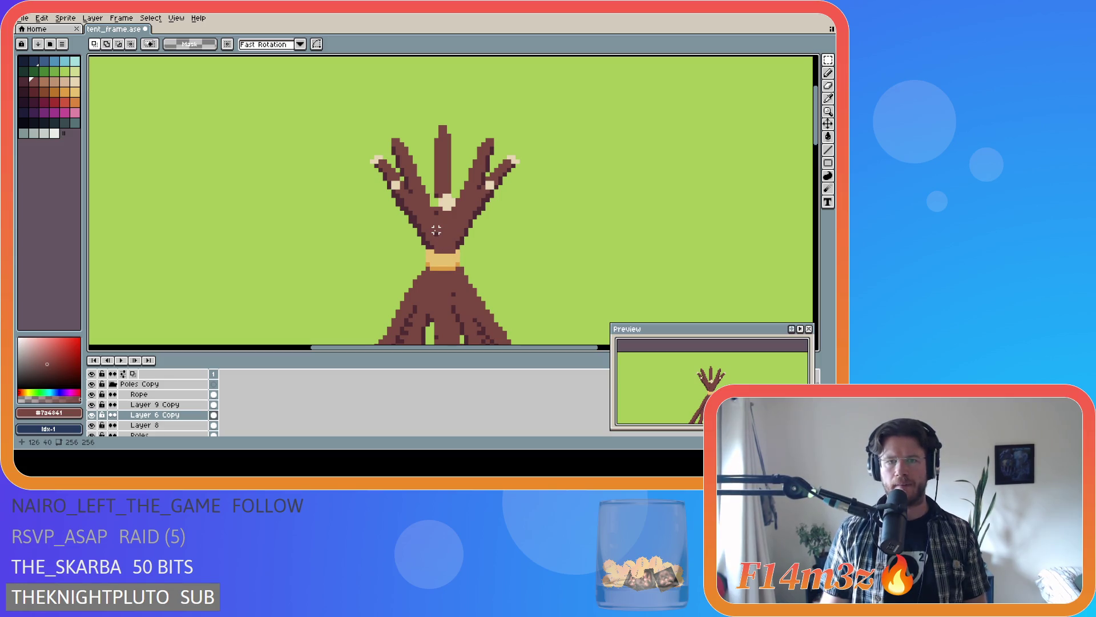
pyautogui.scroll(-2, 436, 211)
pyautogui.scroll(3, 436, 233)
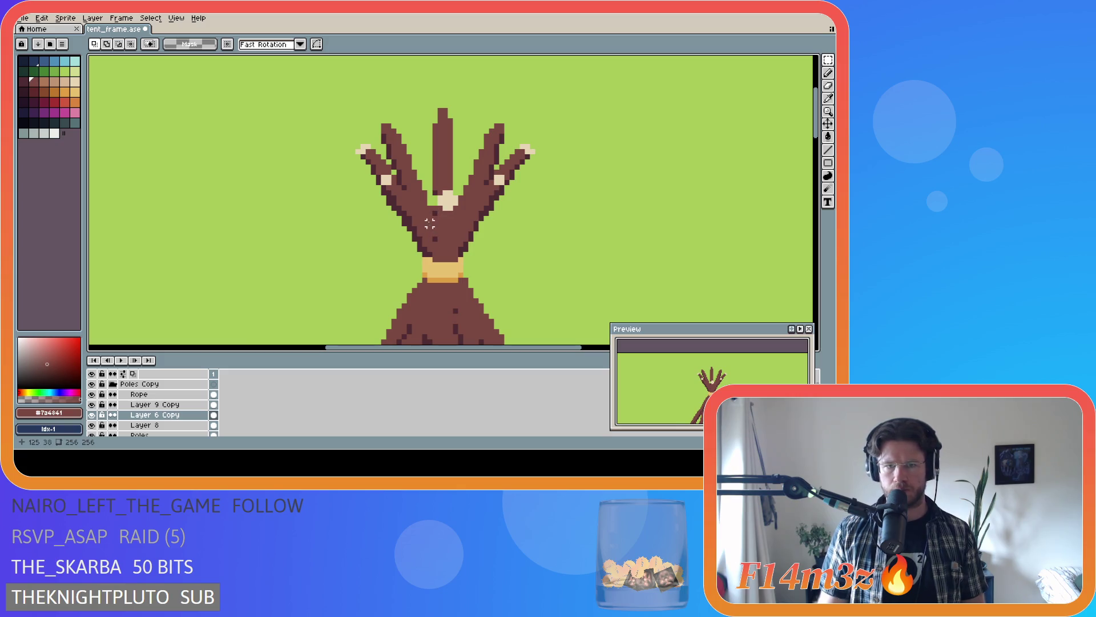
pyautogui.scroll(1, 424, 218)
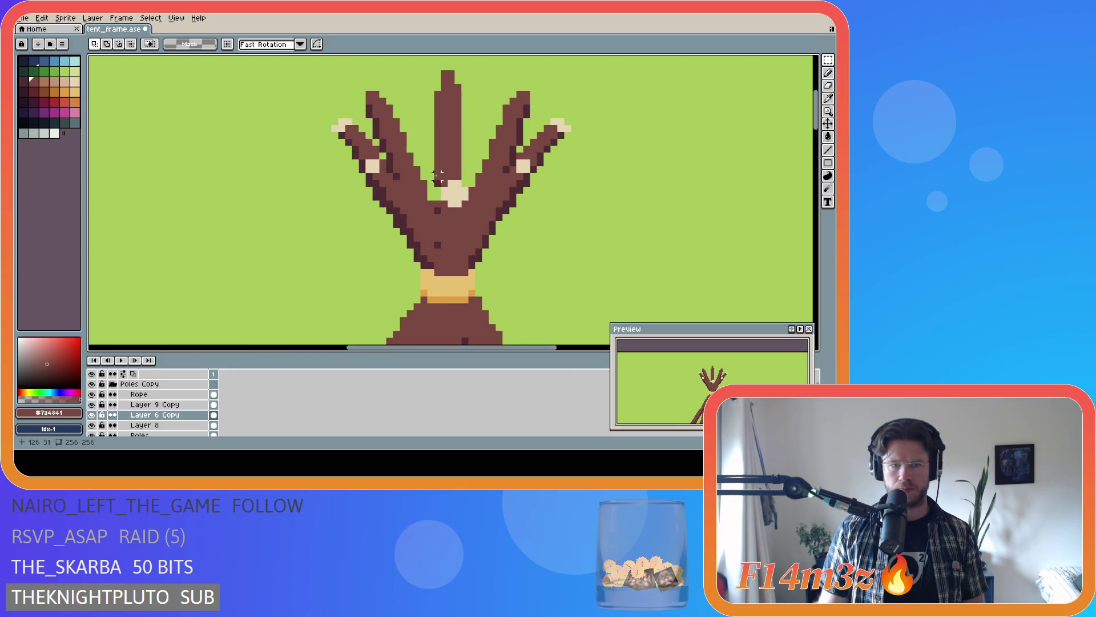
pyautogui.click(91, 405)
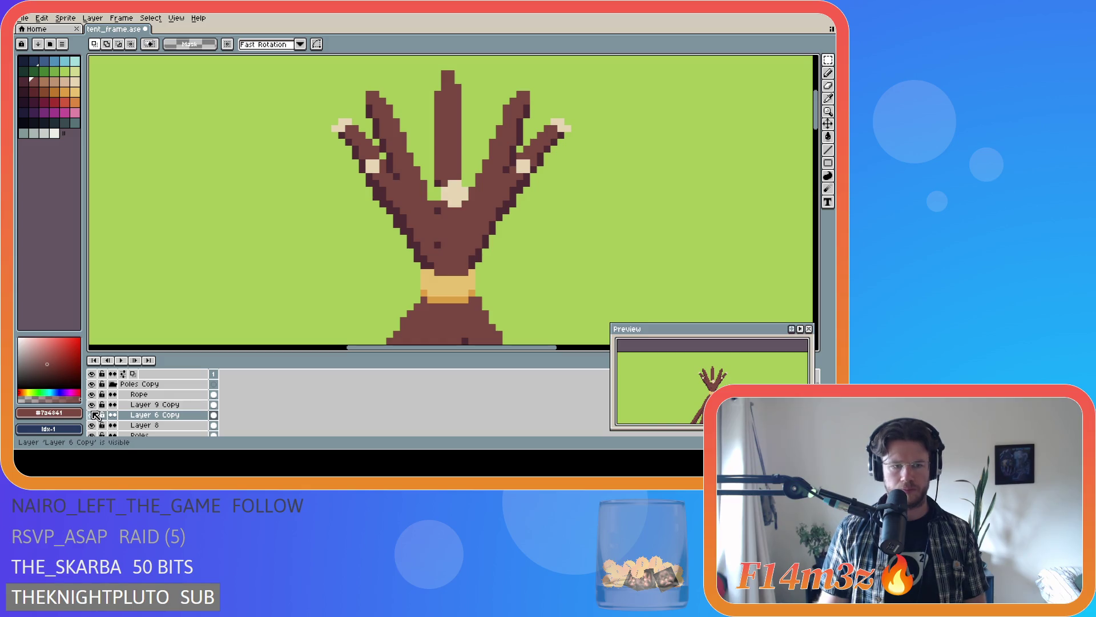
pyautogui.click(92, 415)
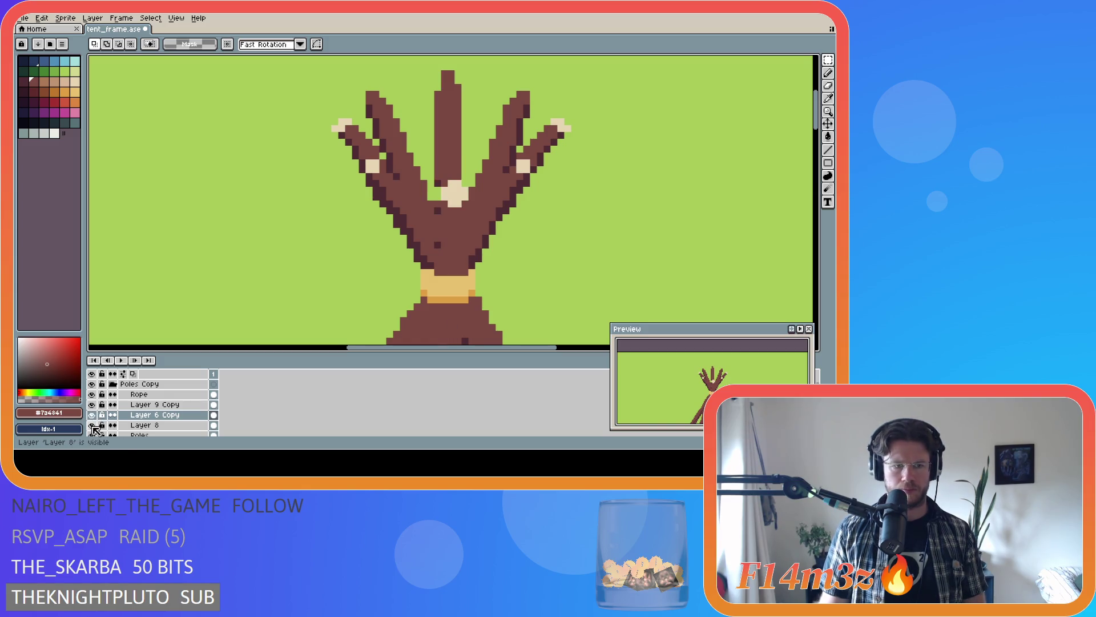
pyautogui.click(92, 415)
pyautogui.scroll(-1, 92, 411)
pyautogui.scroll(-2, 93, 410)
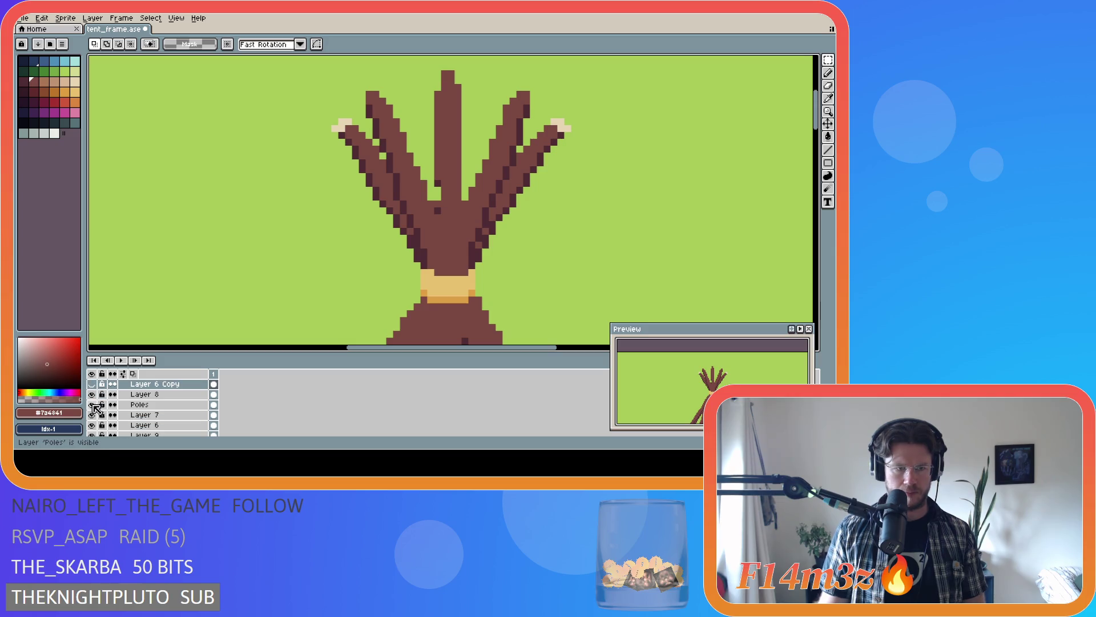
# - Hide the side poles and Layer 9 to view the central pole alone, with Layer 8 as the working layer
pyautogui.click(92, 404)
pyautogui.scroll(-1, 98, 421)
pyautogui.click(91, 425)
pyautogui.scroll(1, 375, 238)
pyautogui.scroll(-1, 451, 211)
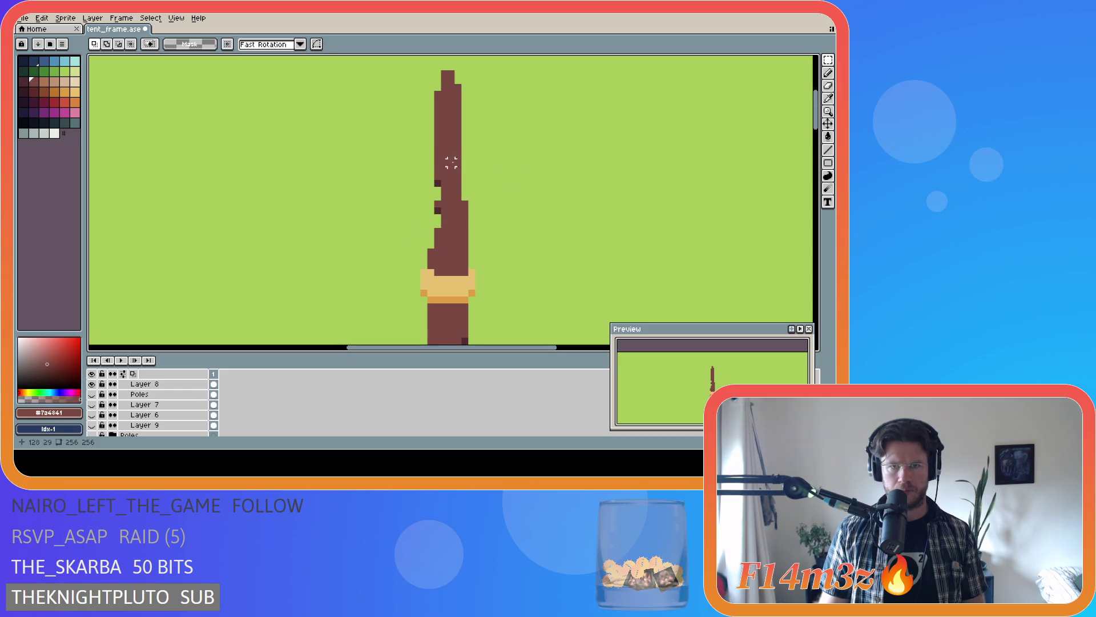
pyautogui.press('b')
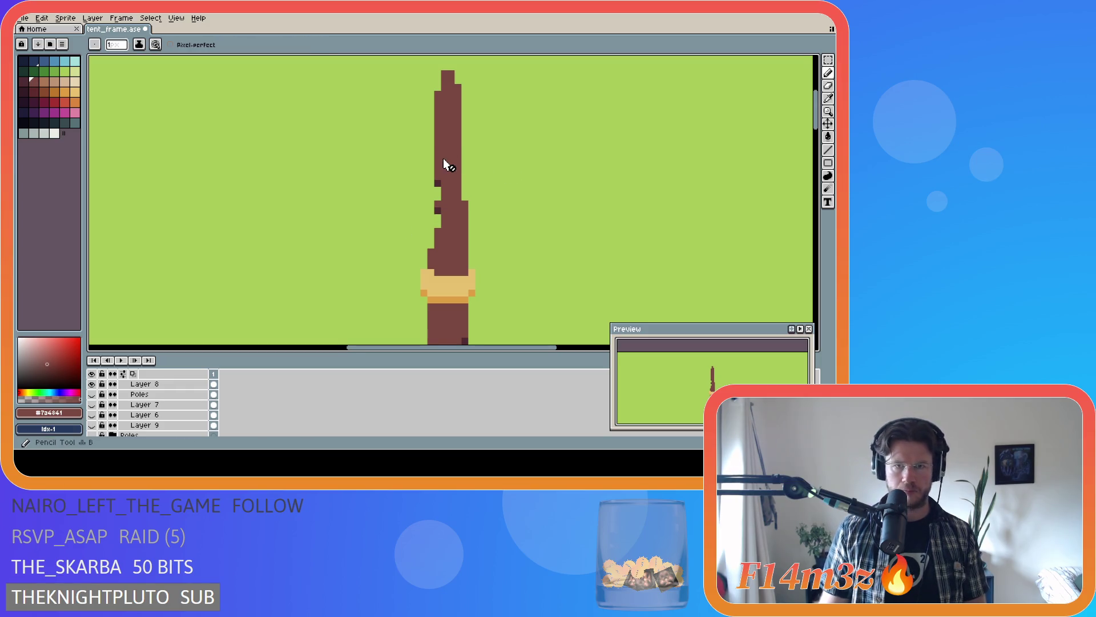
pyautogui.press('m')
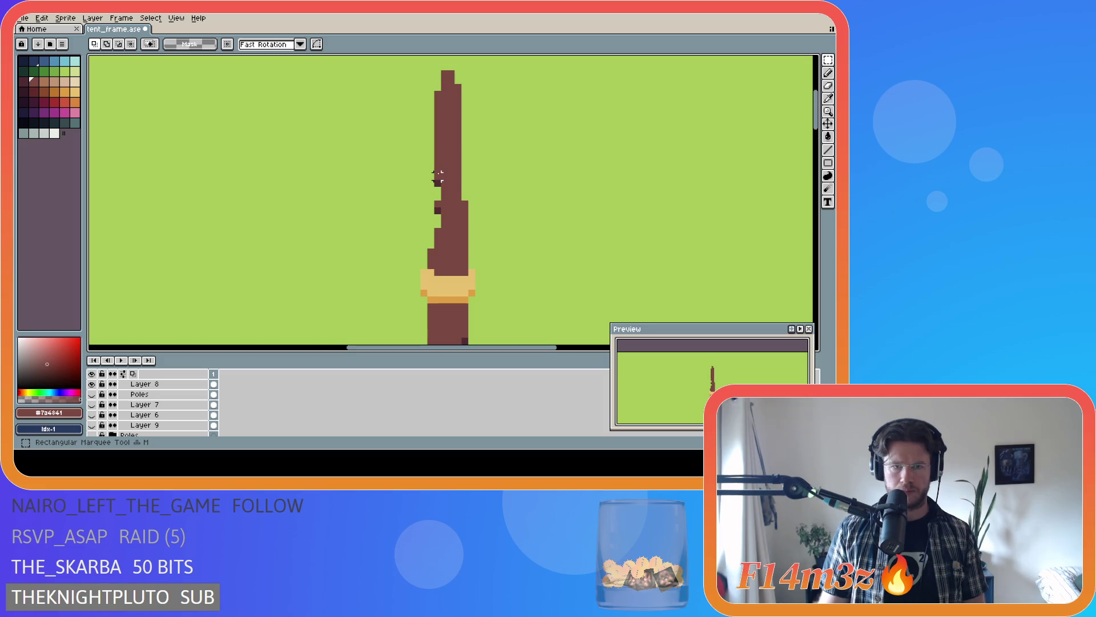
pyautogui.press('b')
pyautogui.scroll(1, 163, 402)
pyautogui.click(167, 397)
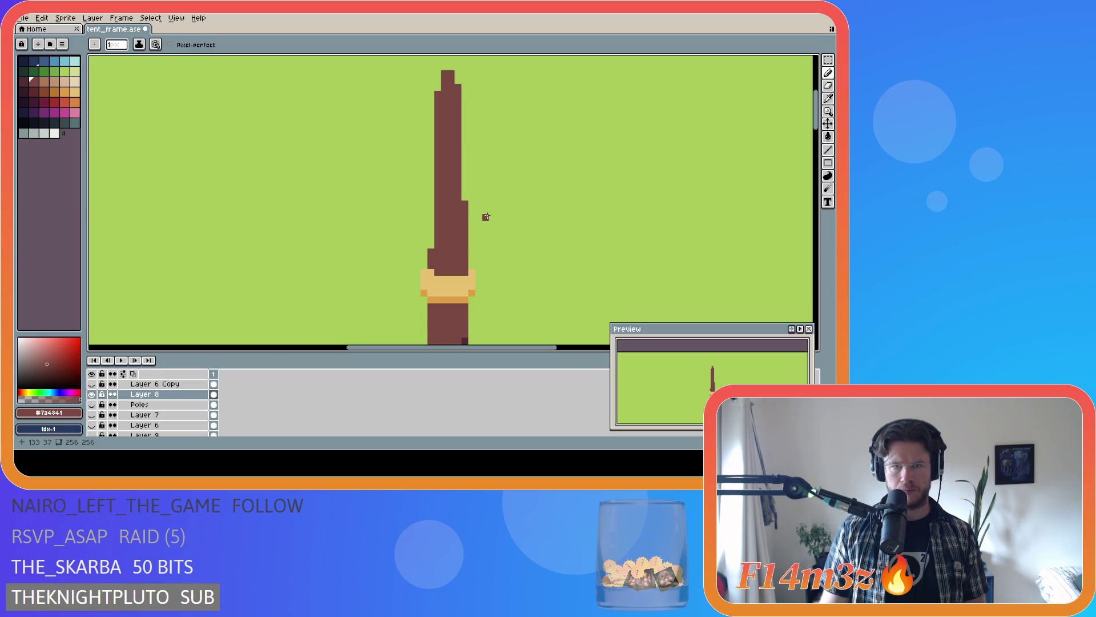
pyautogui.scroll(-2, 129, 411)
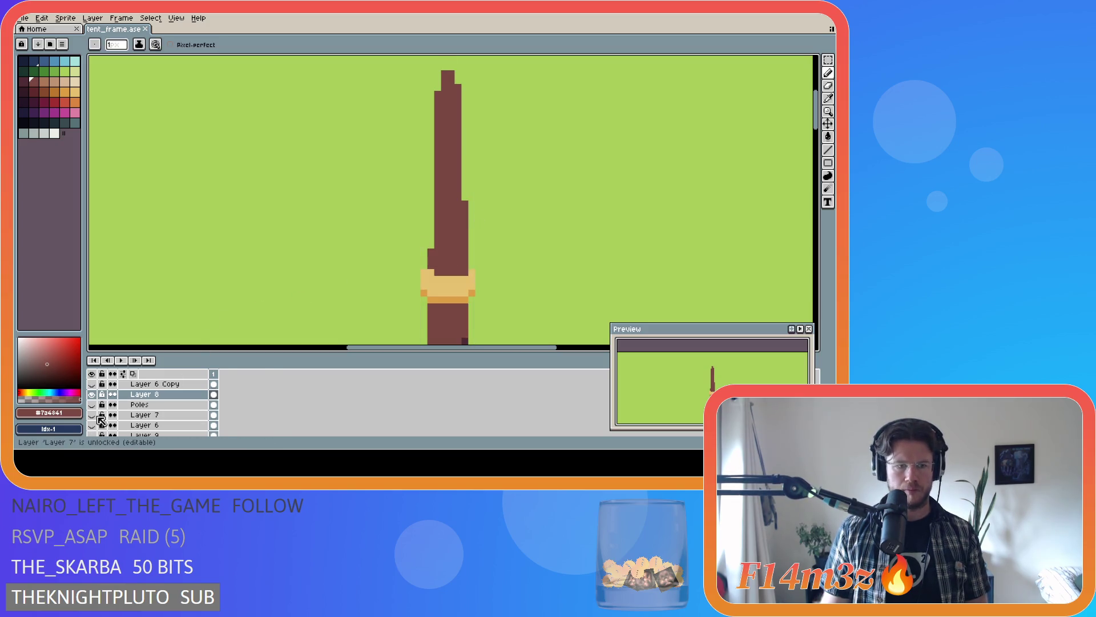
# - Show Layer 9, the Layer 7 poles and the cream tie marks again for the complete teepee
pyautogui.click(92, 416)
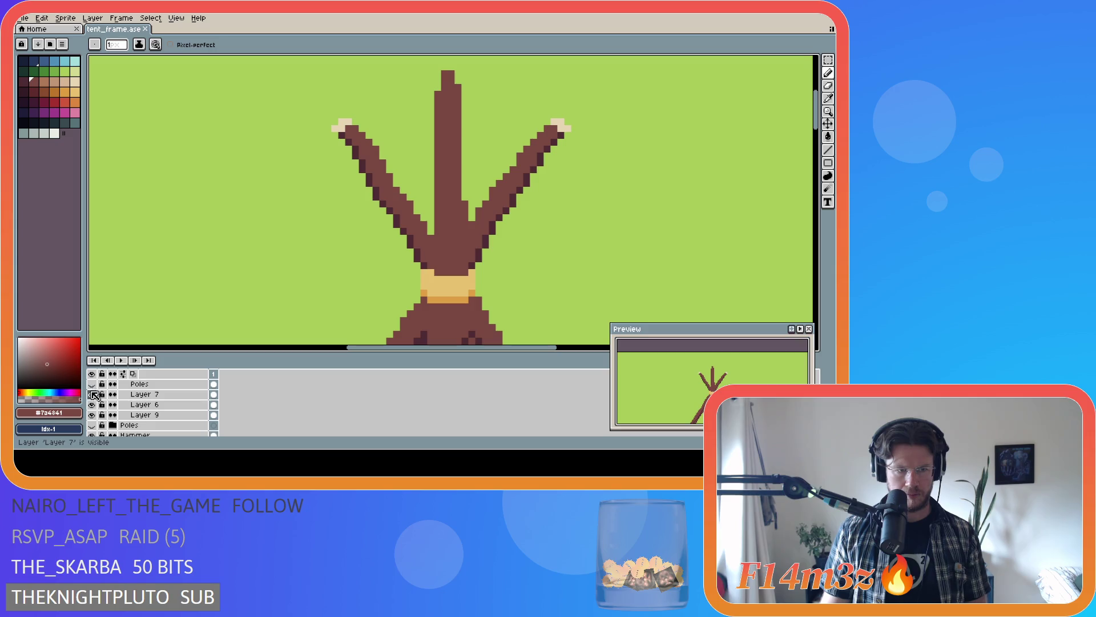
pyautogui.click(92, 394)
pyautogui.scroll(2, 94, 394)
pyautogui.scroll(2, 94, 392)
pyautogui.click(92, 384)
pyautogui.scroll(1, 128, 402)
pyautogui.scroll(1, 154, 409)
pyautogui.scroll(-2, 473, 269)
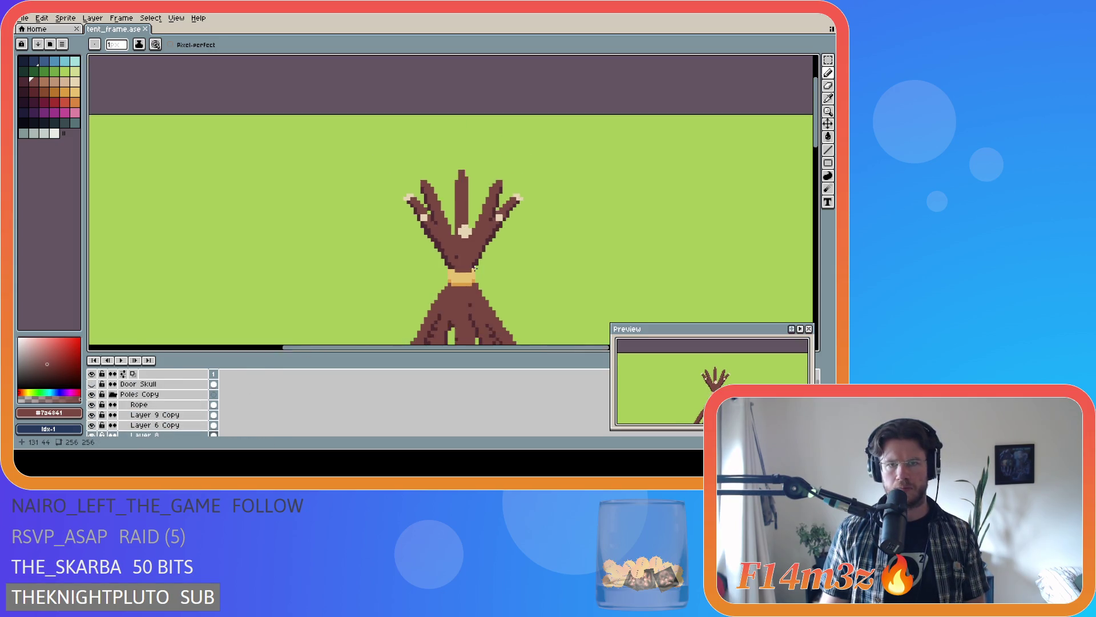
pyautogui.scroll(-3, 473, 268)
pyautogui.moveTo(522, 348); pyautogui.dragTo(569, 348)
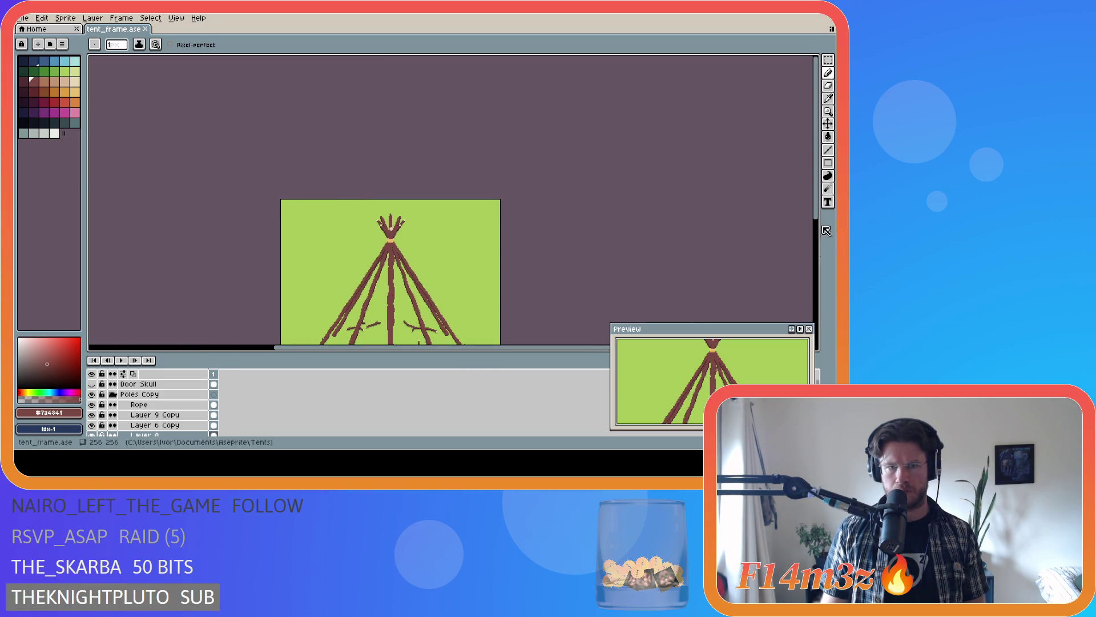
pyautogui.moveTo(816, 214); pyautogui.dragTo(815, 262)
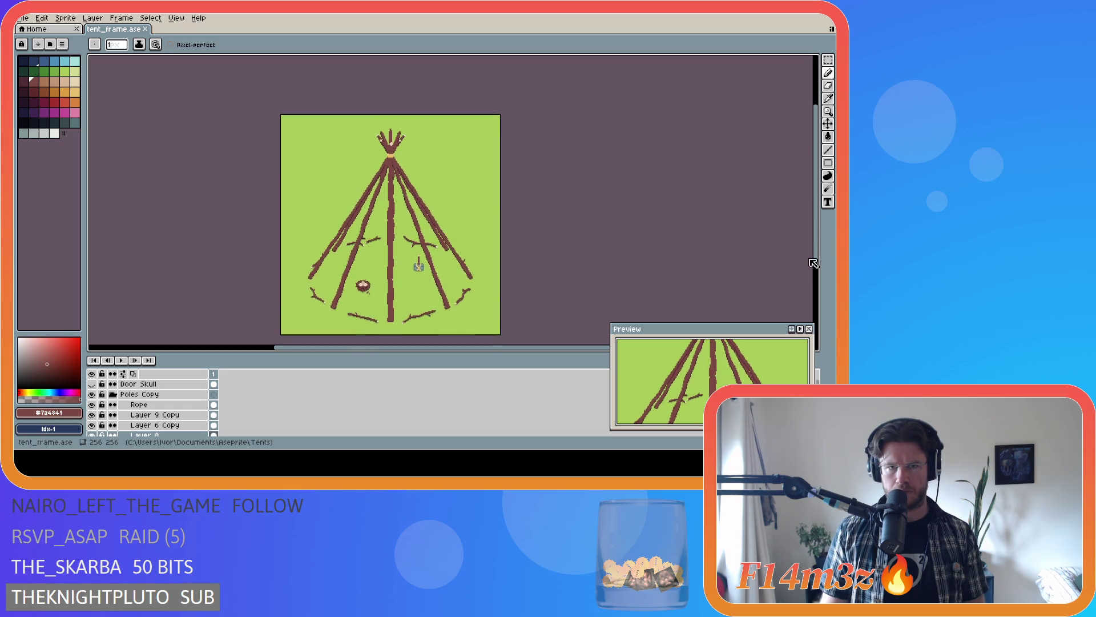
# - Save tent_frame.ase, switch to the Move tool and undo the last selection step
pyautogui.hotkey('ctrl', 's')
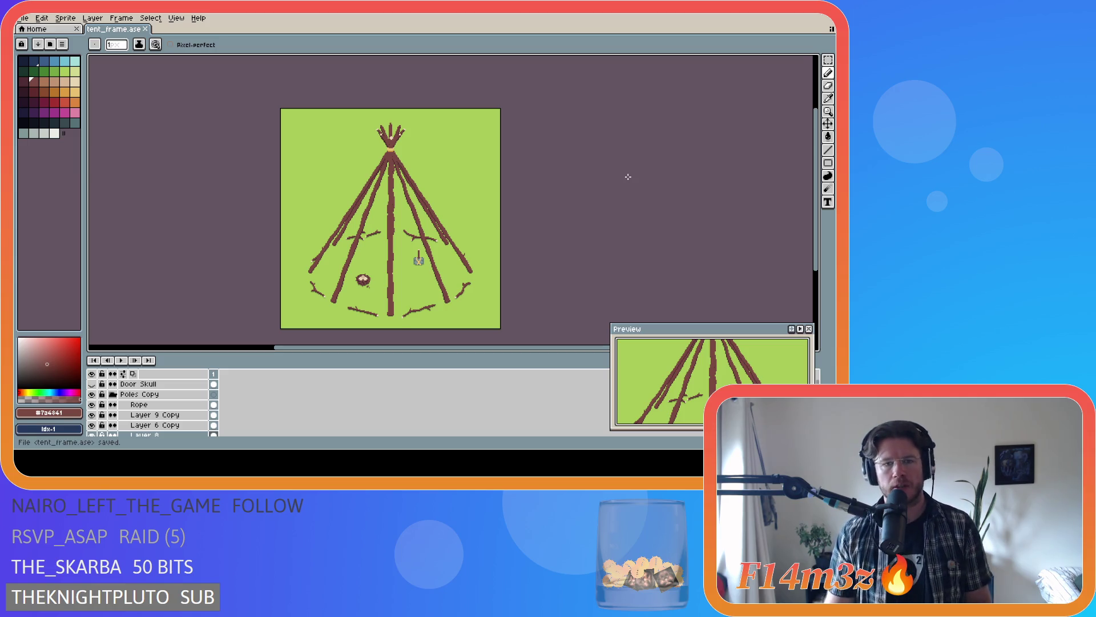
pyautogui.press('v')
pyautogui.hotkey('ctrl', 'z')
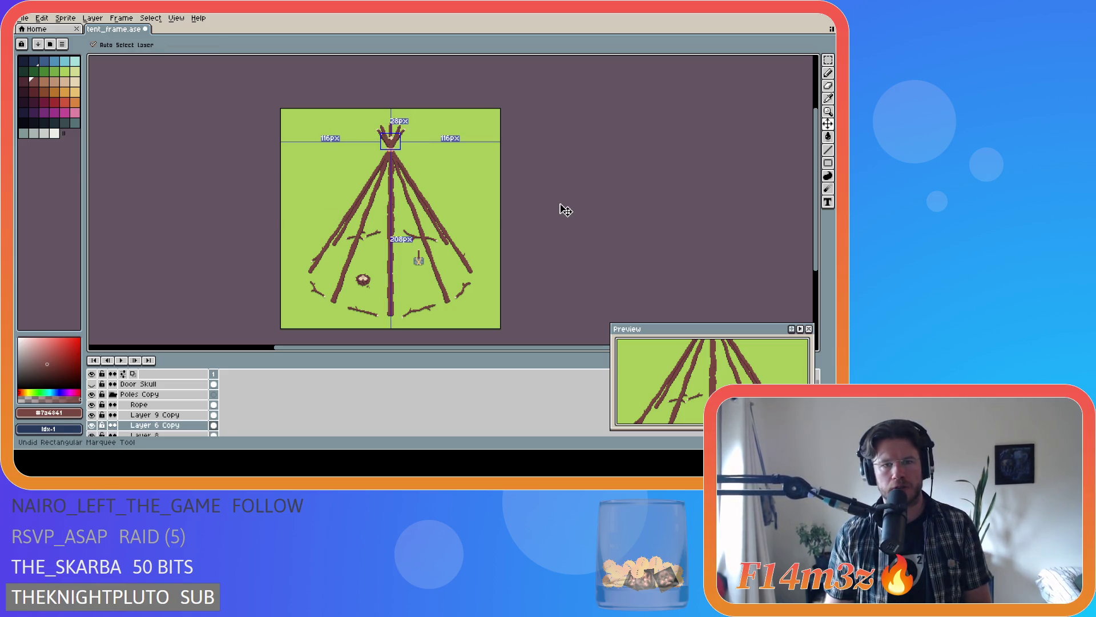
pyautogui.hotkey('ctrl', 'z')
pyautogui.hotkey('ctrl', 'z')
pyautogui.hotkey('ctrl', 'z')
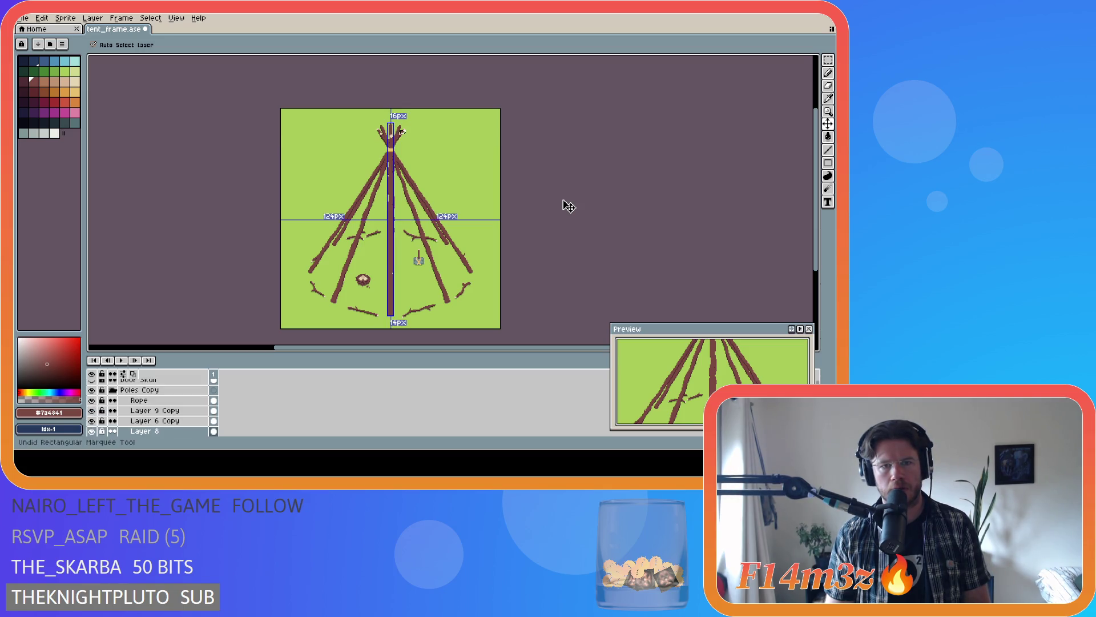
pyautogui.scroll(1, 421, 172)
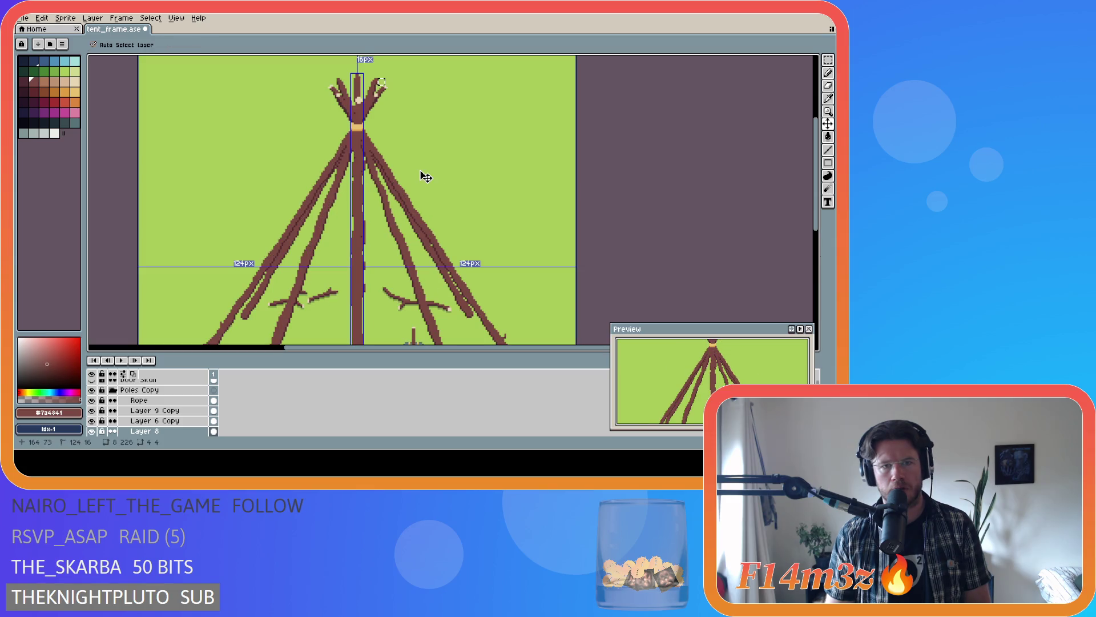
pyautogui.press('b')
pyautogui.hotkey('ctrl', 'y')
pyautogui.hotkey('ctrl', 'y')
pyautogui.hotkey('ctrl', 'y')
pyautogui.hotkey('ctrl', 'y')
pyautogui.hotkey('ctrl', 'y')
pyautogui.hotkey('ctrl', 'y')
pyautogui.hotkey('ctrl', 'y')
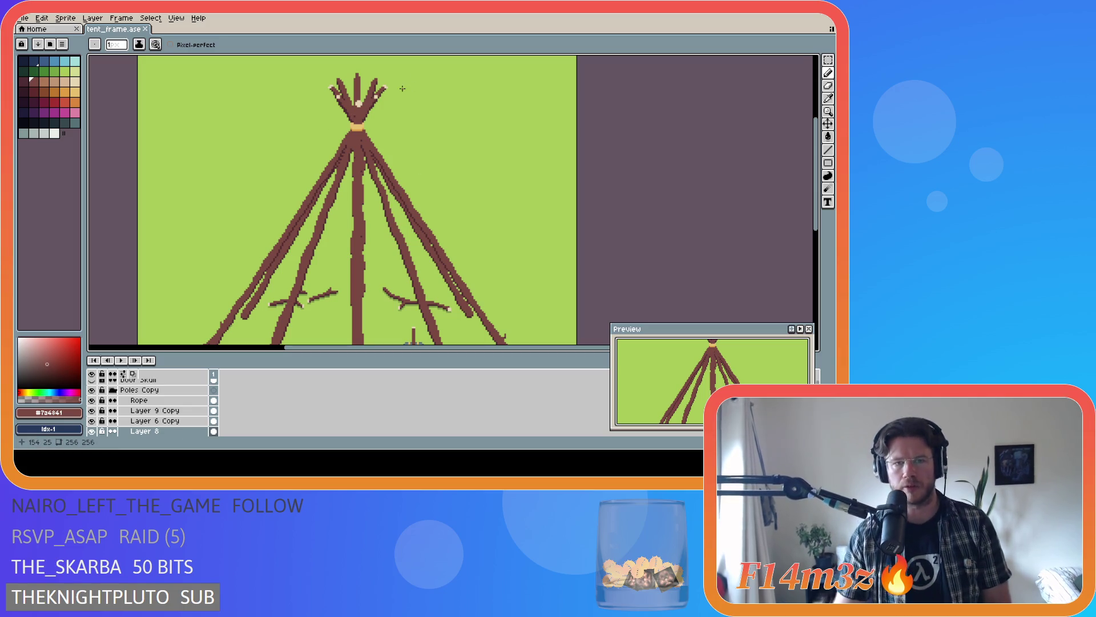
pyautogui.scroll(1, 402, 95)
pyautogui.scroll(1, 409, 109)
pyautogui.scroll(-1, 408, 110)
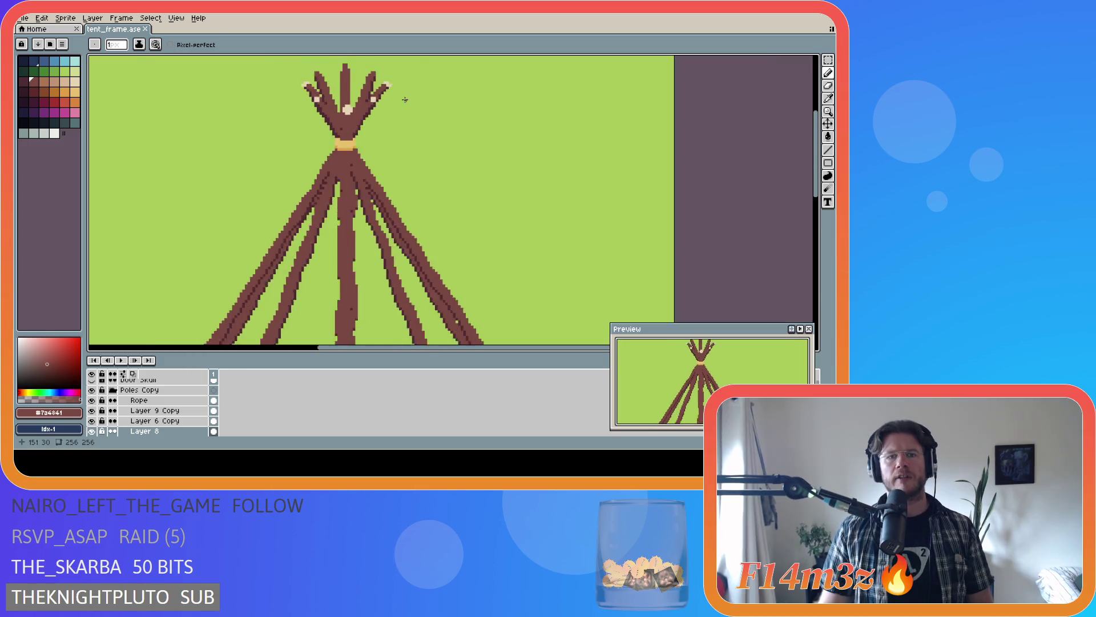
pyautogui.scroll(-2, 407, 102)
pyautogui.scroll(2, 388, 95)
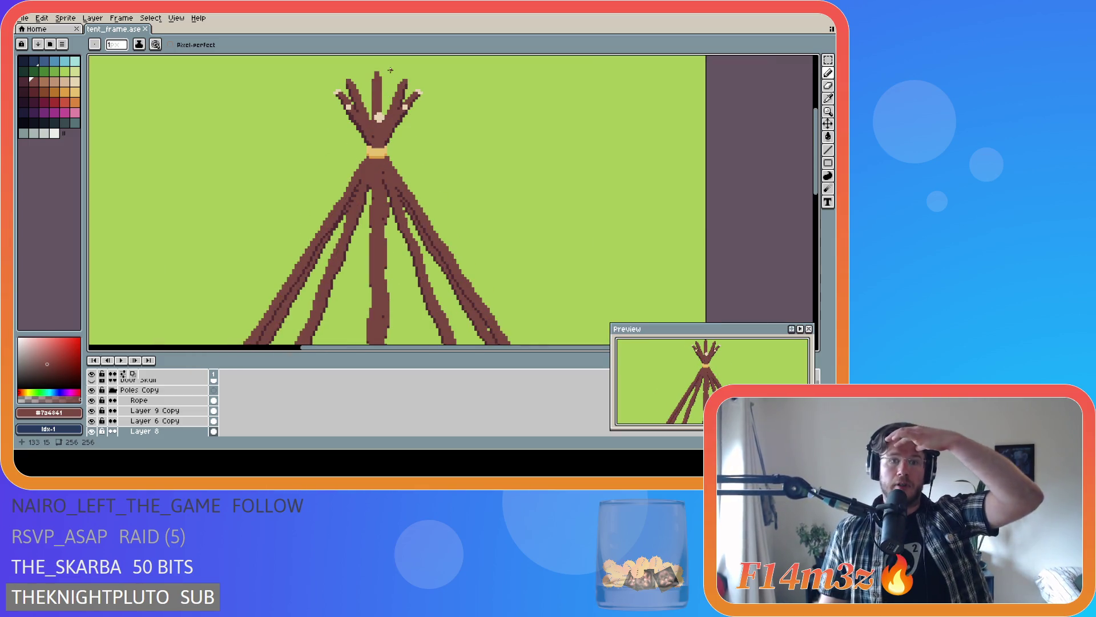
pyautogui.scroll(1, 386, 95)
pyautogui.scroll(-1, 368, 92)
pyautogui.scroll(1, 350, 92)
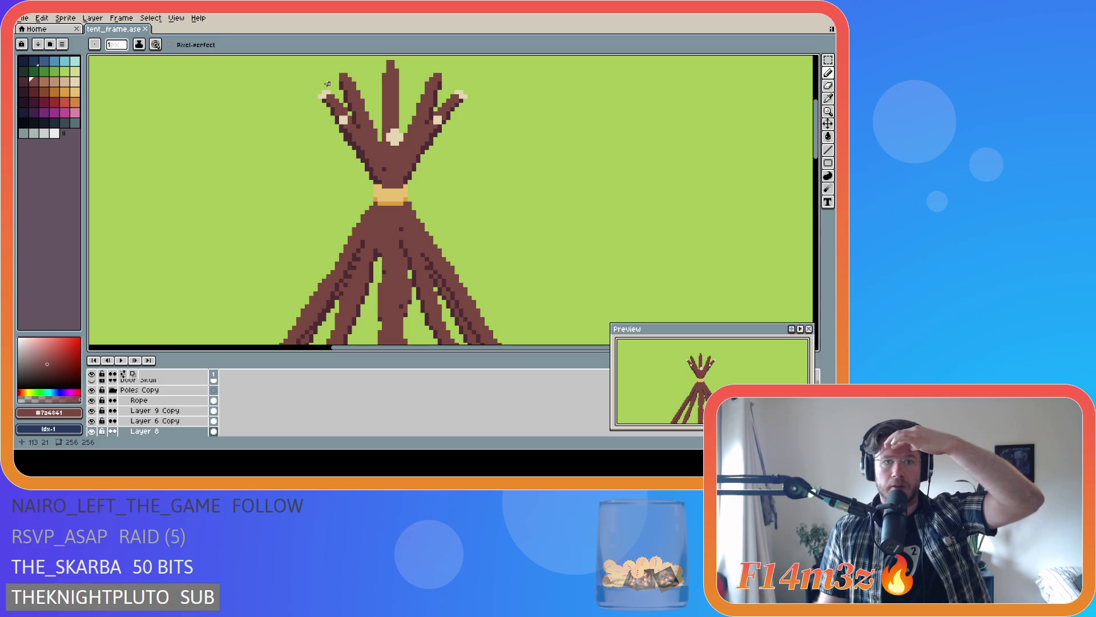
pyautogui.press('m')
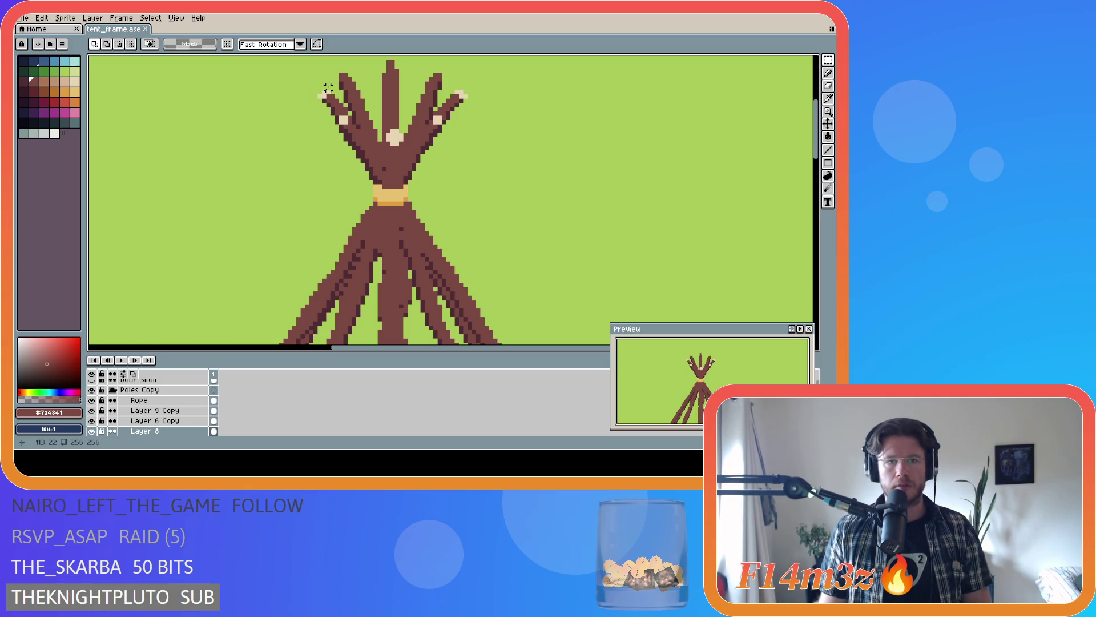
pyautogui.moveTo(337, 75); pyautogui.dragTo(331, 109)
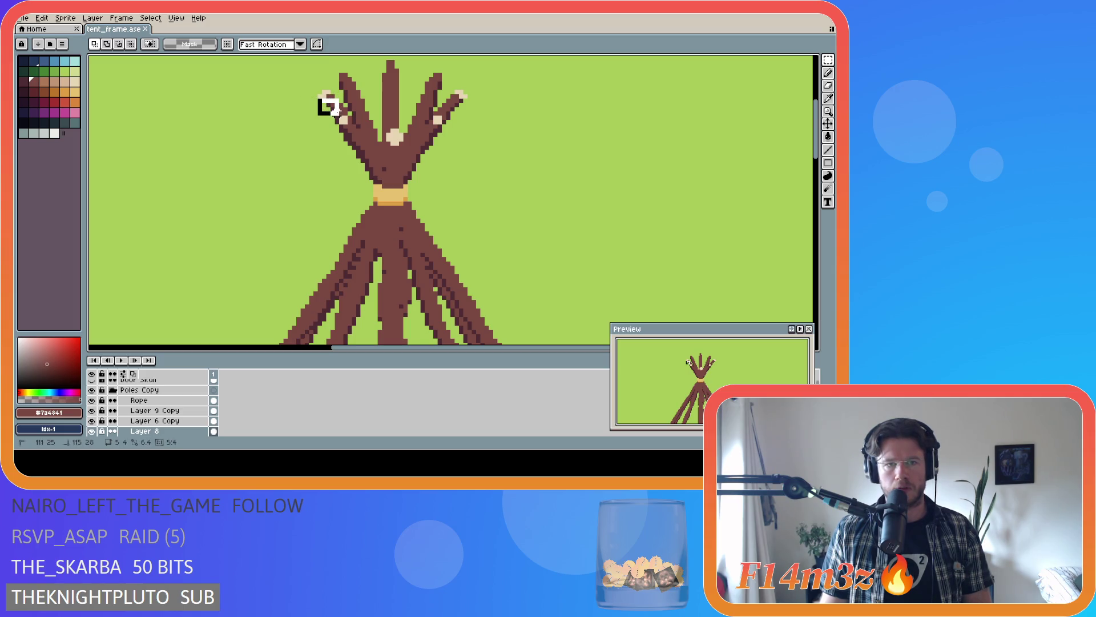
pyautogui.click(294, 122)
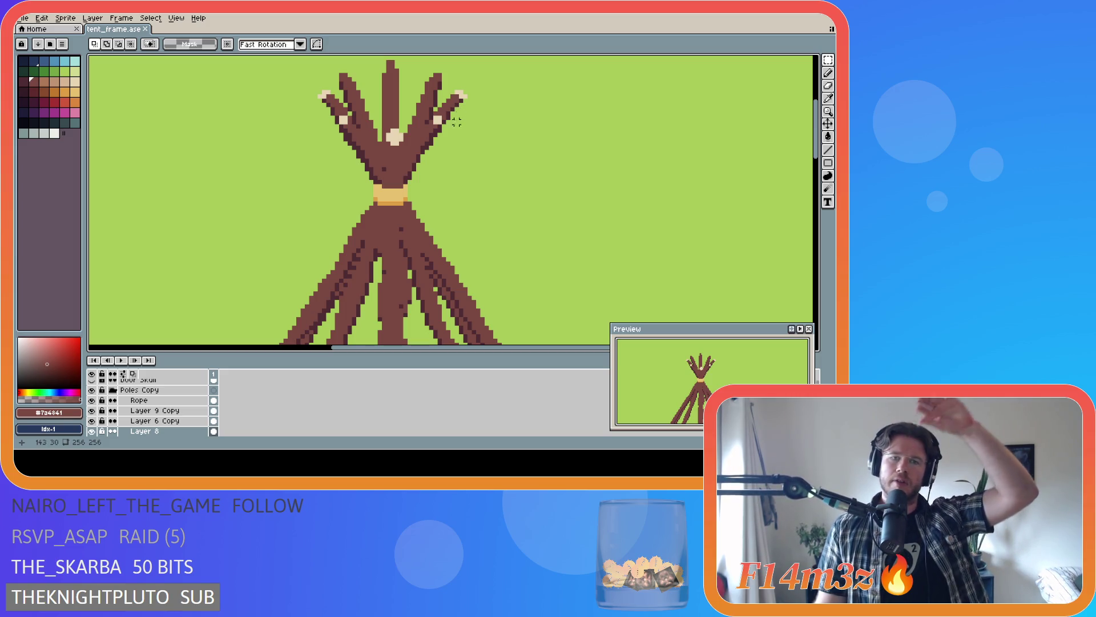
pyautogui.scroll(-1, 472, 128)
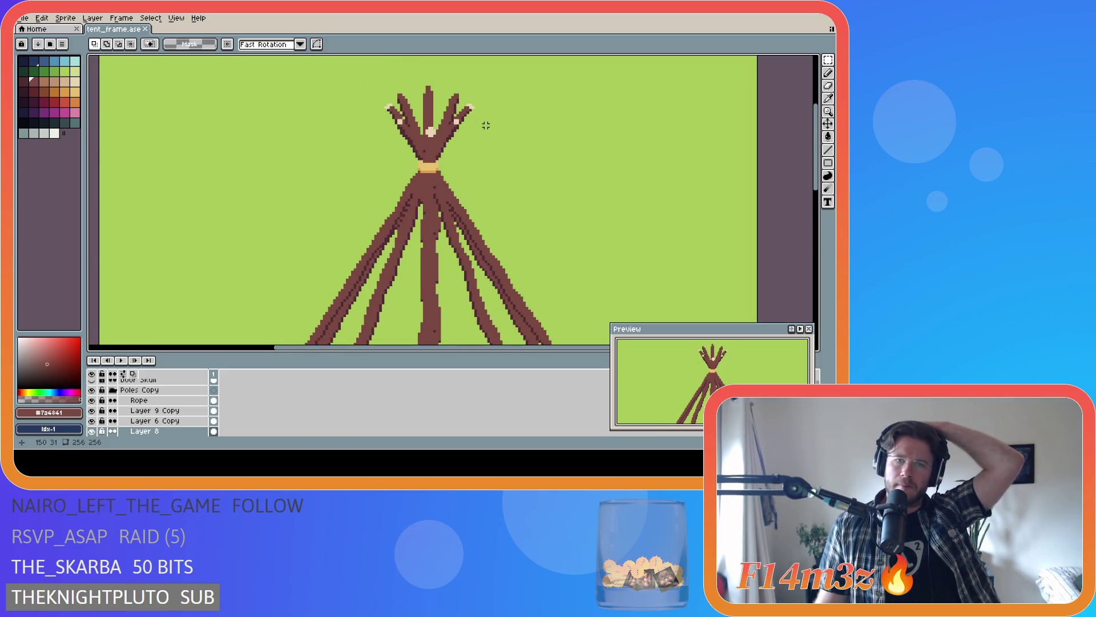
pyautogui.scroll(-1, 485, 128)
pyautogui.scroll(-1, 493, 127)
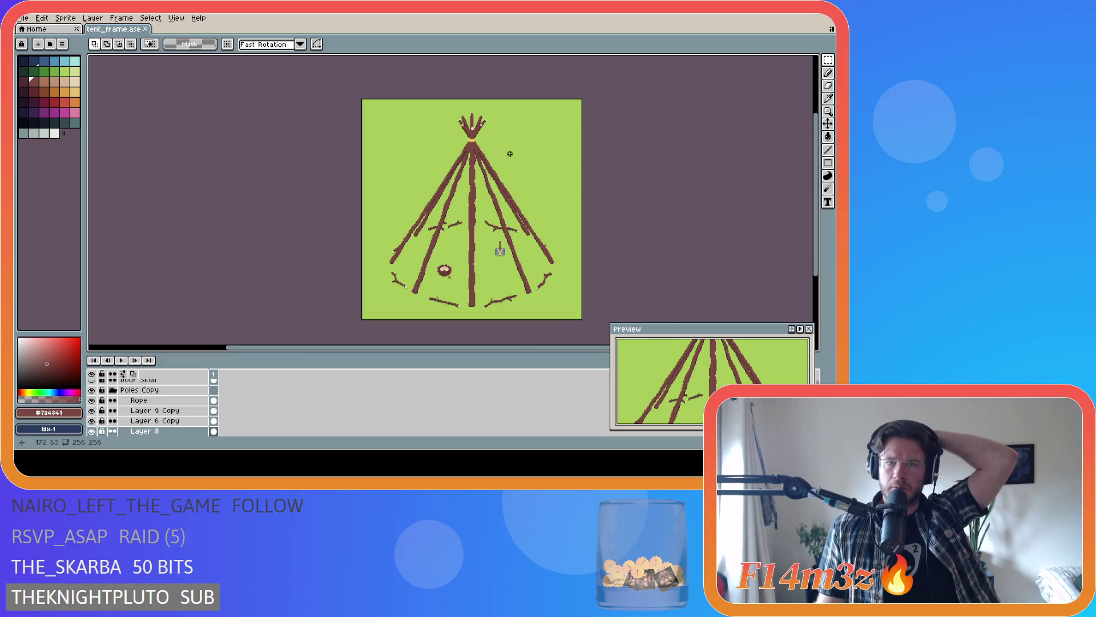
pyautogui.scroll(2, 509, 153)
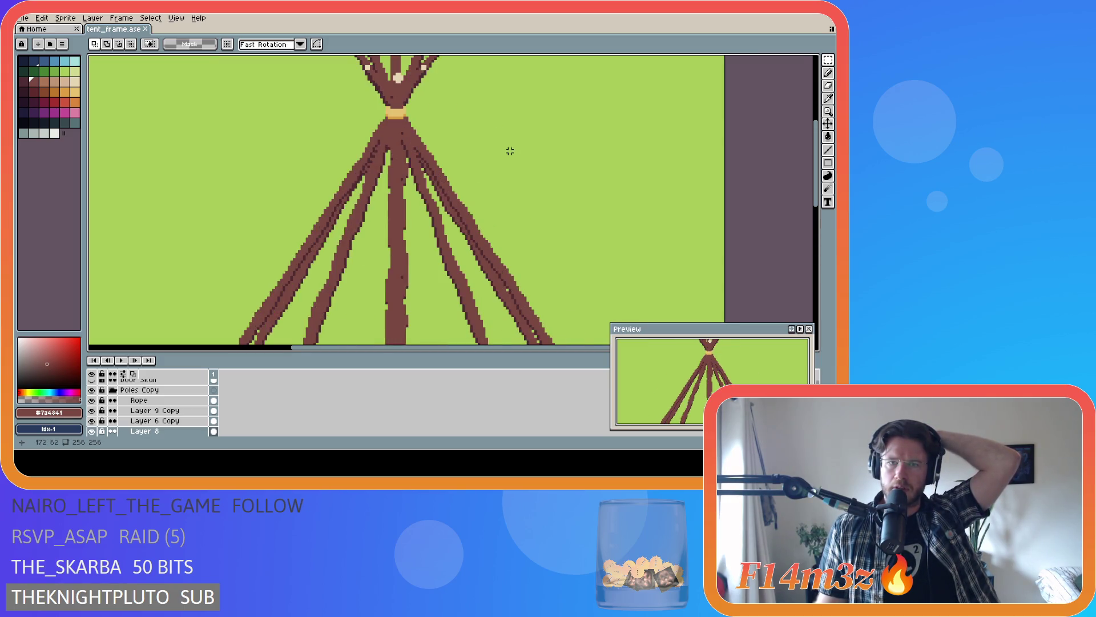
pyautogui.scroll(-1, 506, 152)
pyautogui.moveTo(398, 80); pyautogui.dragTo(481, 97)
pyautogui.scroll(1, 482, 97)
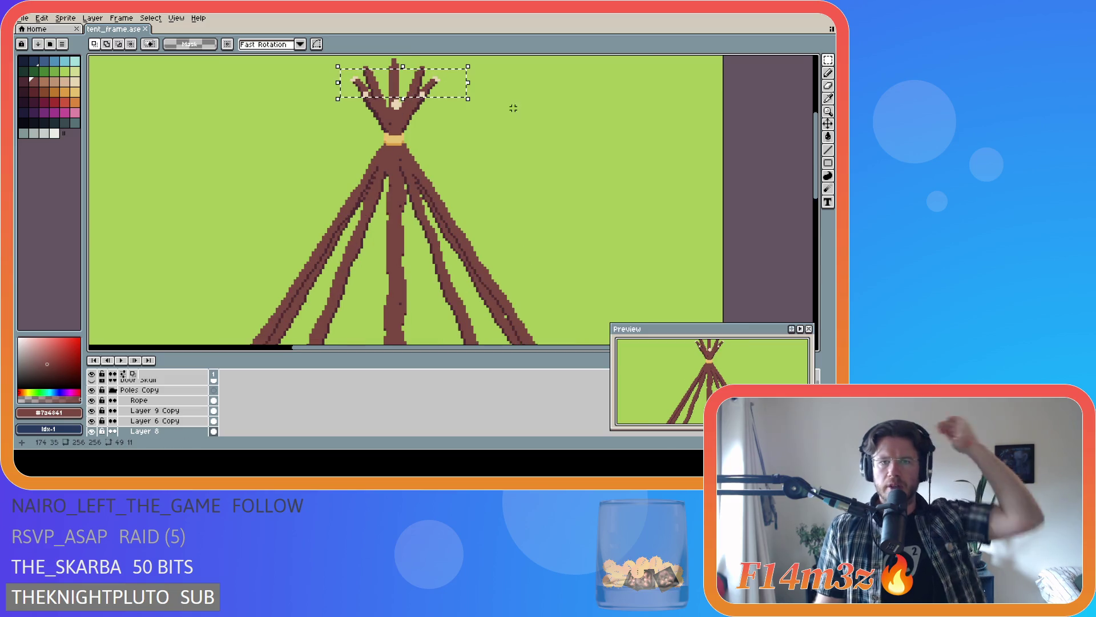
pyautogui.click(510, 105)
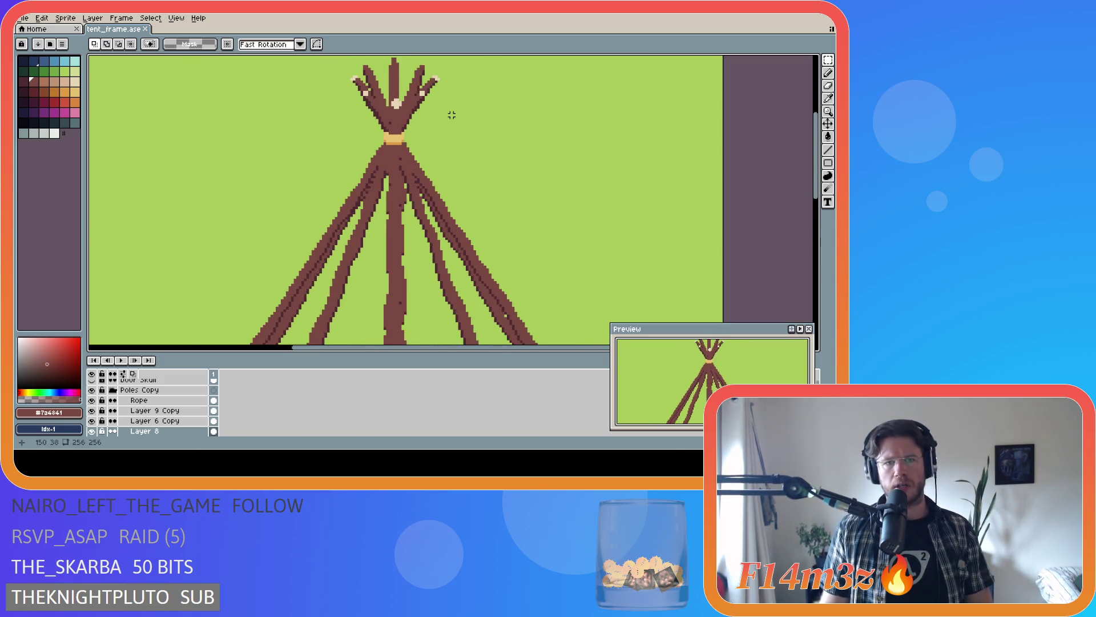
pyautogui.scroll(-2, 451, 114)
pyautogui.scroll(2, 463, 111)
pyautogui.scroll(1, 459, 120)
pyautogui.scroll(-2, 452, 129)
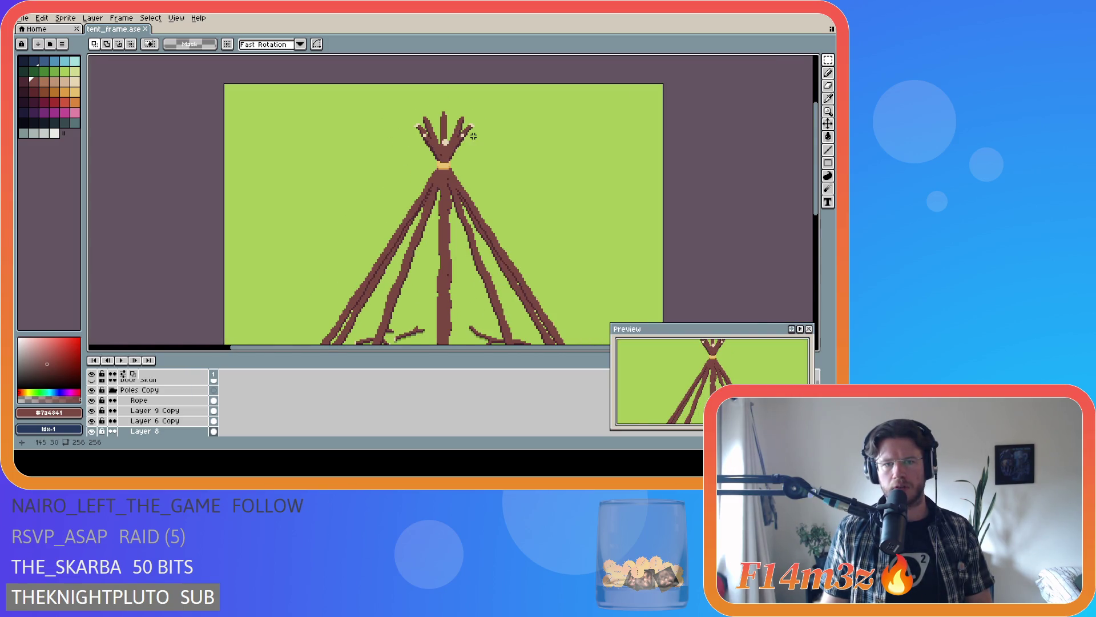
pyautogui.scroll(4, 473, 134)
pyautogui.scroll(2, 487, 97)
# - Nudge the right pole tip one pixel right, then toggle layers to find the tip's layer and work on Layer 7
pyautogui.moveTo(430, 100); pyautogui.dragTo(473, 134)
pyautogui.press('Right')
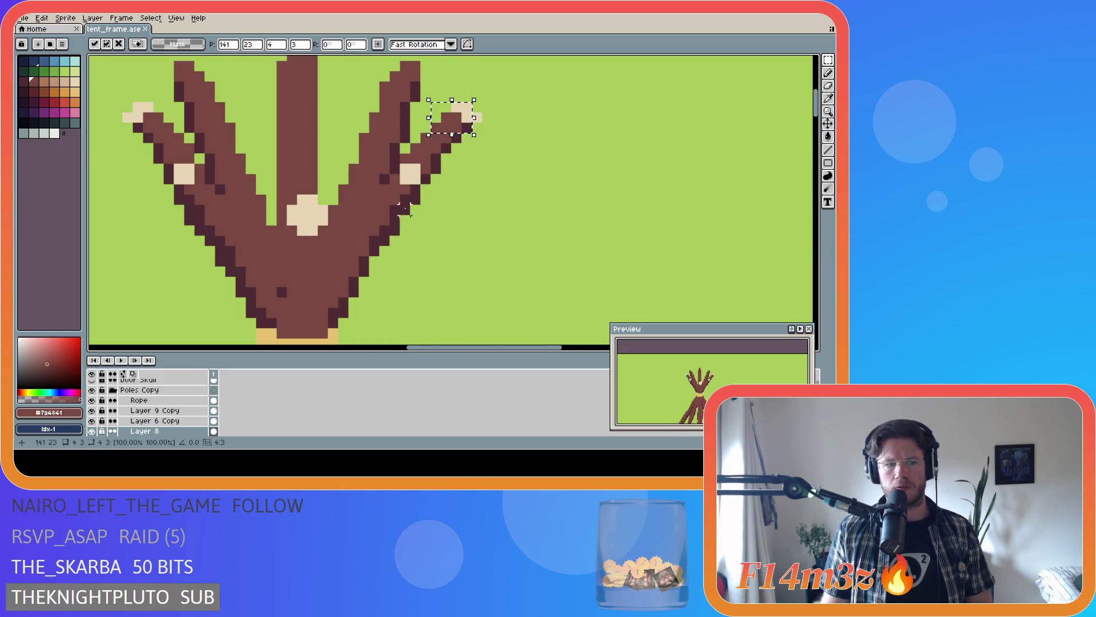
pyautogui.press('Return')
pyautogui.click(91, 410)
pyautogui.click(95, 411)
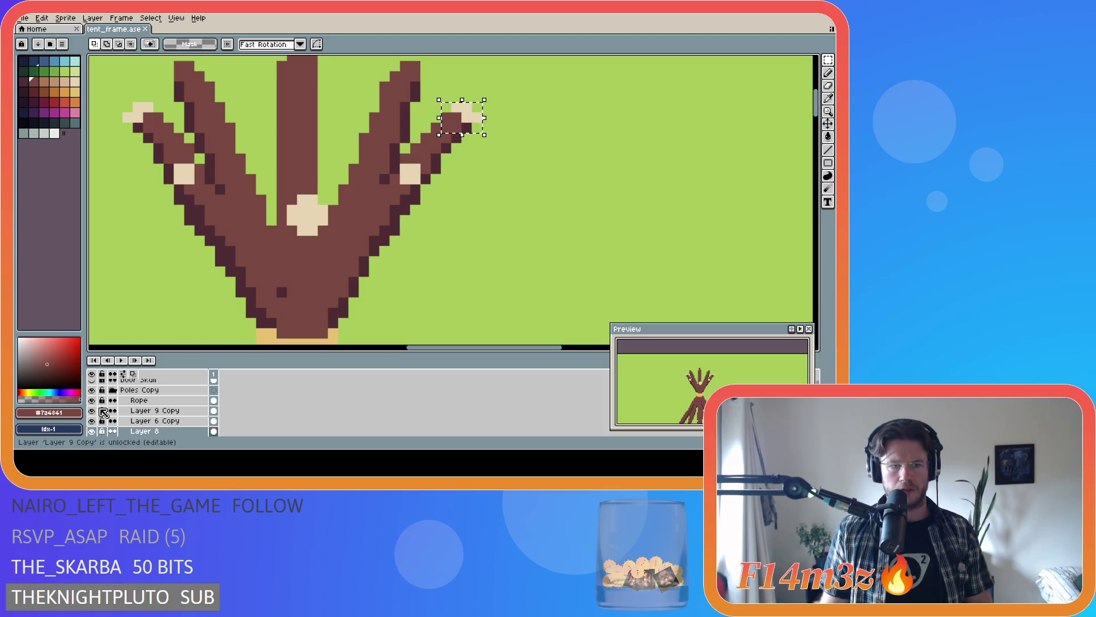
pyautogui.scroll(-2, 96, 408)
pyautogui.scroll(-1, 94, 403)
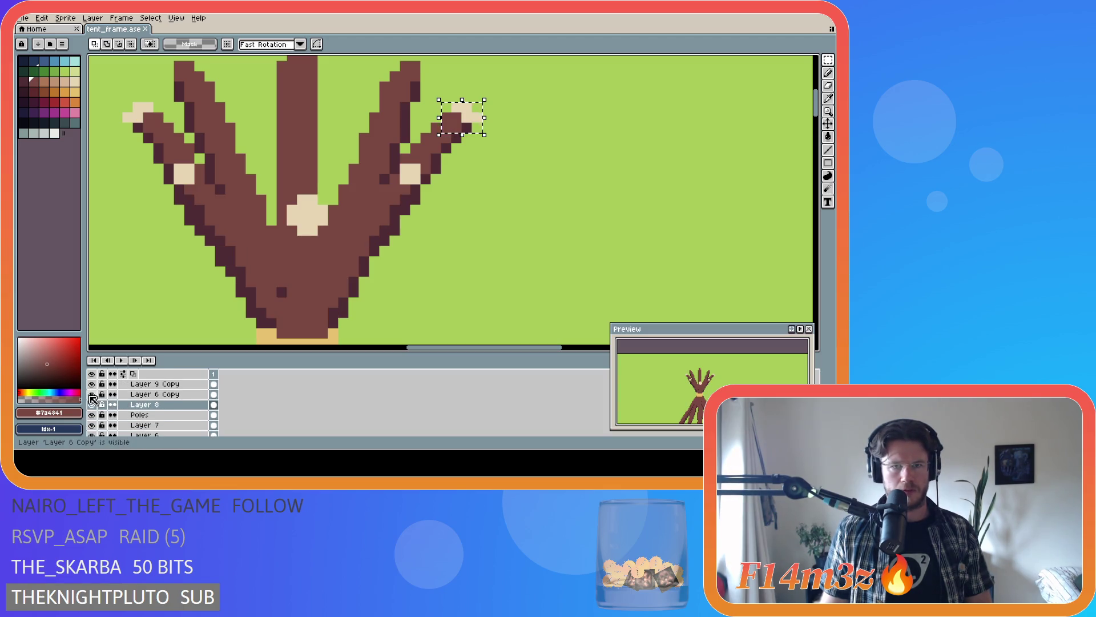
pyautogui.click(93, 434)
pyautogui.click(93, 404)
pyautogui.click(92, 424)
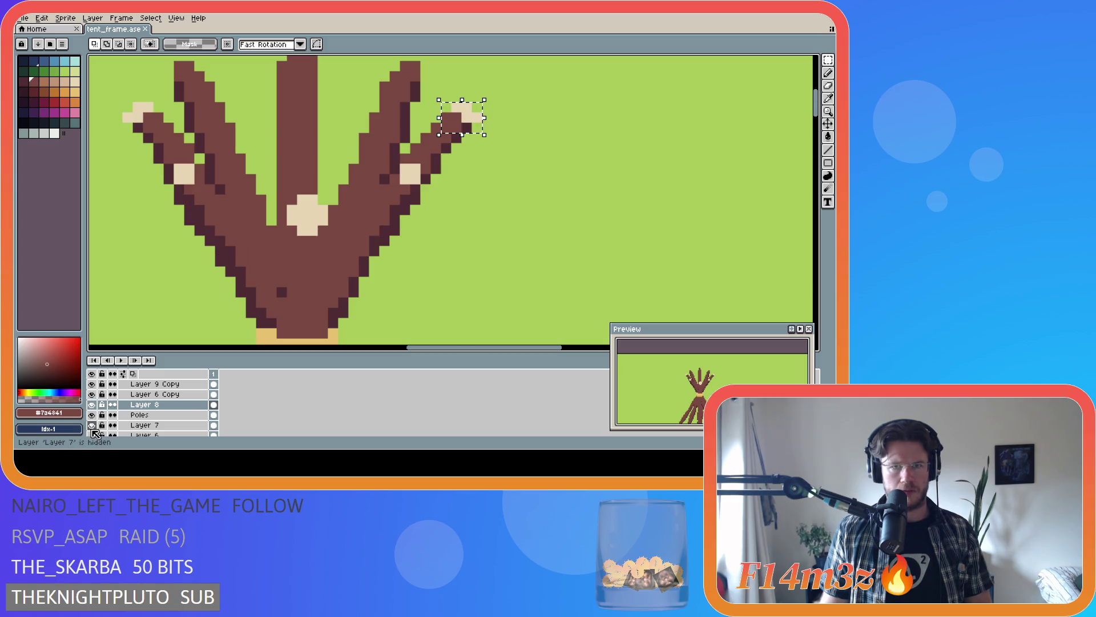
pyautogui.click(144, 425)
# - Shift the right pole tip piece, undo the move, save the file and show the pixel grid
pyautogui.moveTo(472, 117)
pyautogui.mouseDown()
pyautogui.moveTo(451, 127)
pyautogui.moveTo(460, 124)
pyautogui.mouseUp()
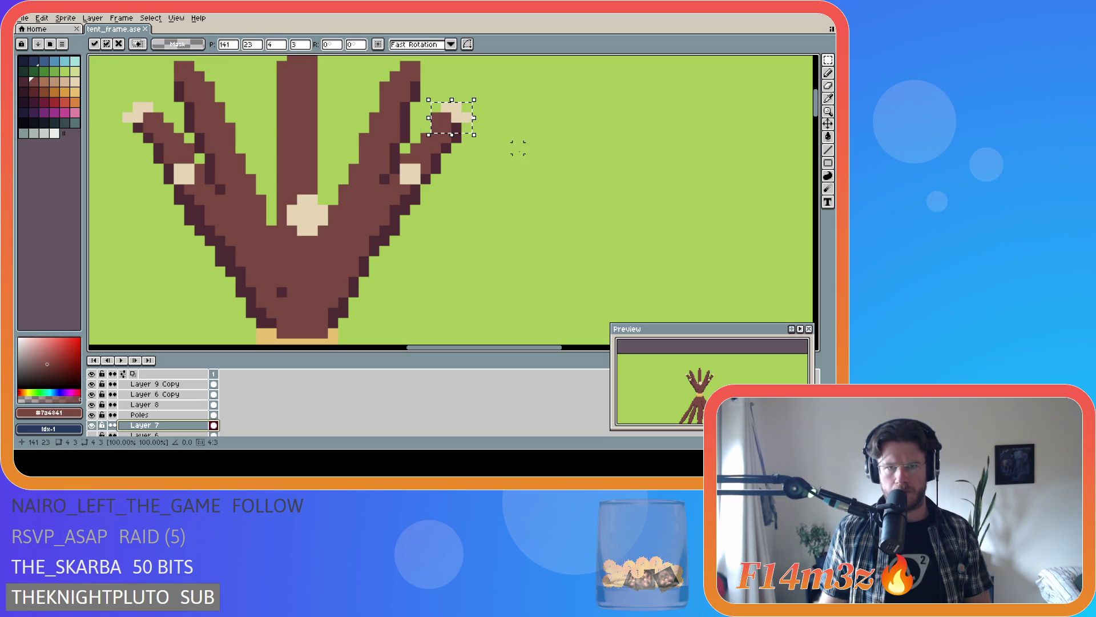
pyautogui.scroll(-1, 518, 147)
pyautogui.scroll(-1, 461, 170)
pyautogui.click(350, 139)
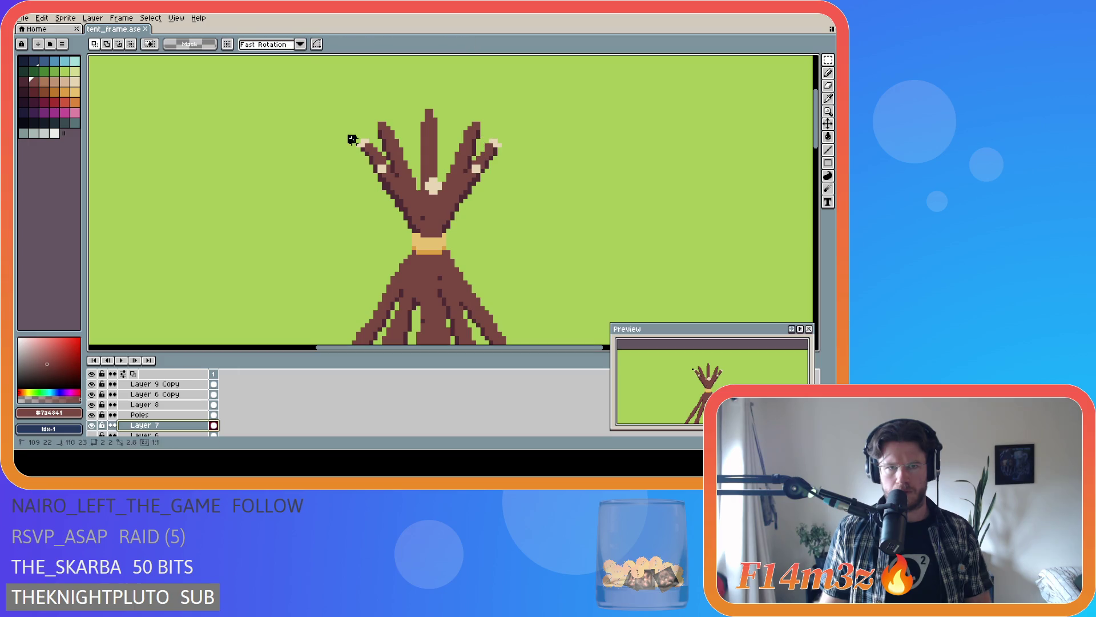
pyautogui.click(347, 137)
pyautogui.scroll(-1, 362, 215)
pyautogui.scroll(-2, 433, 229)
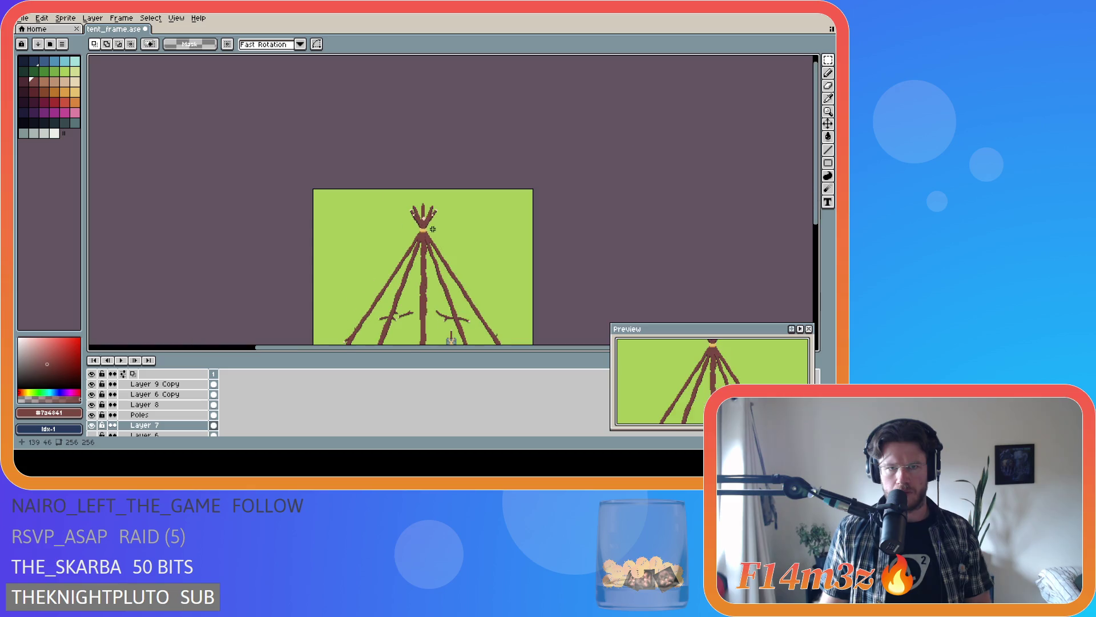
pyautogui.scroll(2, 441, 255)
pyautogui.hotkey('ctrl', 'z')
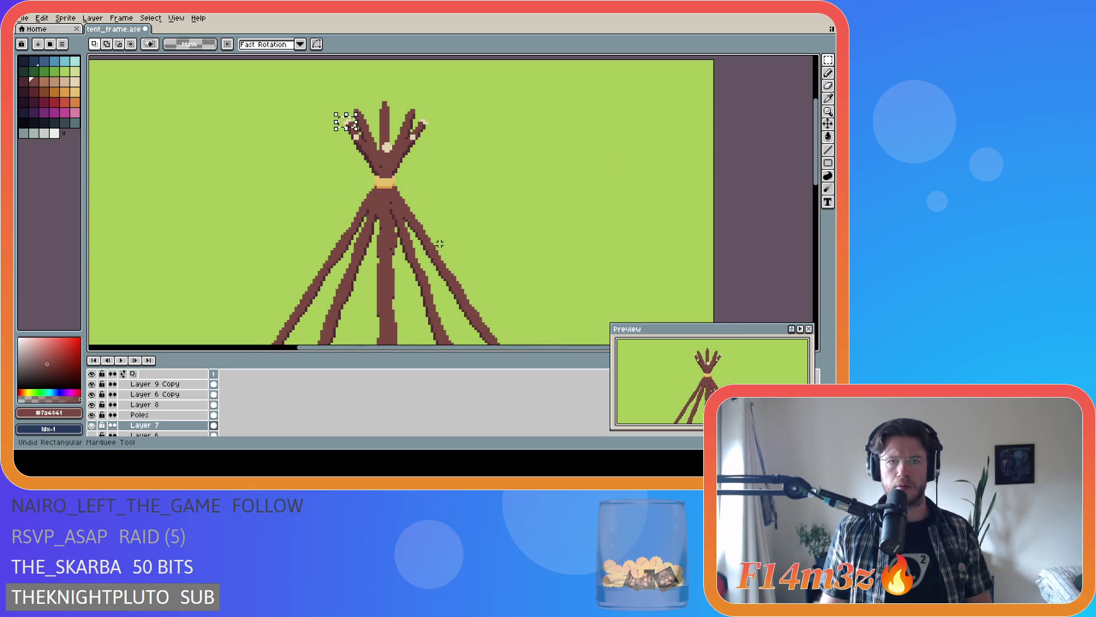
pyautogui.hotkey('ctrl', 'z')
pyautogui.hotkey('ctrl', 'z')
pyautogui.hotkey('ctrl', 's')
pyautogui.scroll(-1, 402, 178)
pyautogui.scroll(-1, 402, 177)
pyautogui.scroll(1, 390, 178)
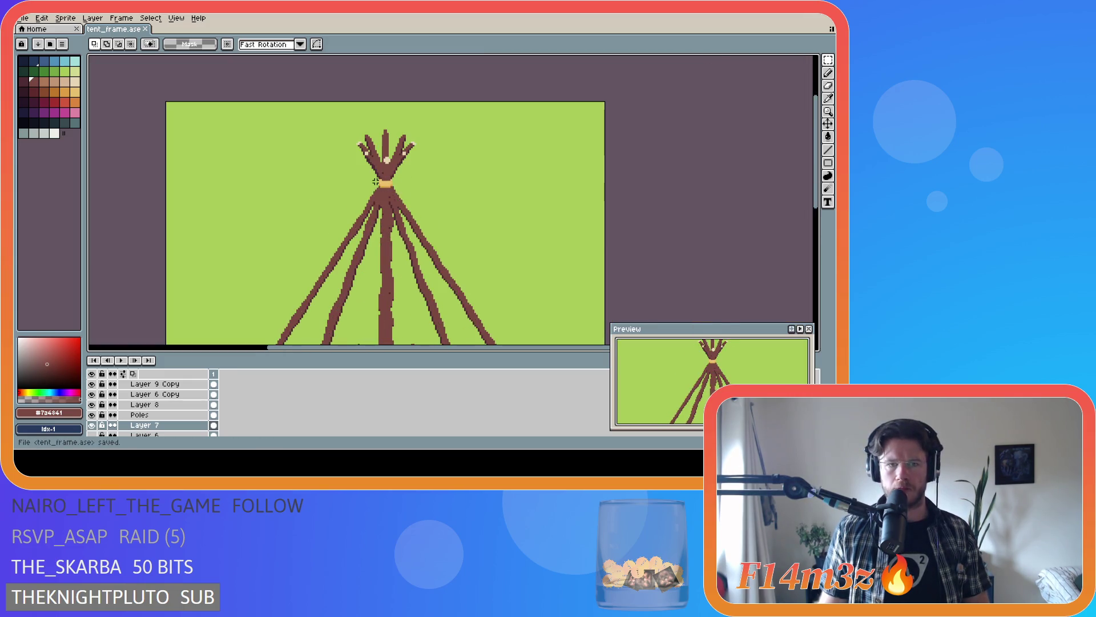
pyautogui.scroll(1, 373, 181)
pyautogui.scroll(-2, 372, 181)
pyautogui.scroll(2, 372, 181)
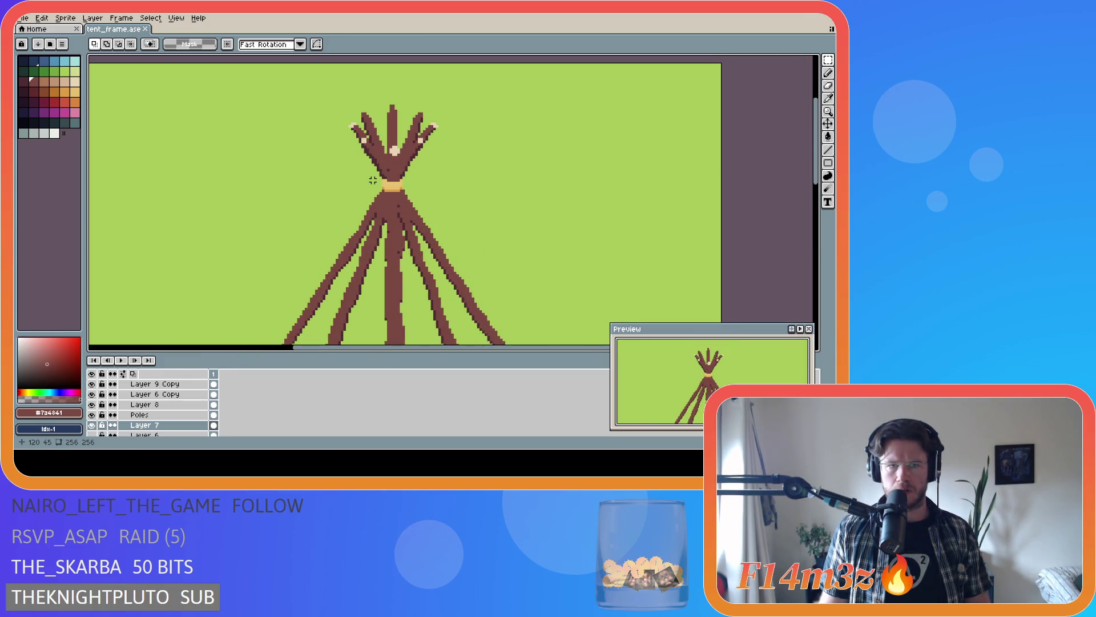
pyautogui.scroll(-2, 372, 180)
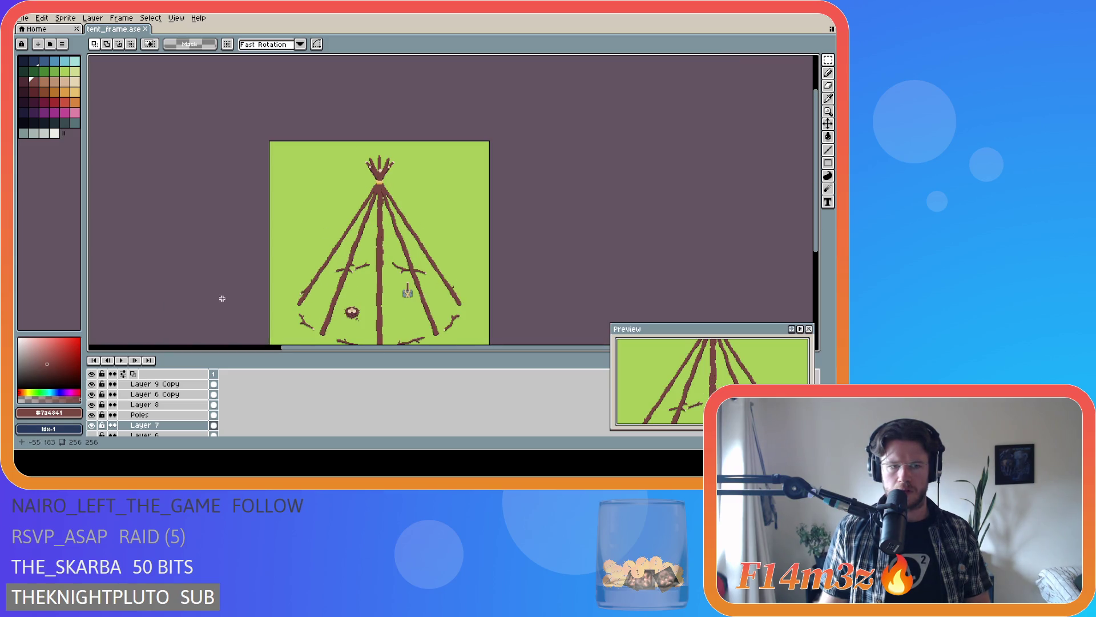
pyautogui.moveTo(817, 193); pyautogui.dragTo(822, 229)
pyautogui.hotkey('ctrl', 's')
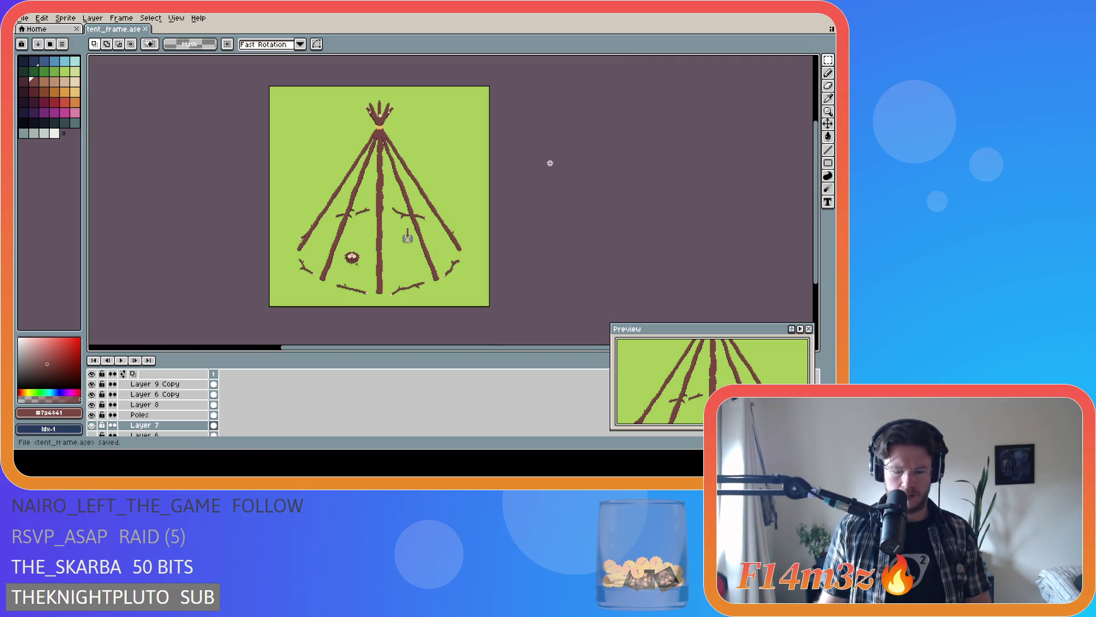
pyautogui.hotkey('shift', 'g')
pyautogui.scroll(2, 384, 104)
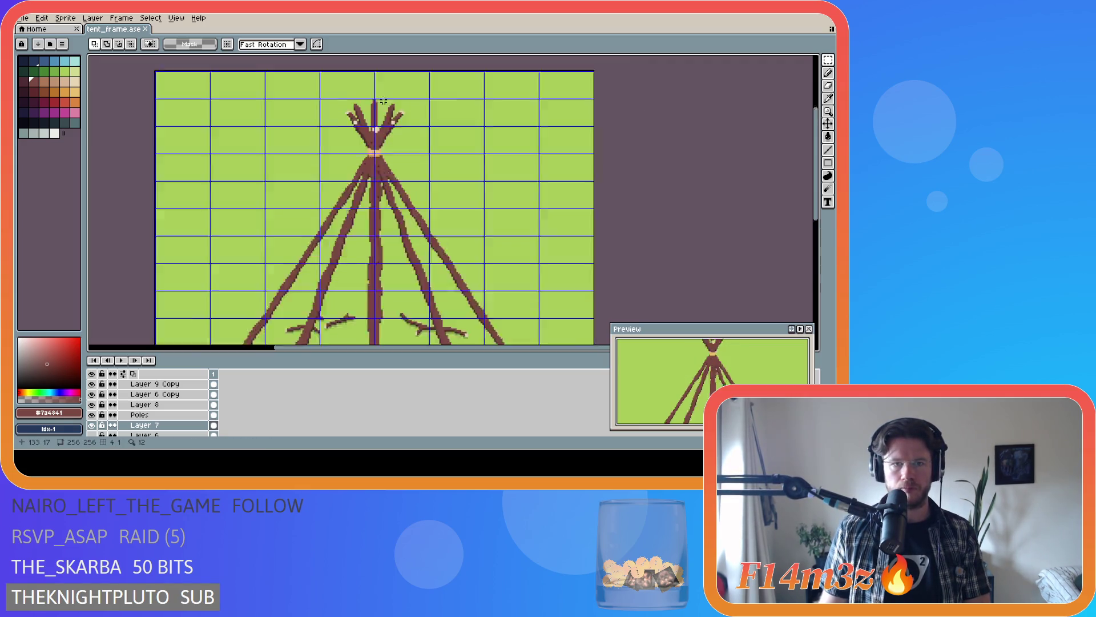
pyautogui.scroll(1, 383, 100)
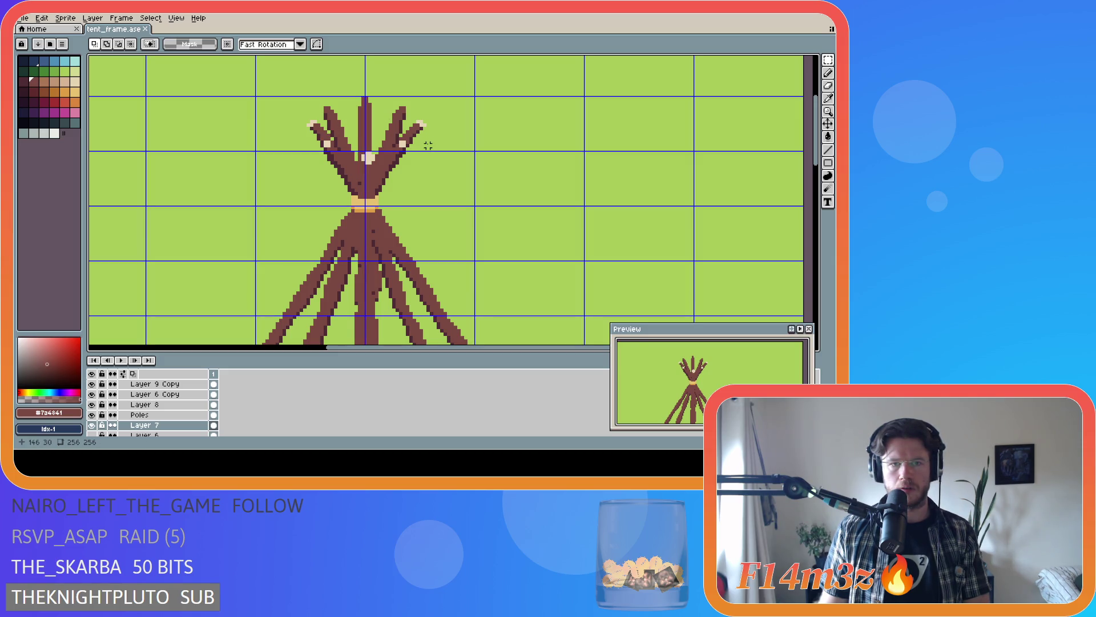
pyautogui.scroll(-2, 428, 146)
# - Turn the grid off and save, then try a small selection and line near the pole tip and cancel them
pyautogui.hotkey('ctrl', "'")
pyautogui.hotkey('ctrl', 's')
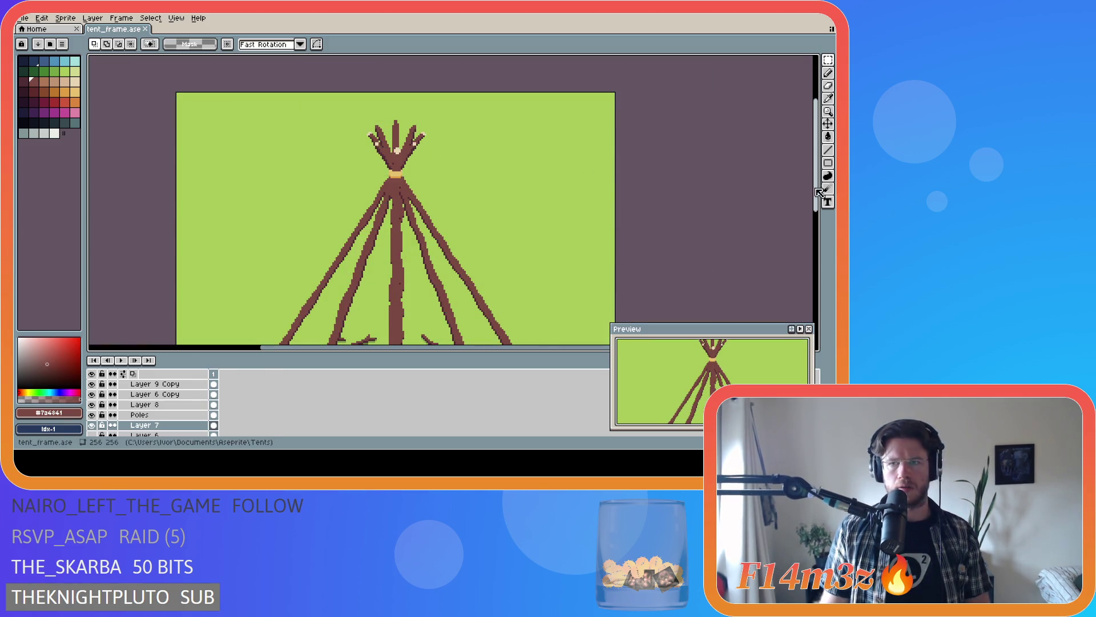
pyautogui.scroll(-3, 463, 257)
pyautogui.scroll(-1, 475, 232)
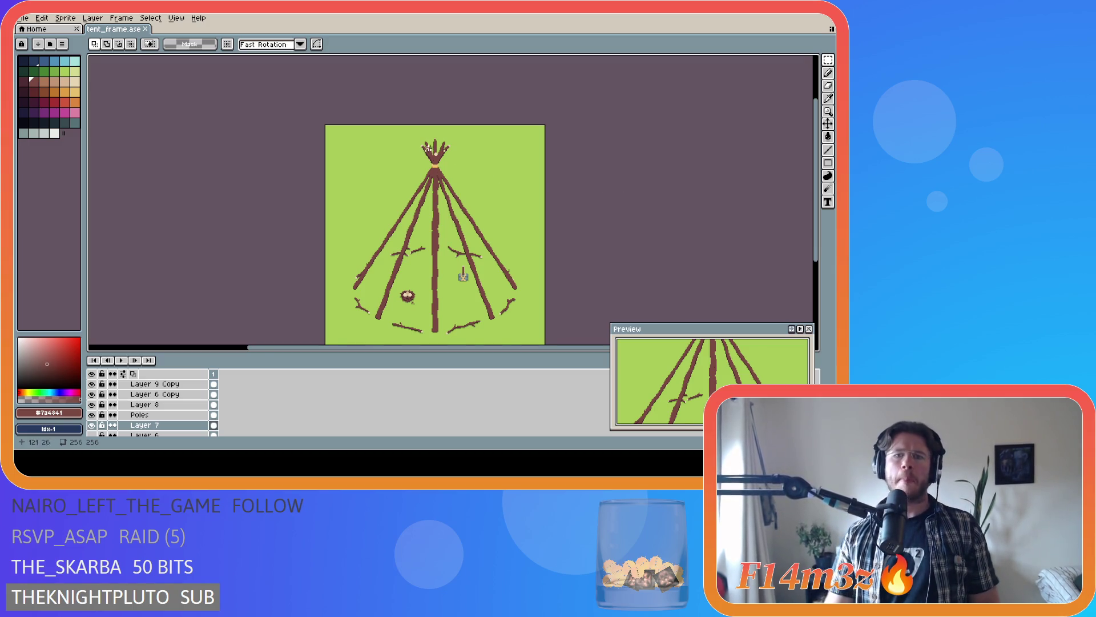
pyautogui.scroll(3, 429, 148)
pyautogui.scroll(1, 428, 148)
pyautogui.moveTo(459, 97); pyautogui.dragTo(441, 95)
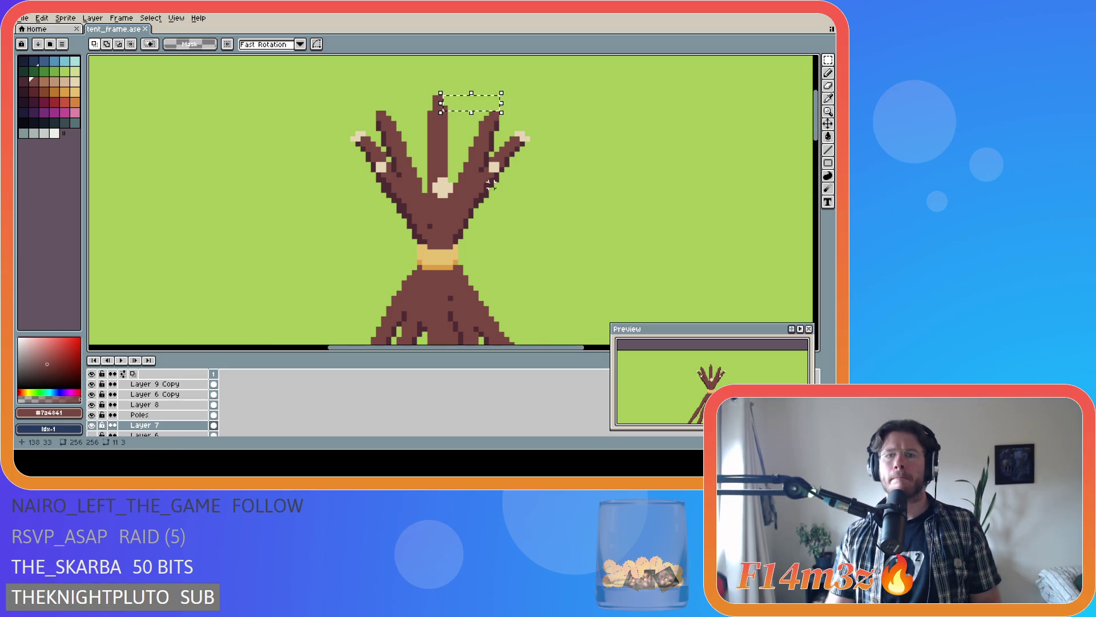
pyautogui.moveTo(493, 176); pyautogui.dragTo(440, 175)
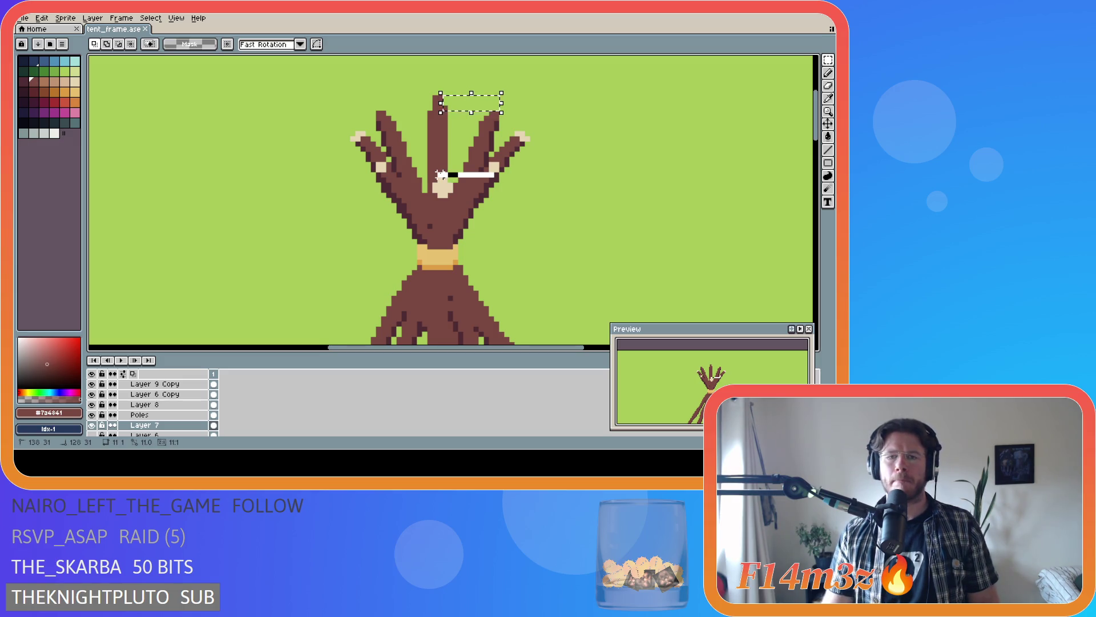
pyautogui.hotkey('ctrl', 'd')
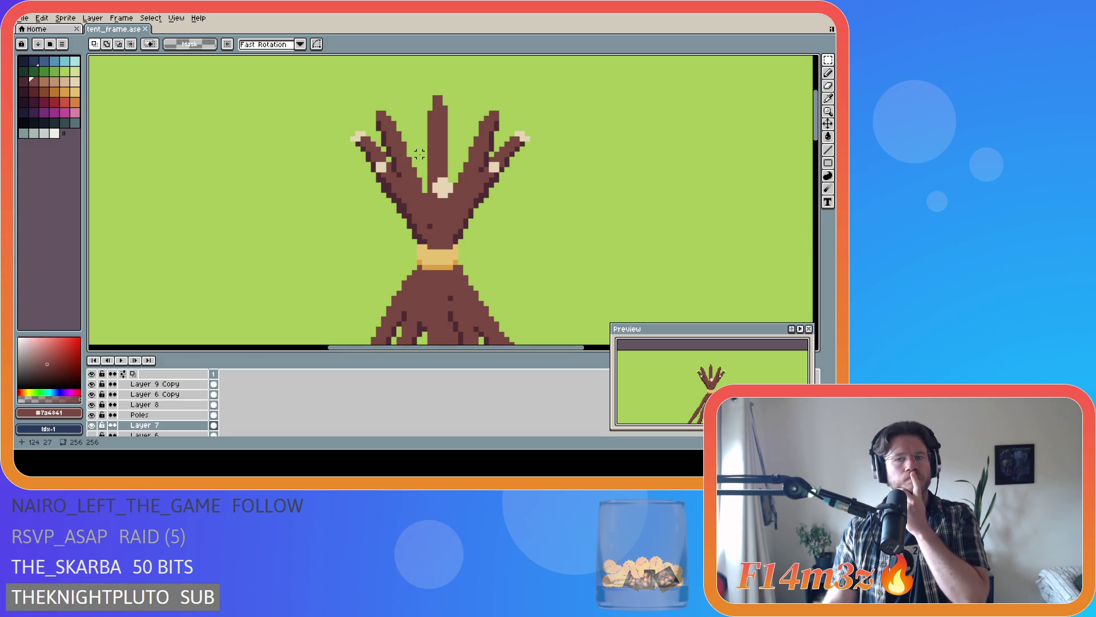
pyautogui.scroll(-3, 420, 155)
pyautogui.scroll(-2, 557, 168)
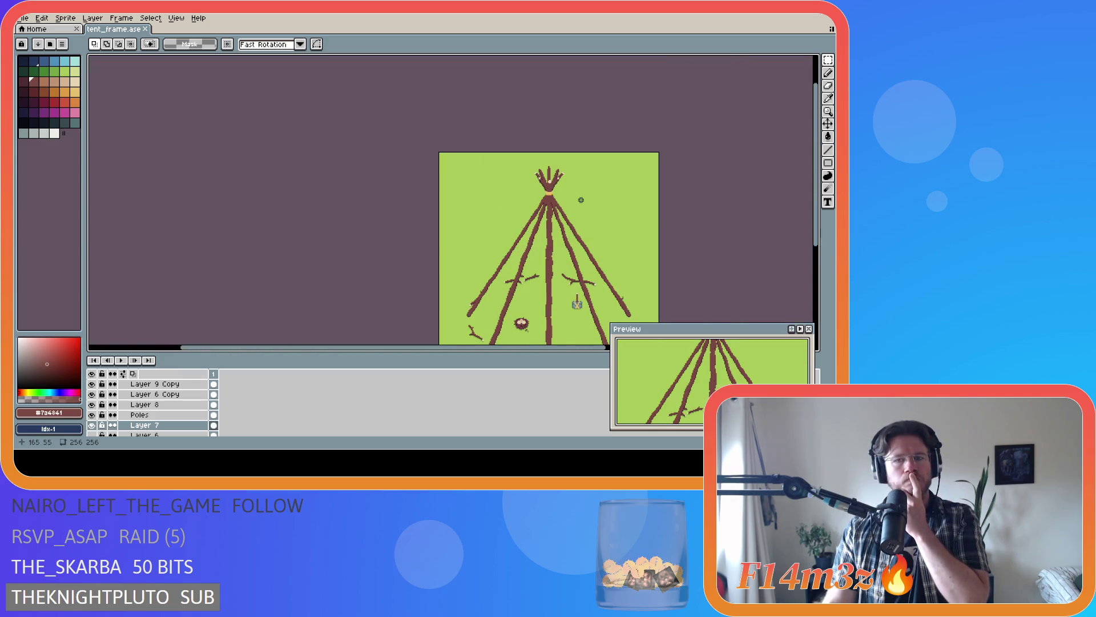
pyautogui.hscroll(2, 443, 341)
pyautogui.hscroll(3, 443, 341)
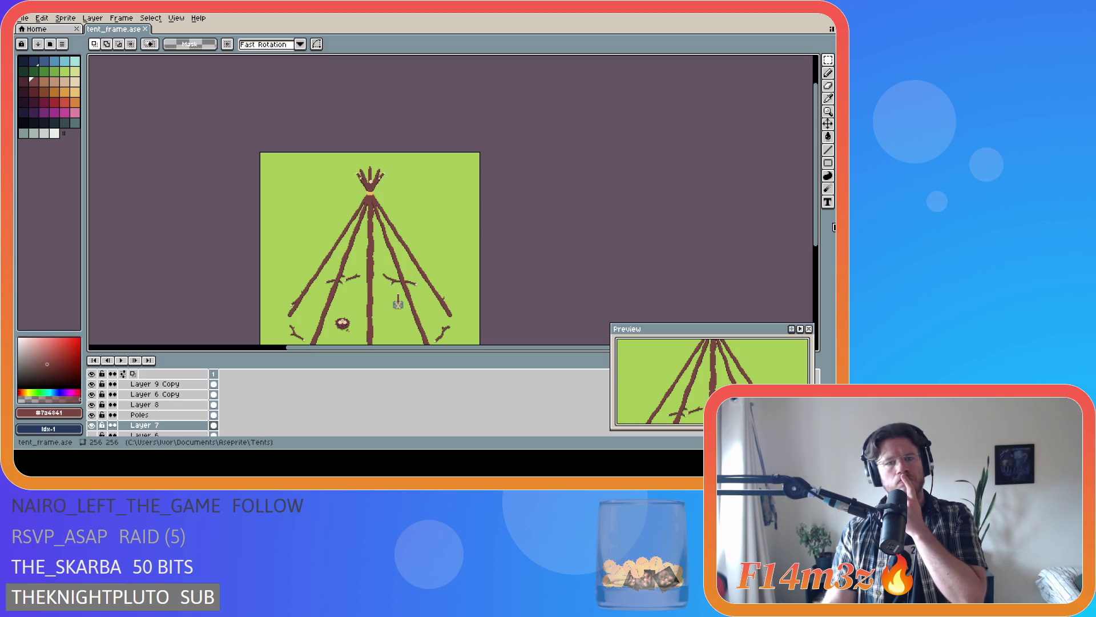
pyautogui.scroll(3, 367, 191)
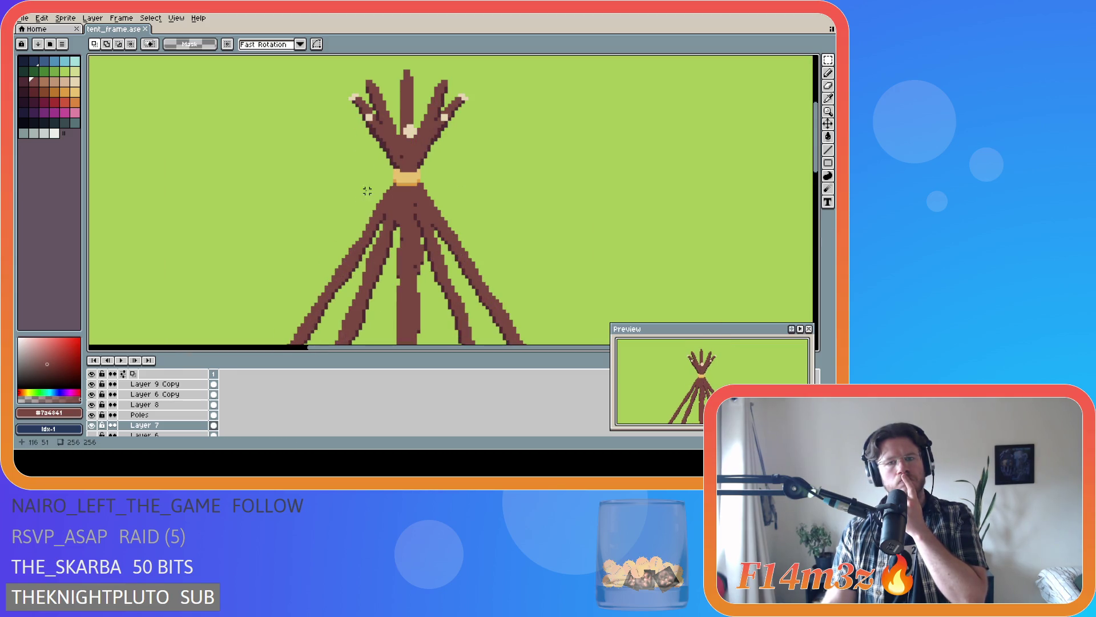
pyautogui.scroll(-1, 433, 170)
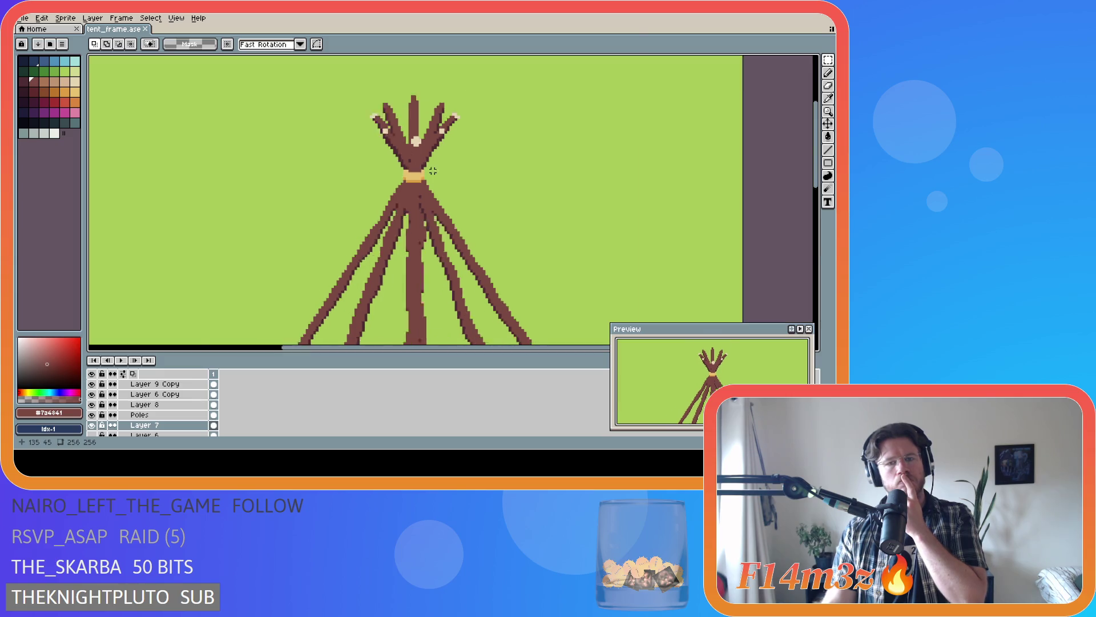
pyautogui.scroll(-2, 433, 169)
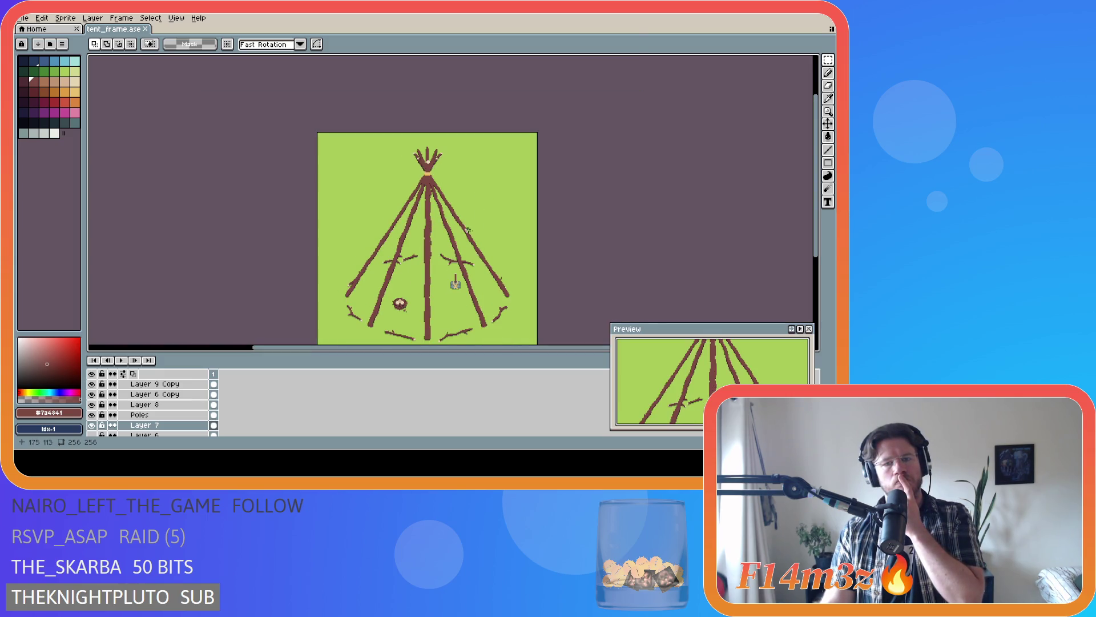
pyautogui.scroll(1, 461, 236)
pyautogui.scroll(-1, 430, 169)
pyautogui.scroll(1, 426, 166)
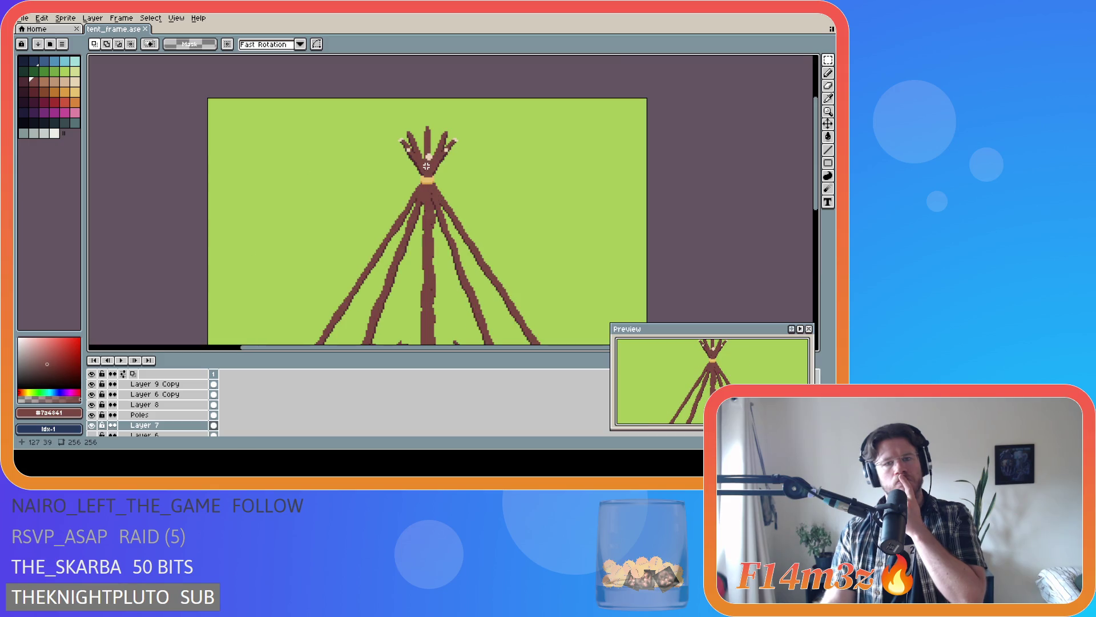
pyautogui.scroll(-1, 490, 198)
pyautogui.hscroll(2, 600, 214)
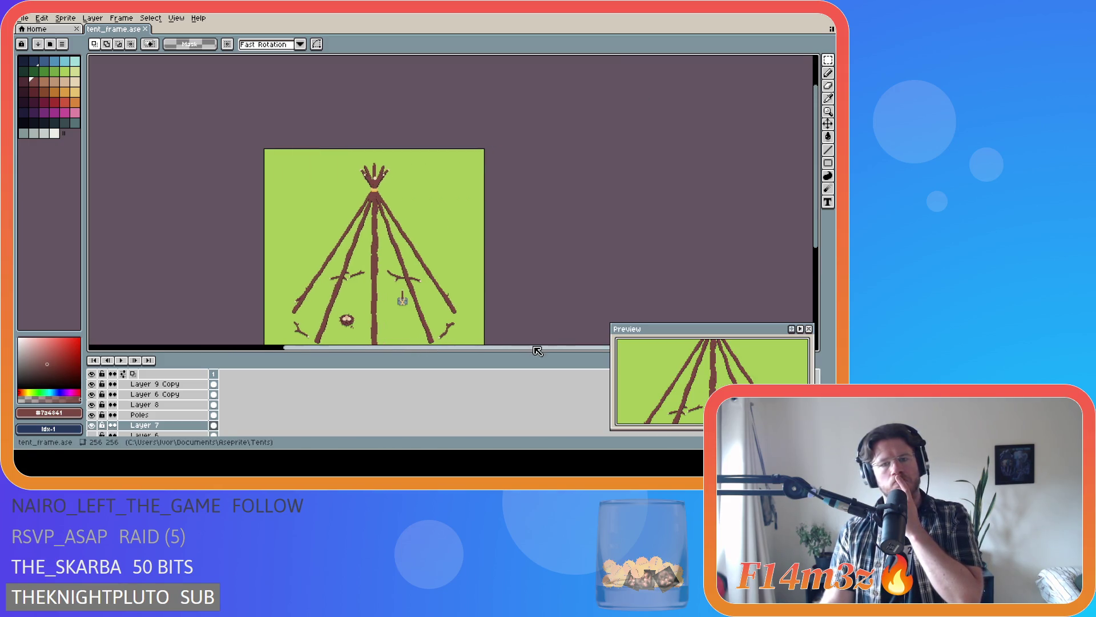
pyautogui.scroll(-1, 812, 235)
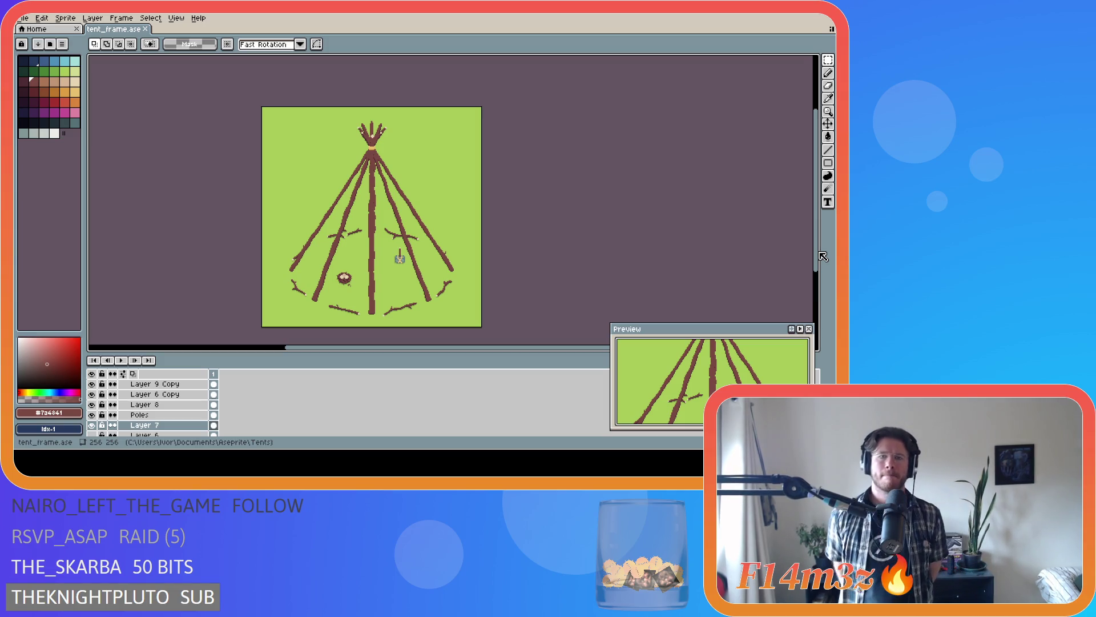
pyautogui.scroll(1, 805, 244)
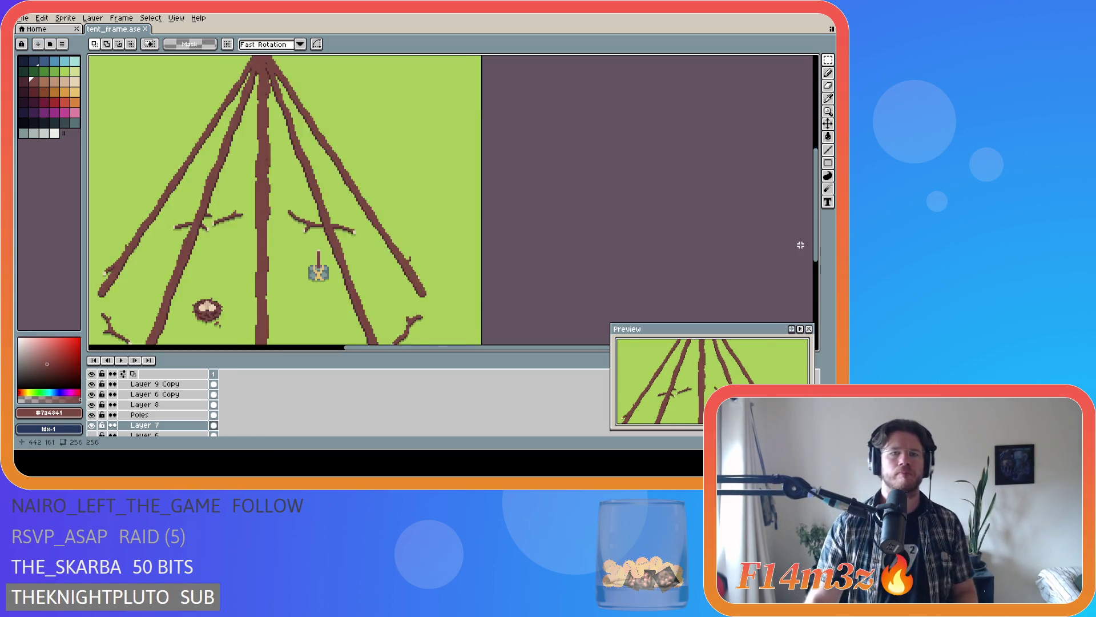
pyautogui.scroll(-1, 563, 183)
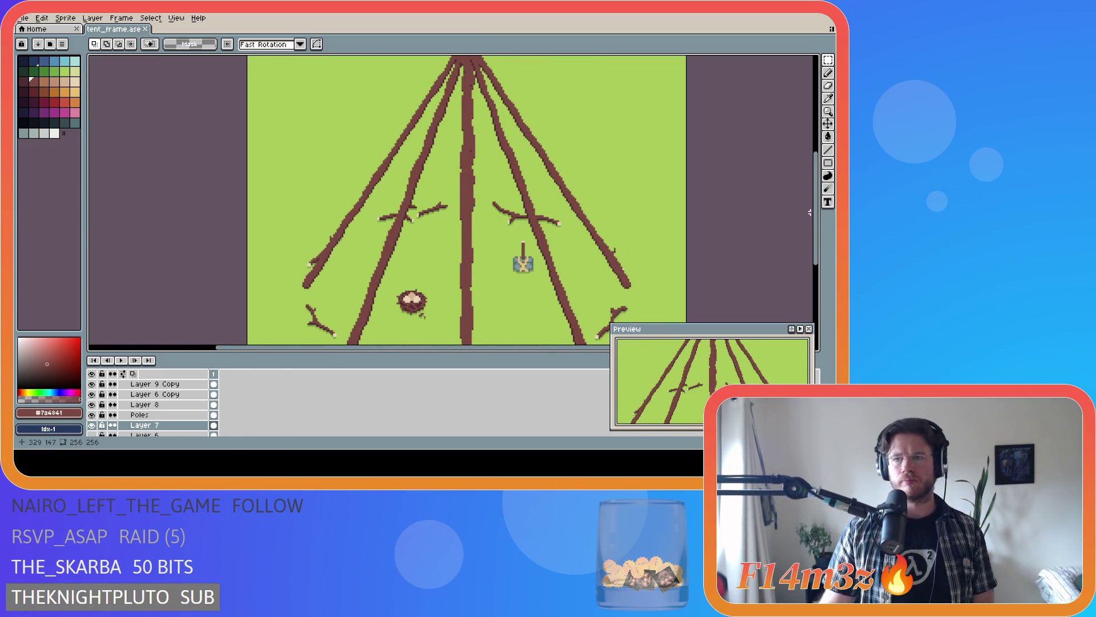
pyautogui.moveTo(818, 210); pyautogui.dragTo(820, 152)
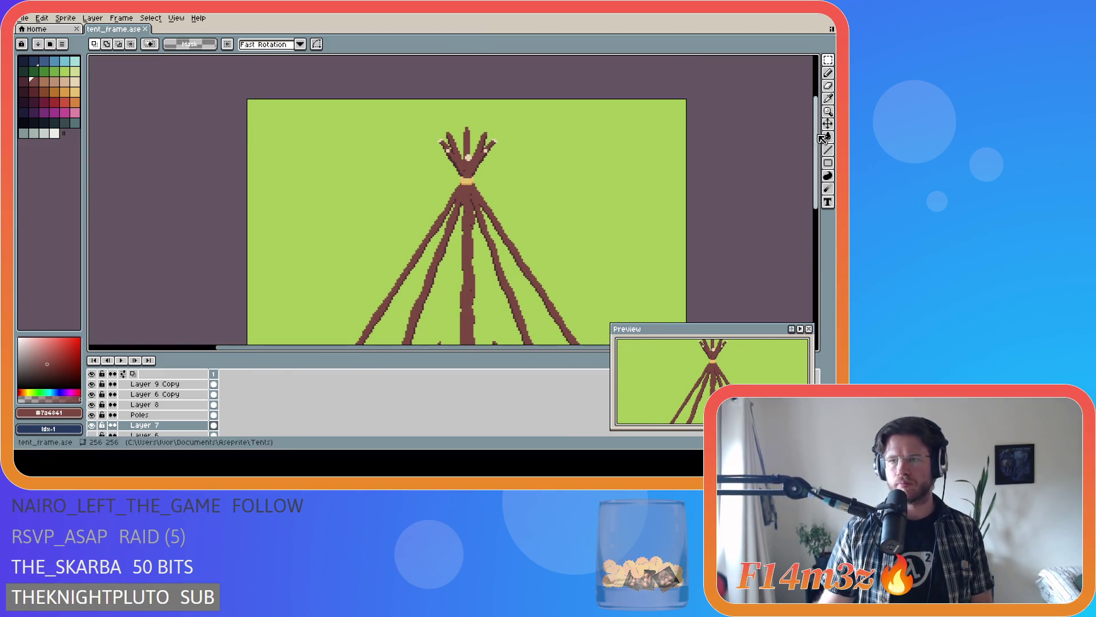
# - Pick light cyan as the colour and switch to the Ellipse tool with the grid shown
pyautogui.click(75, 61)
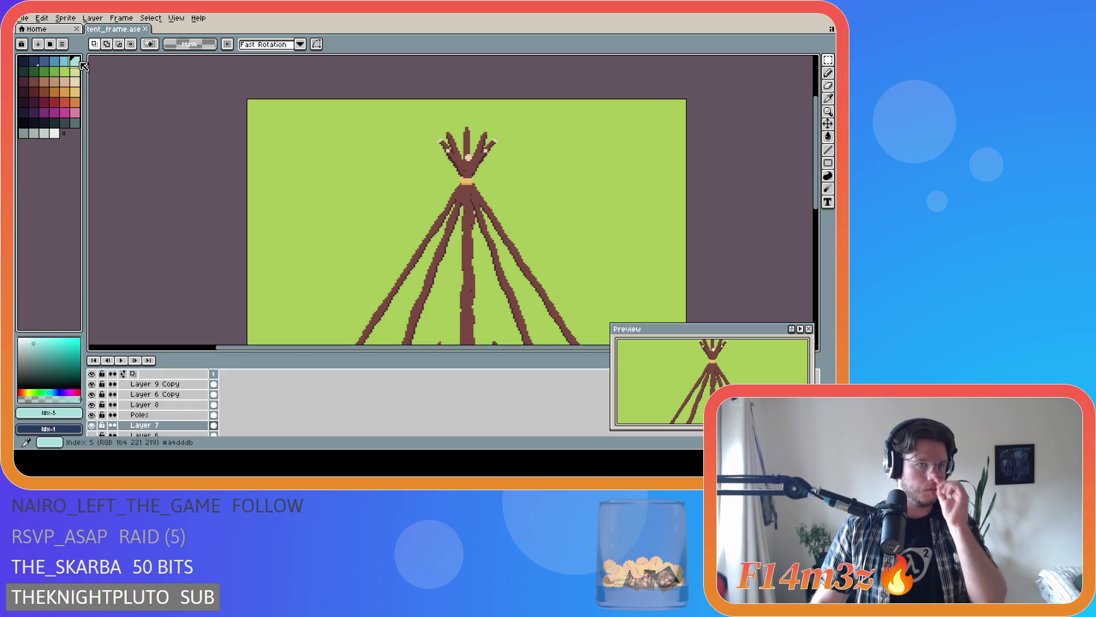
pyautogui.click(828, 163)
pyautogui.click(797, 164)
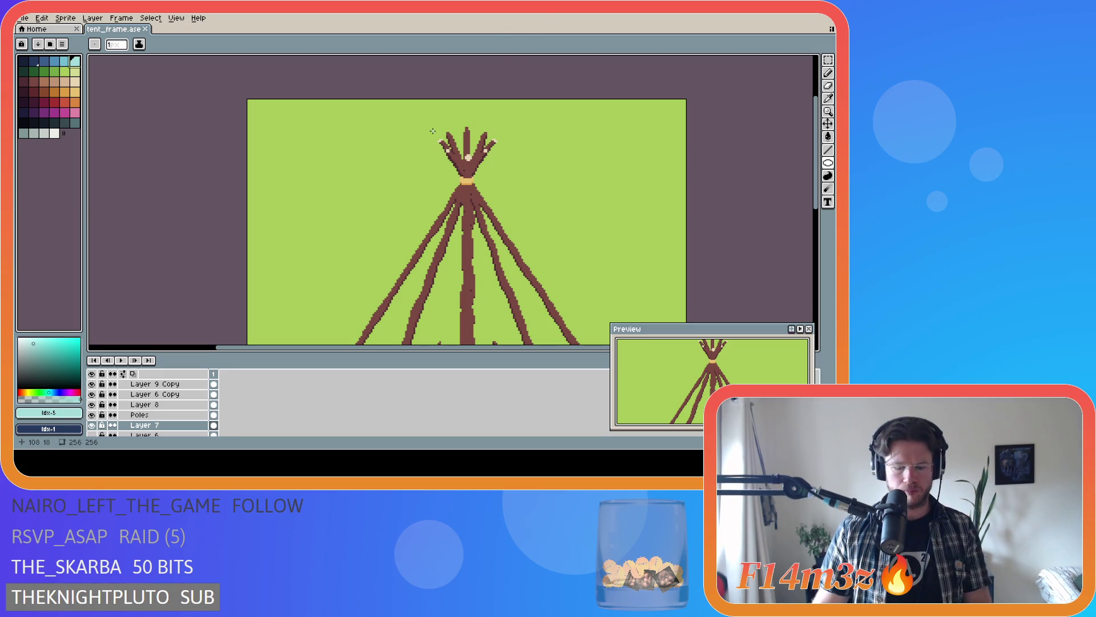
pyautogui.hotkey('ctrl', "'")
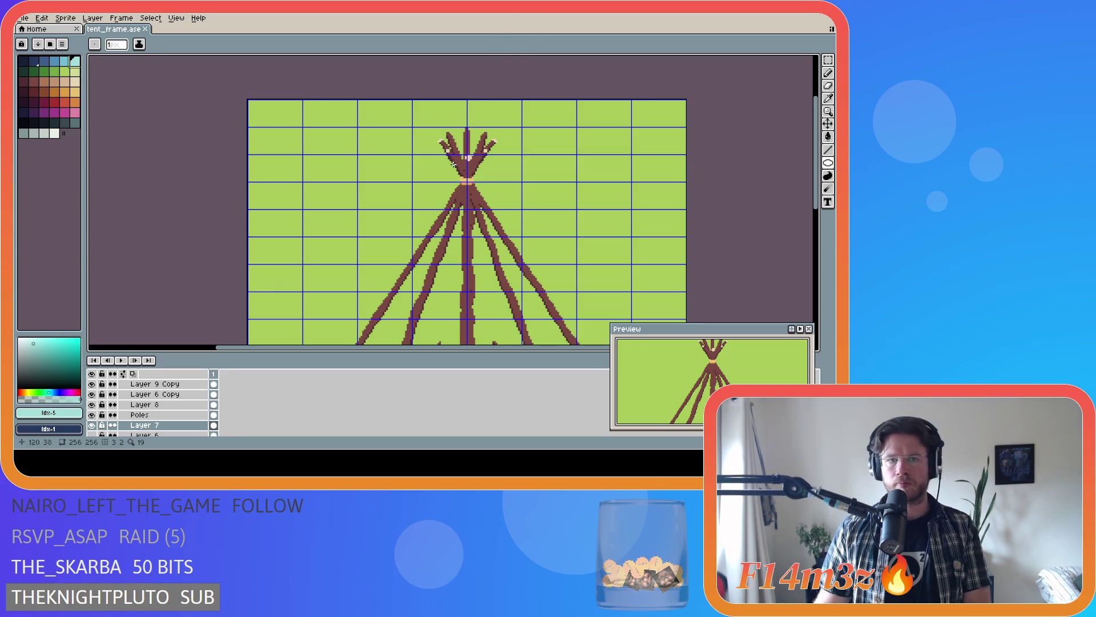
pyautogui.scroll(2, 453, 165)
pyautogui.scroll(-2, 101, 428)
pyautogui.scroll(-3, 101, 428)
# - Hide the green Layer 3 background, turn the grid off and draw an ellipse around the top branches
pyautogui.click(92, 420)
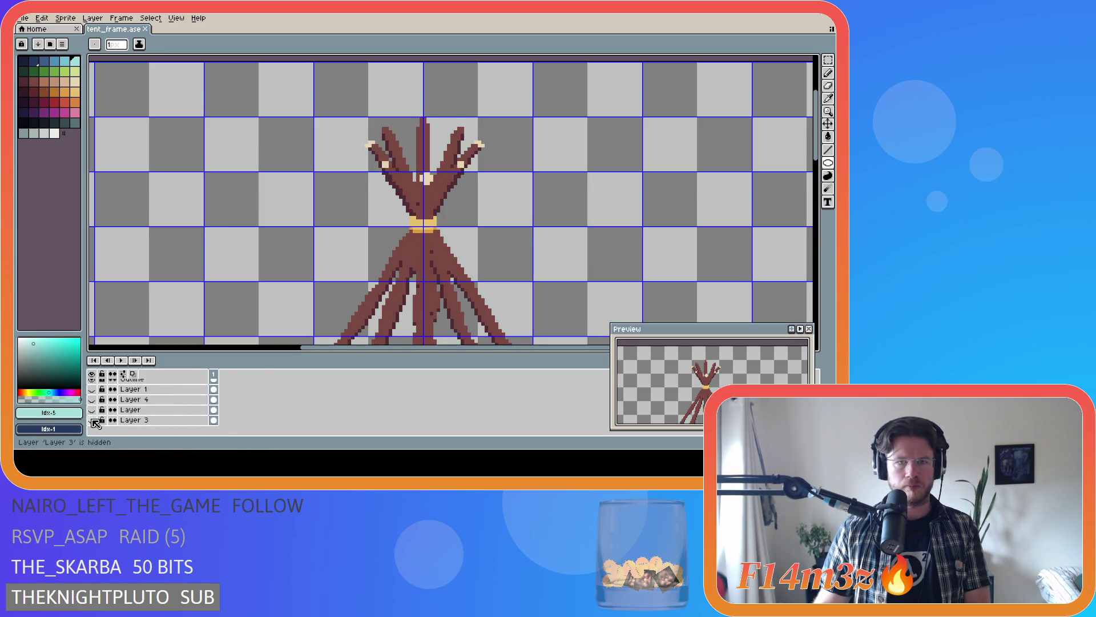
pyautogui.hotkey('ctrl', "'")
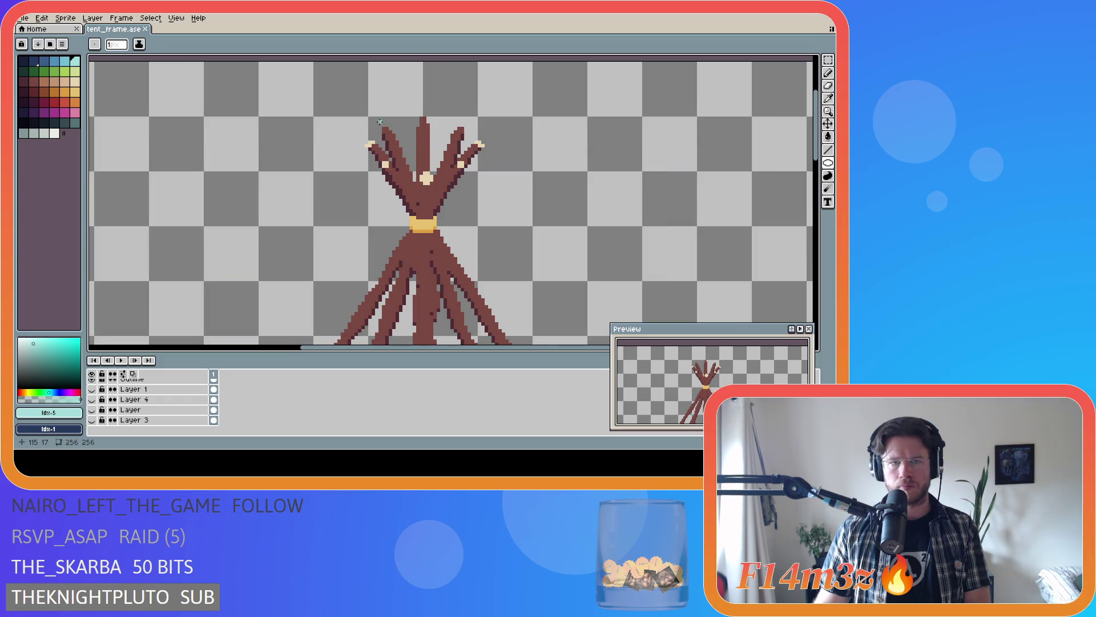
pyautogui.moveTo(370, 119); pyautogui.dragTo(479, 169)
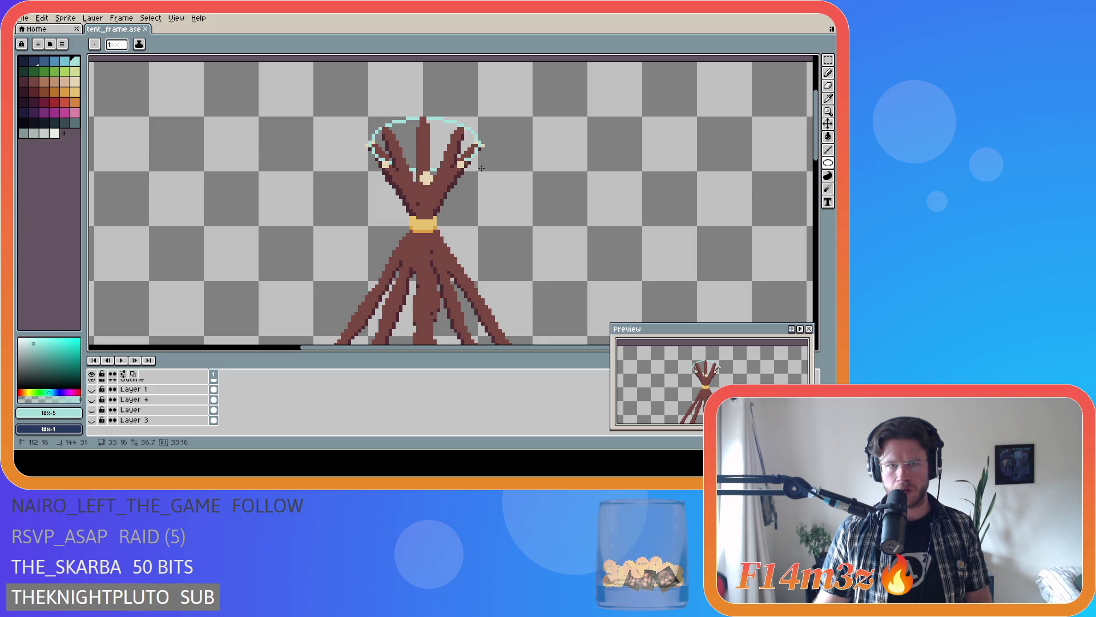
pyautogui.moveTo(479, 169); pyautogui.dragTo(473, 168)
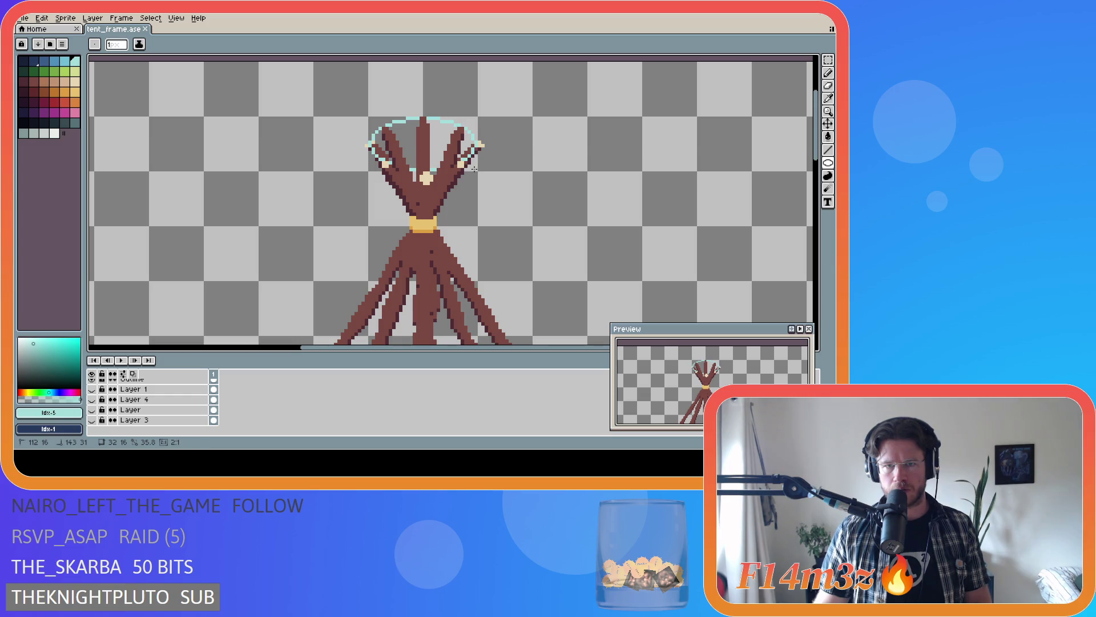
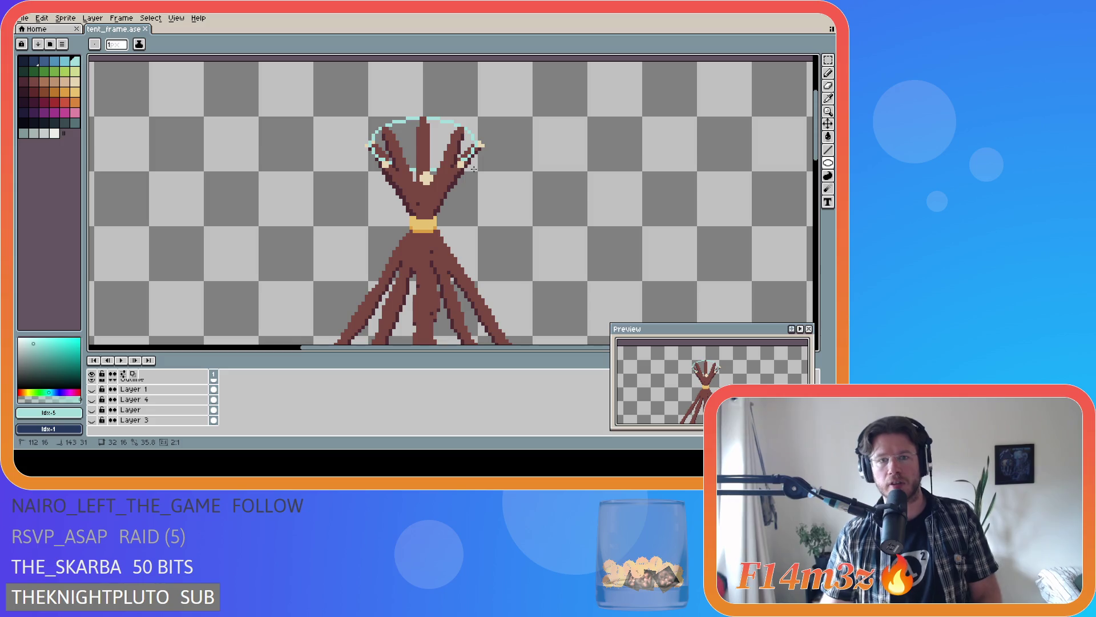
# - Undo back past the elliptical selection to the rectangular selection around the branch knot
pyautogui.hotkey('ctrl', 'z')
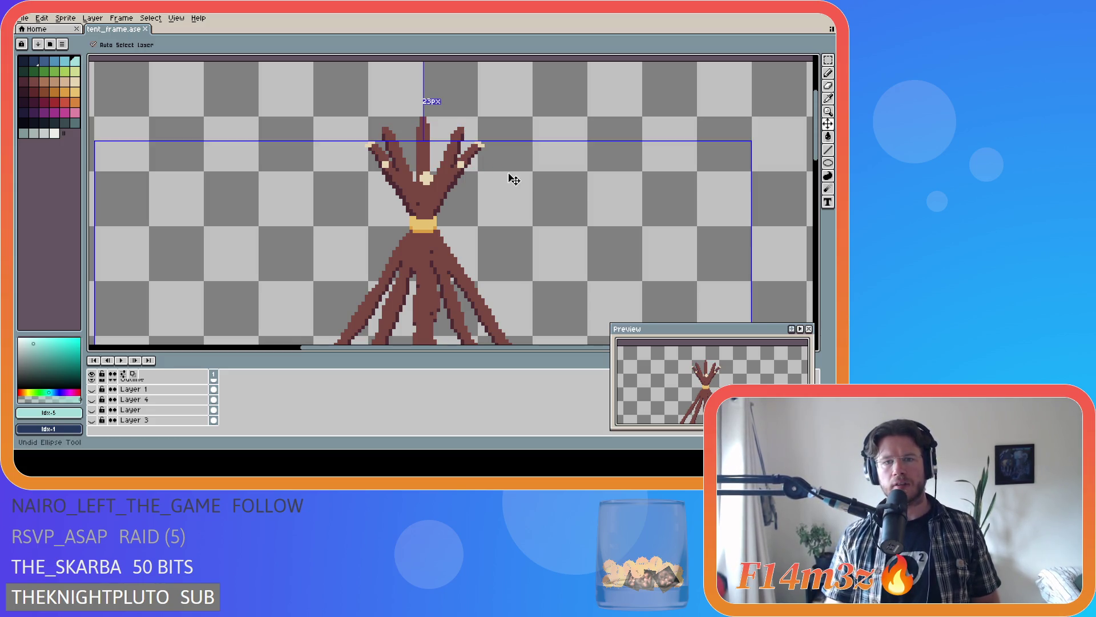
pyautogui.hotkey('ctrl', 'z')
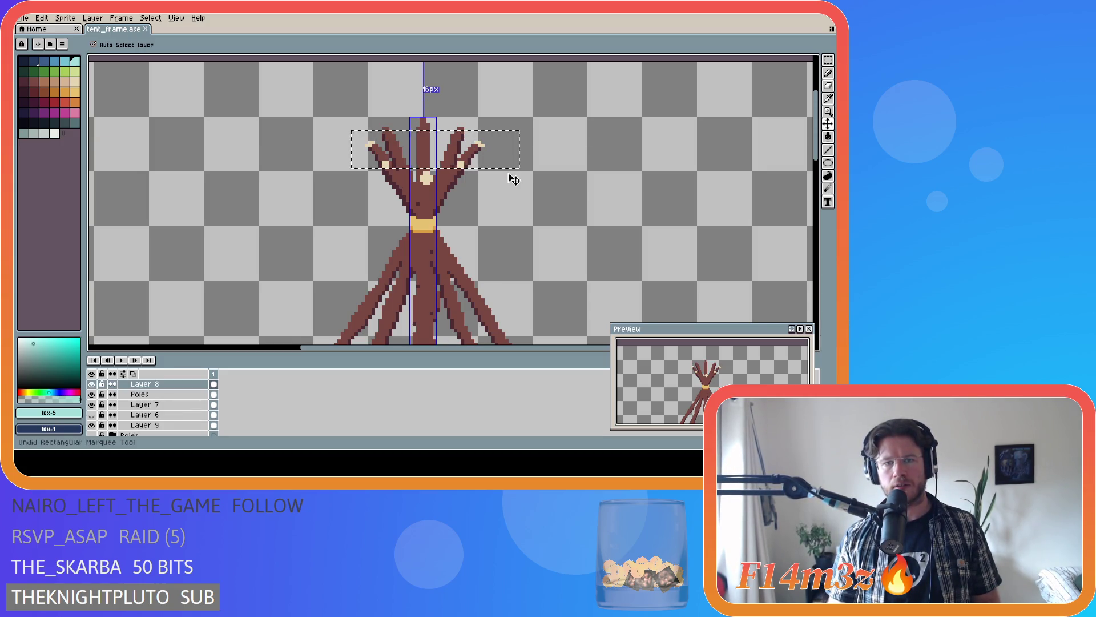
pyautogui.hotkey('ctrl', 'z')
pyautogui.hotkey('ctrl', 'z')
pyautogui.hotkey('ctrl', 'z')
pyautogui.hotkey('ctrl', 'z')
pyautogui.hotkey('ctrl', 'z')
pyautogui.hotkey('ctrl', 'z')
pyautogui.hotkey('ctrl', 'z')
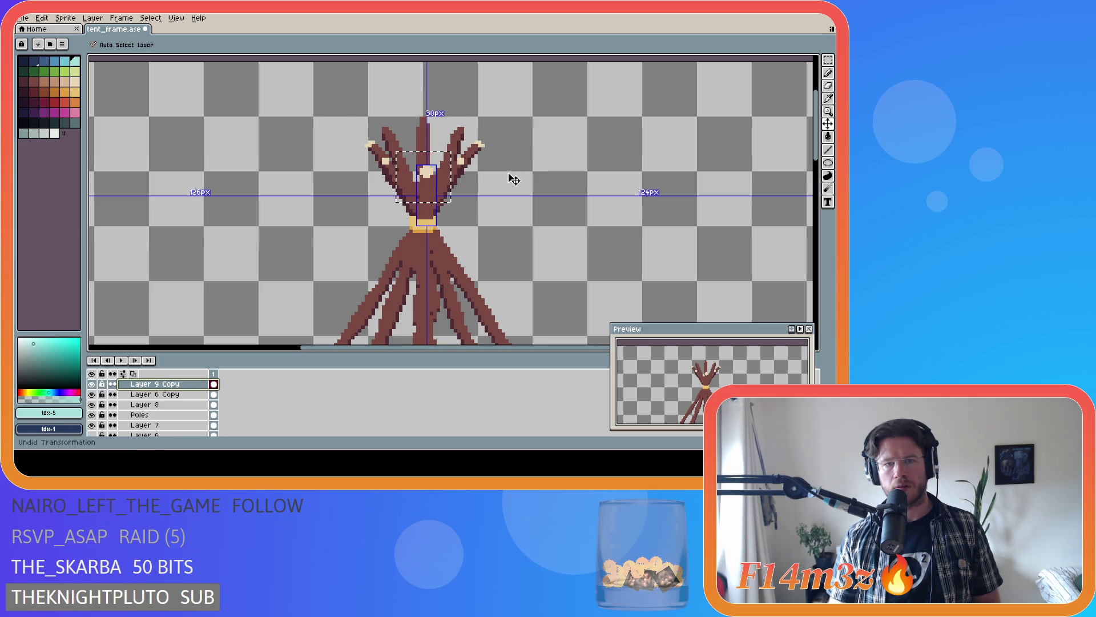
pyautogui.hotkey('ctrl', 'z')
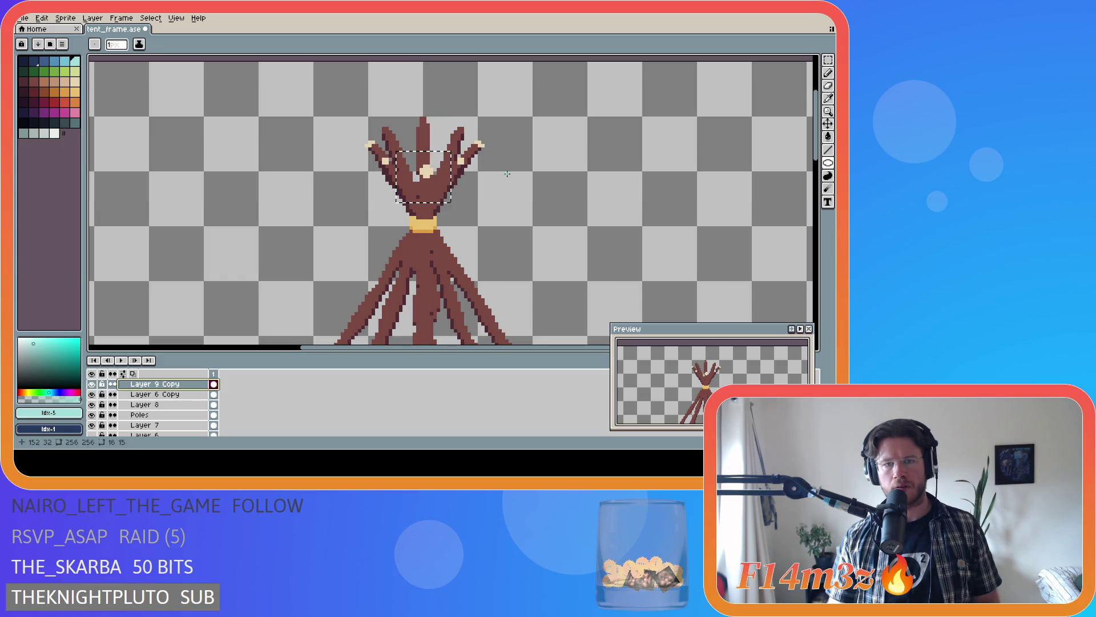
pyautogui.scroll(1, 479, 167)
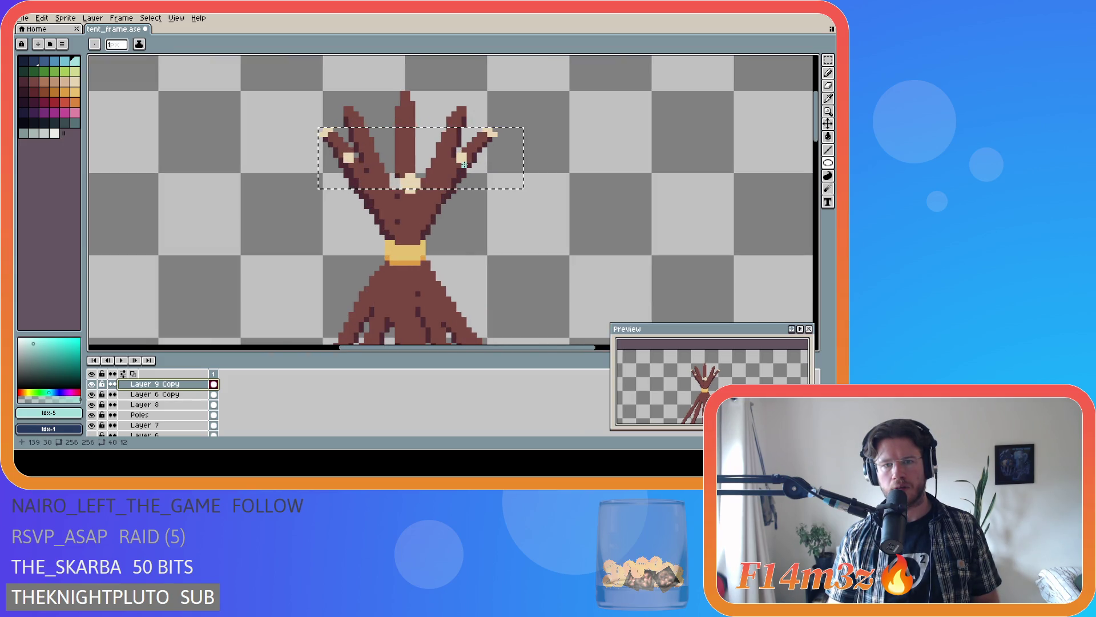
# - Select the row of branch tips, then step through history back to the centre knot selection
pyautogui.press('Down')
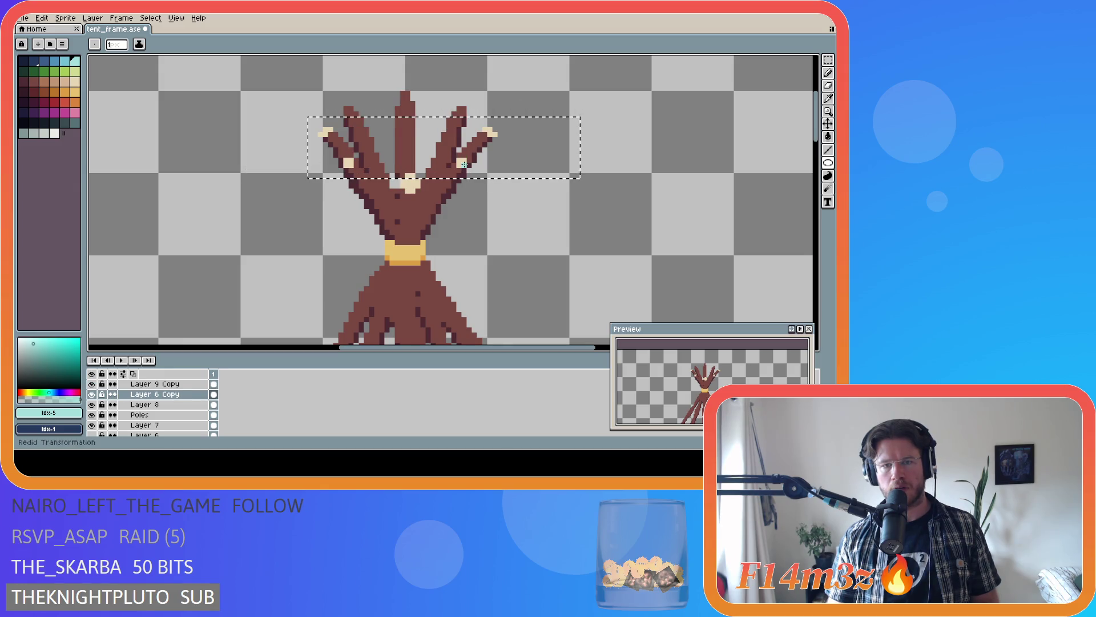
pyautogui.moveTo(308, 117); pyautogui.dragTo(580, 178)
pyautogui.press('v')
pyautogui.press('b')
pyautogui.press('v')
pyautogui.hotkey('ctrl', 'z')
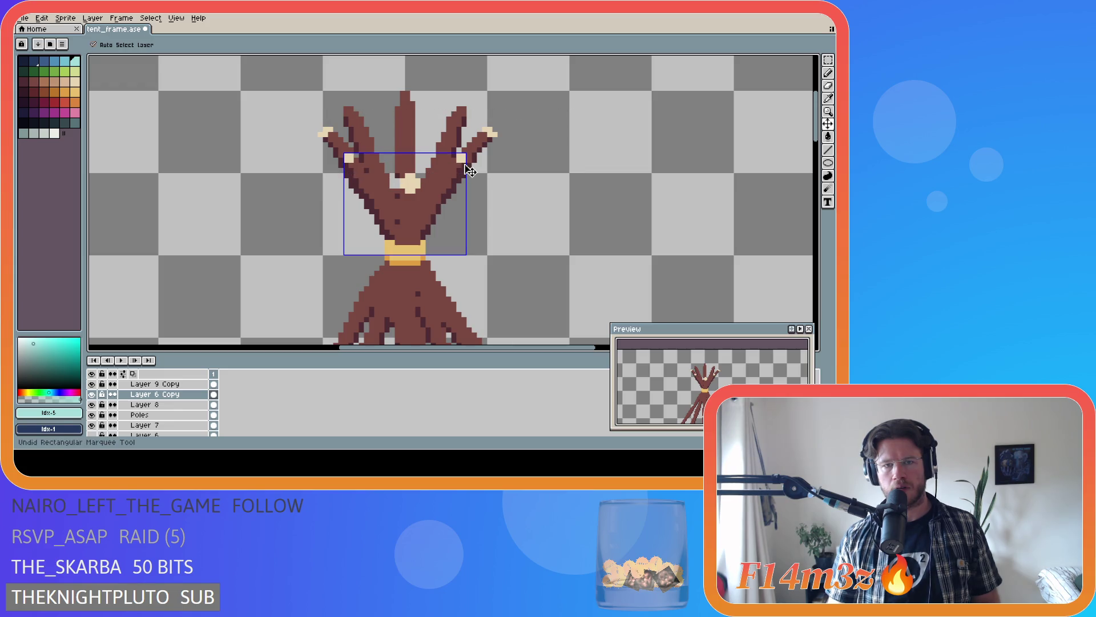
pyautogui.press('b')
pyautogui.hotkey('ctrl', 'shift', 'd')
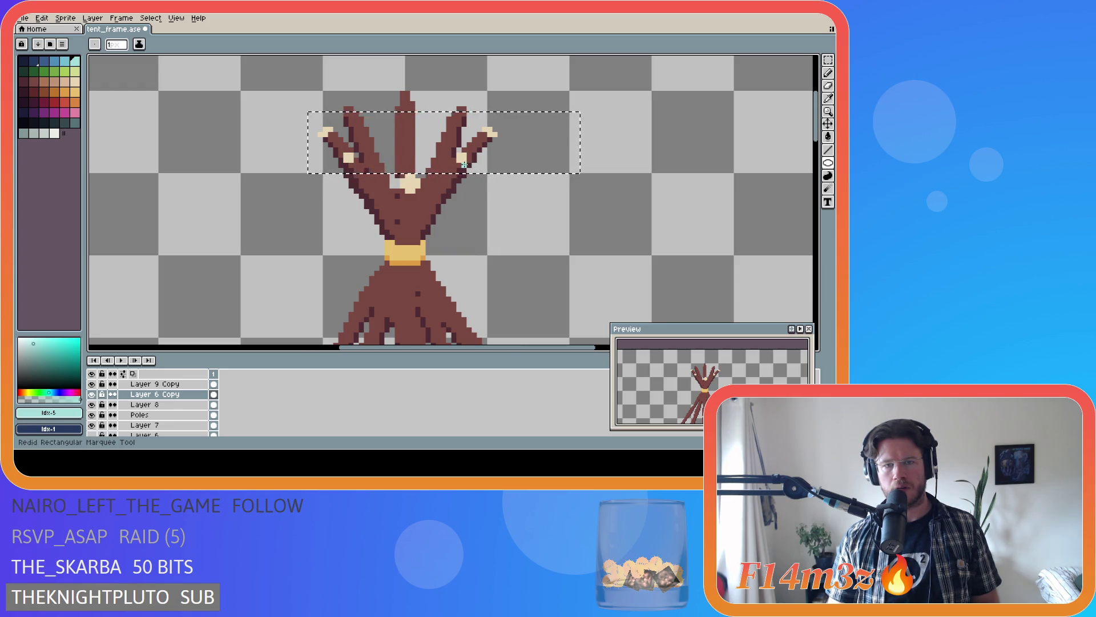
pyautogui.hotkey('ctrl', 'z')
pyautogui.hotkey('ctrl', 'z')
pyautogui.hotkey('ctrl', 'z')
pyautogui.hotkey('ctrl', 'z')
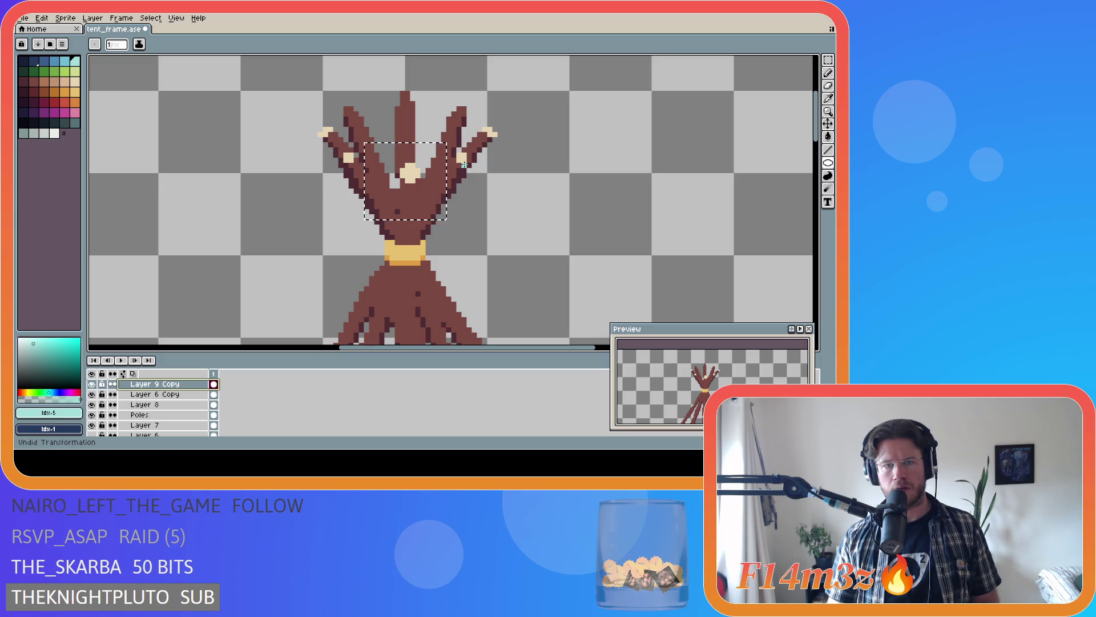
# - Move the centre branch section down about 12 px, undo it, and start a transform (M)
pyautogui.moveTo(411, 179); pyautogui.dragTo(411, 191)
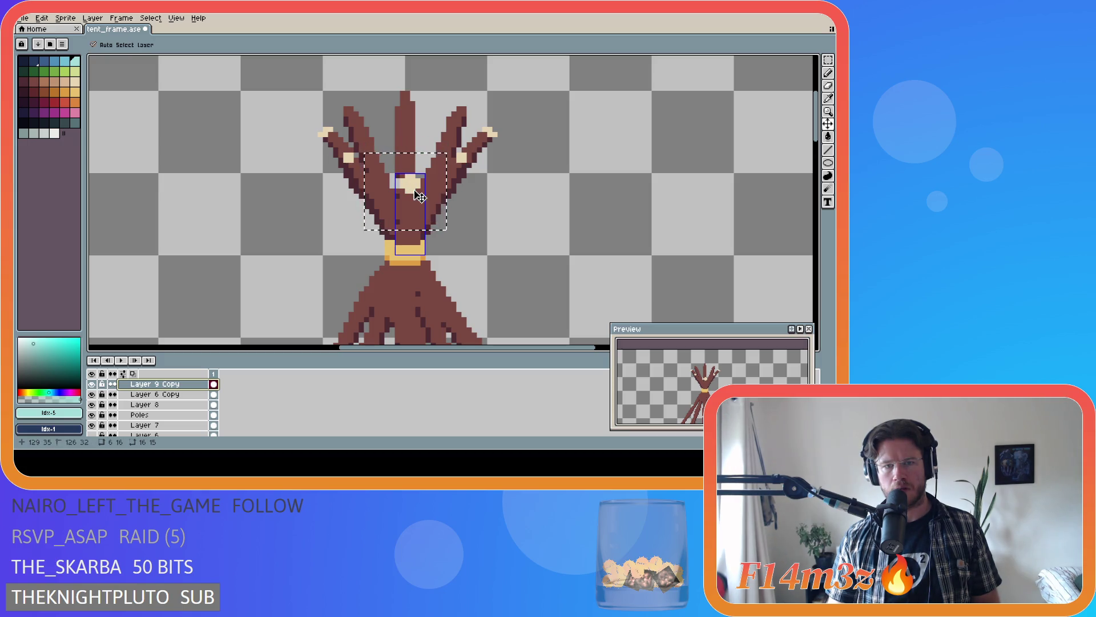
pyautogui.hotkey('ctrl', 'y')
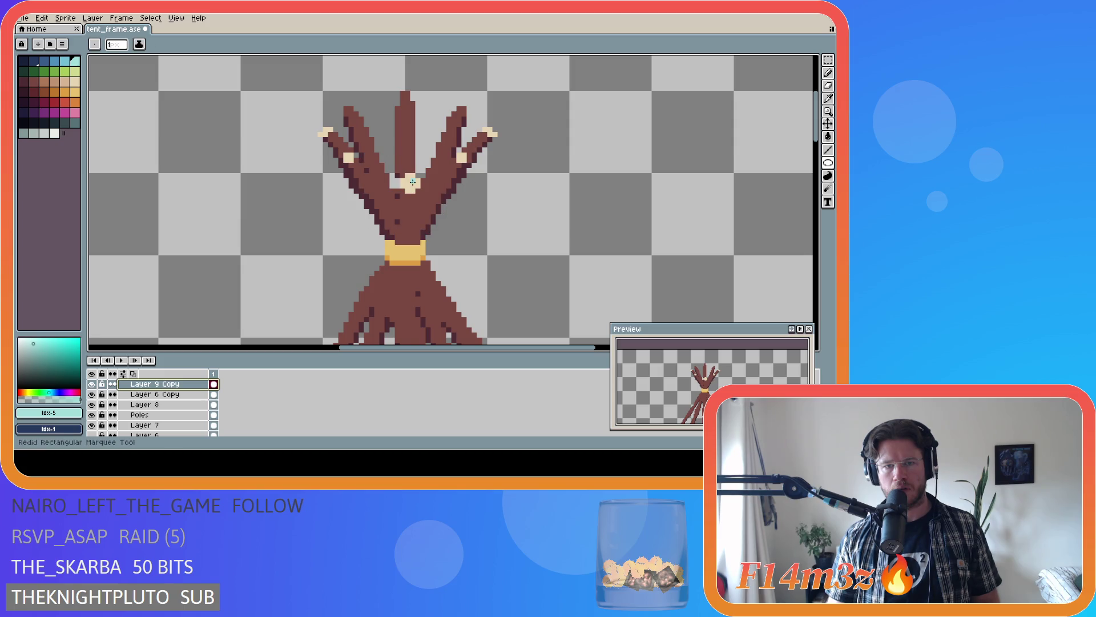
pyautogui.hotkey('ctrl', 'z')
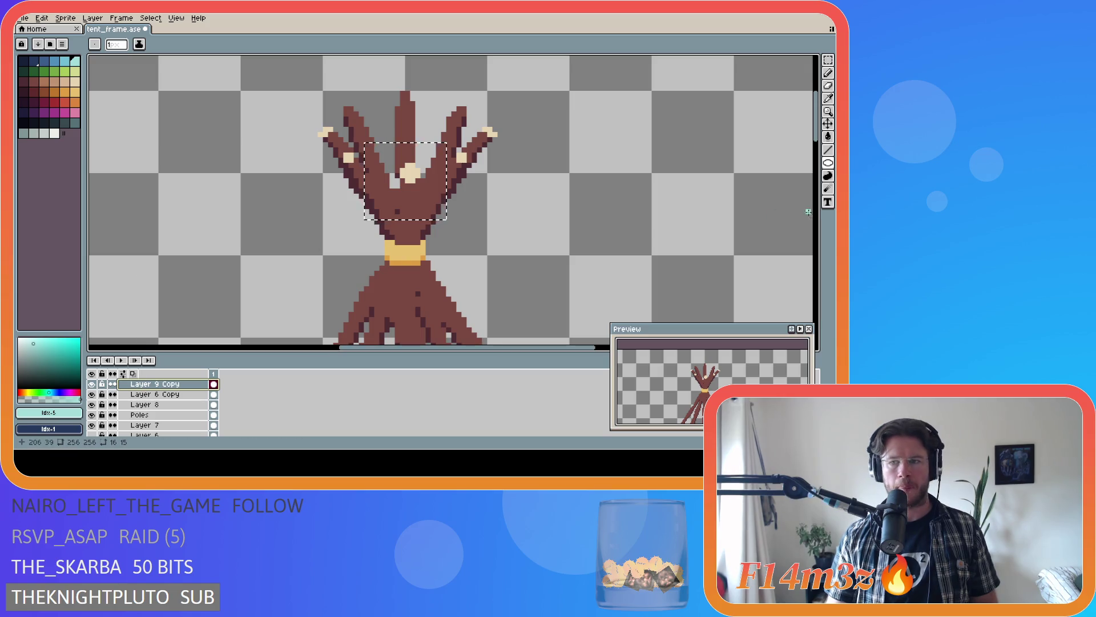
pyautogui.press('m')
pyautogui.scroll(1, 129, 394)
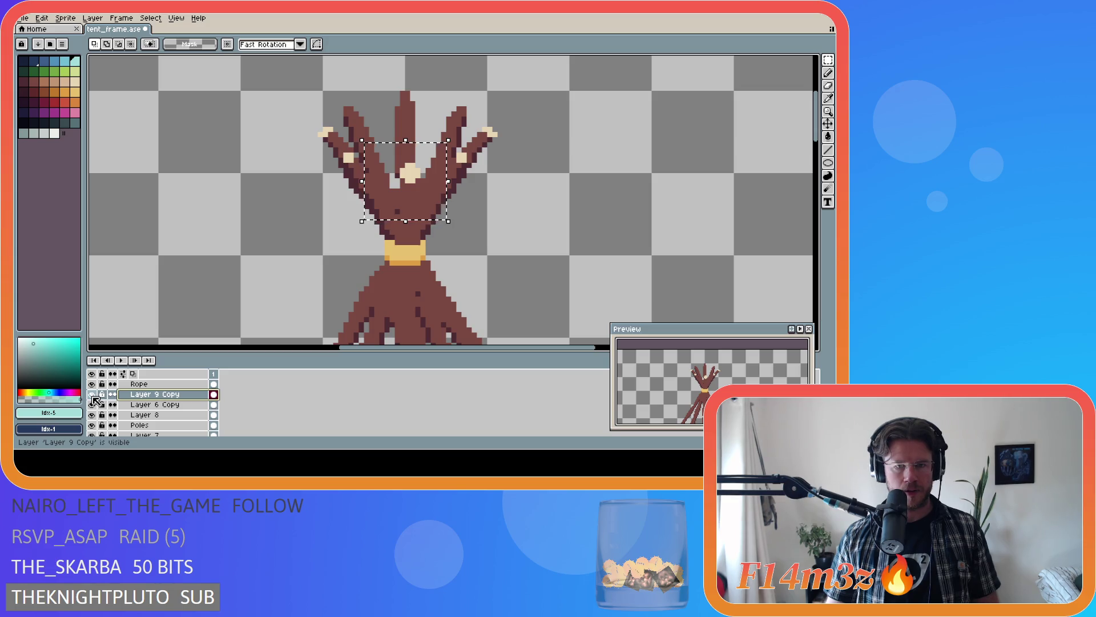
# - Isolate the centre pole piece, nudge it down one pixel, and apply the move
pyautogui.moveTo(92, 404)
pyautogui.mouseDown()
pyautogui.moveTo(92, 435)
pyautogui.moveTo(97, 428)
pyautogui.mouseUp()
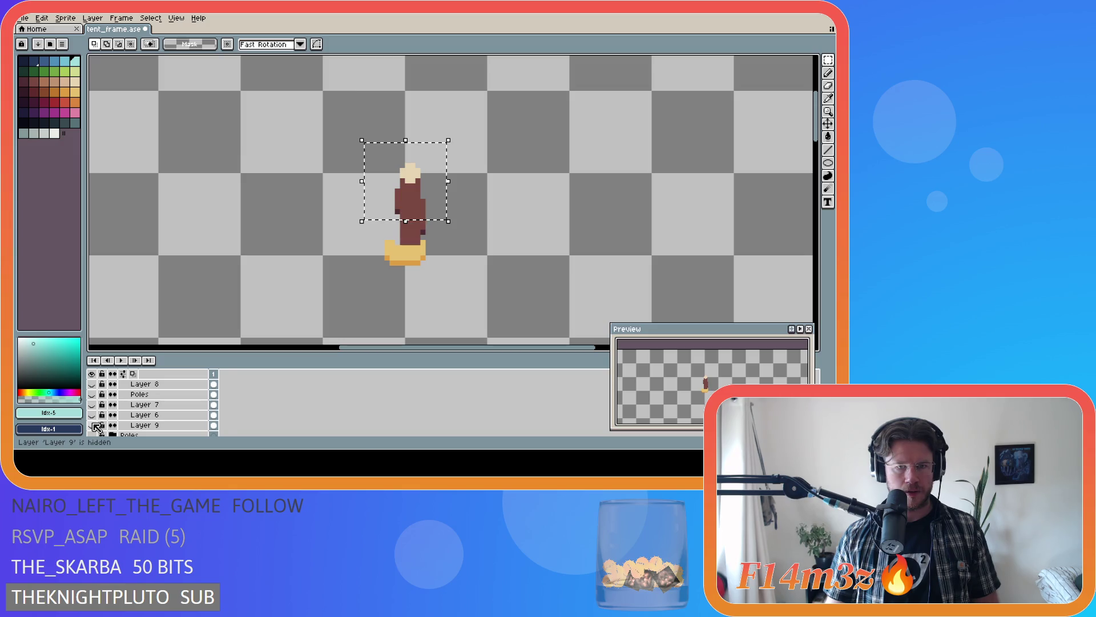
pyautogui.click(430, 195)
pyautogui.moveTo(430, 195); pyautogui.dragTo(430, 200)
pyautogui.scroll(-1, 129, 411)
pyautogui.scroll(-2, 114, 428)
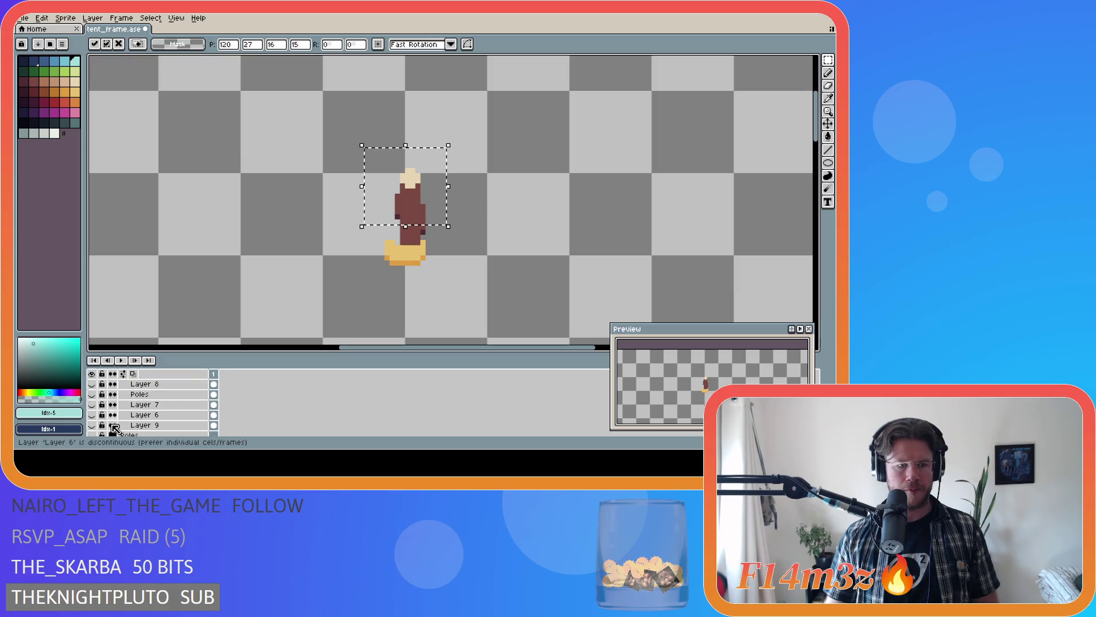
pyautogui.moveTo(92, 426); pyautogui.dragTo(97, 401)
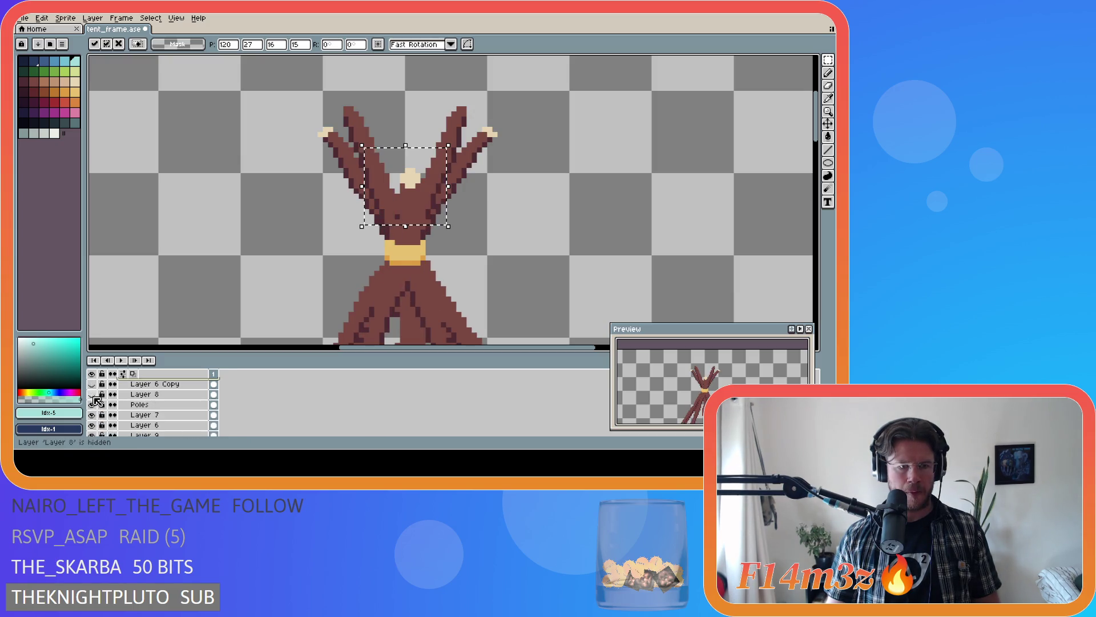
pyautogui.scroll(-3, 516, 250)
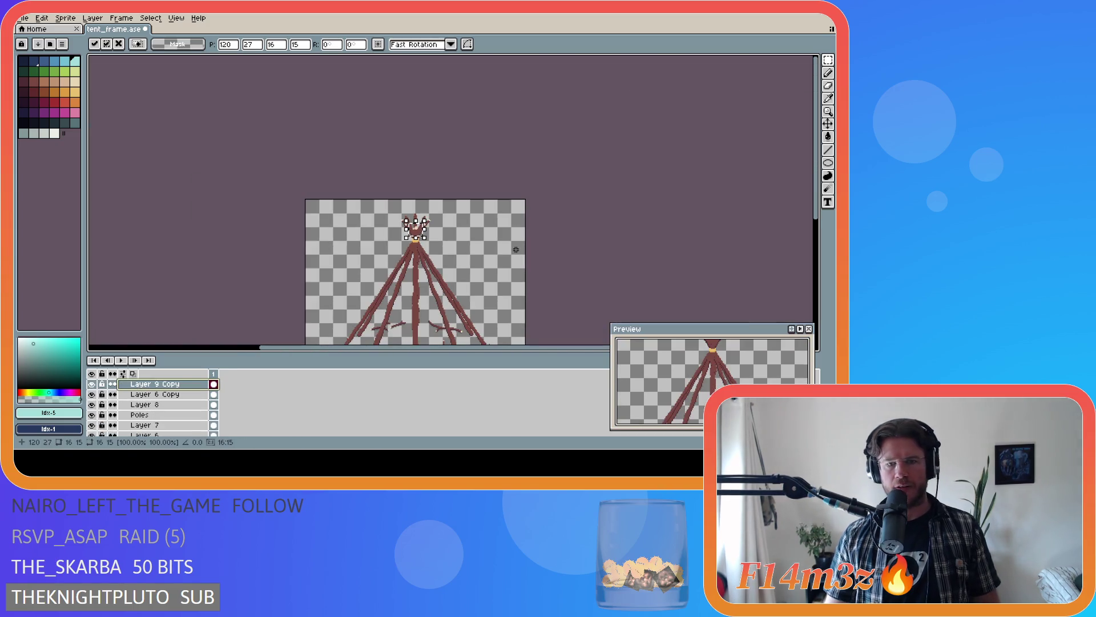
pyautogui.hotkey('ctrl', 'd')
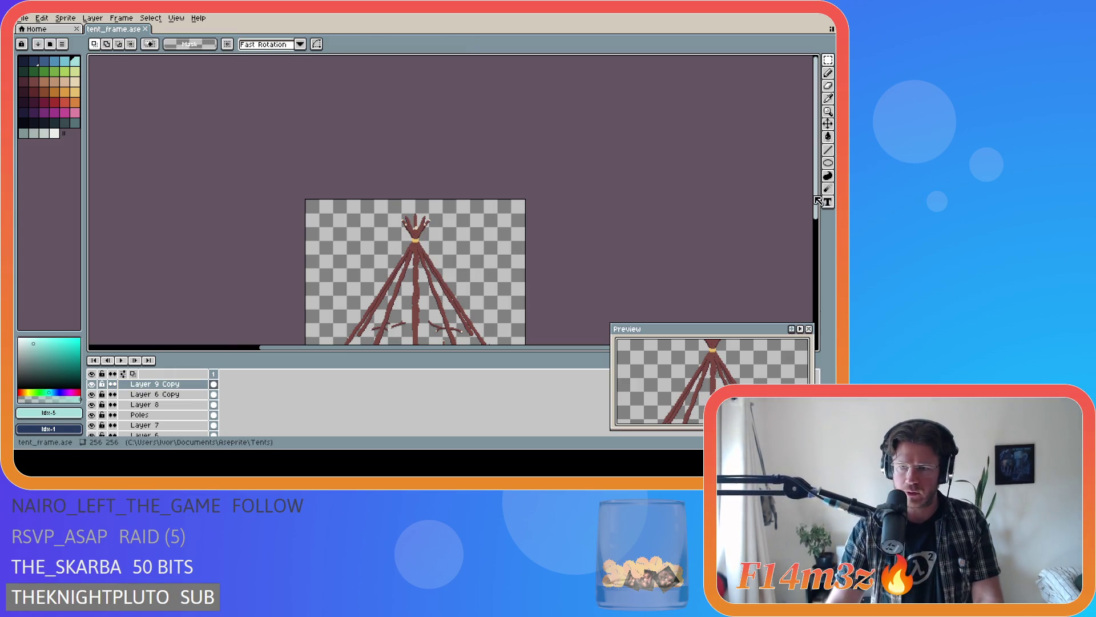
# - Save the file, pick up pole brown #7a4841 with the eyedropper, and hide Layer 9 Copy
pyautogui.moveTo(818, 206); pyautogui.dragTo(818, 261)
pyautogui.hotkey('ctrl', 's')
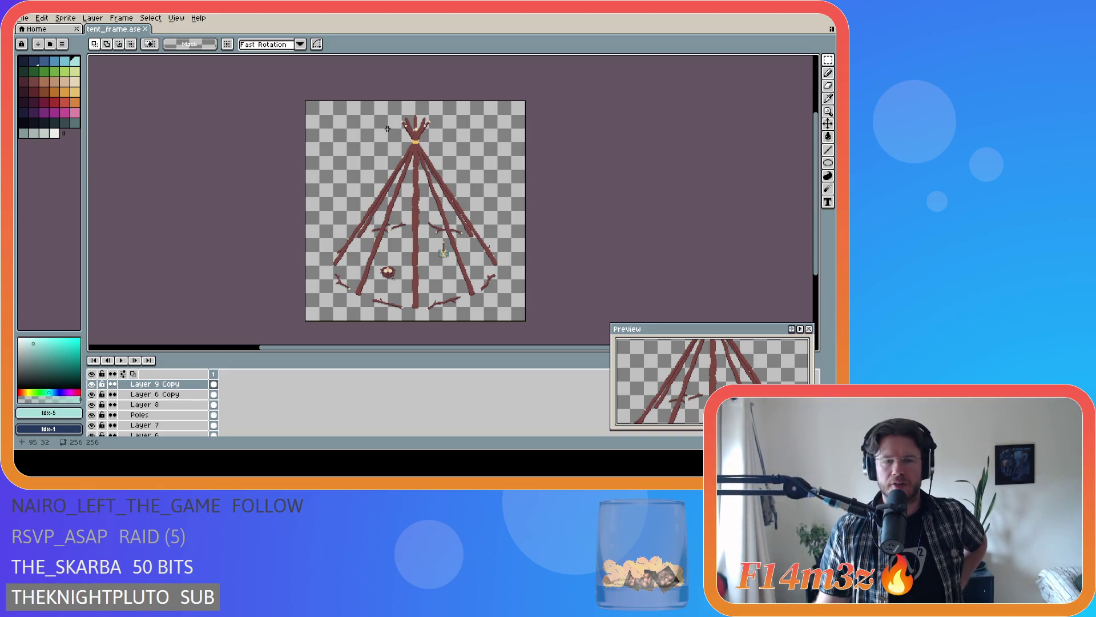
pyautogui.scroll(1, 411, 172)
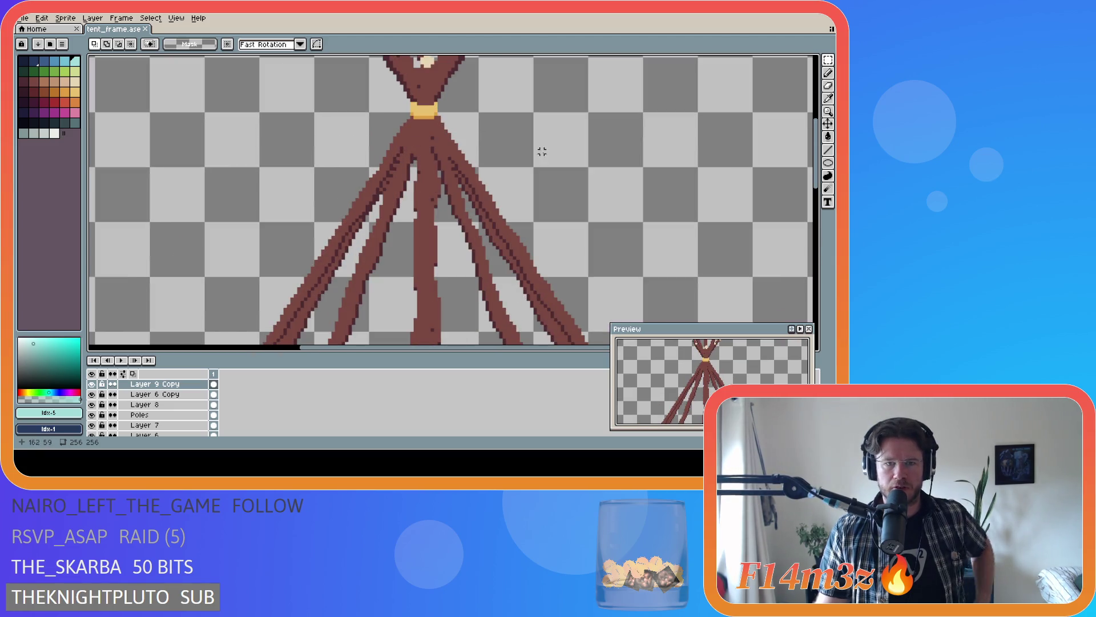
pyautogui.scroll(1, 480, 155)
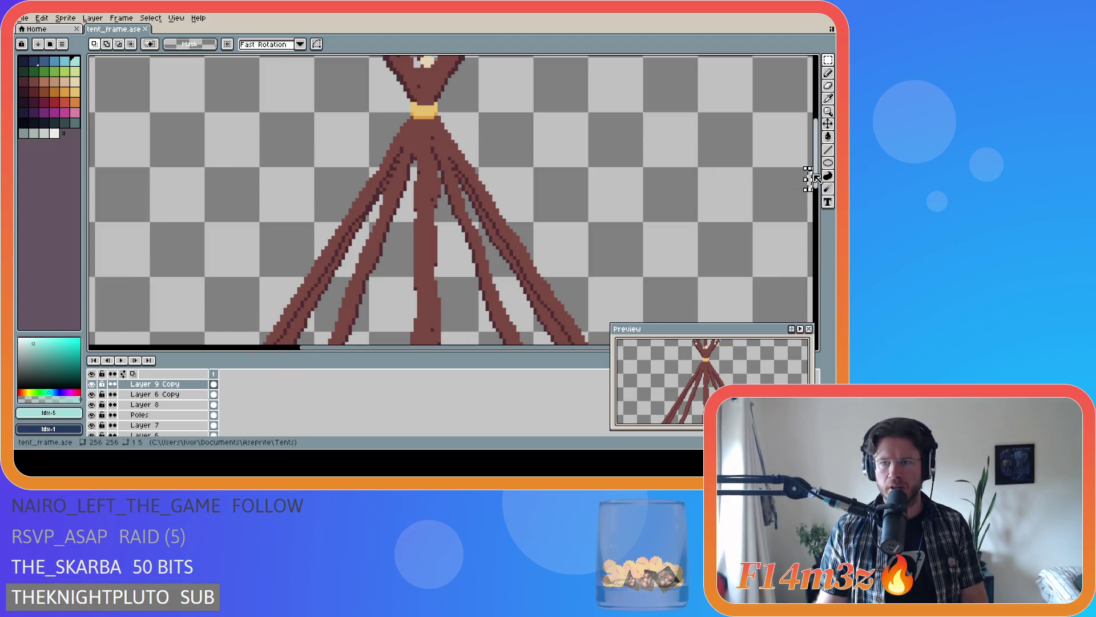
pyautogui.scroll(3, 408, 149)
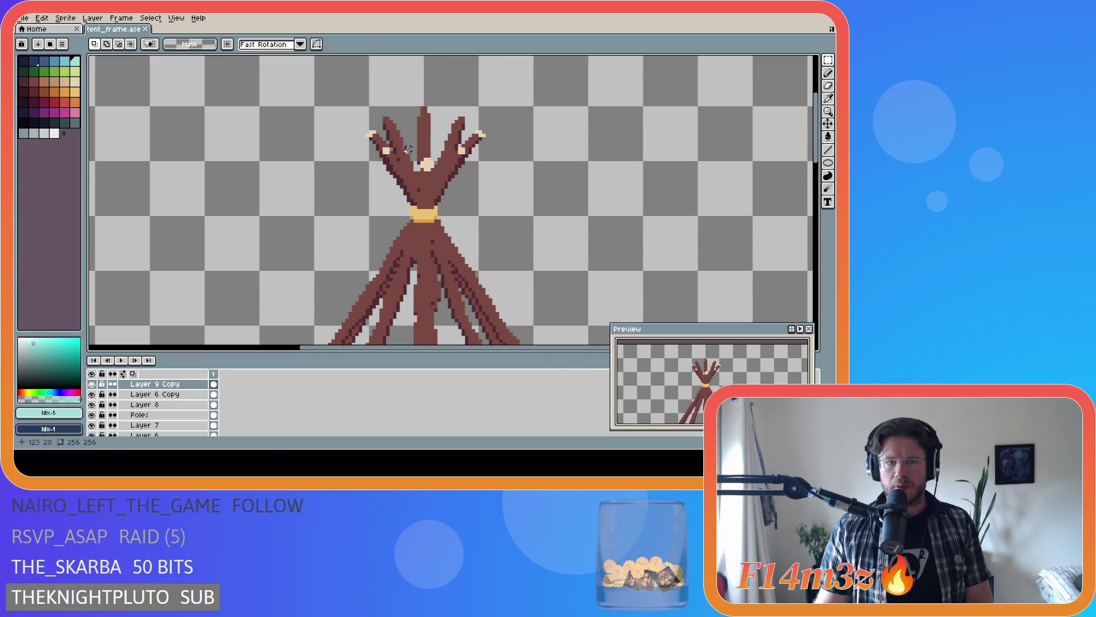
pyautogui.keyDown('alt'); pyautogui.click(426, 224); pyautogui.keyUp('alt')
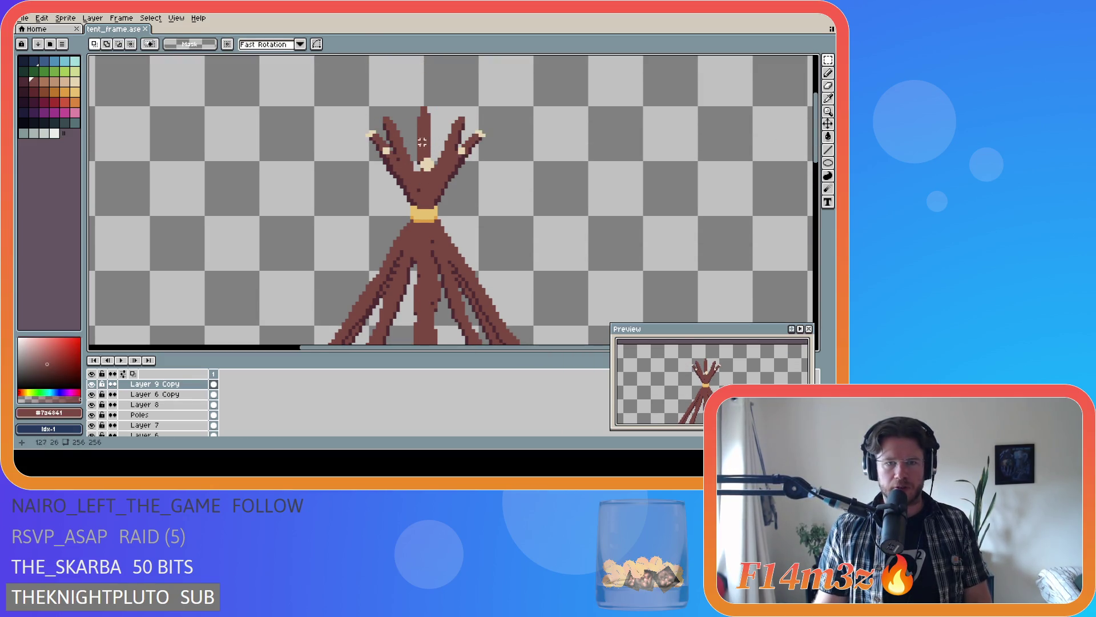
pyautogui.scroll(3, 173, 385)
pyautogui.click(92, 415)
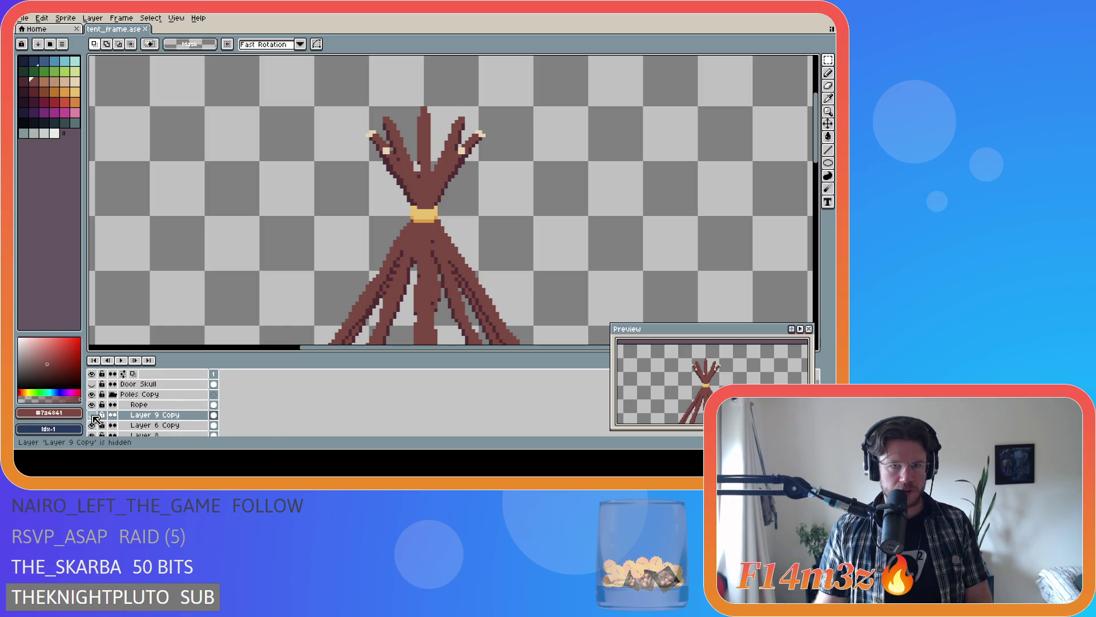
pyautogui.scroll(-1, 96, 424)
pyautogui.scroll(-1, 97, 418)
# - Toggle the pole layers' visibility one by one to compare what each contributes
pyautogui.click(94, 409)
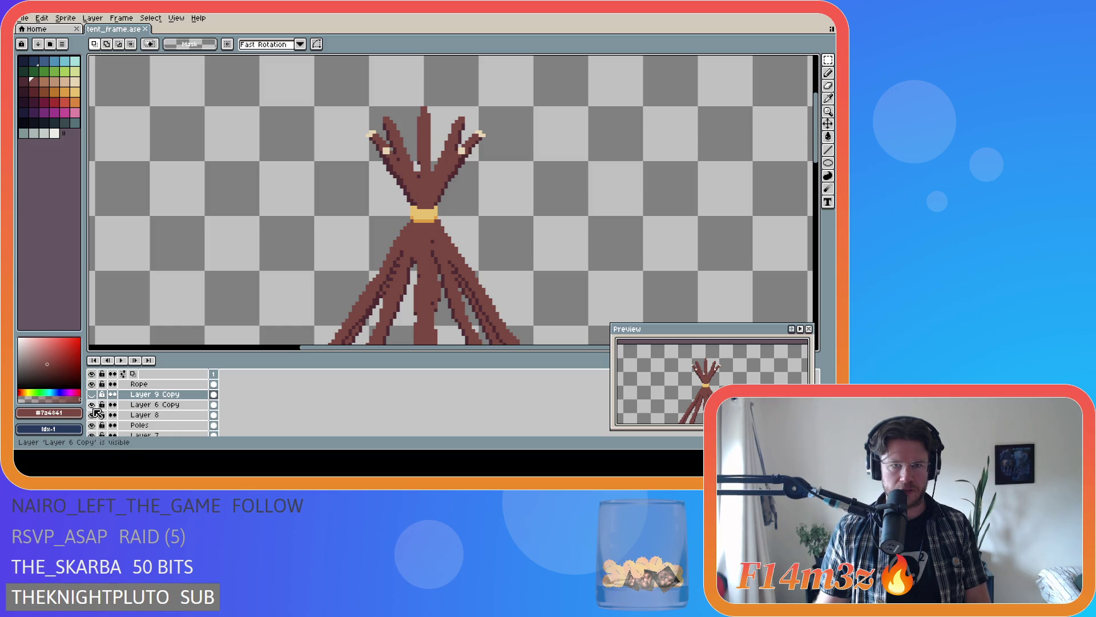
pyautogui.click(92, 415)
pyautogui.click(92, 425)
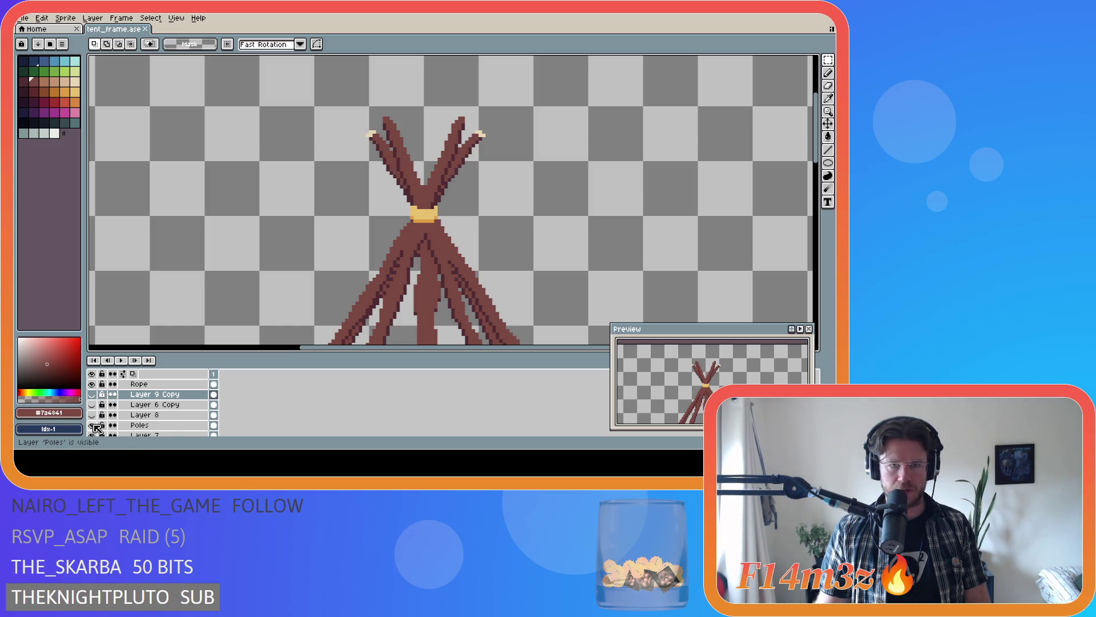
pyautogui.click(92, 425)
pyautogui.scroll(-2, 97, 426)
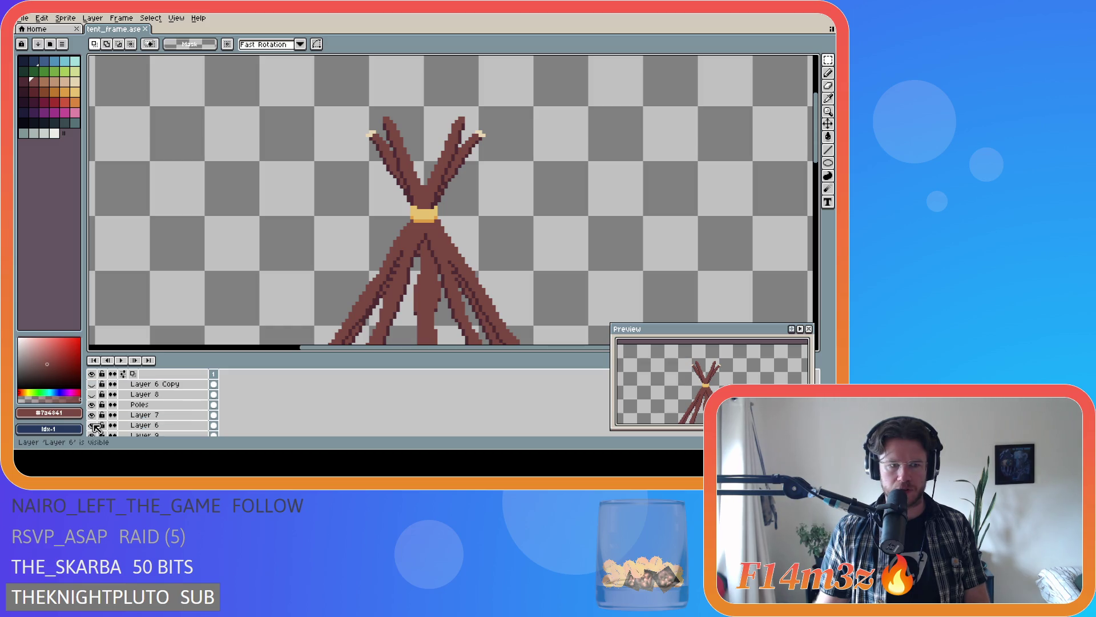
pyautogui.click(92, 415)
pyautogui.click(92, 415)
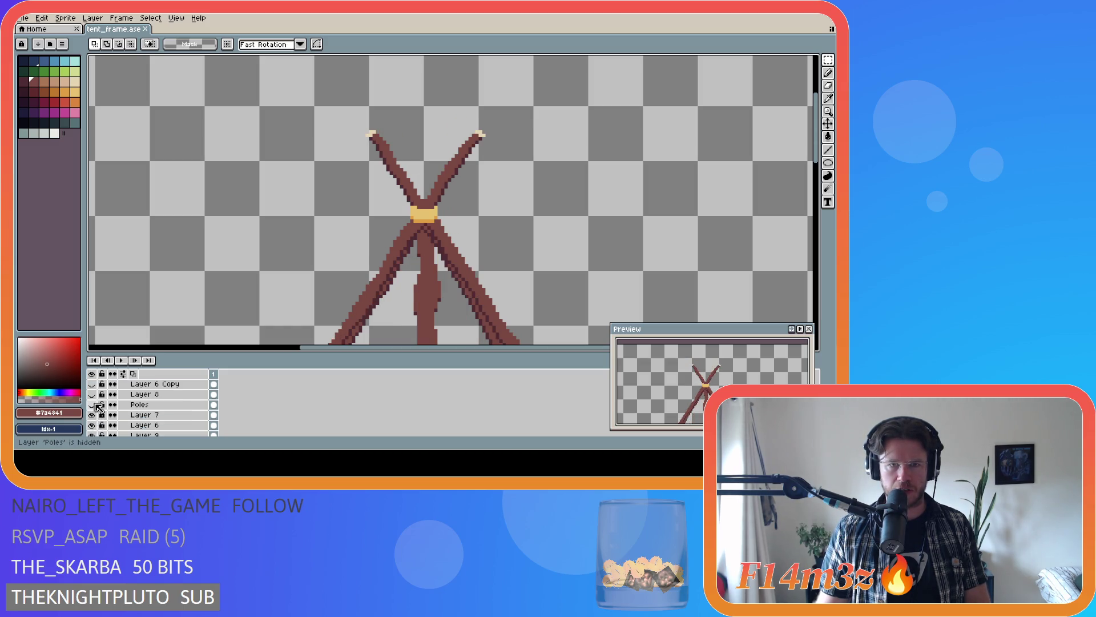
pyautogui.scroll(-1, 96, 420)
pyautogui.click(92, 425)
pyautogui.click(93, 414)
pyautogui.click(92, 415)
pyautogui.click(92, 414)
pyautogui.click(92, 395)
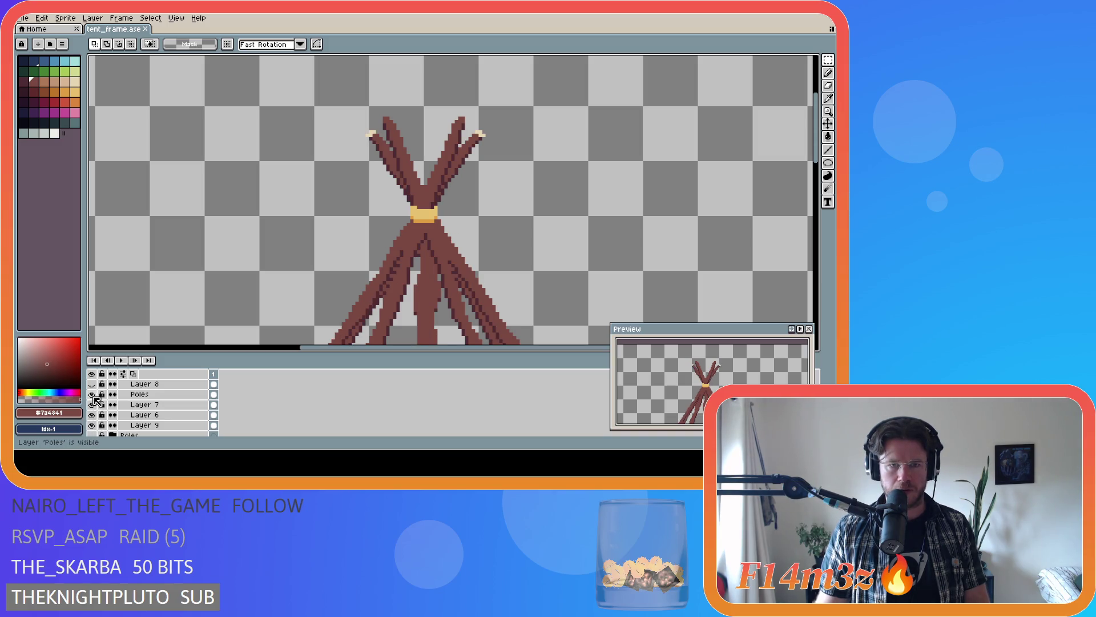
pyautogui.scroll(1, 97, 401)
pyautogui.click(92, 394)
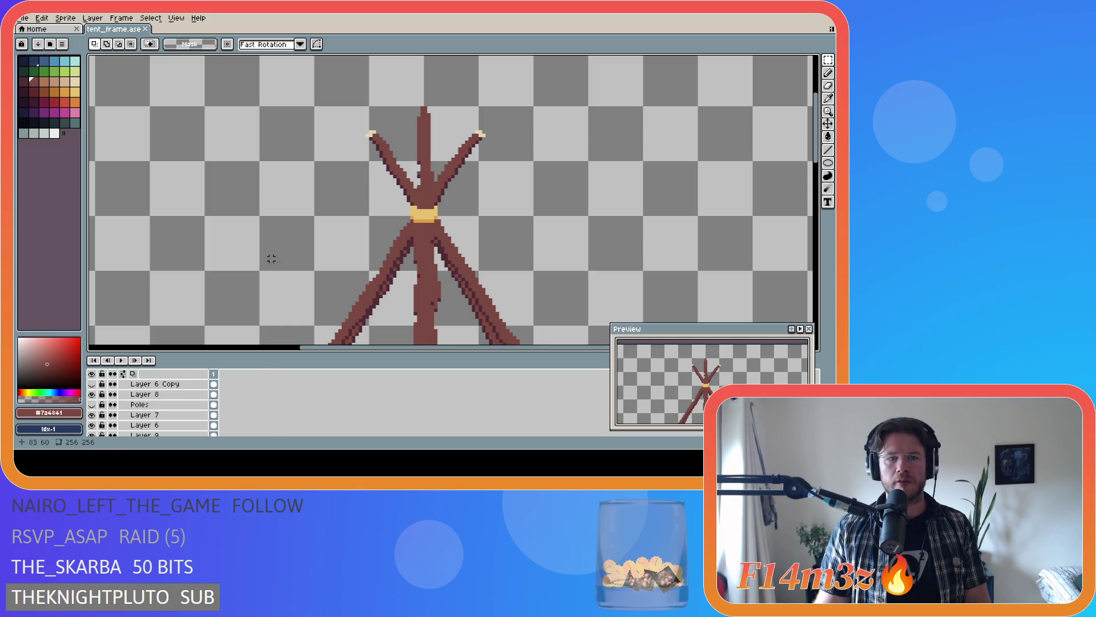
# - Hide Layers 7 and 8, then show all pole layers including Layer 6 Copy and Layer 9 Copy
pyautogui.click(99, 395)
pyautogui.click(92, 415)
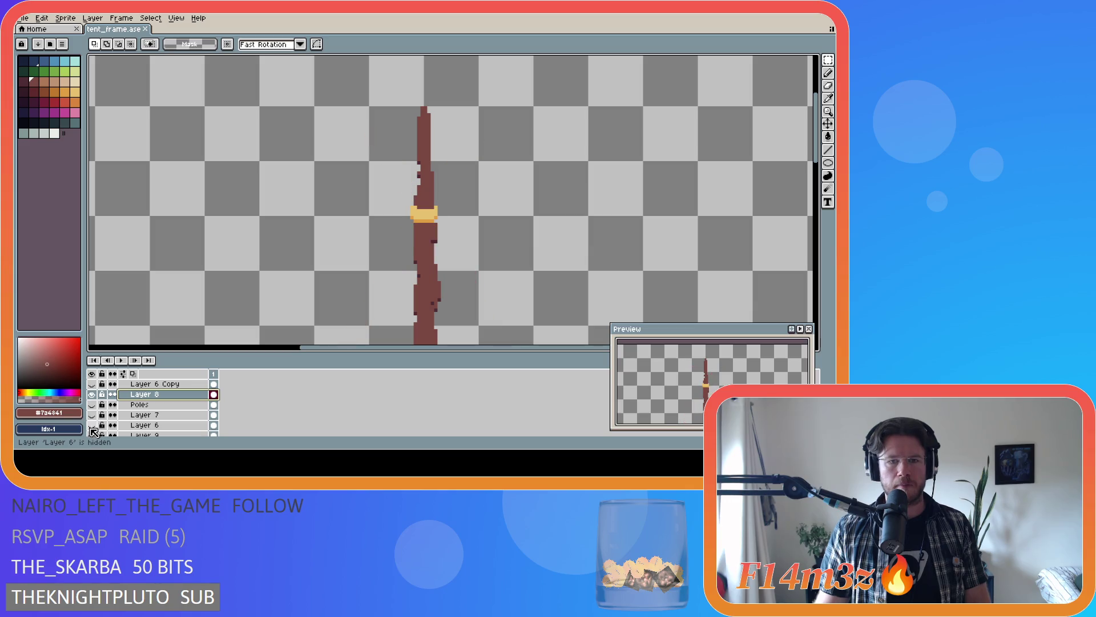
pyautogui.click(92, 394)
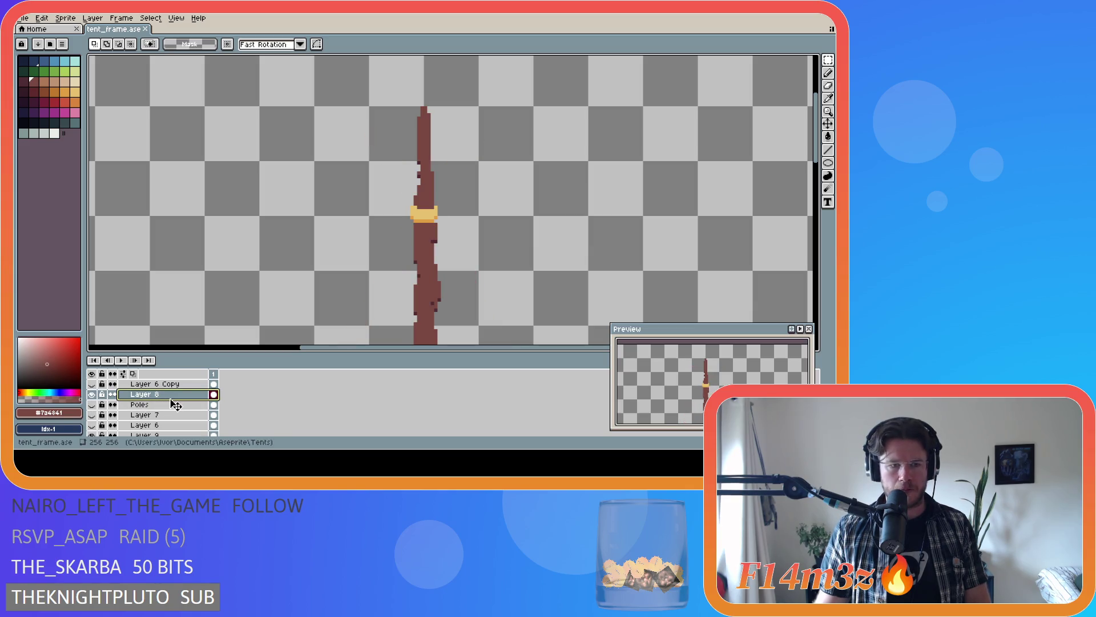
pyautogui.press('b')
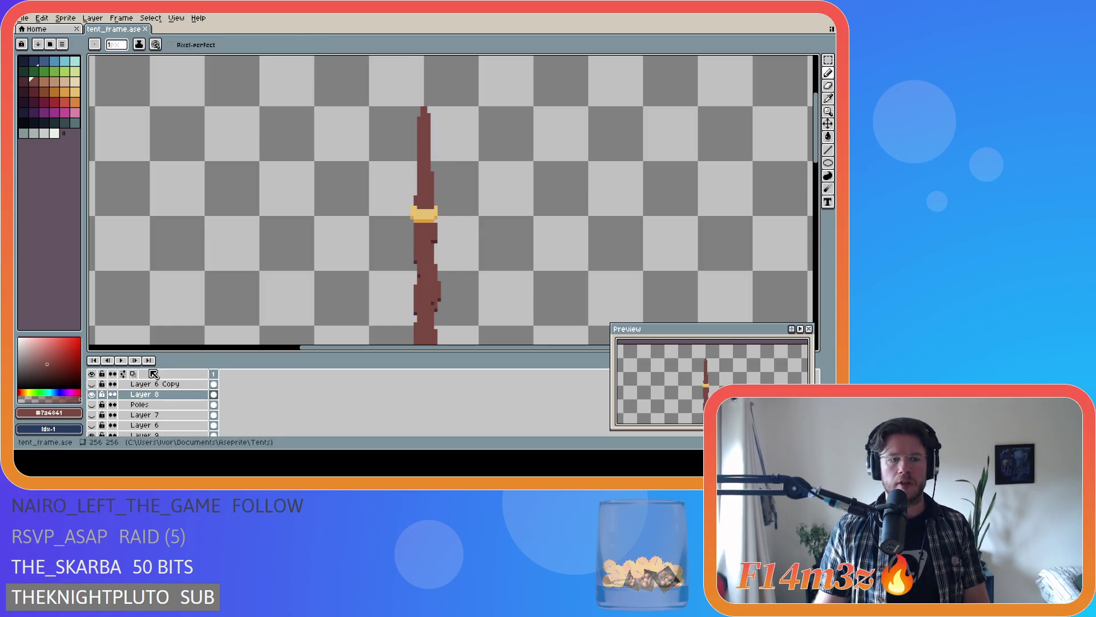
pyautogui.hotkey('ctrl', 'z')
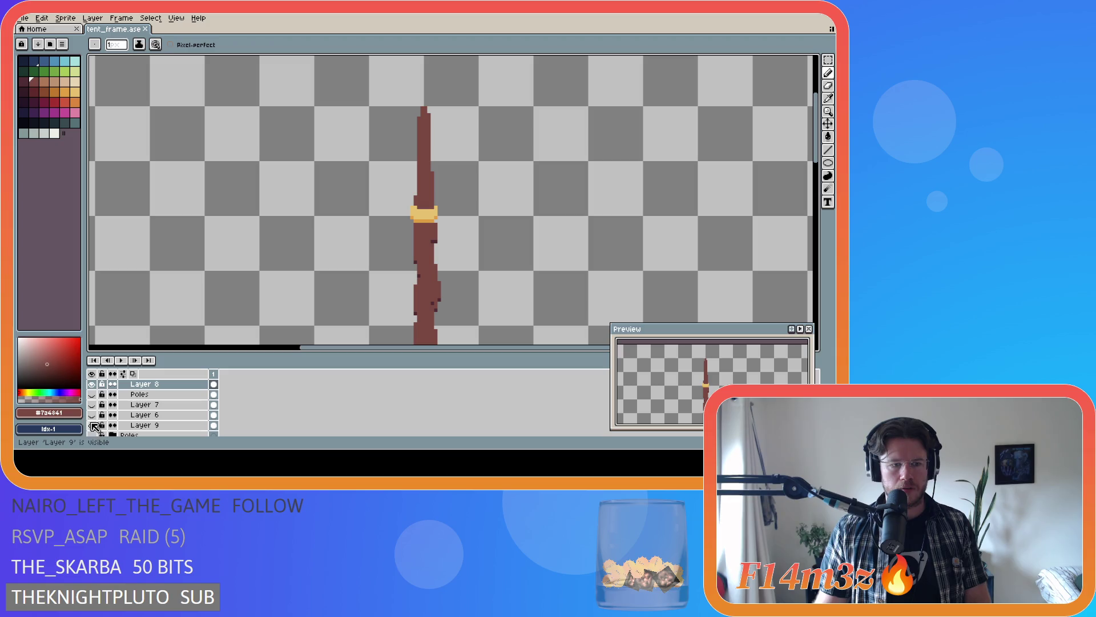
pyautogui.click(92, 425)
pyautogui.scroll(1, 95, 407)
pyautogui.click(91, 395)
pyautogui.click(91, 383)
pyautogui.scroll(2, 94, 390)
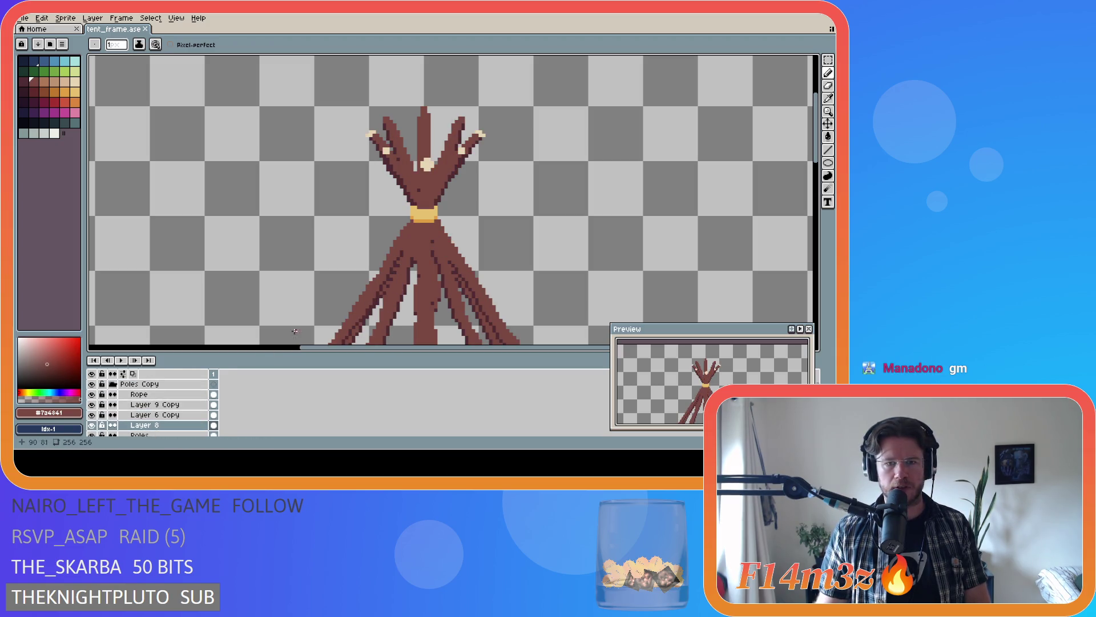
# - Save tent_frame.ase with the current poles and rope band
pyautogui.hotkey('ctrl', 's')
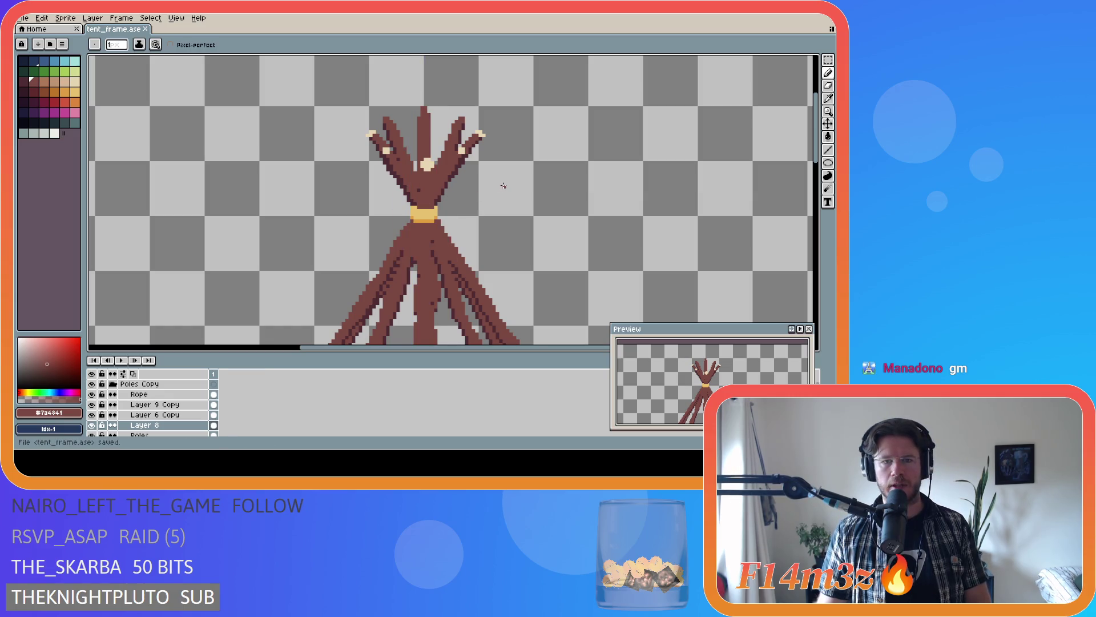
pyautogui.scroll(-2, 440, 228)
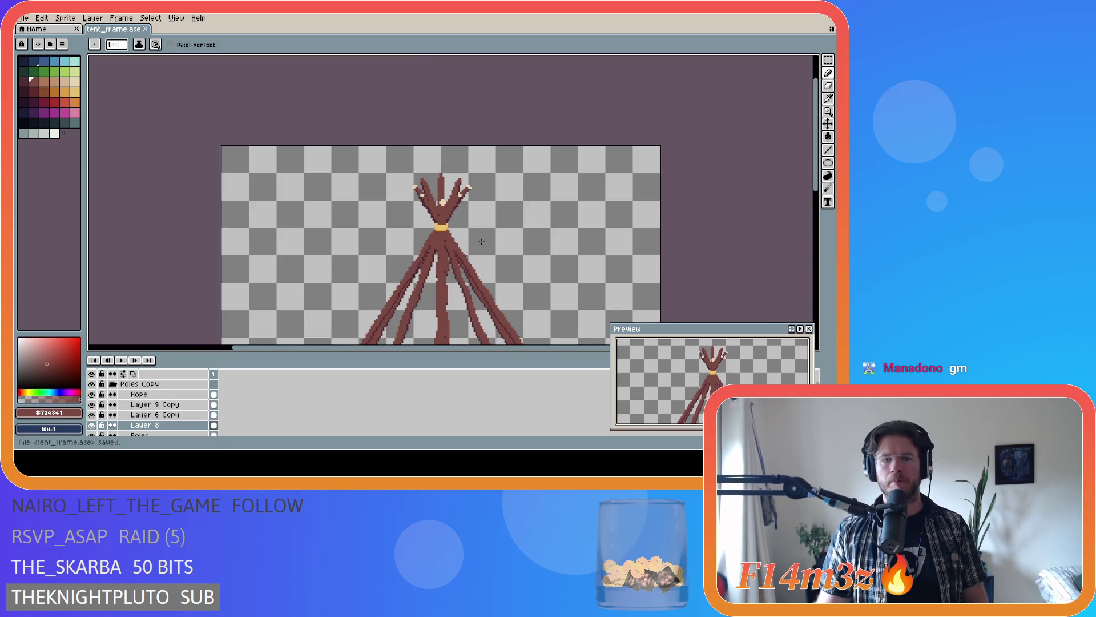
pyautogui.moveTo(818, 143); pyautogui.dragTo(819, 251)
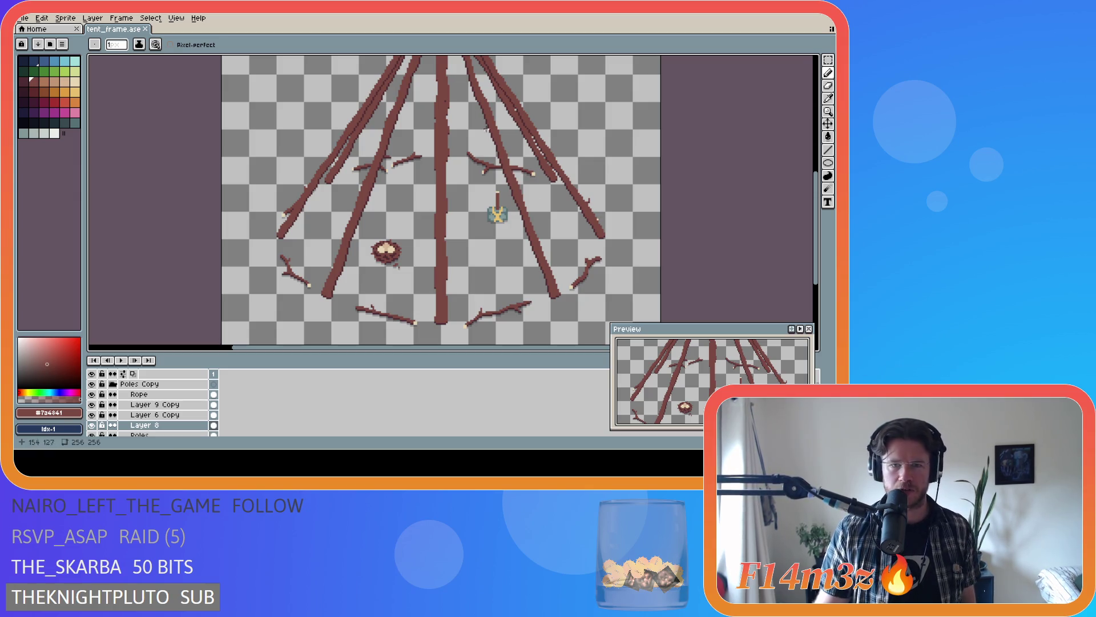
pyautogui.moveTo(811, 198); pyautogui.dragTo(814, 147)
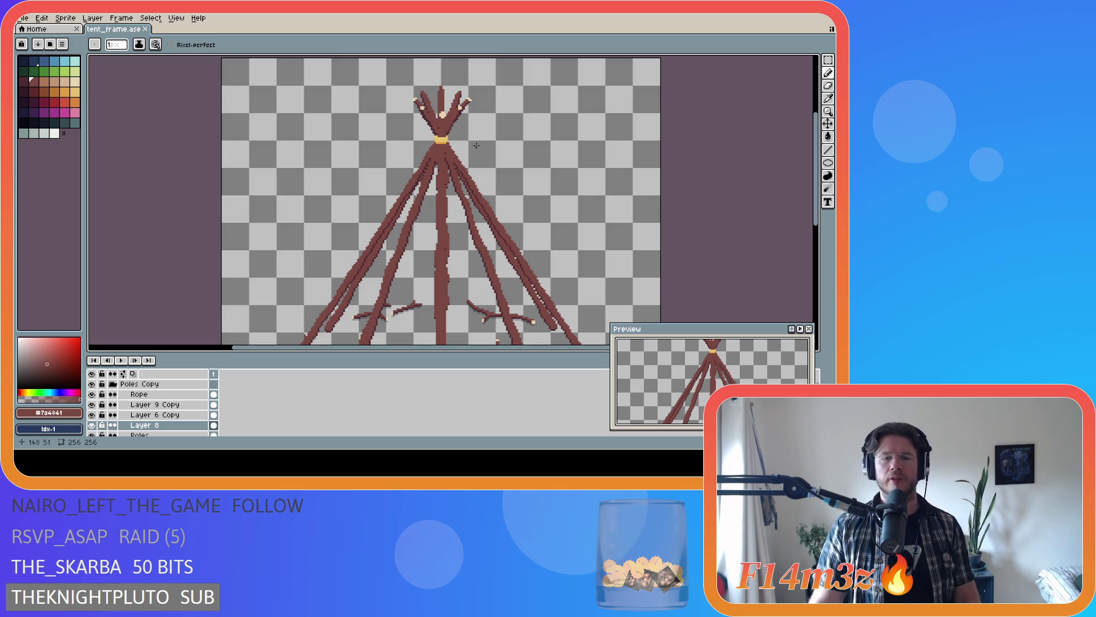
pyautogui.scroll(-1, 476, 145)
pyautogui.scroll(1, 454, 206)
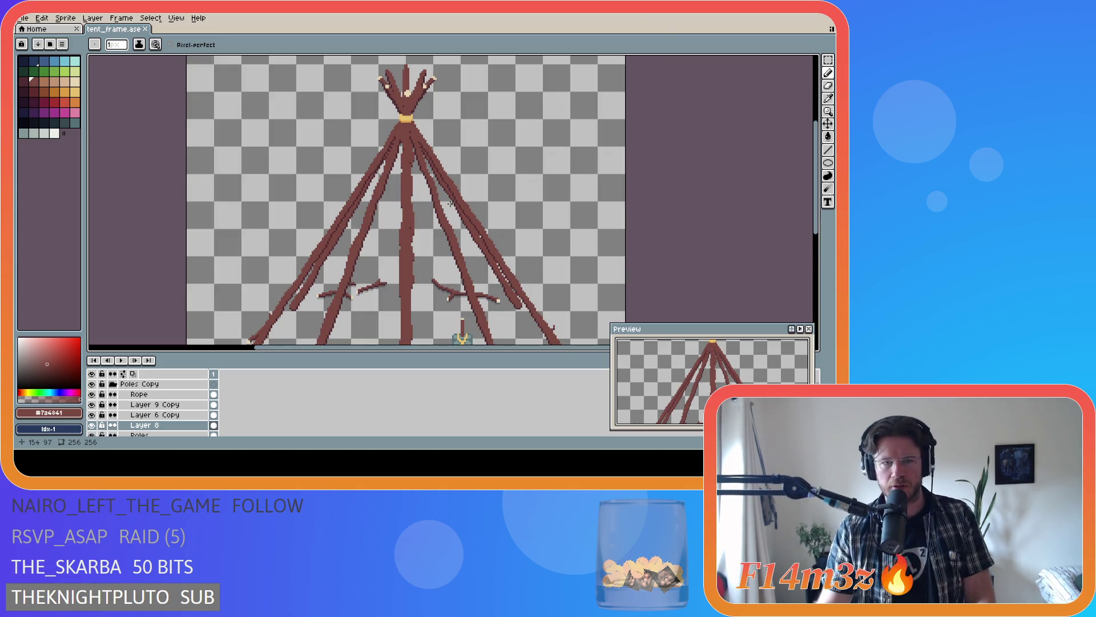
pyautogui.scroll(1, 445, 102)
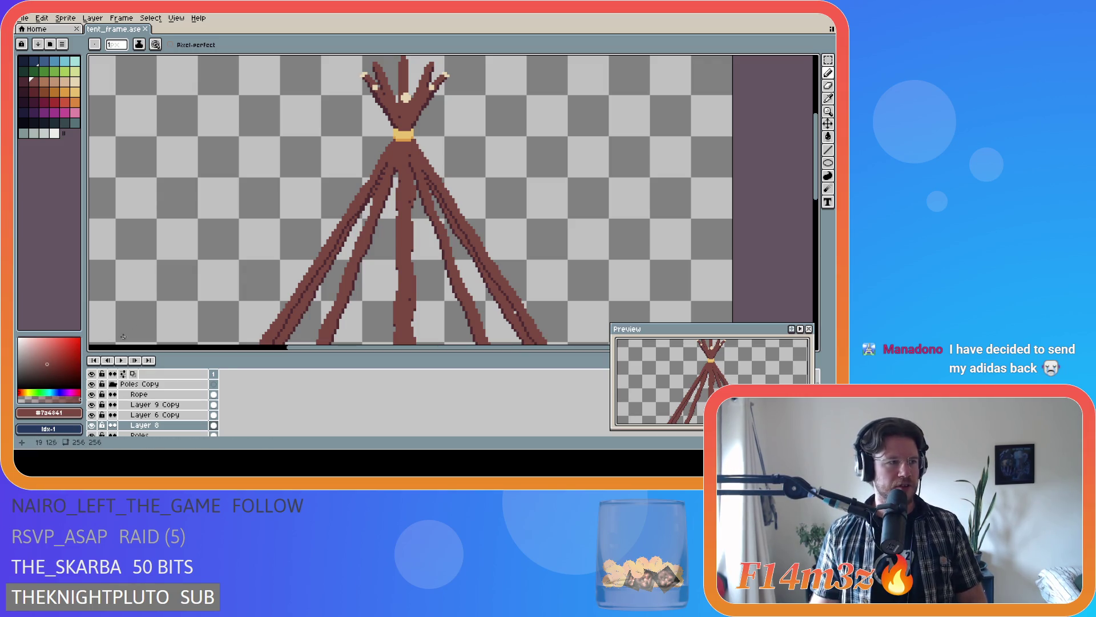
pyautogui.scroll(-2, 163, 416)
pyautogui.scroll(2, 164, 425)
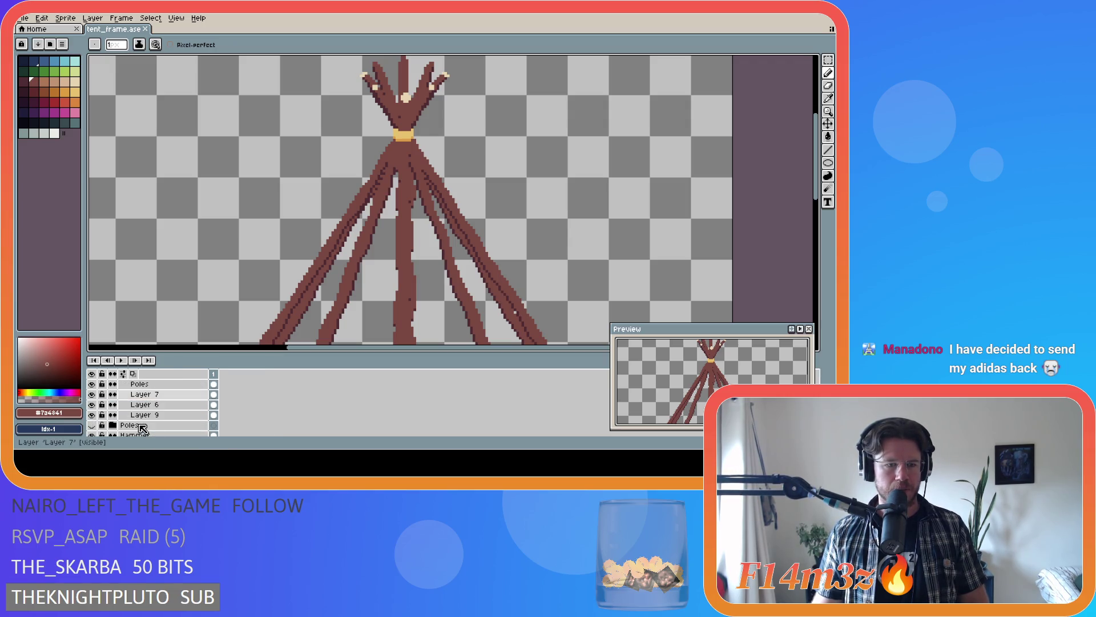
pyautogui.scroll(1, 142, 428)
pyautogui.scroll(-1, 141, 427)
pyautogui.scroll(1, 129, 416)
# - Hide the original Poles group and toggle the Poles Copy group's visibility and expansion to compare
pyautogui.click(92, 395)
pyautogui.click(112, 395)
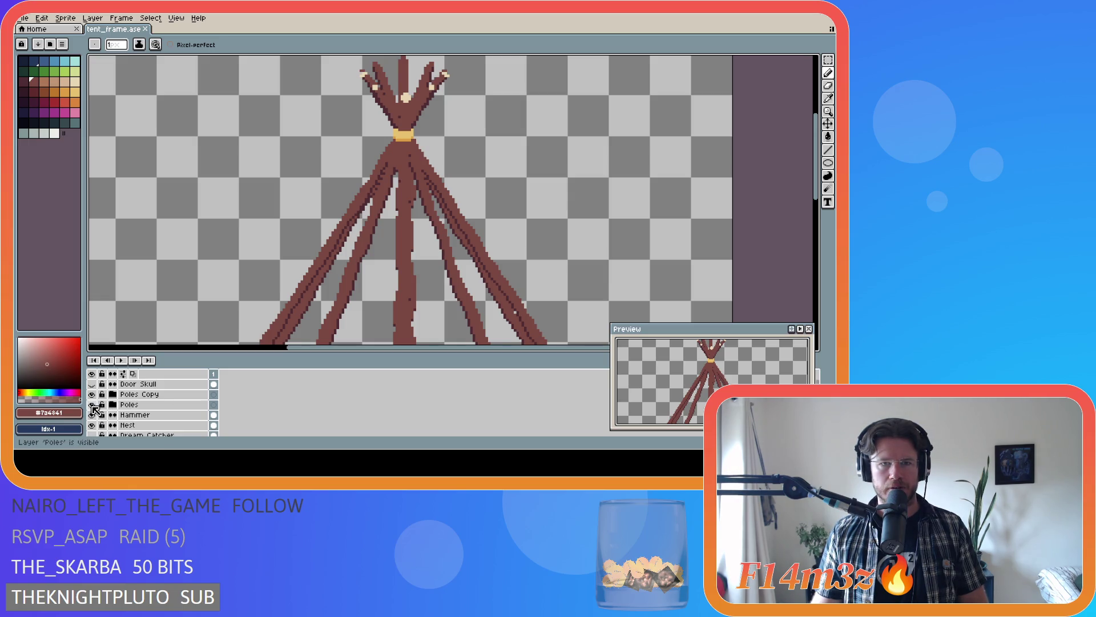
pyautogui.click(91, 406)
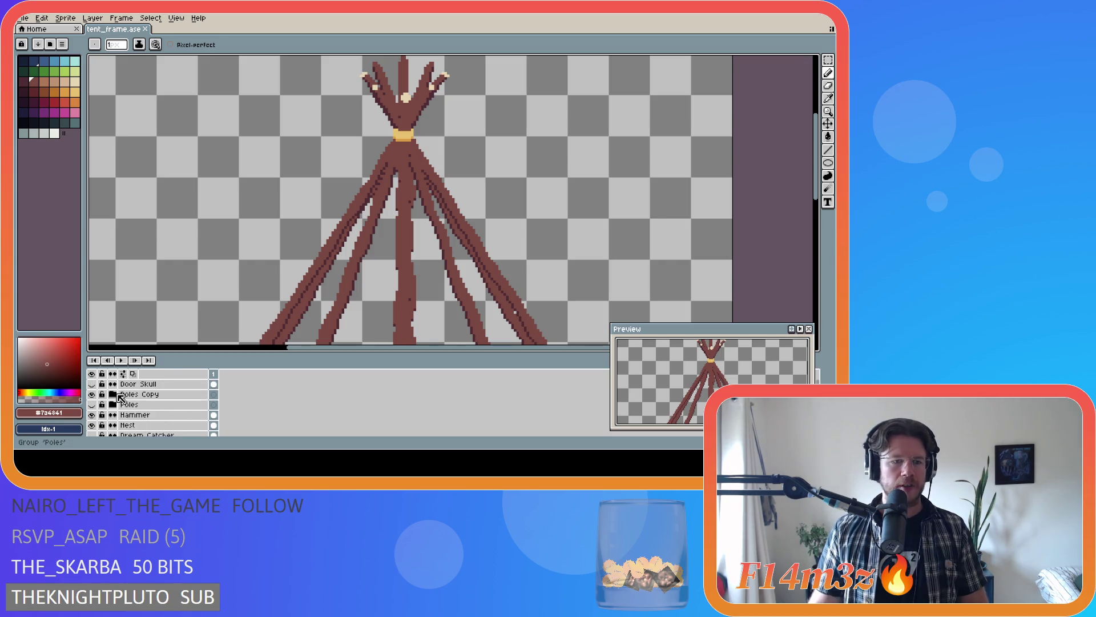
pyautogui.click(113, 395)
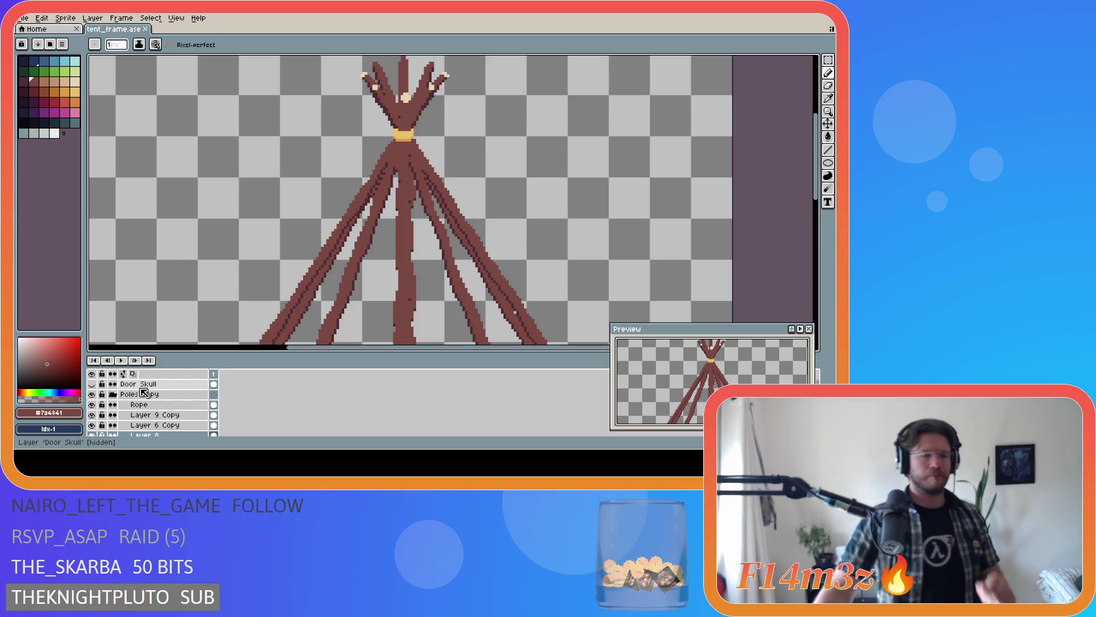
pyautogui.scroll(-1, 145, 394)
pyautogui.scroll(-1, 148, 403)
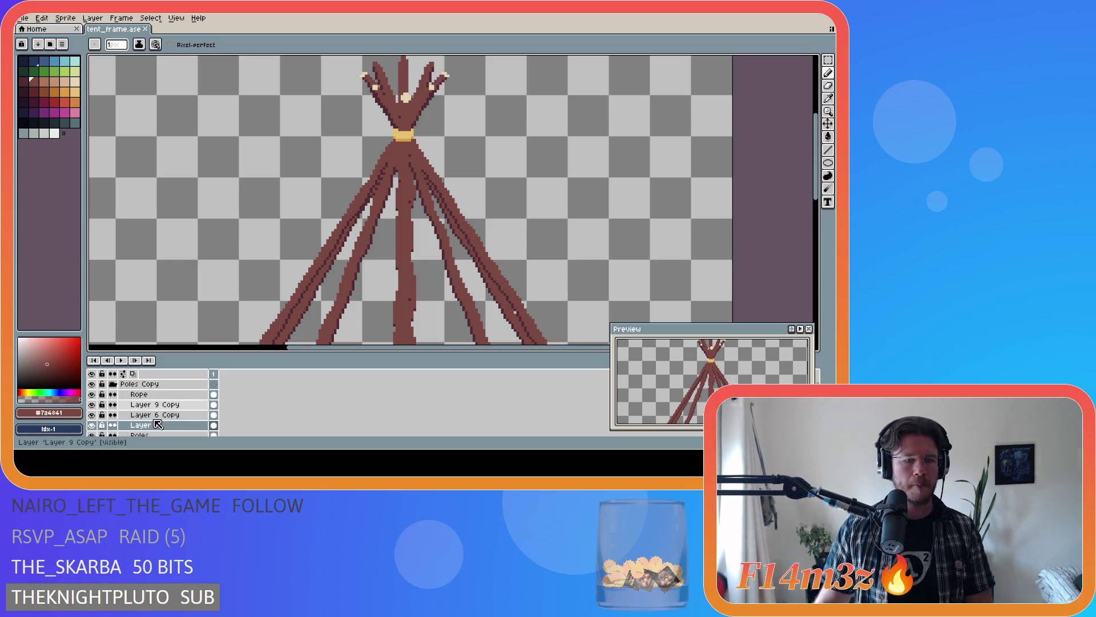
pyautogui.scroll(-1, 152, 420)
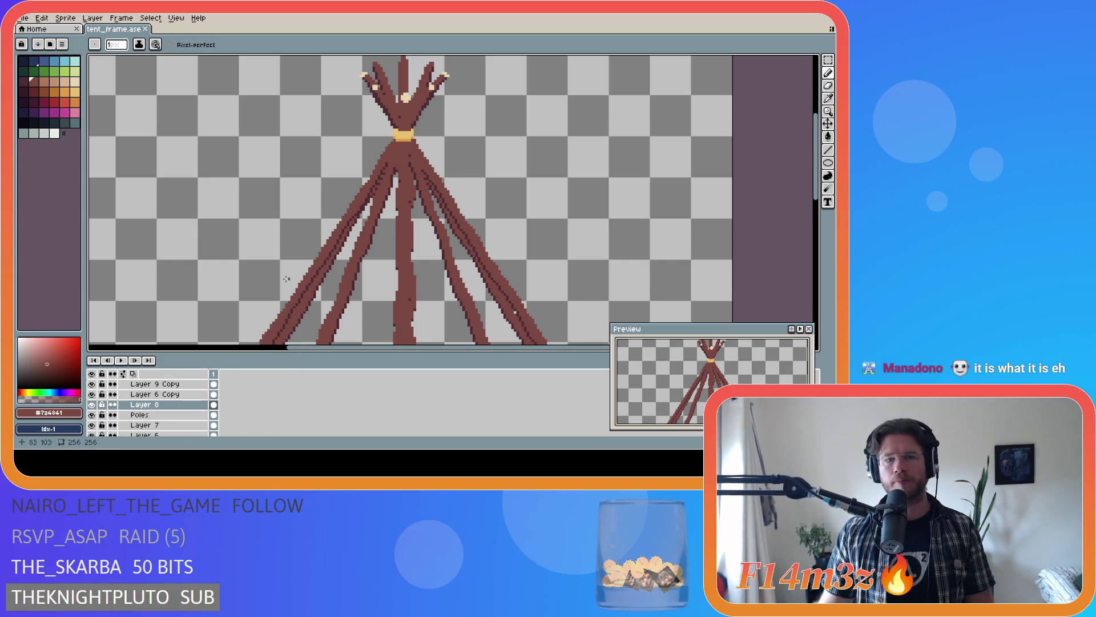
pyautogui.scroll(1, 129, 394)
pyautogui.scroll(1, 150, 407)
pyautogui.scroll(1, 163, 414)
pyautogui.click(92, 395)
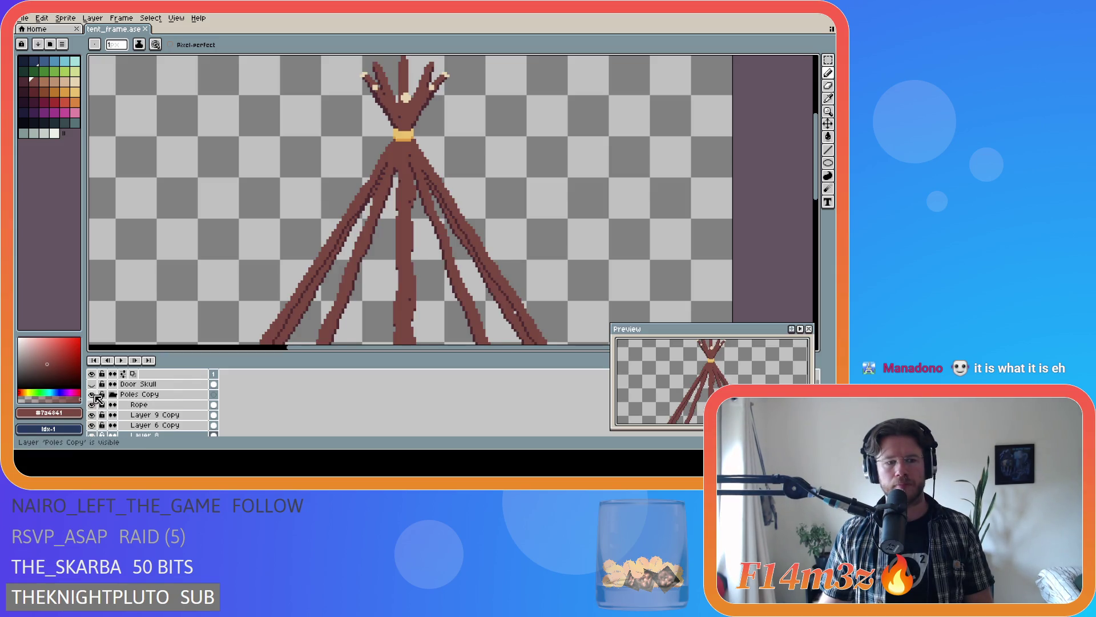
pyautogui.click(114, 395)
pyautogui.click(114, 395)
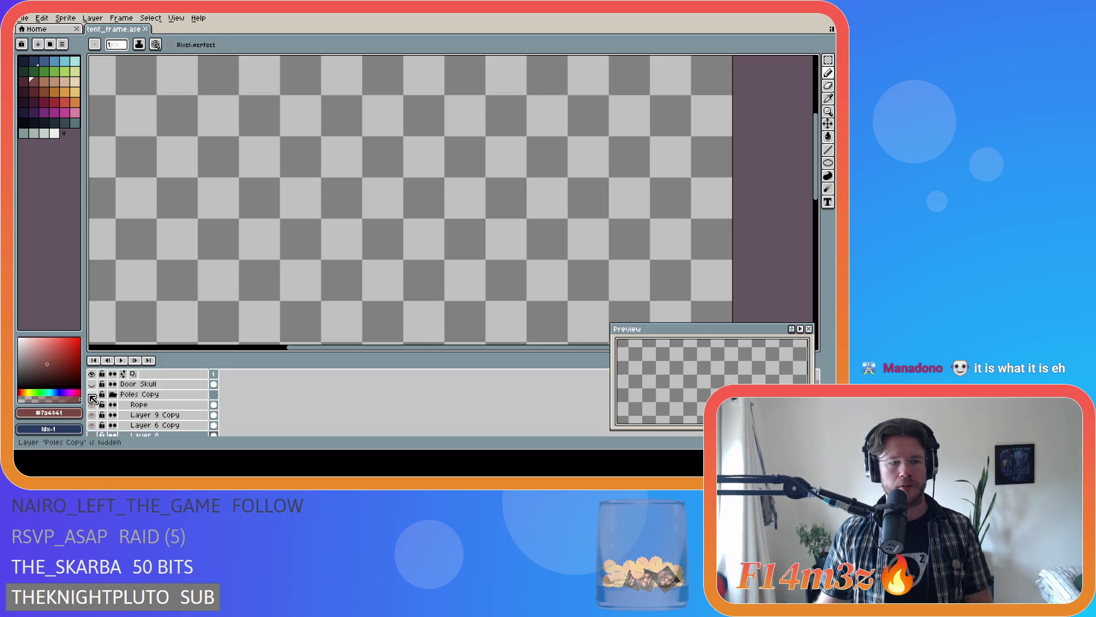
pyautogui.click(91, 395)
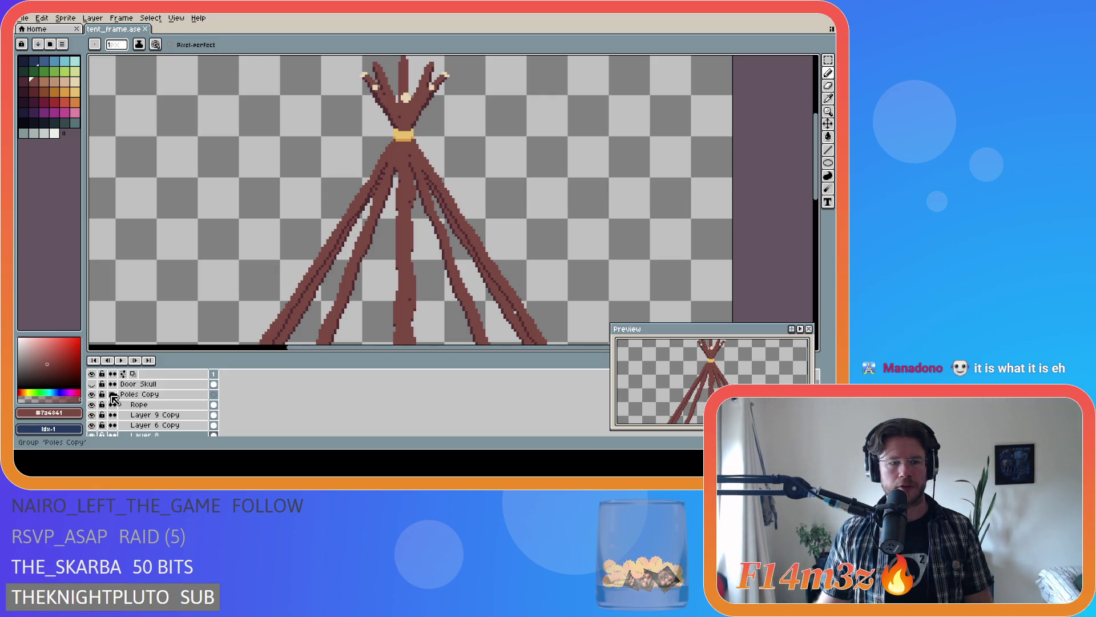
pyautogui.click(92, 394)
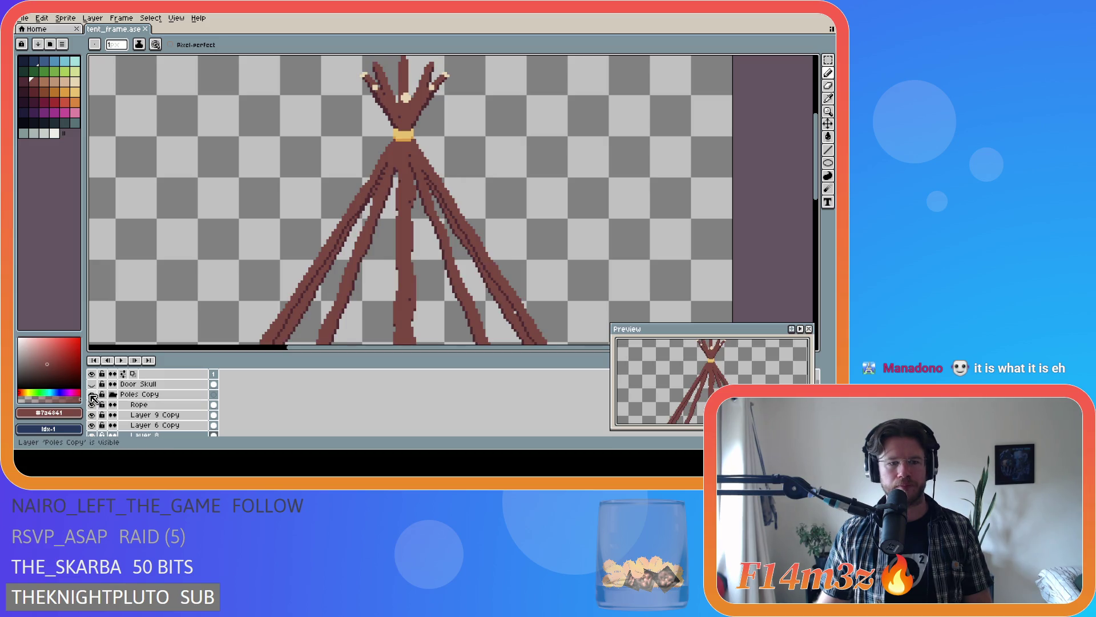
pyautogui.click(113, 395)
pyautogui.scroll(-2, 104, 407)
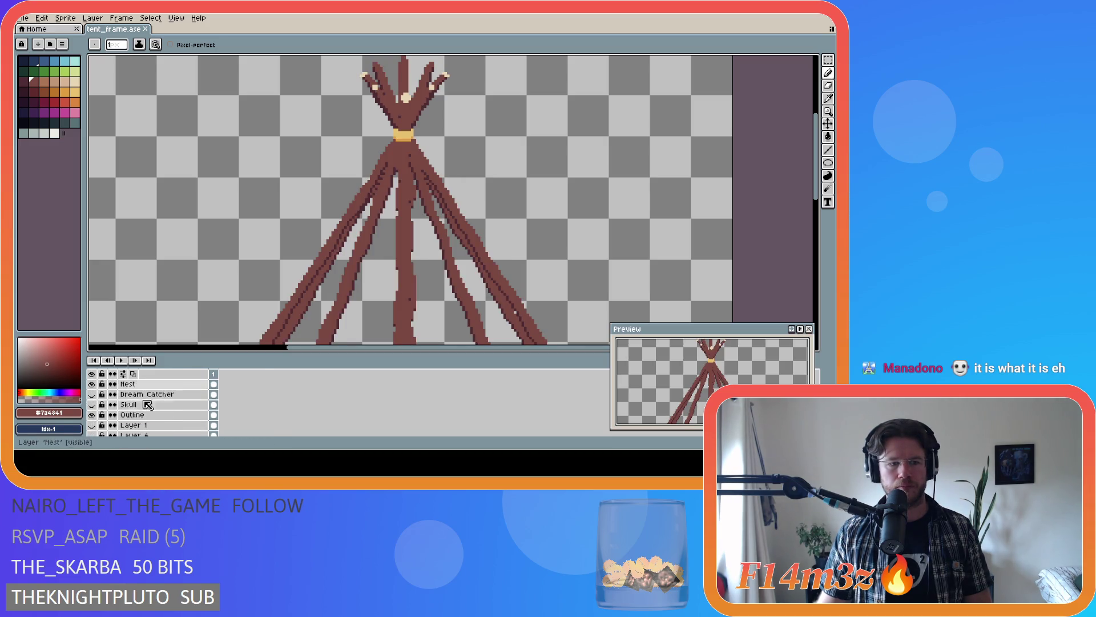
pyautogui.scroll(2, 91, 408)
pyautogui.scroll(1, 103, 408)
pyautogui.scroll(1, 103, 408)
# - Hide Rope, Layer 9 Copy, Layer 6 Copy, Layer 8, 7 and 6, leaving one upright pole visible
pyautogui.click(92, 395)
pyautogui.moveTo(92, 398); pyautogui.dragTo(92, 416)
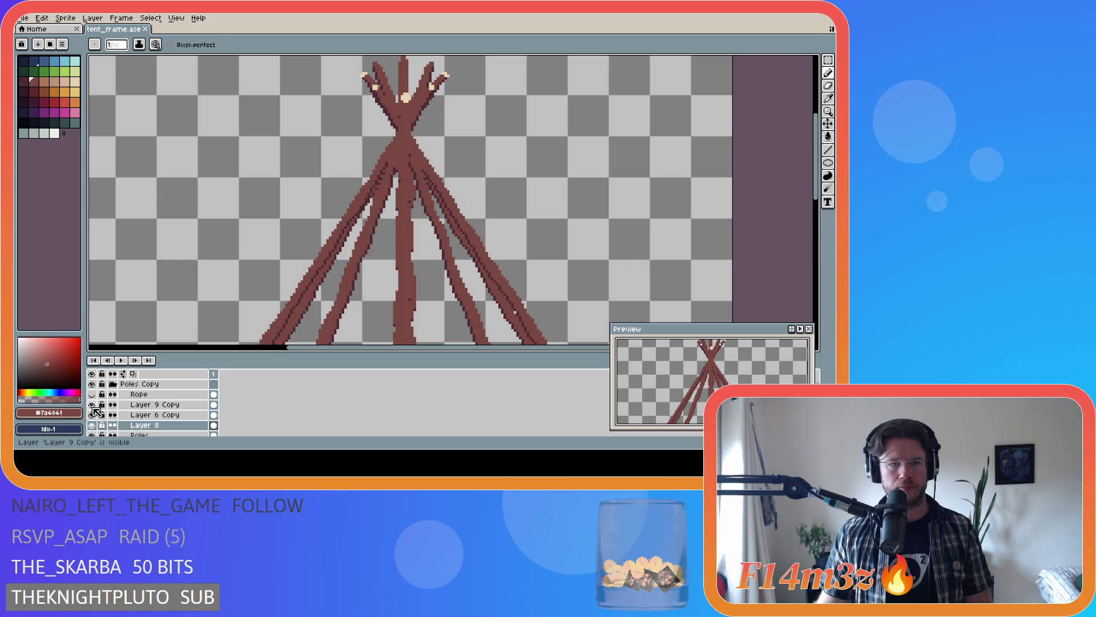
pyautogui.click(91, 415)
pyautogui.click(92, 415)
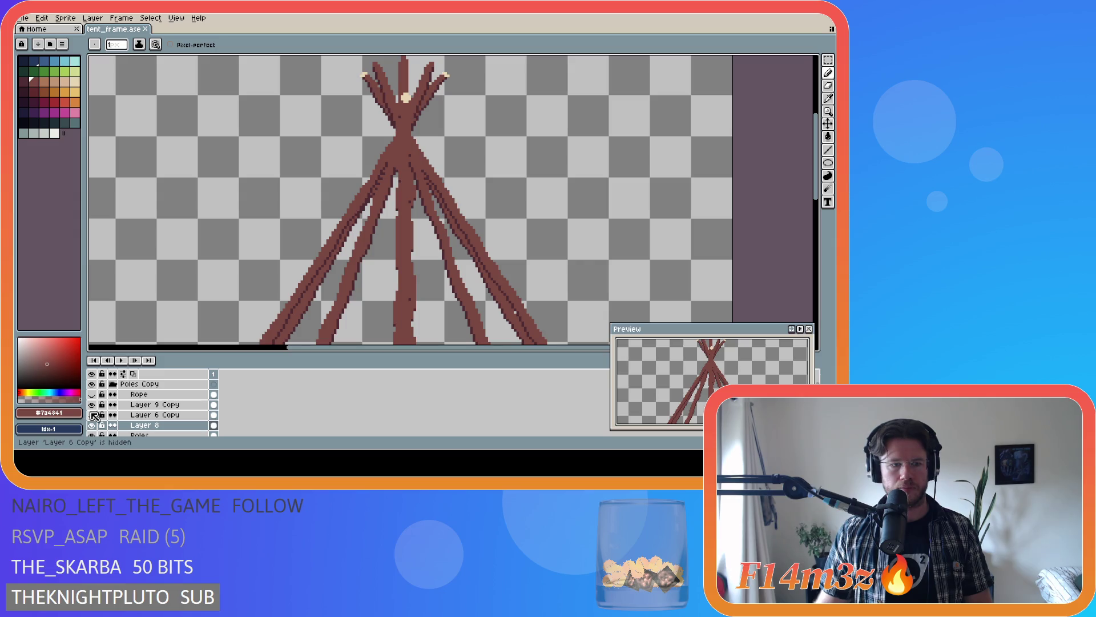
pyautogui.scroll(-1, 95, 421)
pyautogui.moveTo(92, 413); pyautogui.dragTo(92, 424)
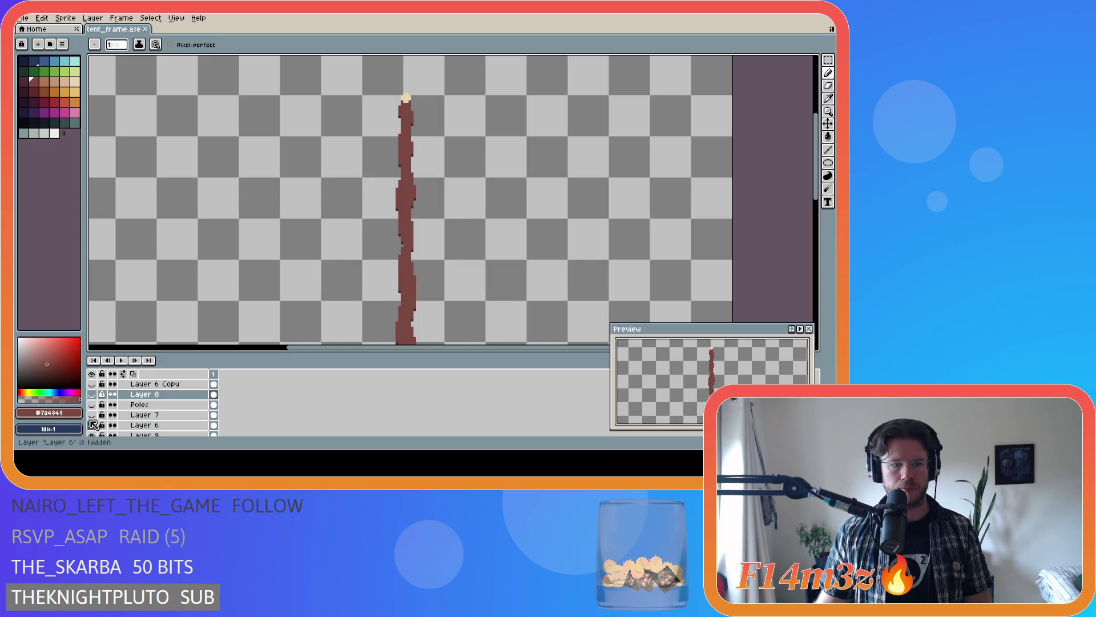
pyautogui.scroll(-1, 94, 424)
# - Hide the tall pole layer and pencil dark brown shading down the copied pole's edges
pyautogui.click(92, 425)
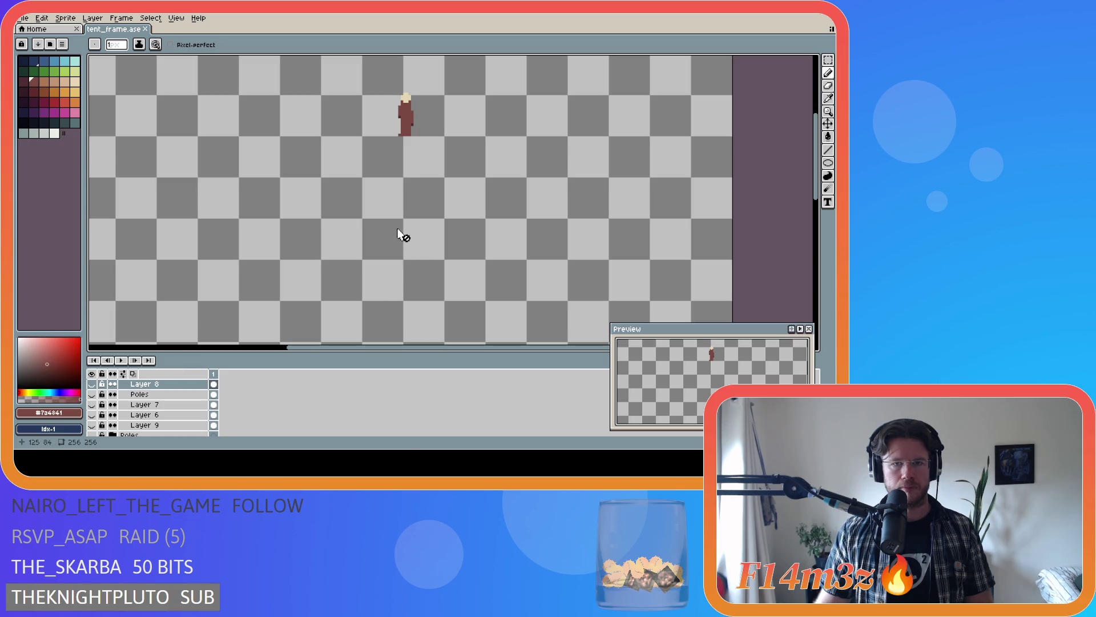
pyautogui.scroll(2, 403, 233)
pyautogui.moveTo(84, 172); pyautogui.dragTo(80, 172)
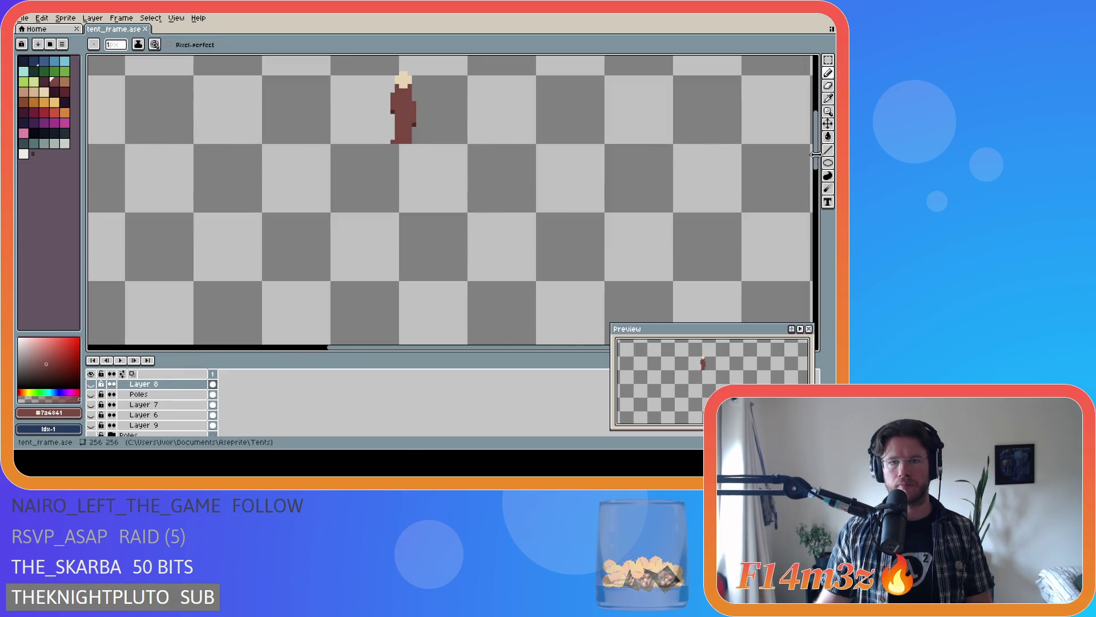
pyautogui.moveTo(81, 98); pyautogui.dragTo(83, 99)
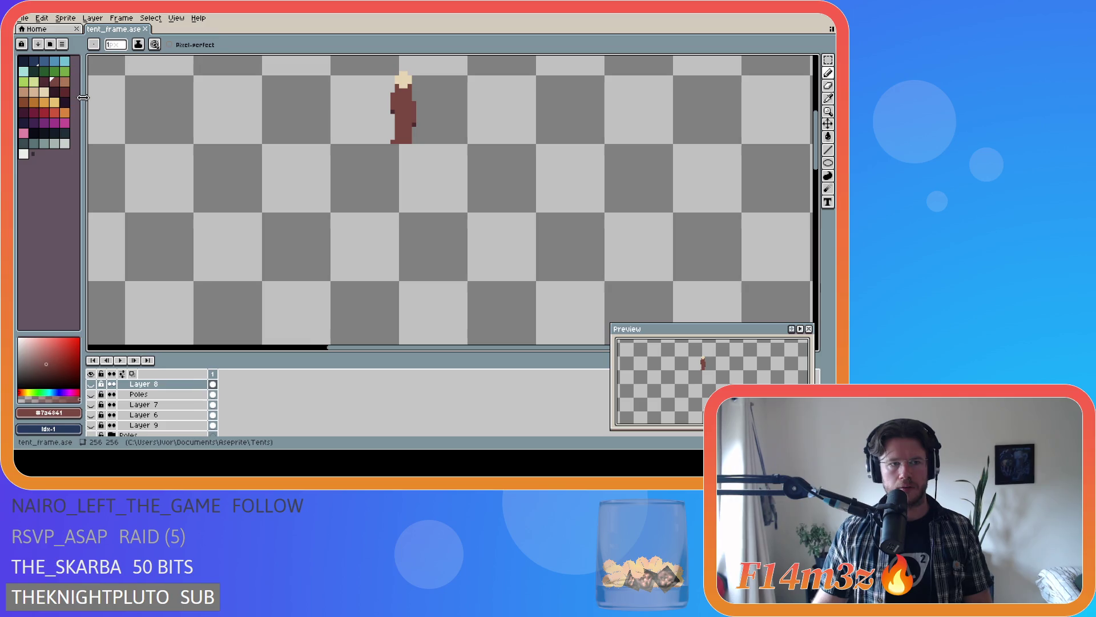
pyautogui.scroll(2, 430, 101)
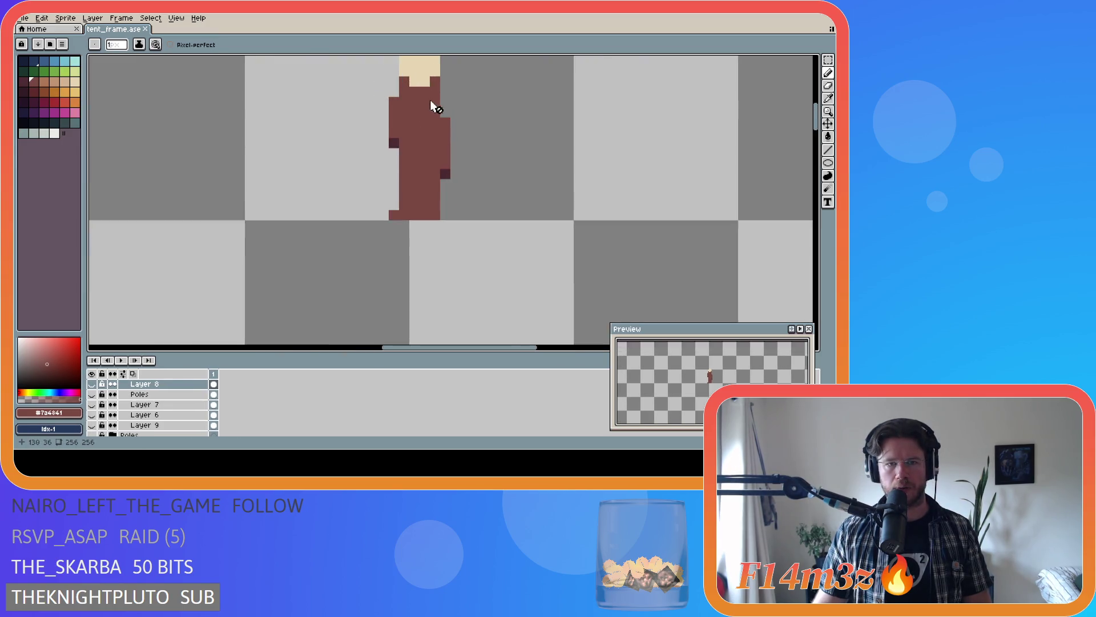
pyautogui.scroll(1, 430, 100)
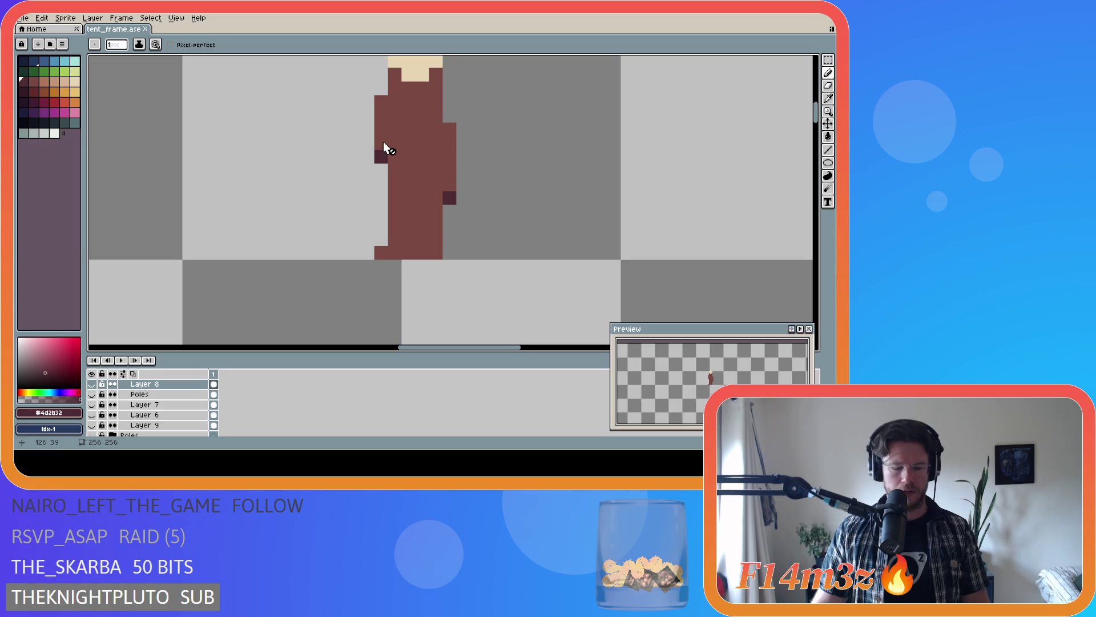
pyautogui.scroll(3, 181, 392)
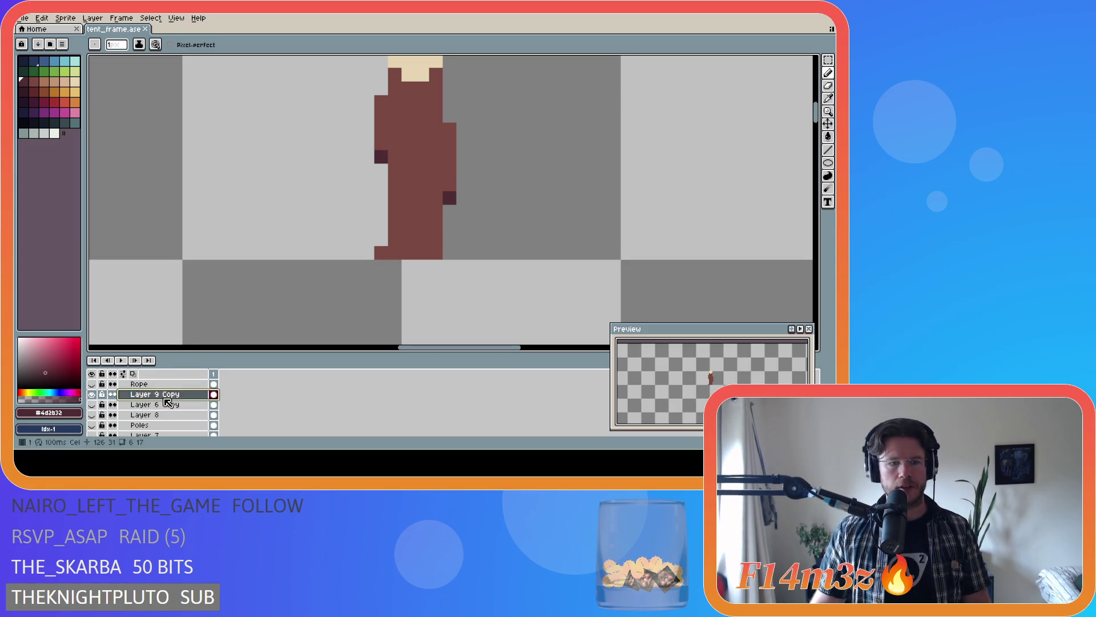
pyautogui.moveTo(376, 146)
pyautogui.mouseDown()
pyautogui.moveTo(393, 87)
pyautogui.moveTo(437, 120)
pyautogui.moveTo(446, 190)
pyautogui.mouseUp()
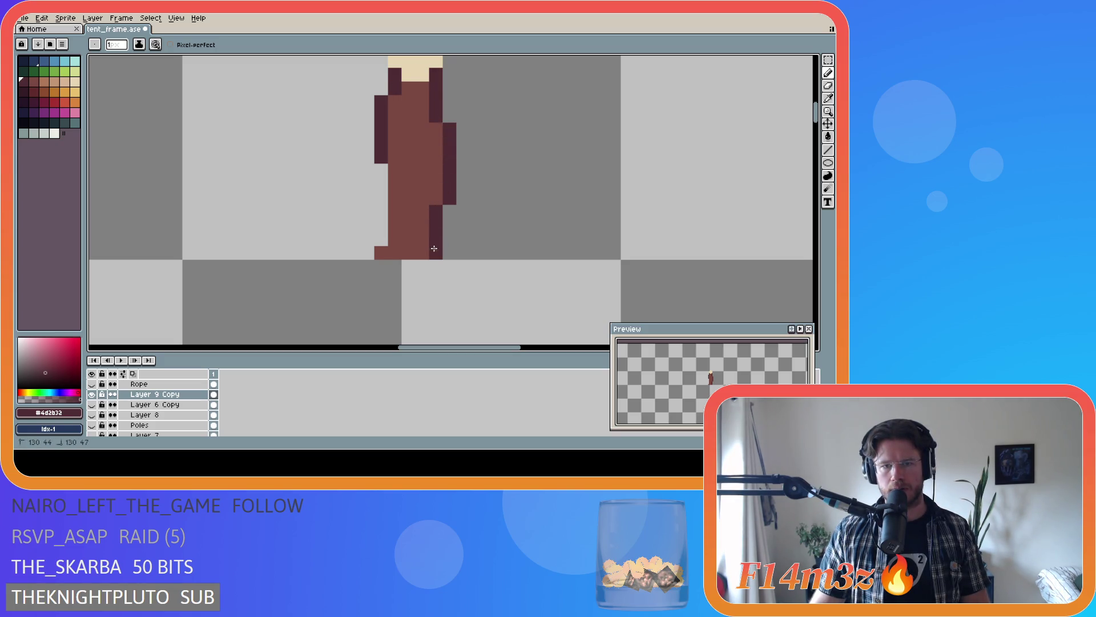
pyautogui.scroll(-4, 533, 220)
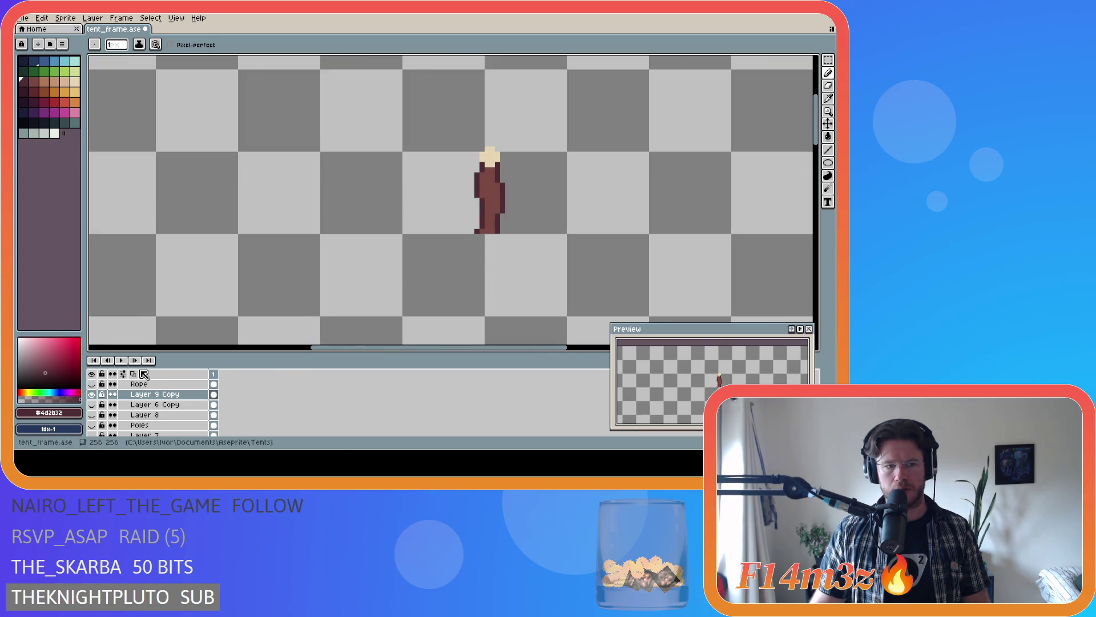
pyautogui.scroll(1, 111, 403)
# - Show Layer 8, Layer 9, the other pole layer and the yellow Rope band again
pyautogui.click(92, 414)
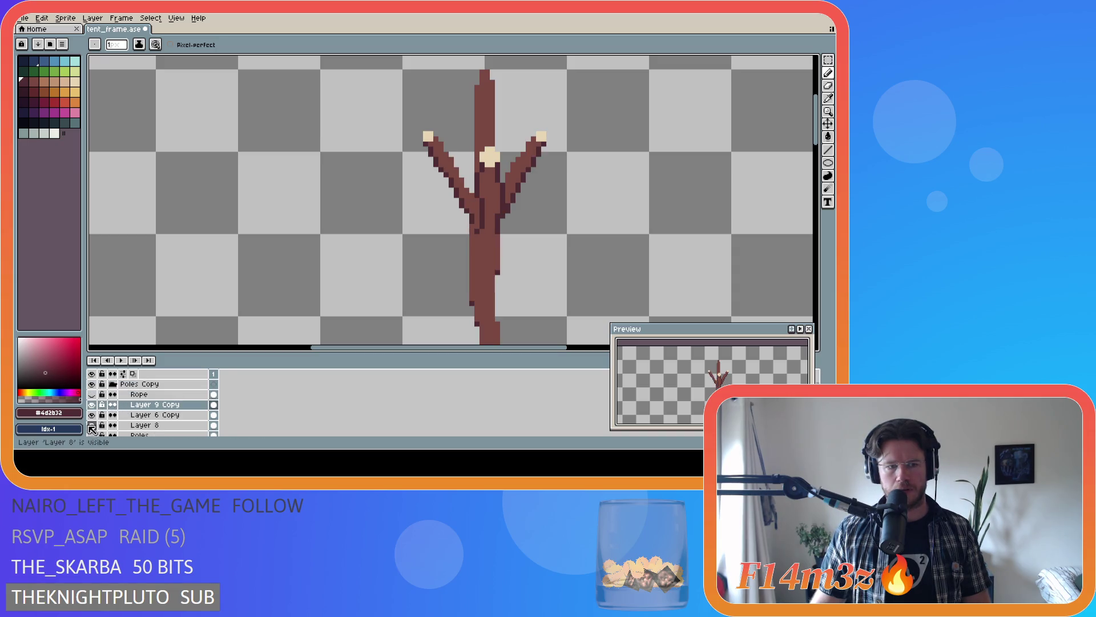
pyautogui.scroll(-1, 94, 414)
pyautogui.scroll(-1, 95, 415)
pyautogui.click(92, 416)
pyautogui.scroll(-1, 94, 416)
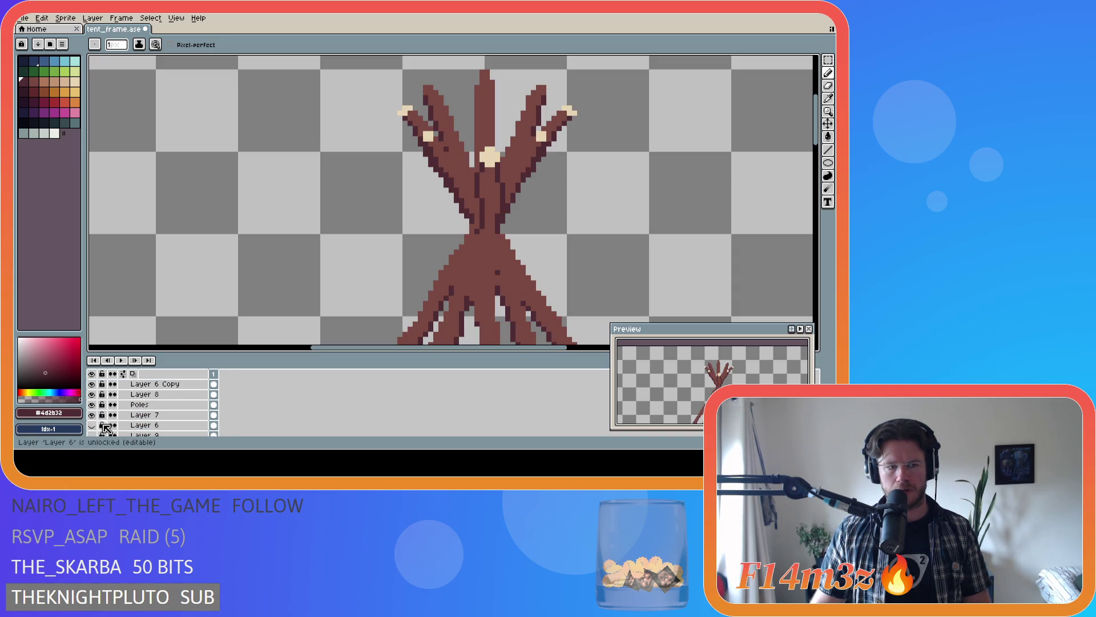
pyautogui.scroll(-1, 97, 424)
pyautogui.click(93, 425)
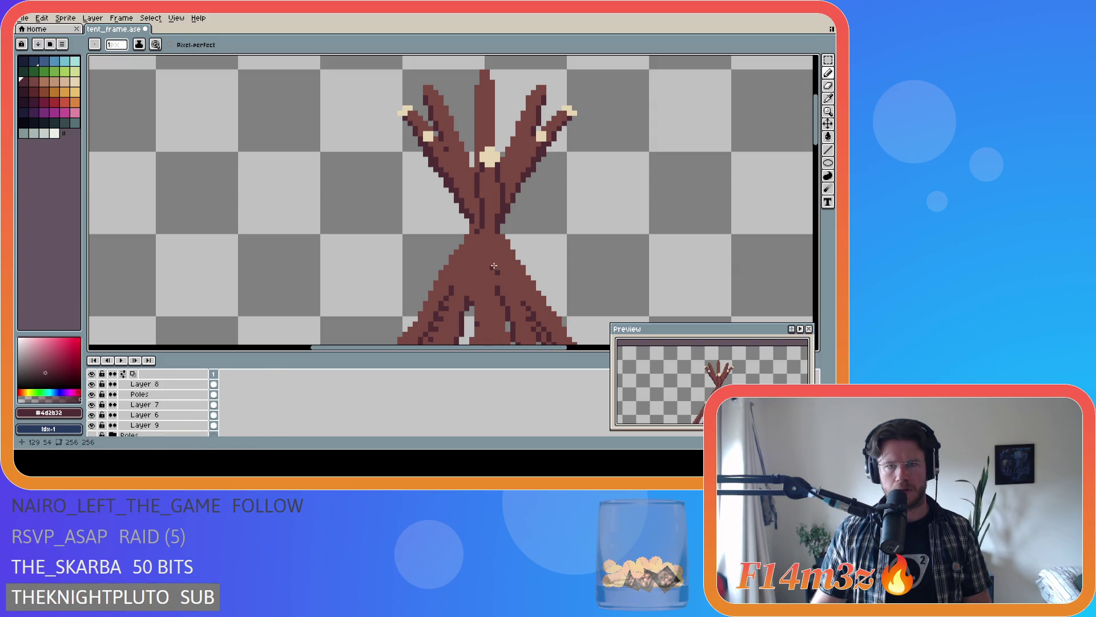
pyautogui.scroll(-1, 537, 260)
pyautogui.scroll(-1, 538, 260)
pyautogui.scroll(-1, 509, 249)
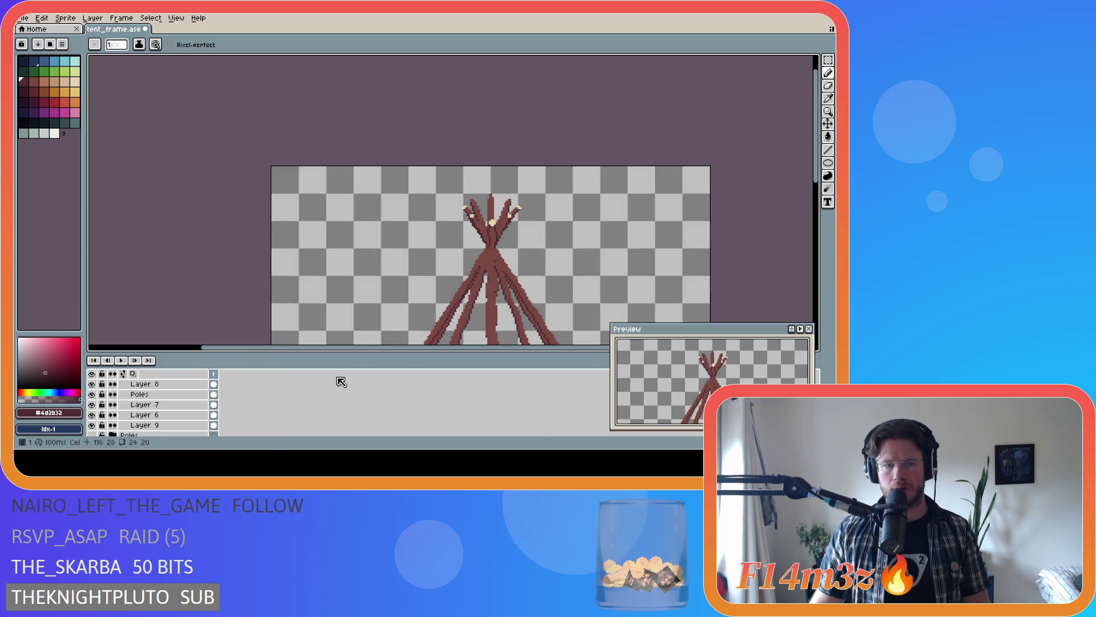
pyautogui.scroll(2, 94, 398)
pyautogui.scroll(1, 93, 390)
pyautogui.click(92, 383)
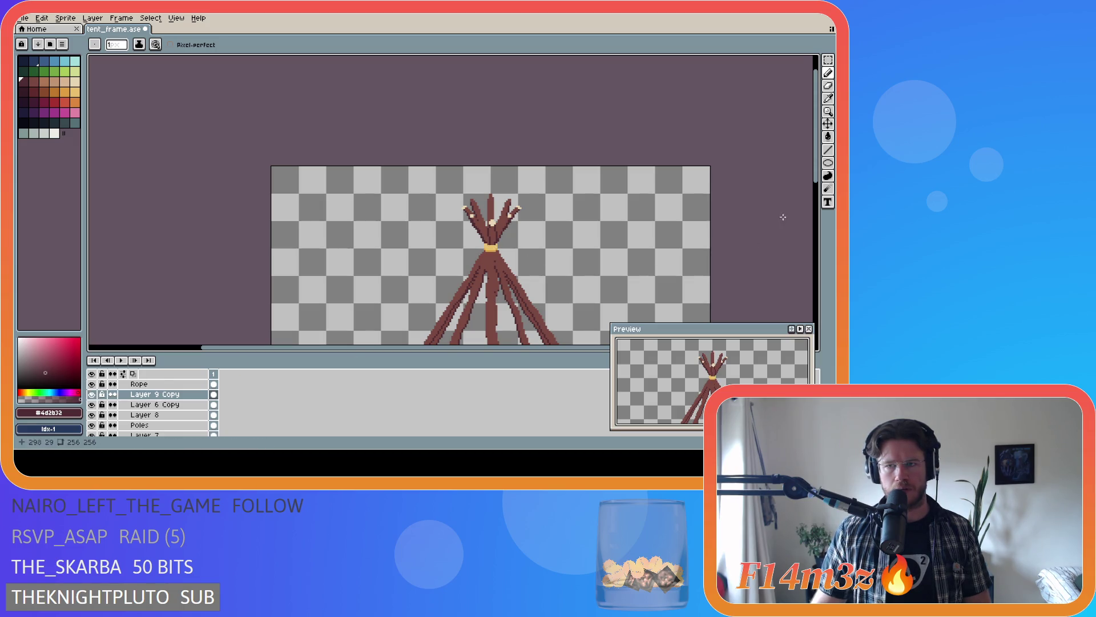
pyautogui.moveTo(820, 187)
pyautogui.mouseDown()
pyautogui.moveTo(813, 264)
pyautogui.moveTo(803, 222)
pyautogui.moveTo(813, 296)
pyautogui.mouseUp()
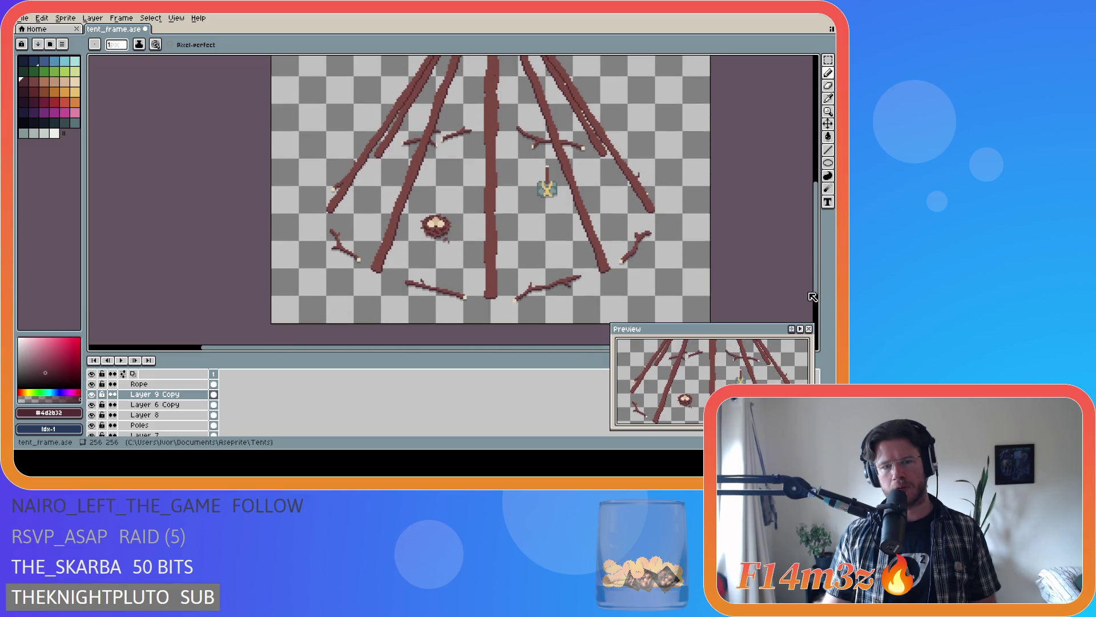
pyautogui.moveTo(813, 297); pyautogui.dragTo(787, 235)
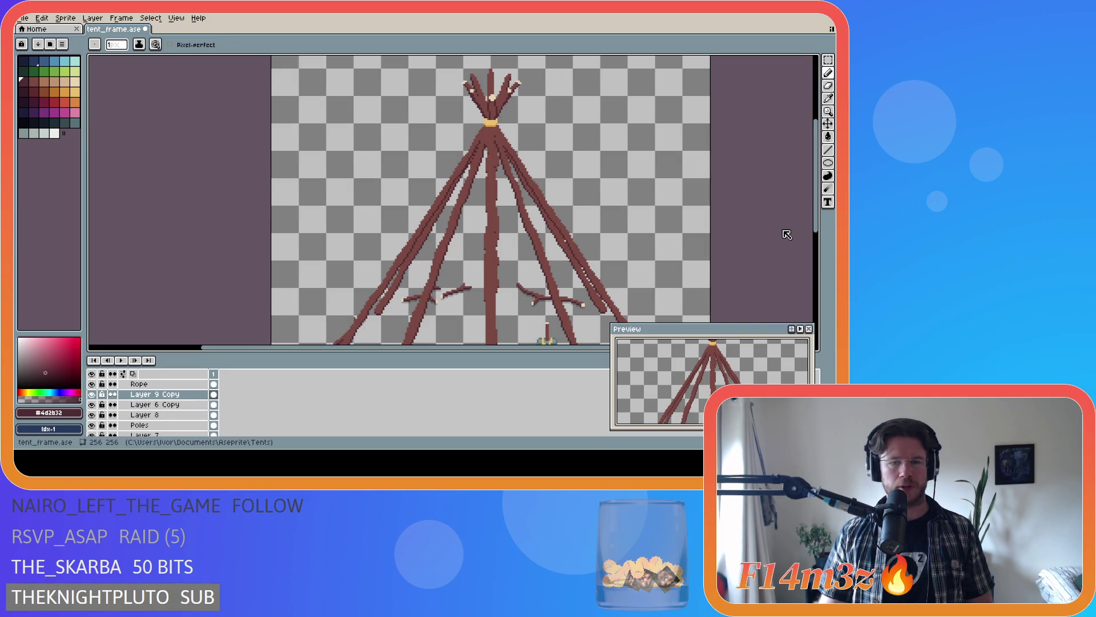
pyautogui.scroll(1, 787, 234)
pyautogui.scroll(-2, 783, 246)
pyautogui.scroll(1, 783, 226)
pyautogui.scroll(-2, 788, 250)
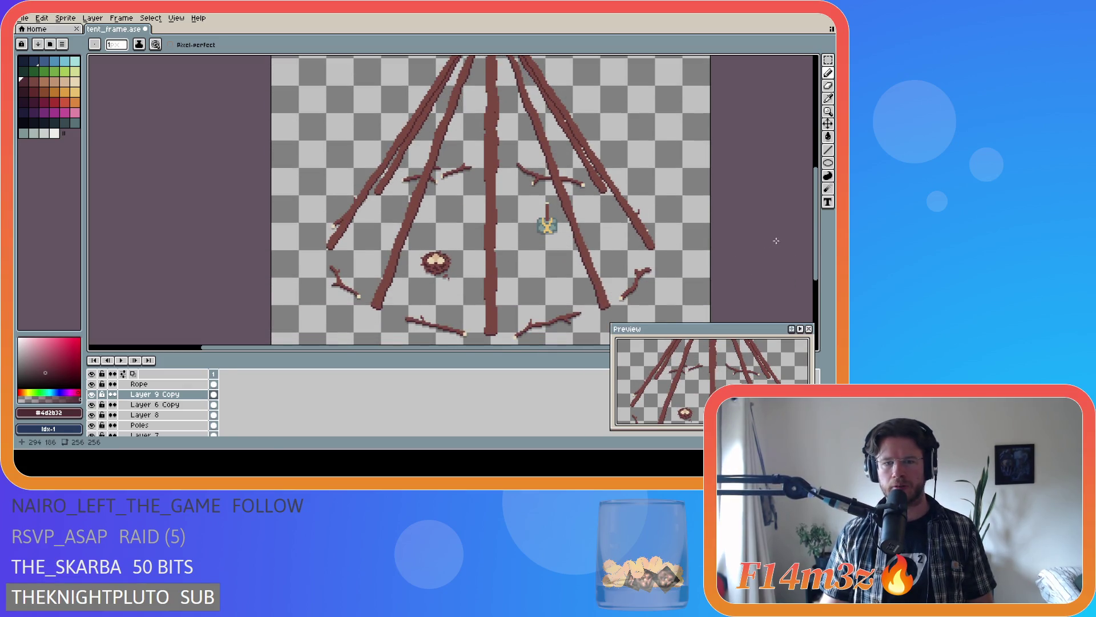
pyautogui.moveTo(815, 233)
pyautogui.mouseDown()
pyautogui.moveTo(814, 184)
pyautogui.moveTo(815, 252)
pyautogui.mouseUp()
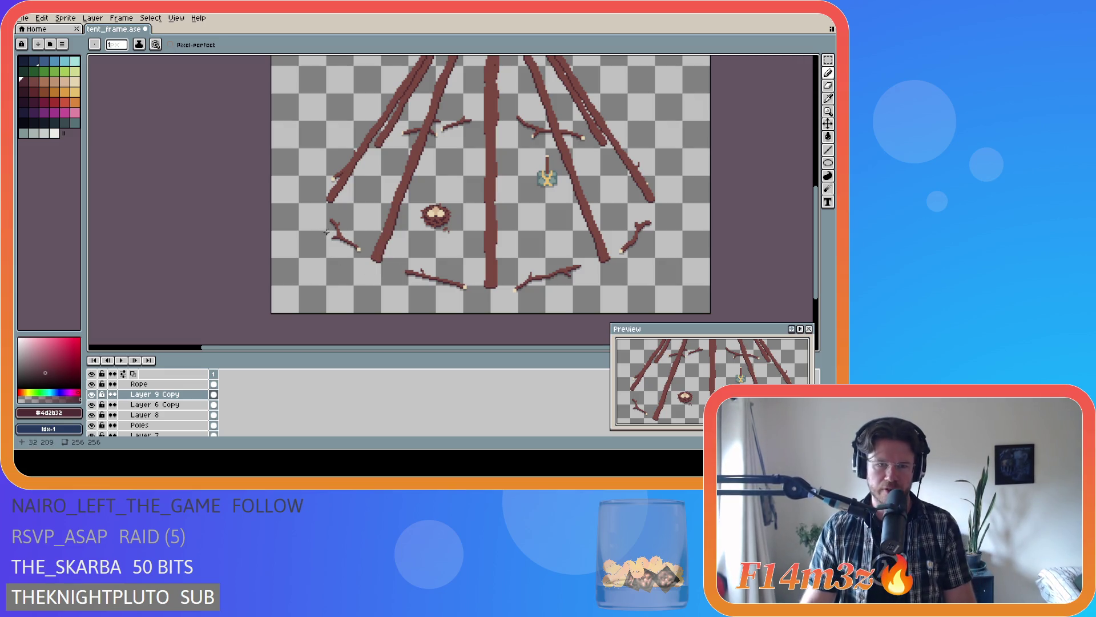
pyautogui.moveTo(815, 245)
pyautogui.mouseDown()
pyautogui.moveTo(818, 163)
pyautogui.moveTo(810, 168)
pyautogui.mouseUp()
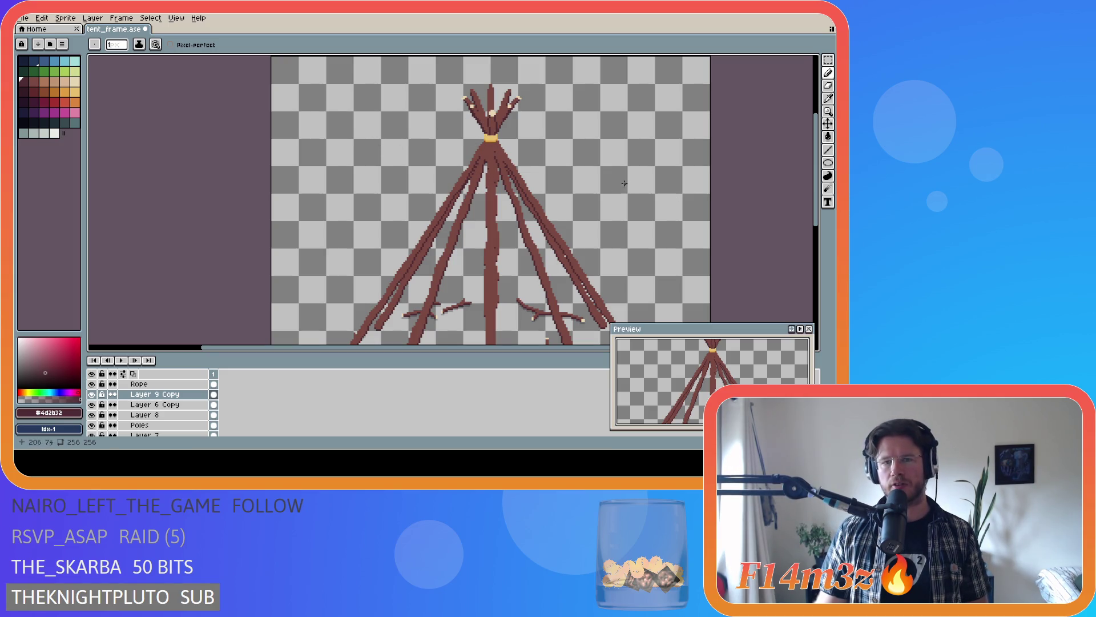
pyautogui.press('ctrl')
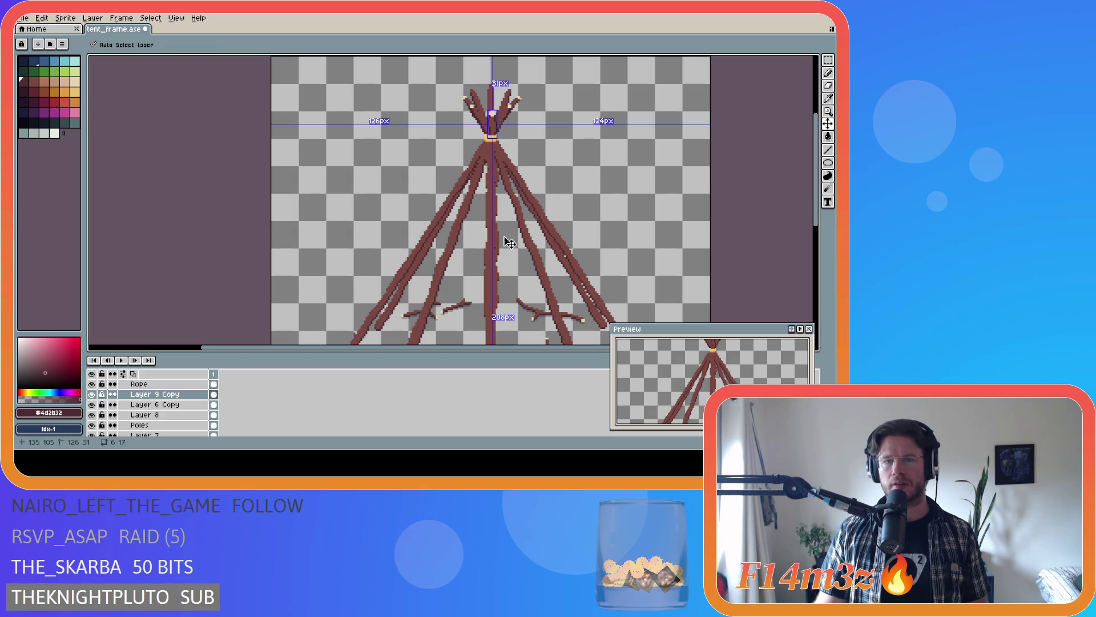
# - Save tent_frame.ase with the shaded poles and rope band
pyautogui.press('ctrl')
pyautogui.press('ctrl')
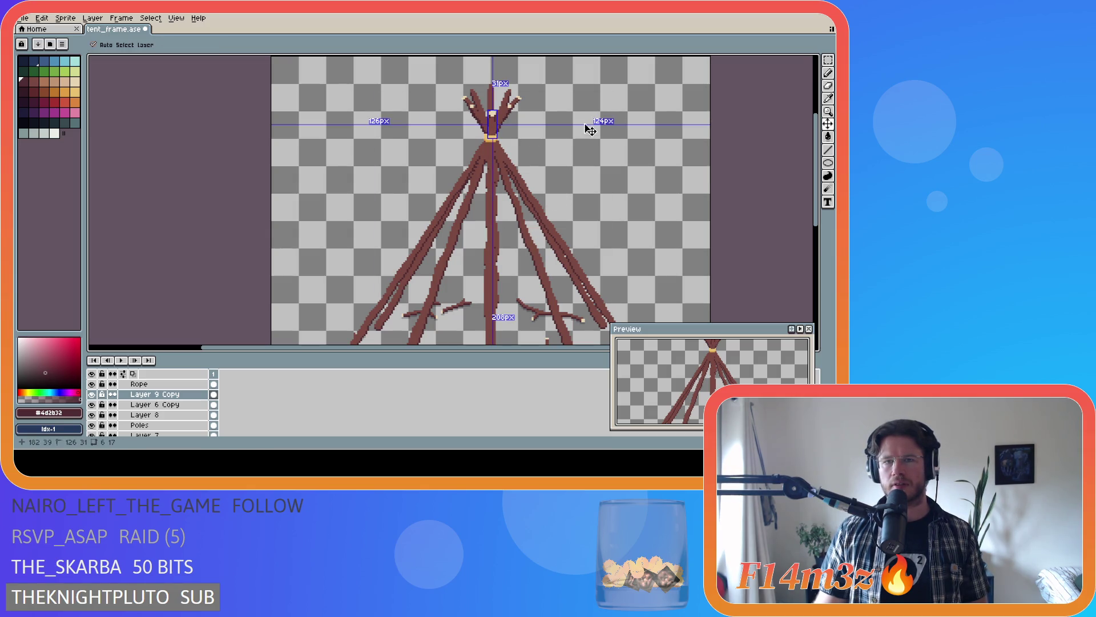
pyautogui.hotkey('ctrl', 's')
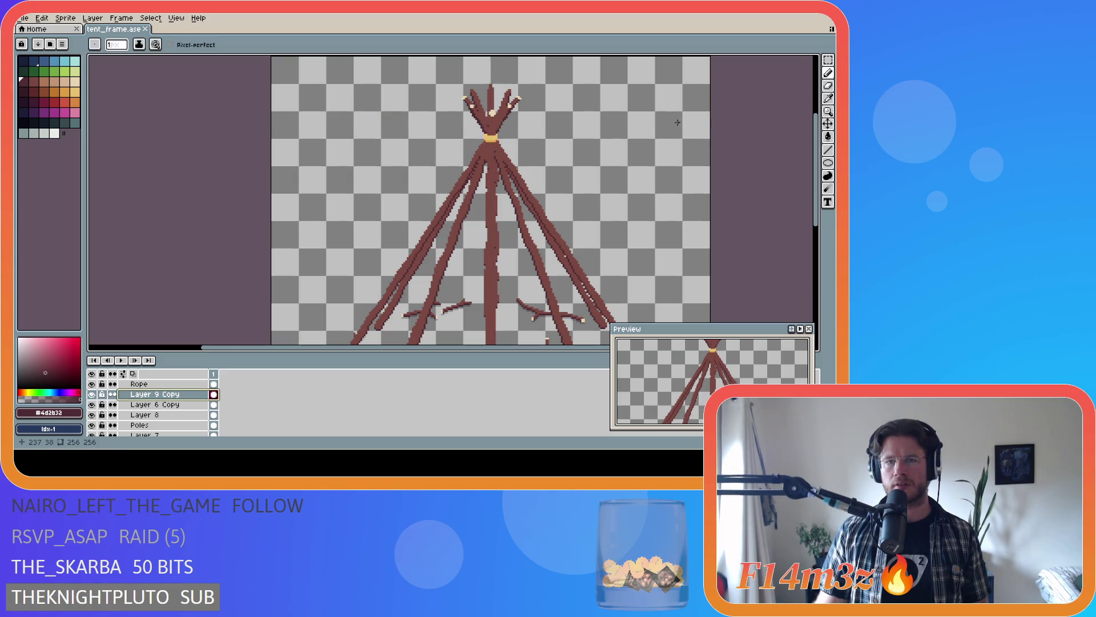
pyautogui.scroll(-2, 691, 192)
pyautogui.scroll(2, 691, 192)
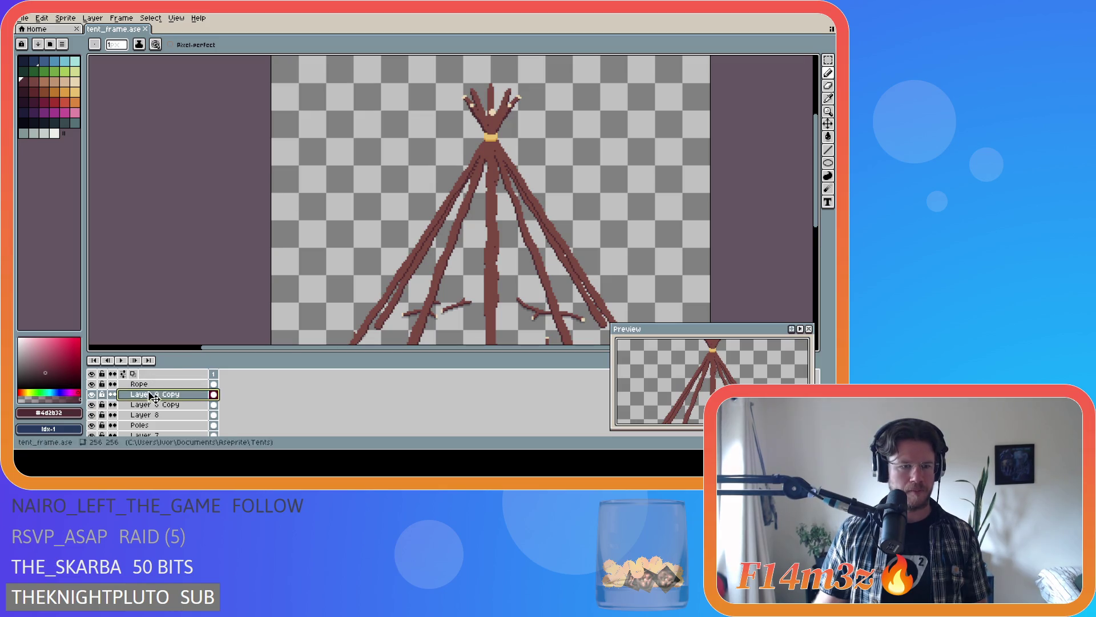
pyautogui.scroll(1, 467, 117)
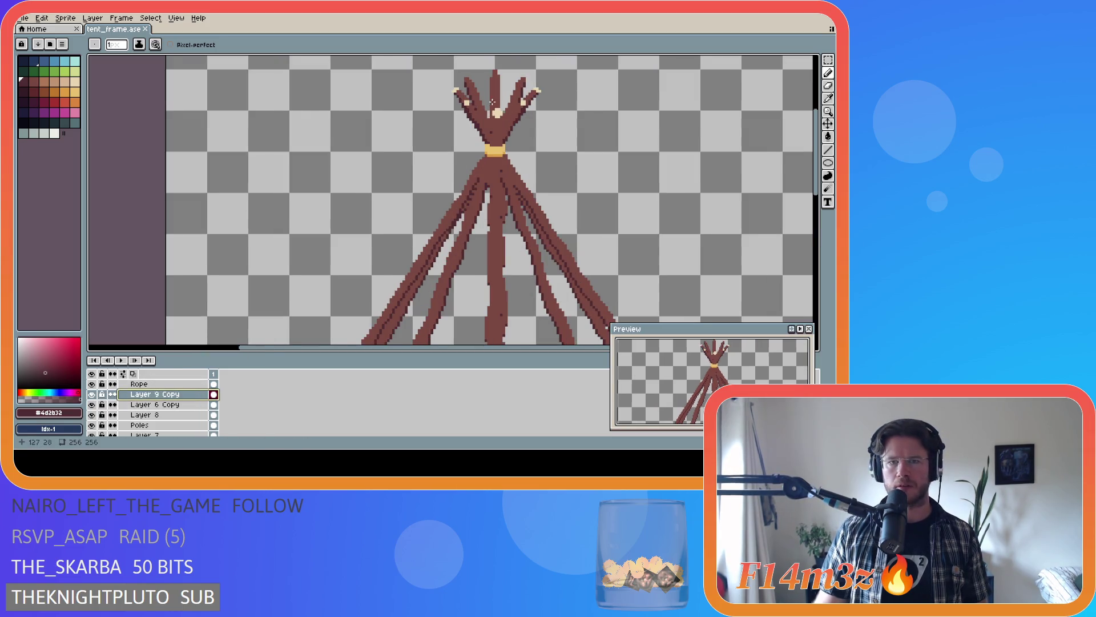
pyautogui.scroll(1, 467, 118)
pyautogui.scroll(1, 467, 118)
pyautogui.scroll(1, 466, 120)
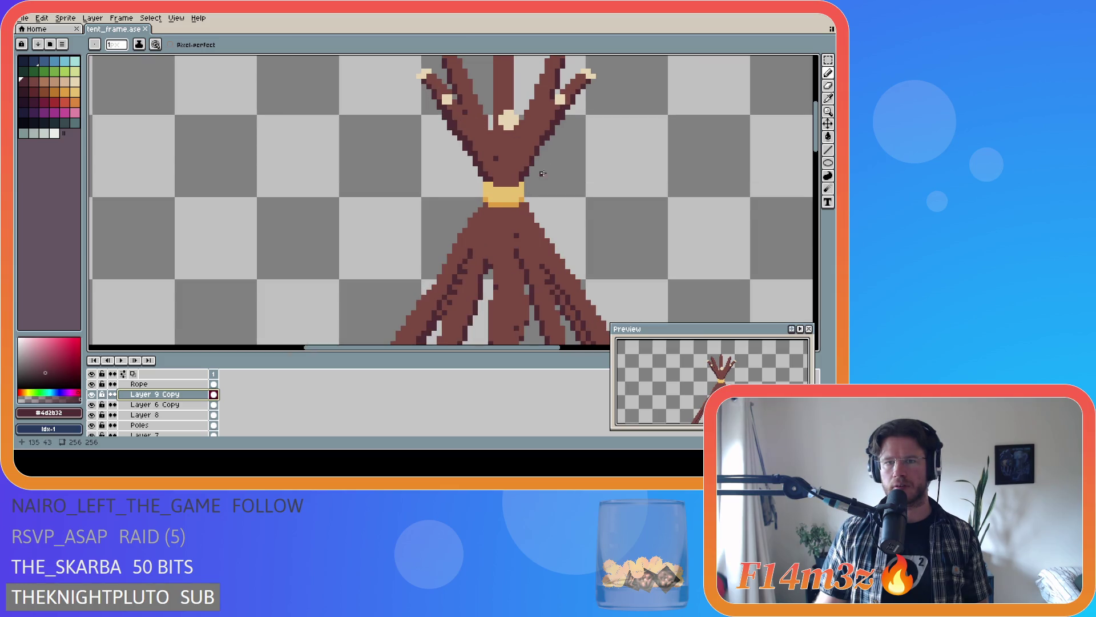
pyautogui.scroll(-1, 541, 173)
pyautogui.scroll(-1, 532, 168)
pyautogui.scroll(4, 539, 175)
pyautogui.scroll(1, 531, 164)
pyautogui.scroll(-1, 530, 159)
pyautogui.scroll(1, 529, 158)
pyautogui.scroll(1, 529, 157)
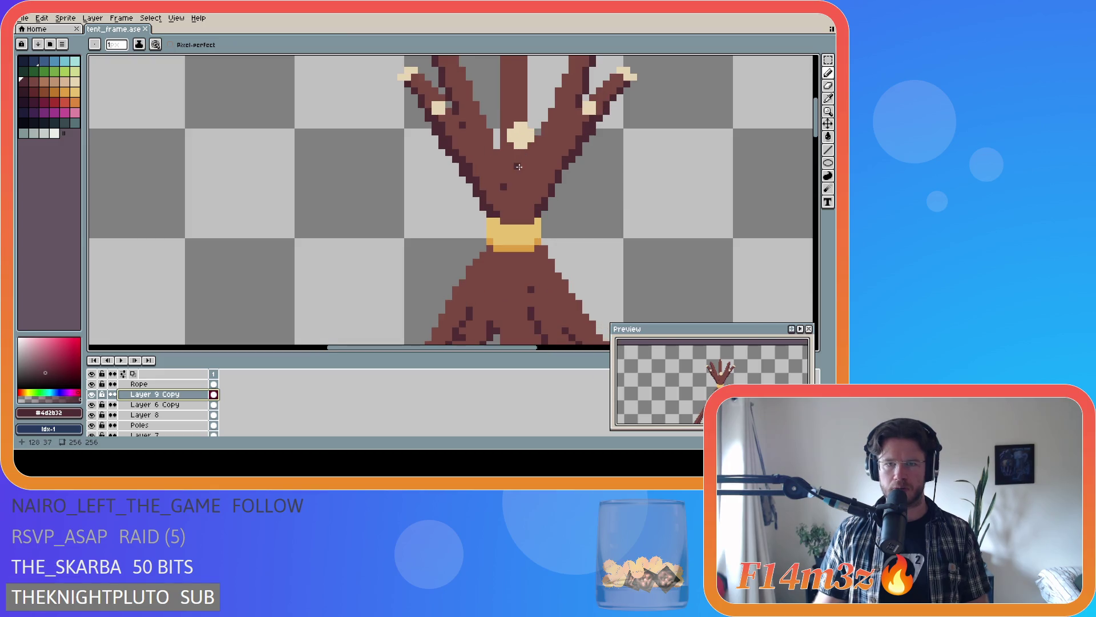
pyautogui.scroll(-3, 502, 196)
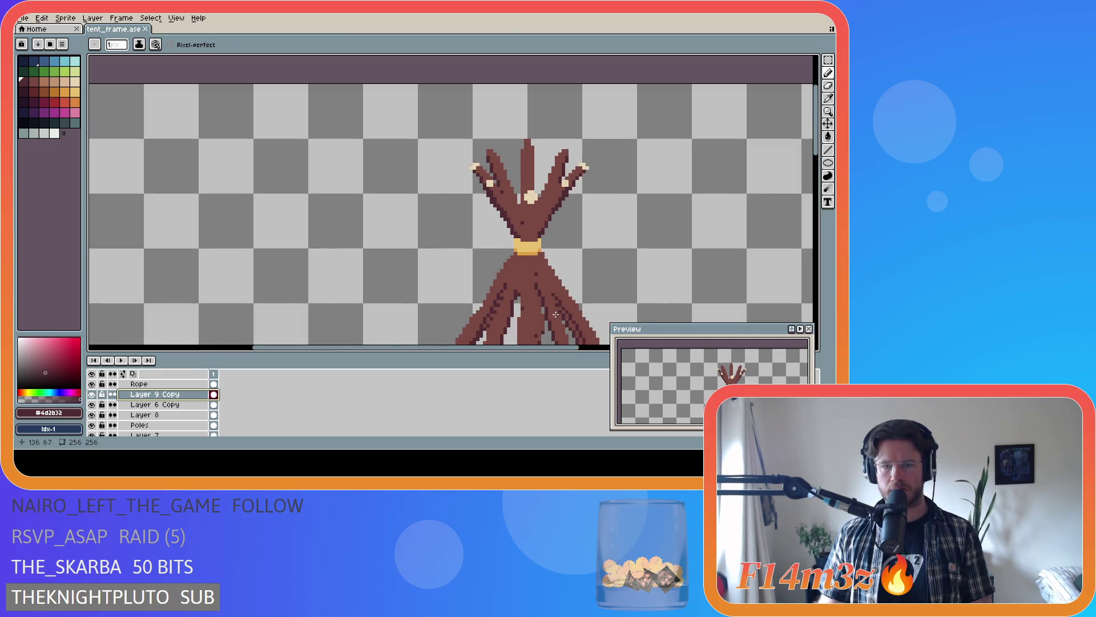
pyautogui.scroll(-2, 513, 222)
pyautogui.scroll(2, 526, 248)
pyautogui.scroll(2, 542, 275)
pyautogui.scroll(2, 542, 274)
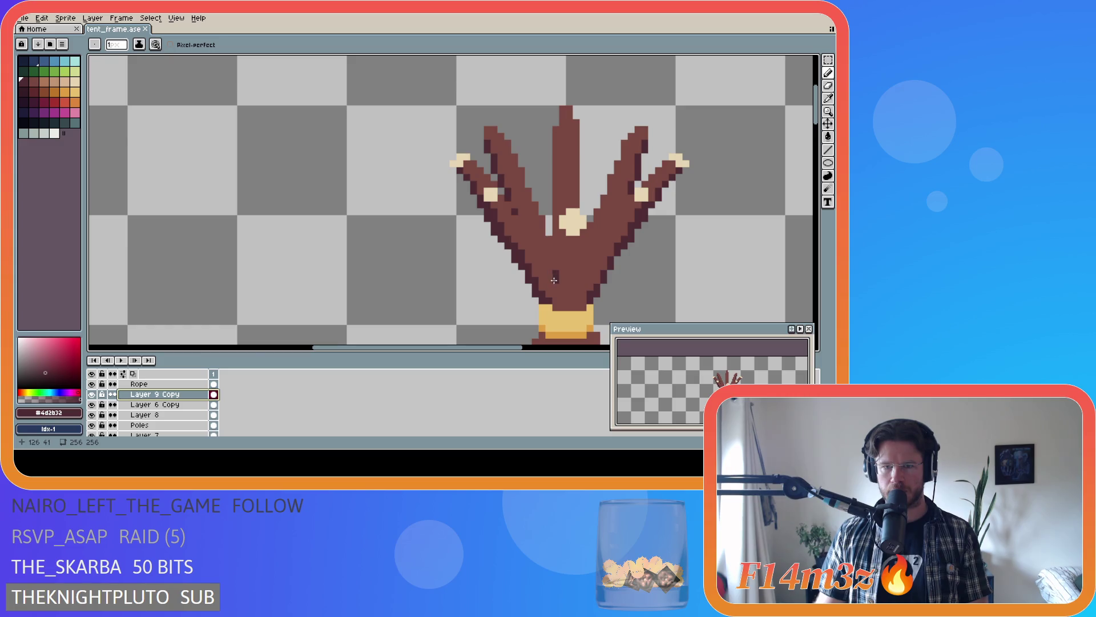
# - Flick Layer 6 Copy, Layer 8 and Poles visibility to check the pale pole tips, making Poles active
pyautogui.click(92, 405)
pyautogui.click(93, 404)
pyautogui.click(93, 405)
pyautogui.click(92, 415)
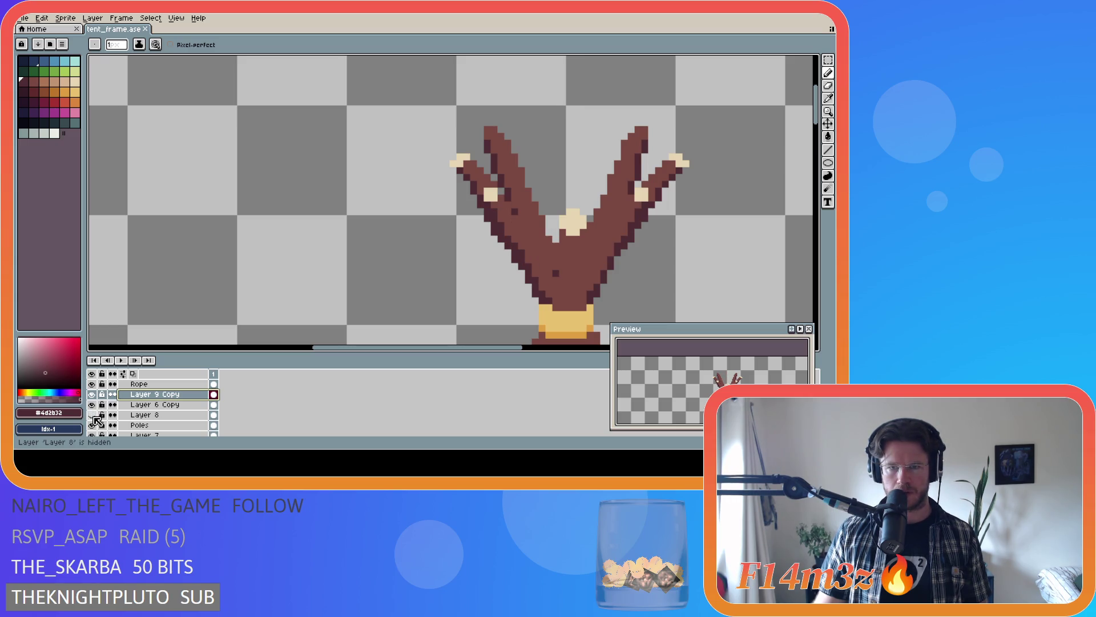
pyautogui.click(92, 425)
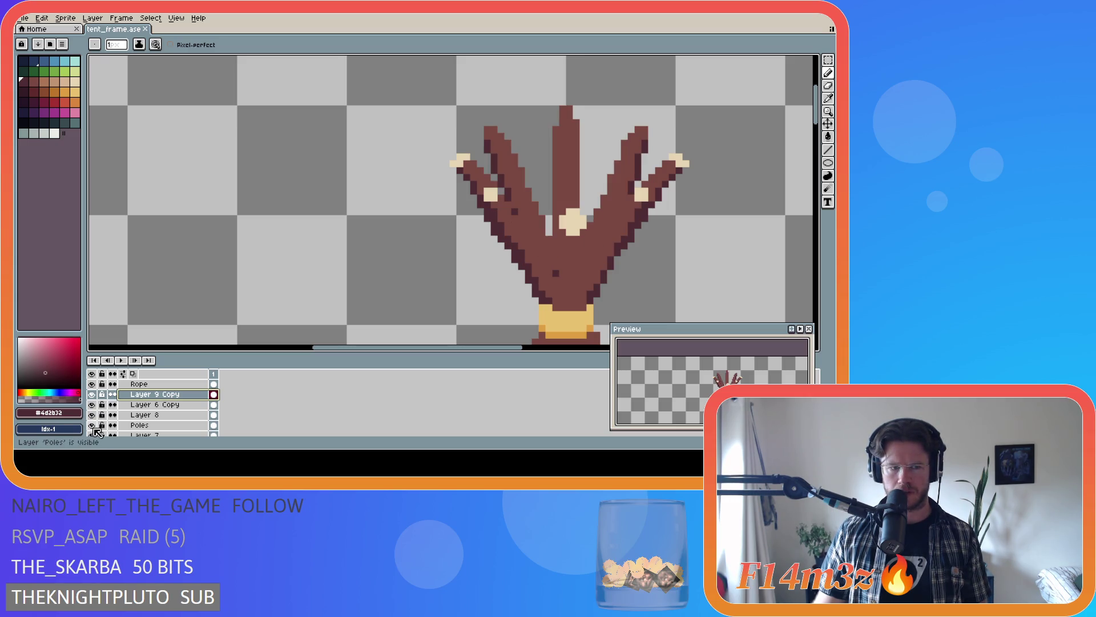
pyautogui.click(138, 425)
# - Hide the copy layers, Layer 8 and Layer 9 Copy so only the Poles arms remain visible
pyautogui.click(92, 414)
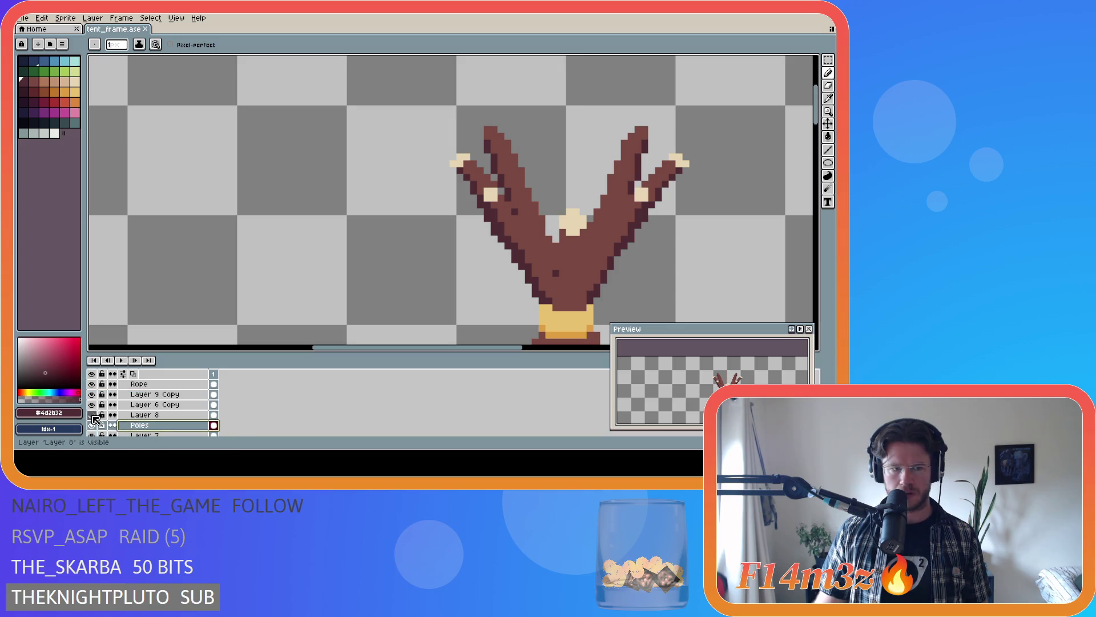
pyautogui.click(91, 394)
pyautogui.click(91, 415)
pyautogui.click(91, 415)
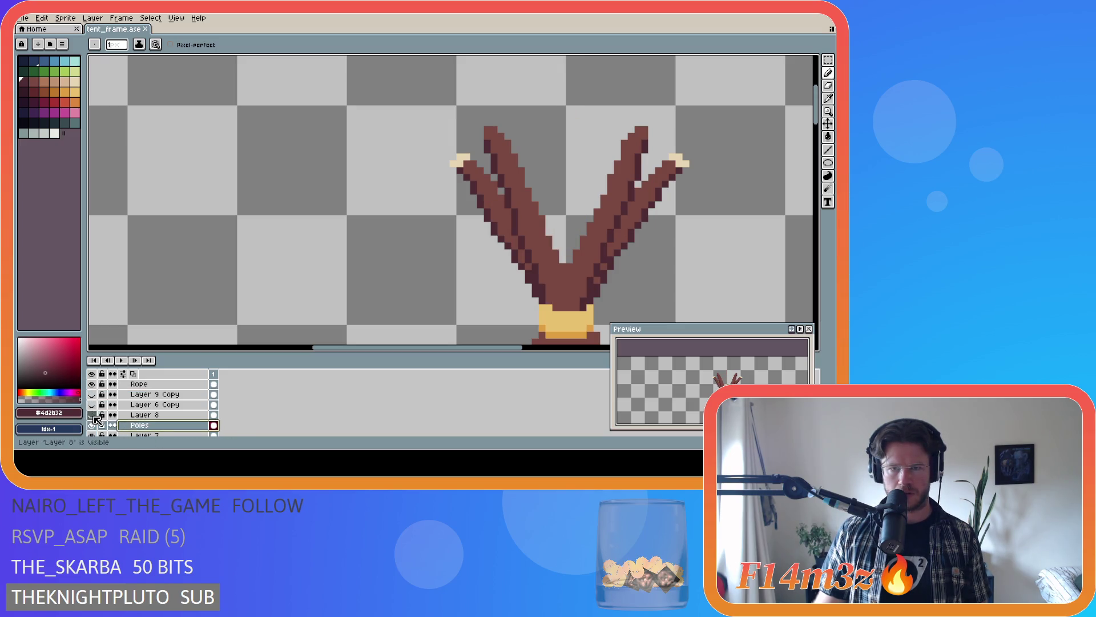
pyautogui.click(92, 404)
pyautogui.click(91, 394)
pyautogui.click(92, 404)
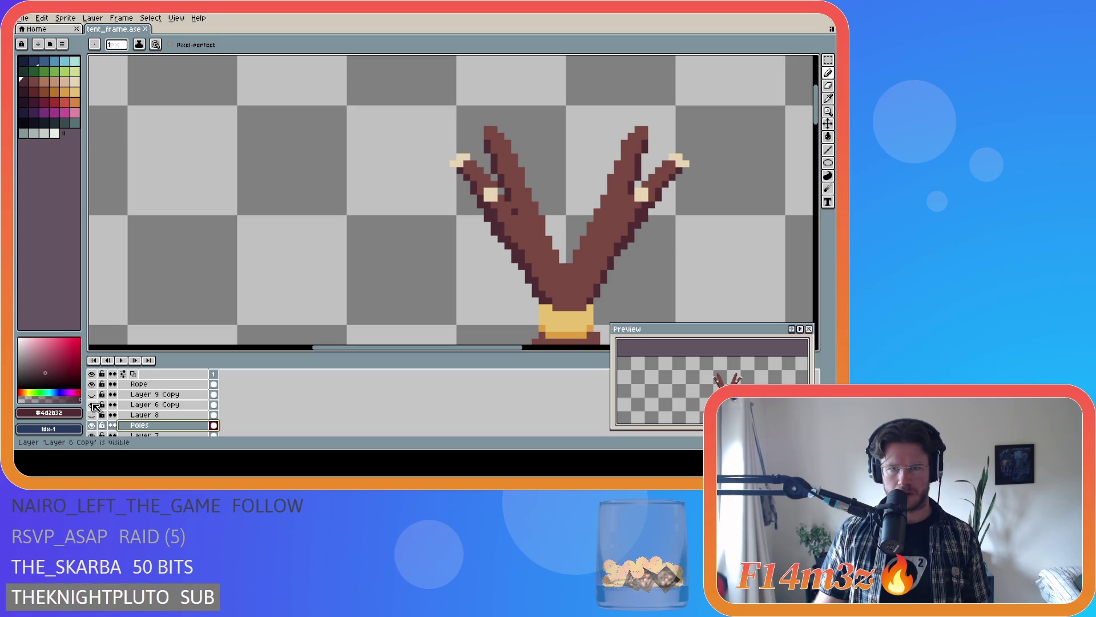
pyautogui.click(92, 404)
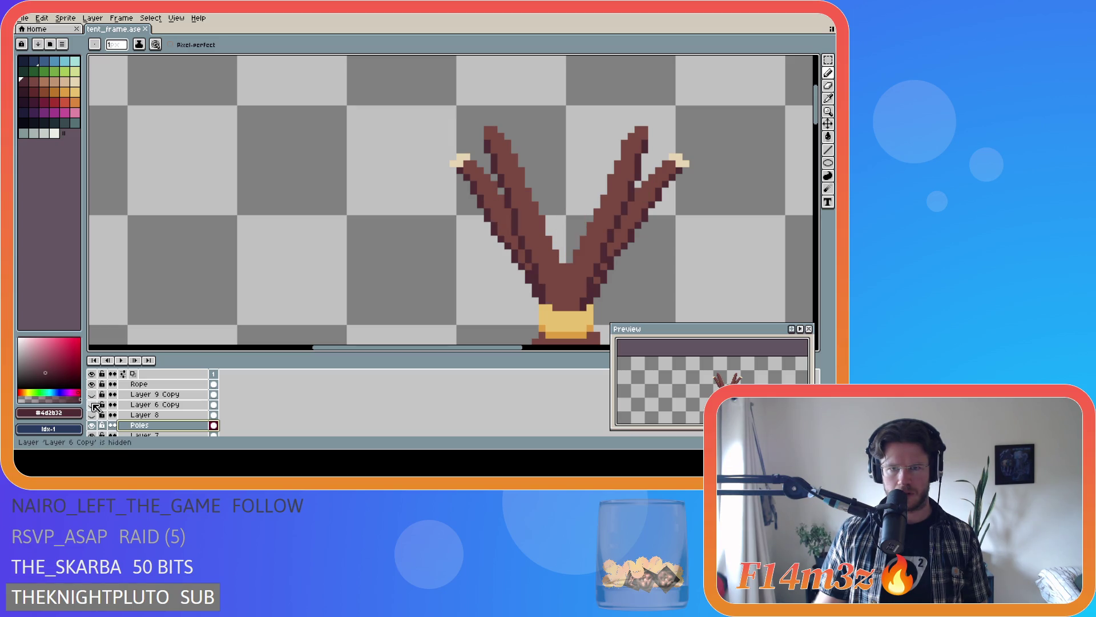
# - Pick the pole's mid and dark browns and compare Layer 9 Copy's pale blob on and off
pyautogui.keyDown('alt'); pyautogui.click(519, 212); pyautogui.keyUp('alt')
pyautogui.keyDown('alt'); pyautogui.click(509, 212); pyautogui.keyUp('alt')
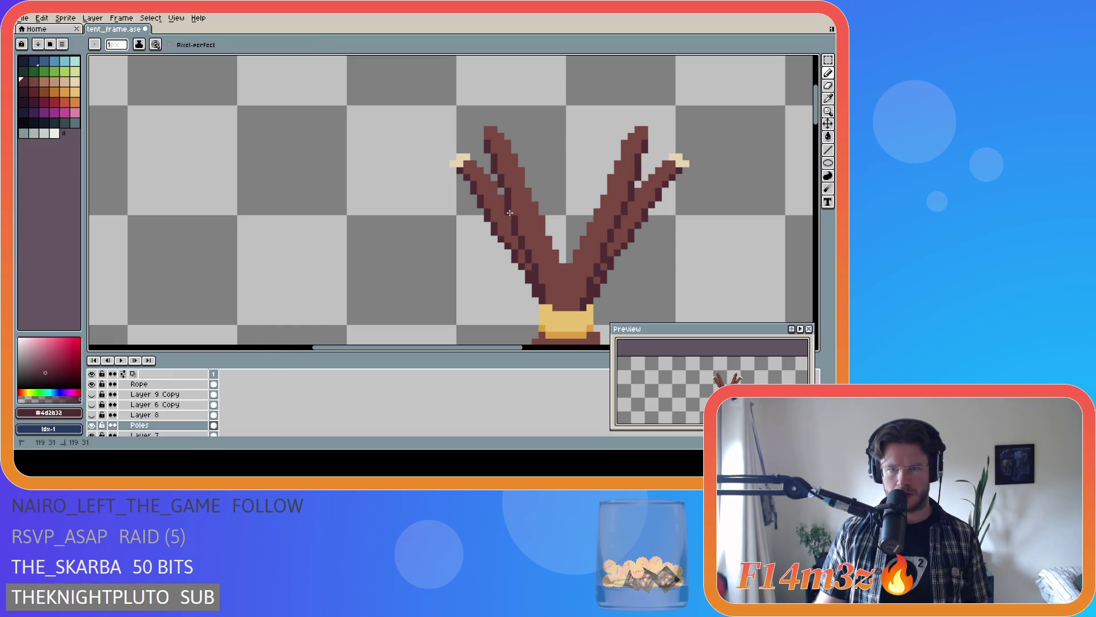
pyautogui.click(92, 415)
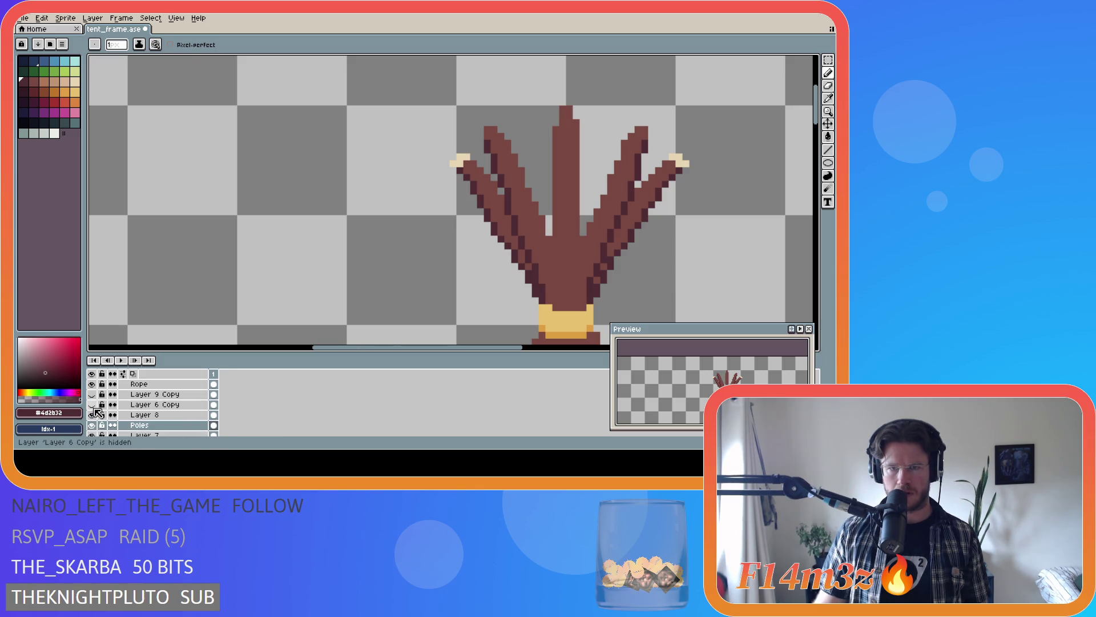
pyautogui.click(92, 395)
pyautogui.scroll(1, 335, 308)
pyautogui.scroll(1, 518, 251)
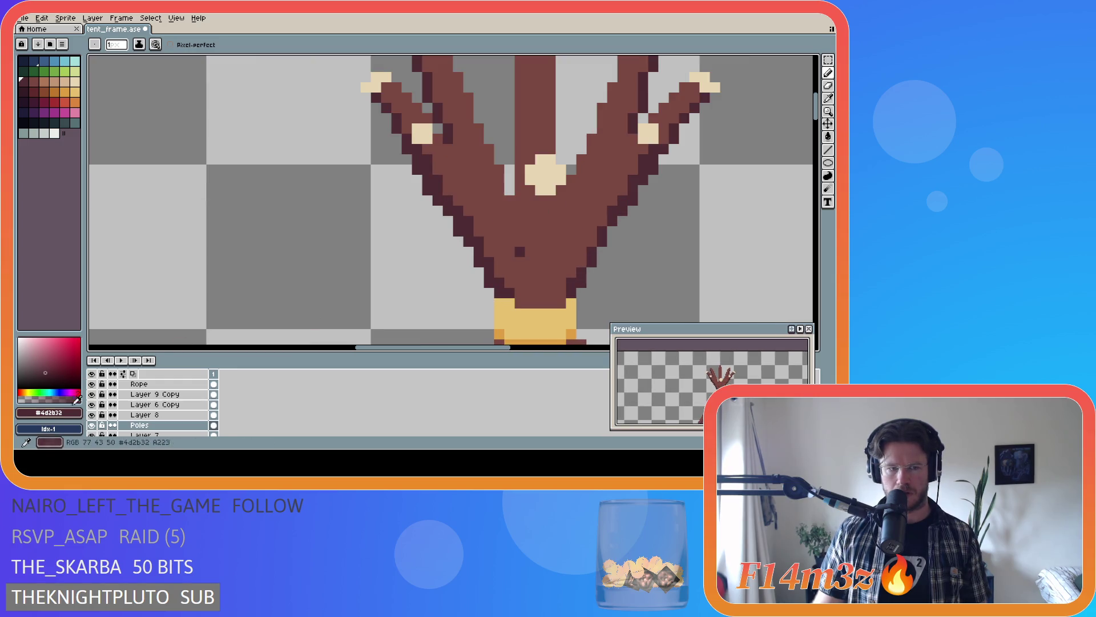
pyautogui.click(92, 394)
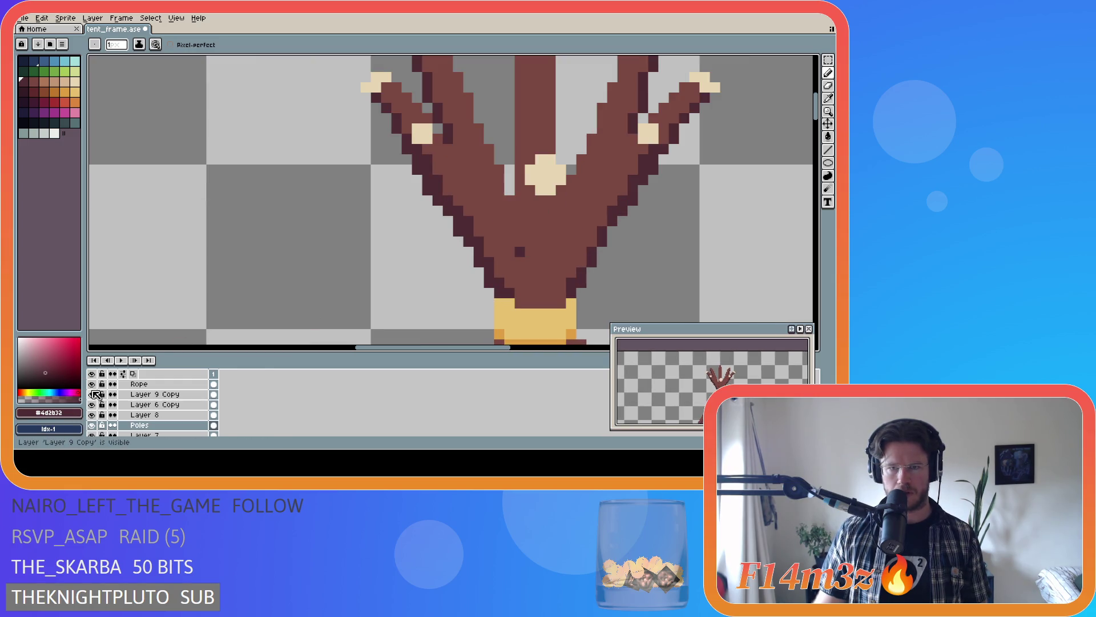
pyautogui.click(92, 393)
pyautogui.click(93, 393)
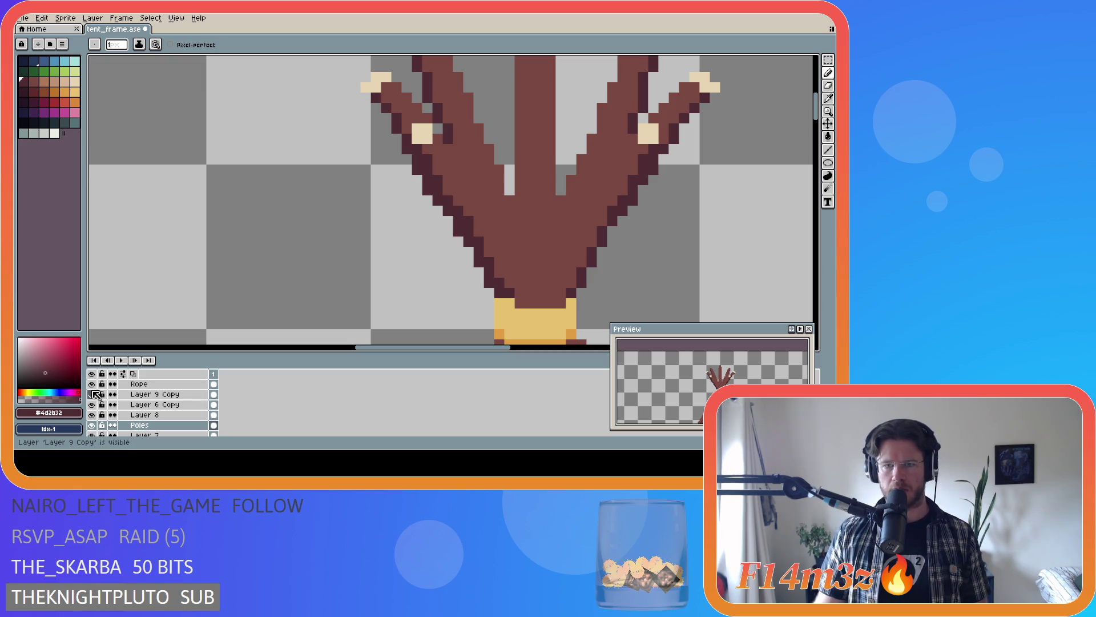
pyautogui.click(92, 394)
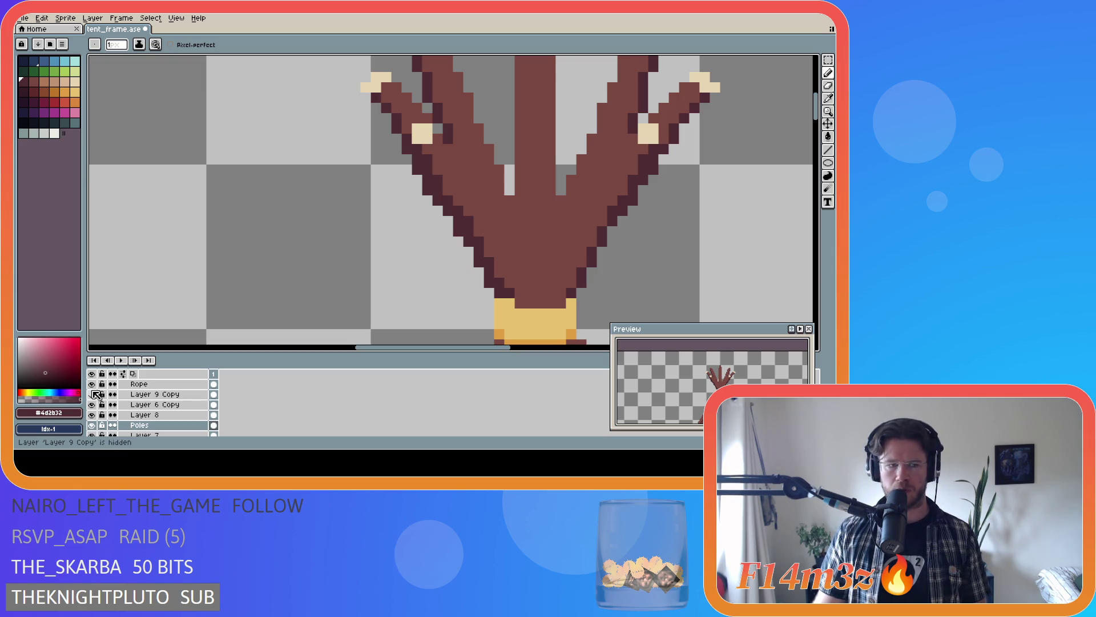
pyautogui.click(93, 394)
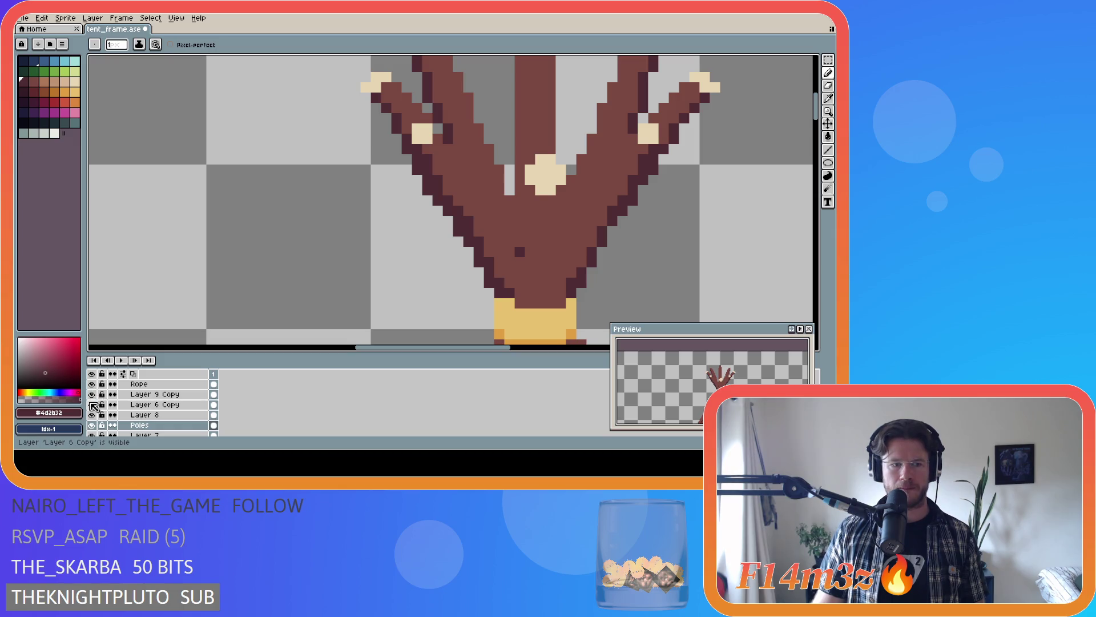
# - Hide Layer 8, Poles and Layer 7 leaving the central stub and rope band, then save tent_frame.ase
pyautogui.click(93, 415)
pyautogui.scroll(-1, 96, 418)
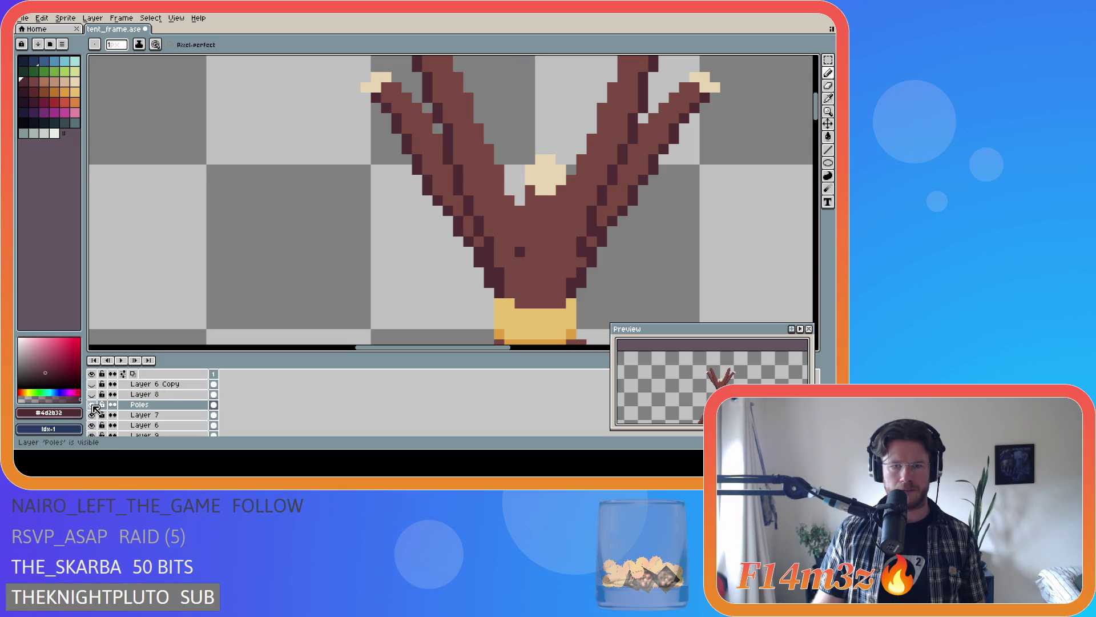
pyautogui.click(92, 405)
pyautogui.keyDown('alt'); pyautogui.click(537, 240); pyautogui.keyUp('alt')
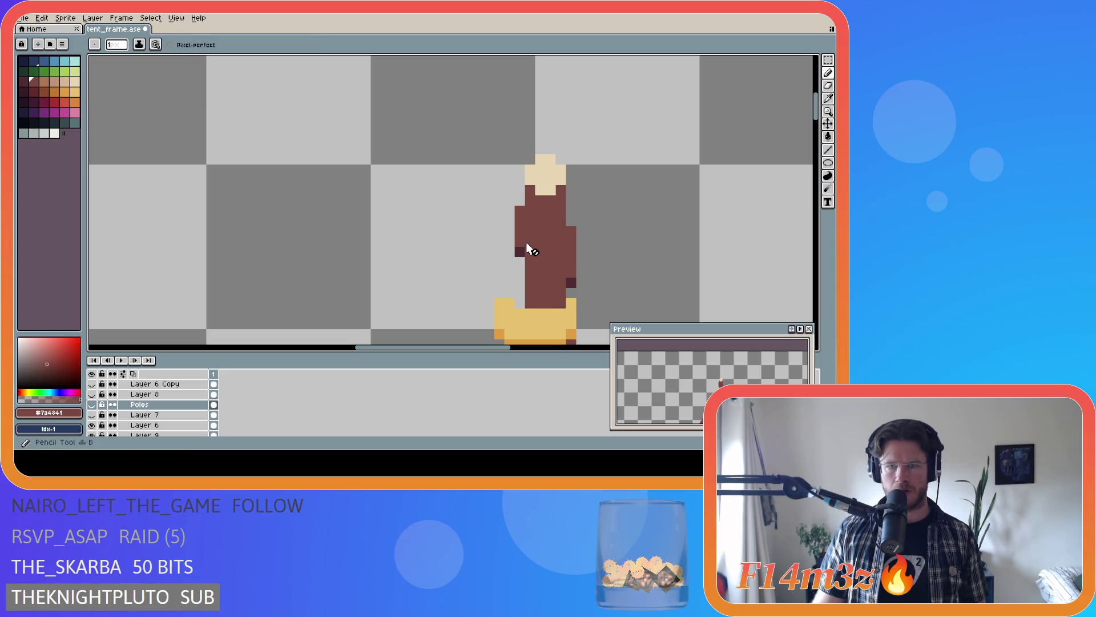
pyautogui.click(168, 385)
pyautogui.scroll(3, 165, 402)
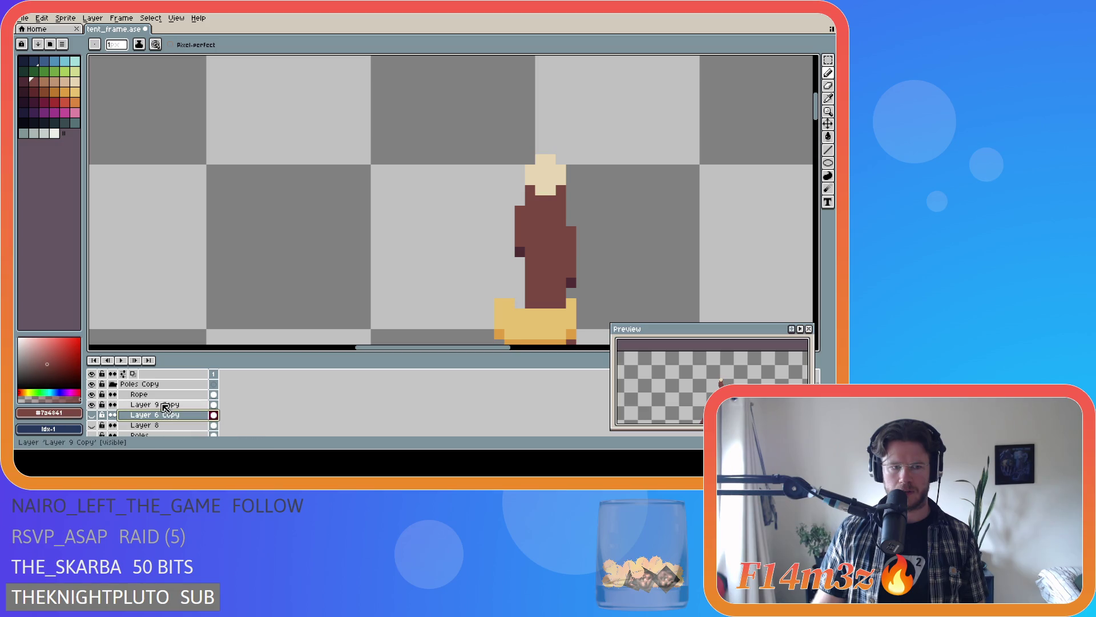
pyautogui.click(164, 407)
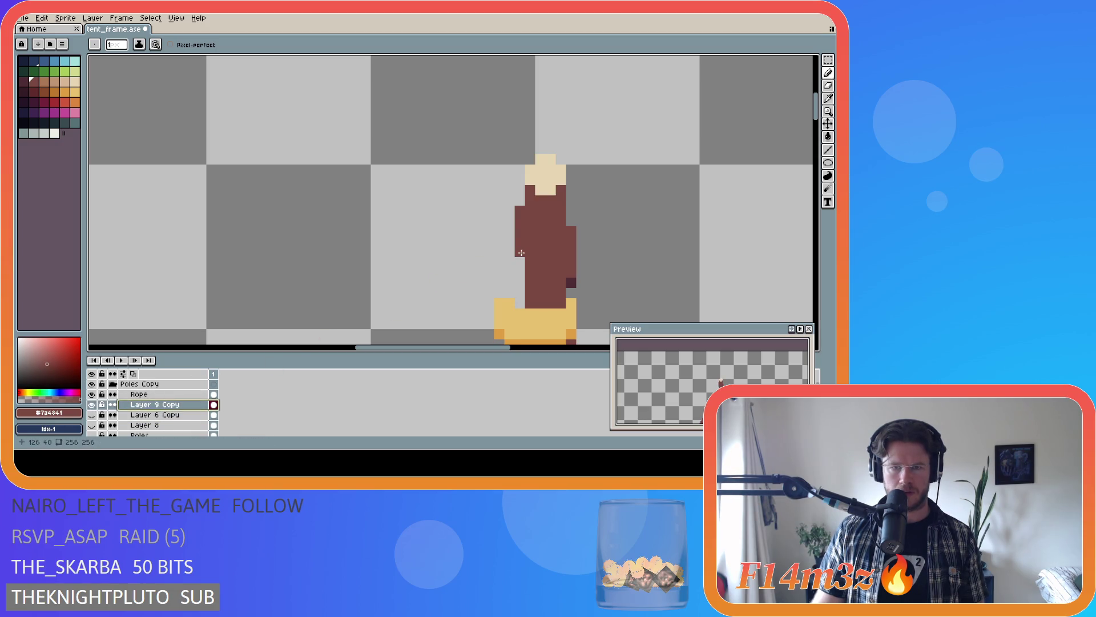
pyautogui.scroll(-3, 152, 403)
pyautogui.click(93, 414)
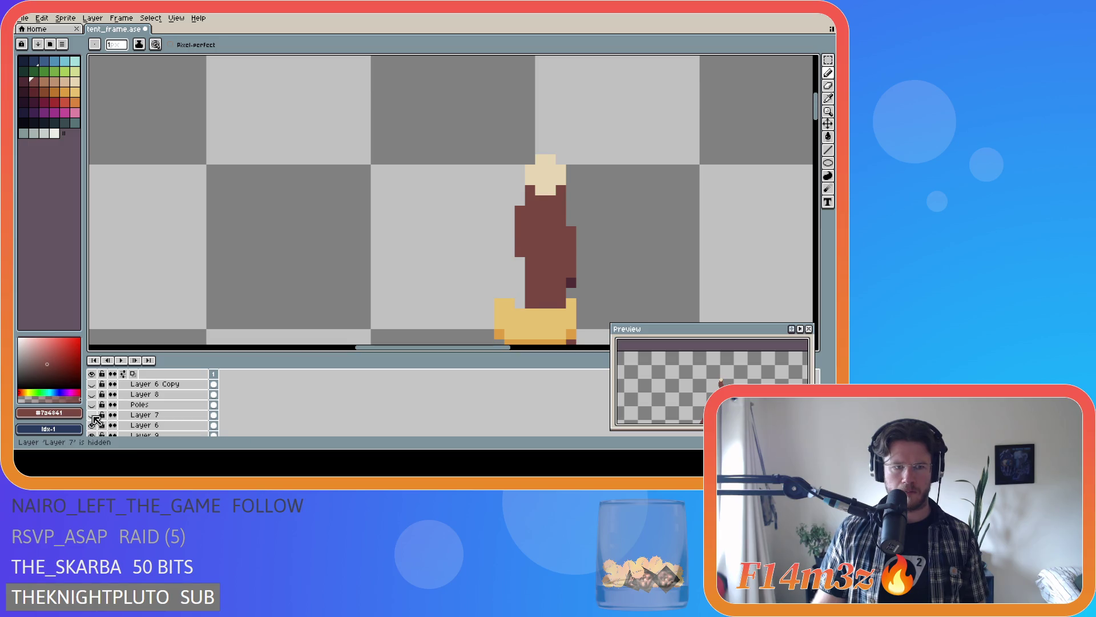
pyautogui.scroll(-2, 473, 290)
pyautogui.hotkey('ctrl', 's')
pyautogui.scroll(-2, 473, 290)
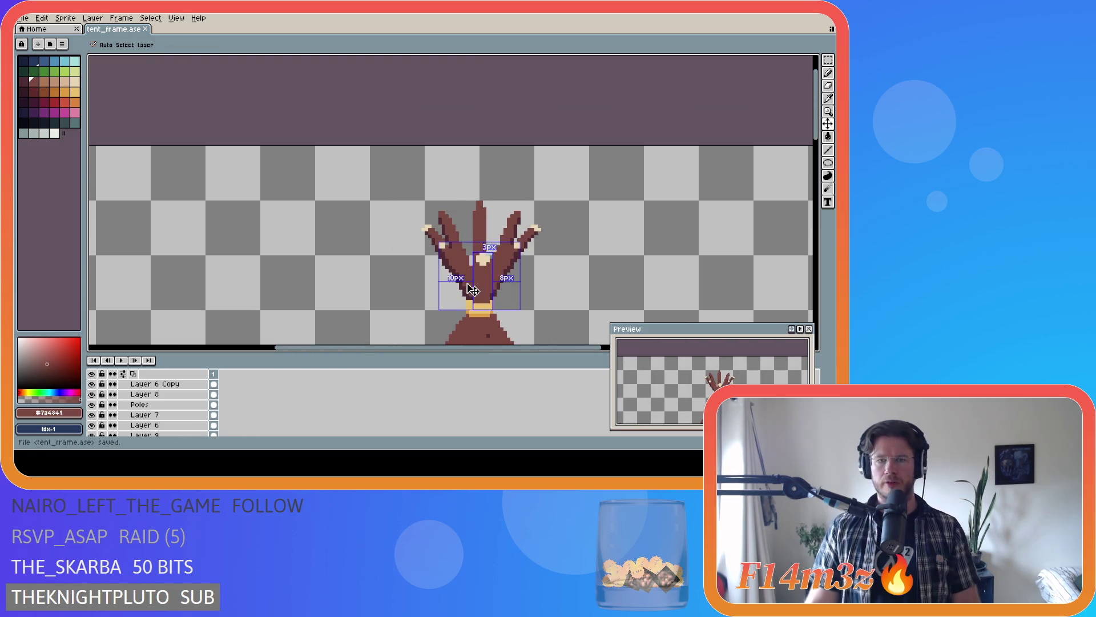
pyautogui.scroll(-2, 472, 290)
pyautogui.scroll(-1, 666, 252)
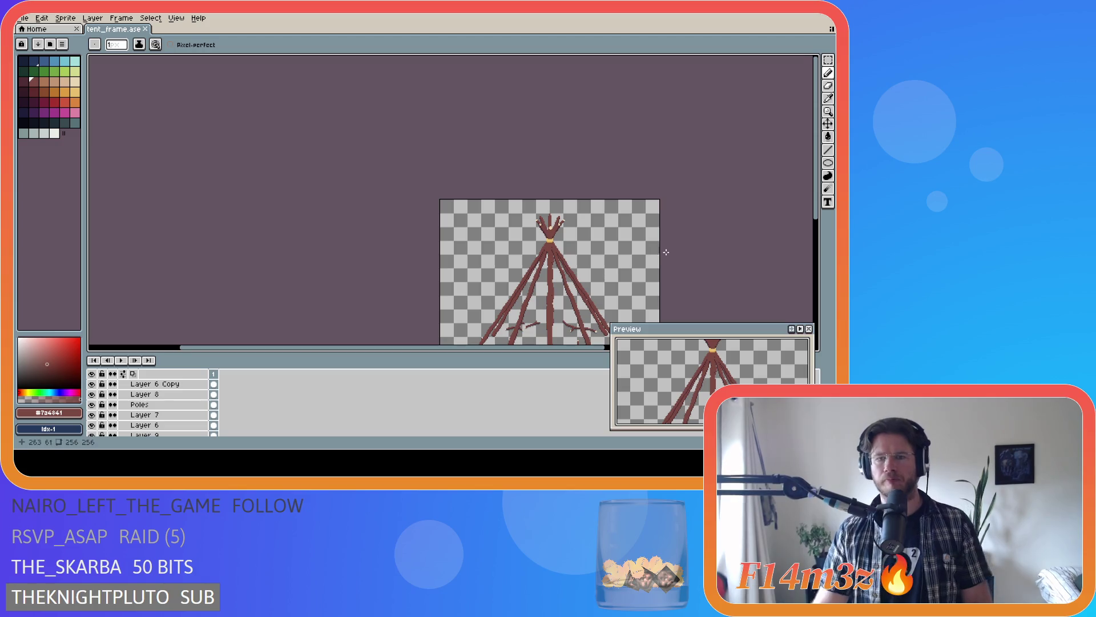
pyautogui.scroll(-3, 665, 252)
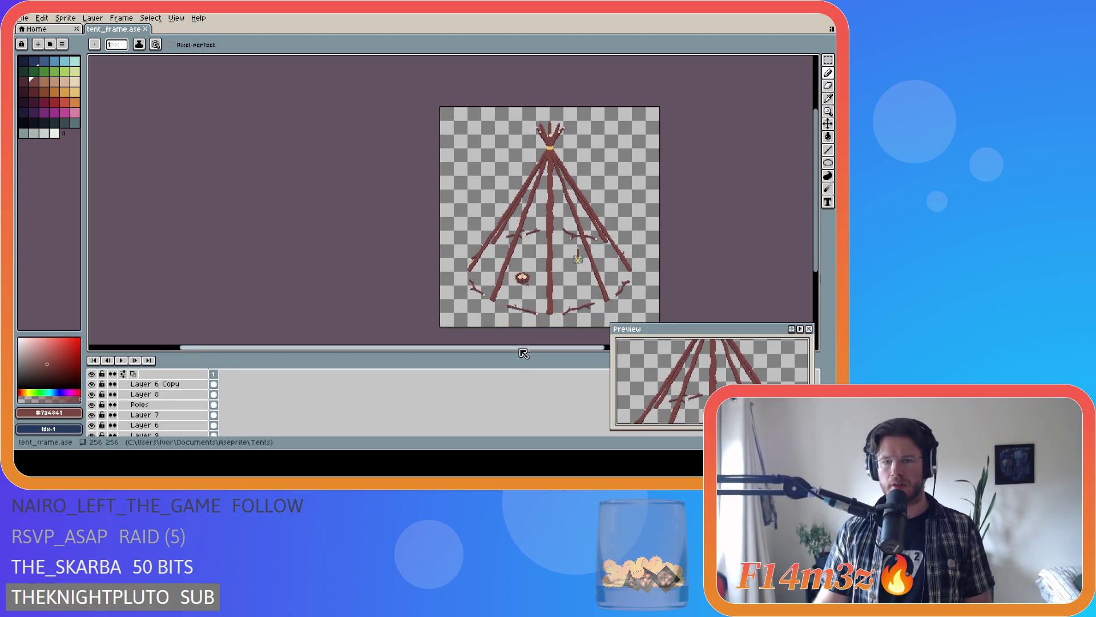
pyautogui.scroll(1, 558, 347)
pyautogui.scroll(2, 500, 157)
pyautogui.scroll(-2, 500, 157)
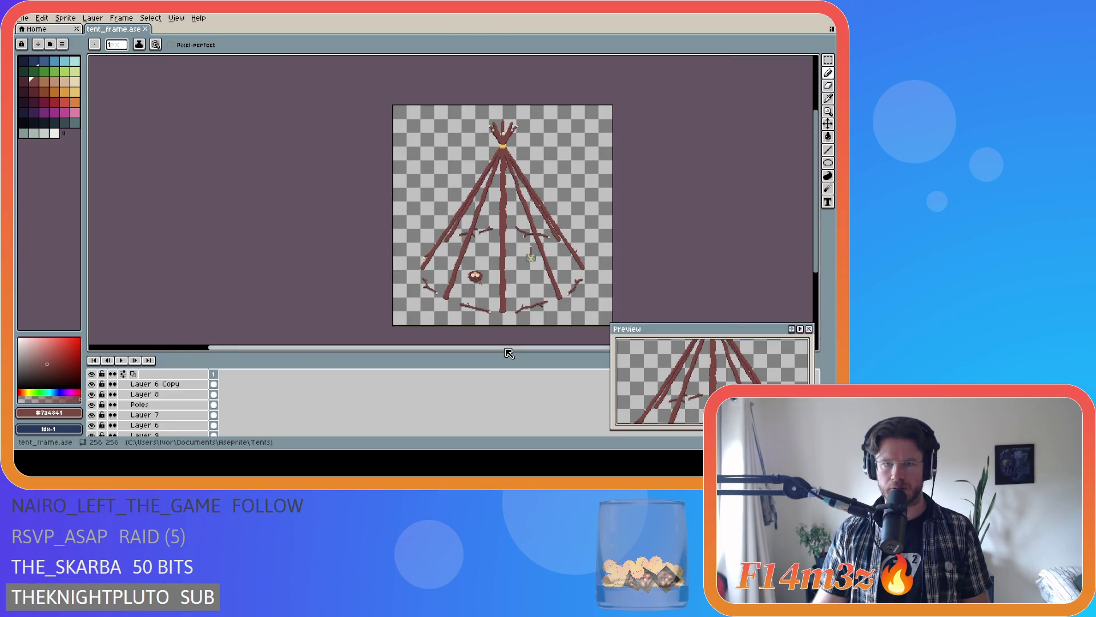
pyautogui.hscroll(1, 514, 342)
pyautogui.scroll(3, 458, 143)
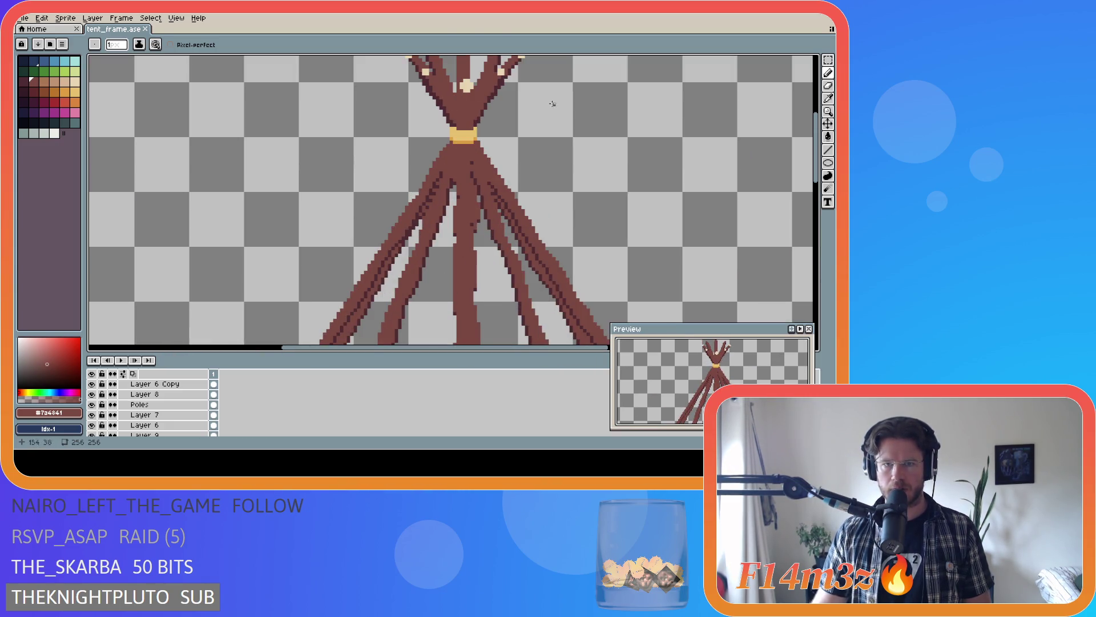
pyautogui.scroll(-1, 467, 180)
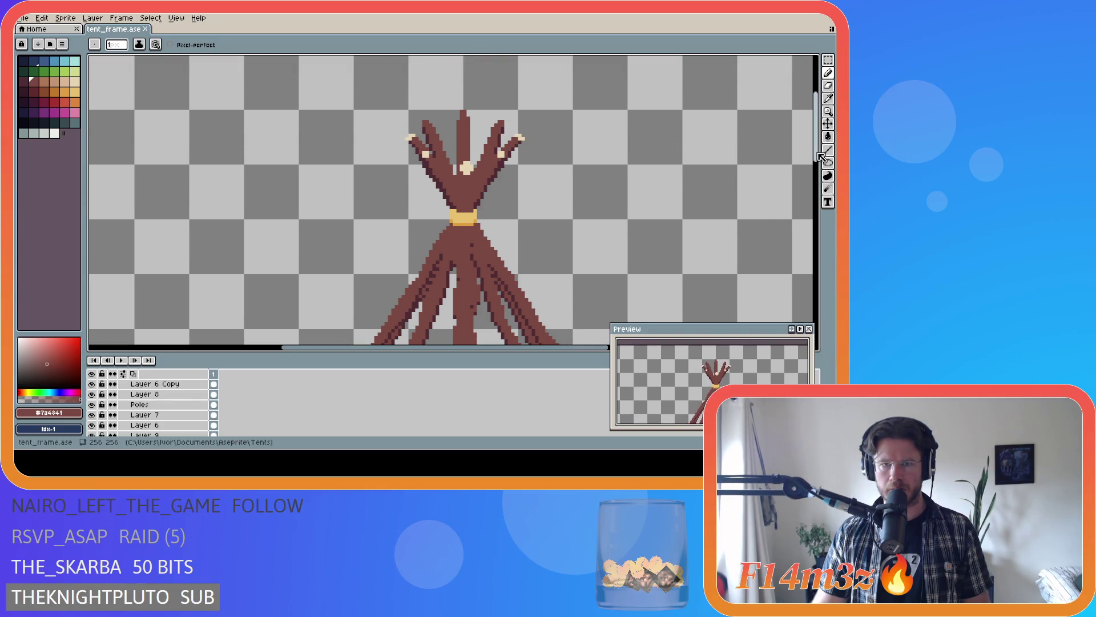
pyautogui.scroll(3, 467, 180)
pyautogui.scroll(1, 467, 181)
pyautogui.scroll(1, 467, 181)
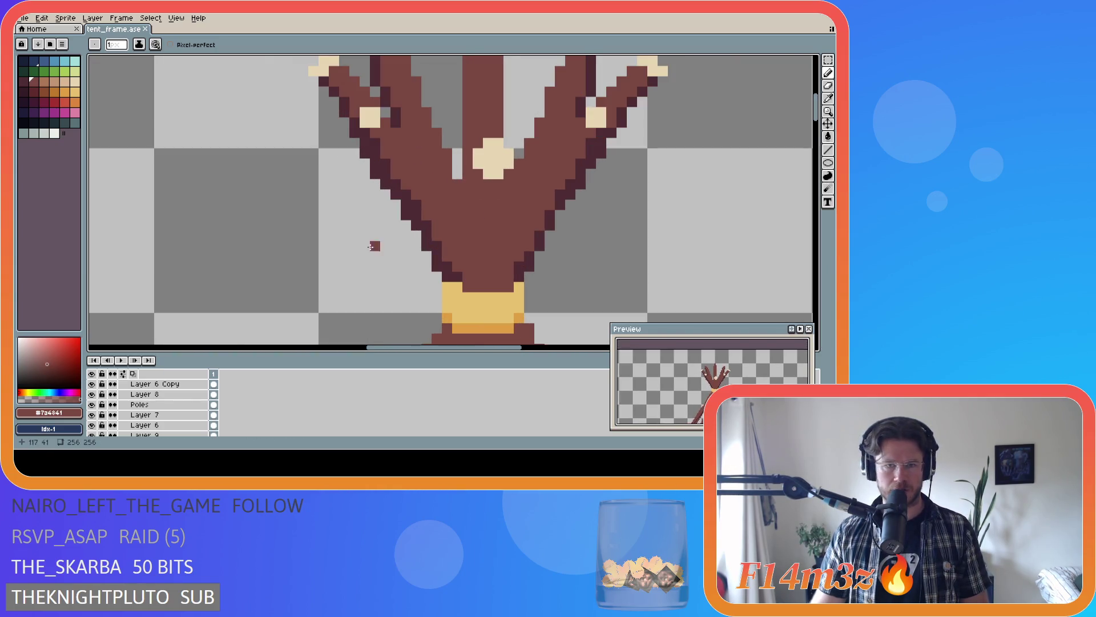
# - Reshow the central pole and Poles arms, save tent_frame.ase twice, and make Rope the active layer
pyautogui.click(92, 394)
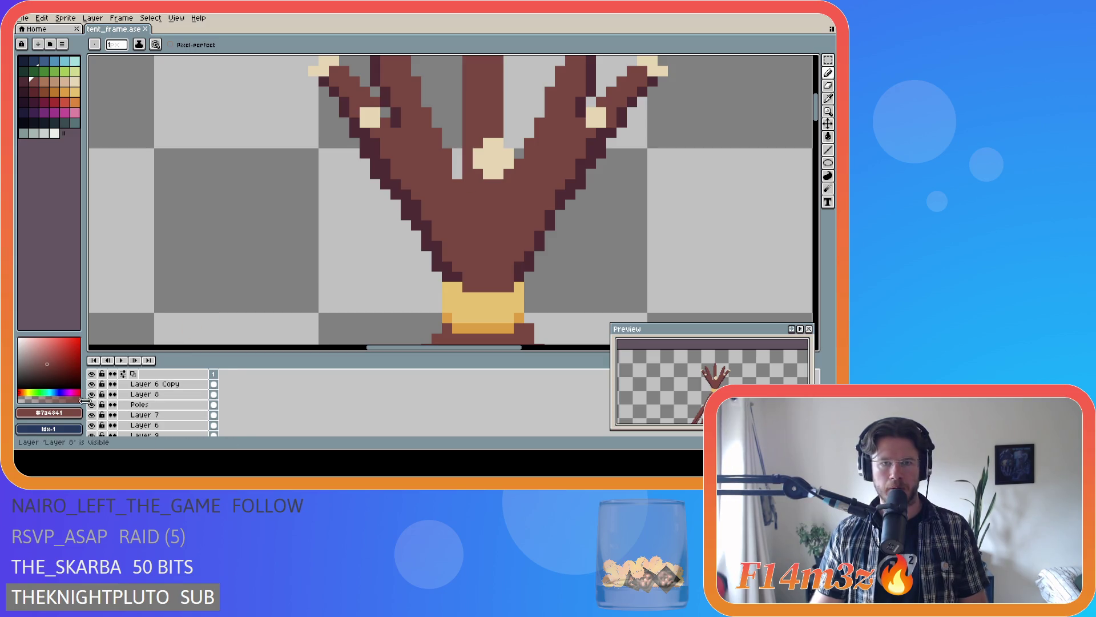
pyautogui.click(92, 405)
pyautogui.click(91, 405)
pyautogui.click(95, 405)
pyautogui.click(92, 404)
pyautogui.click(92, 405)
pyautogui.scroll(-1, 458, 171)
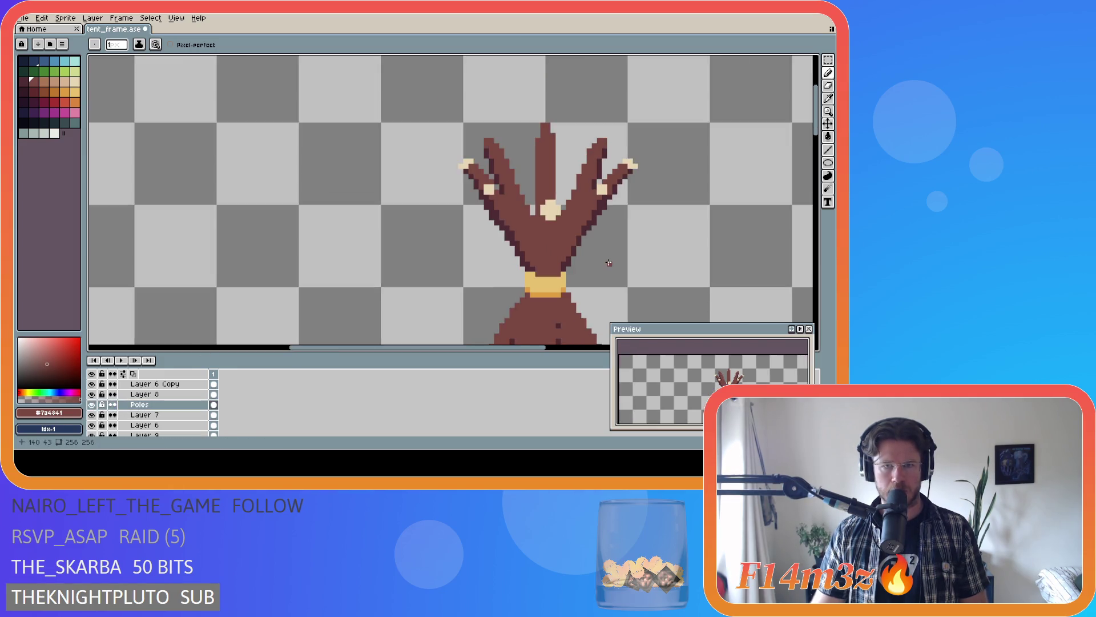
pyautogui.scroll(-1, 548, 240)
pyautogui.scroll(-1, 611, 306)
pyautogui.moveTo(516, 352); pyautogui.dragTo(597, 351)
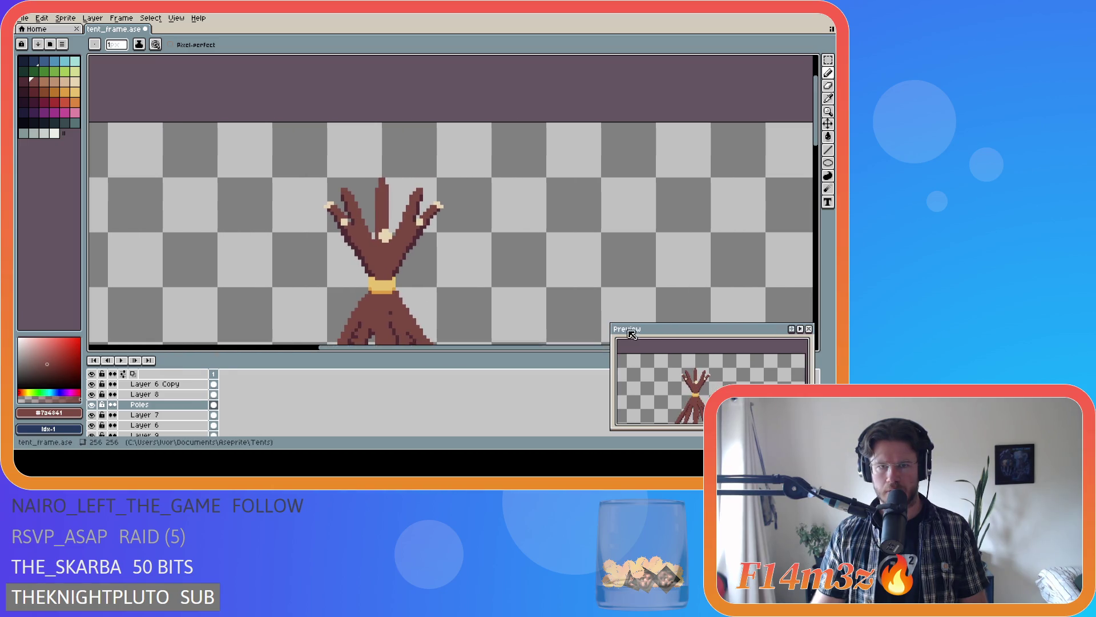
pyautogui.scroll(-1, 435, 211)
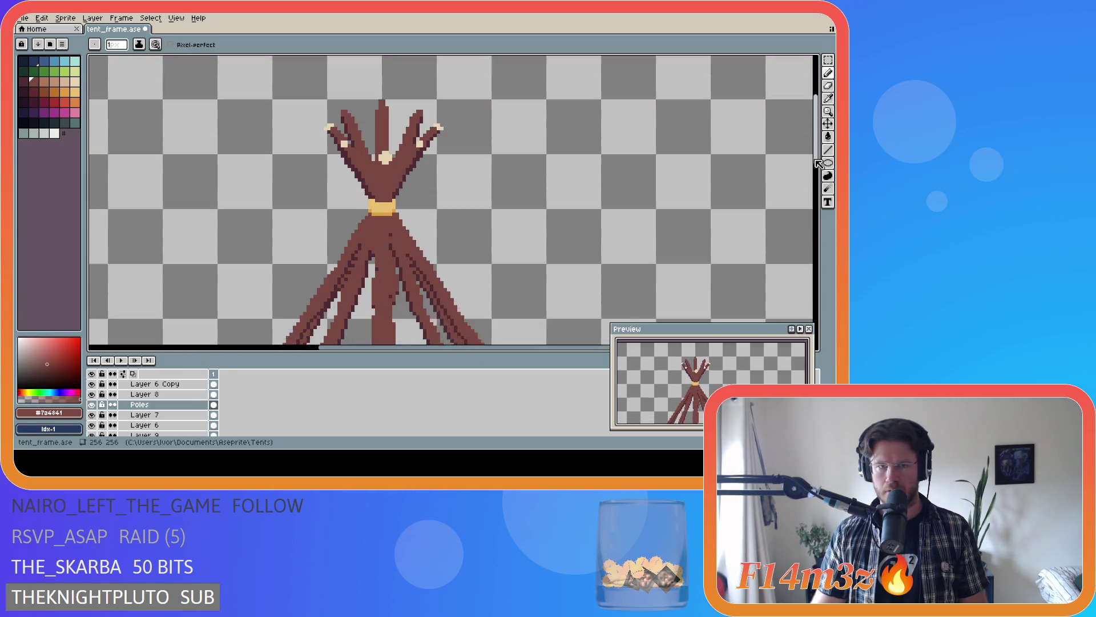
pyautogui.scroll(-1, 436, 210)
pyautogui.scroll(-1, 435, 210)
pyautogui.hotkey('ctrl', 's')
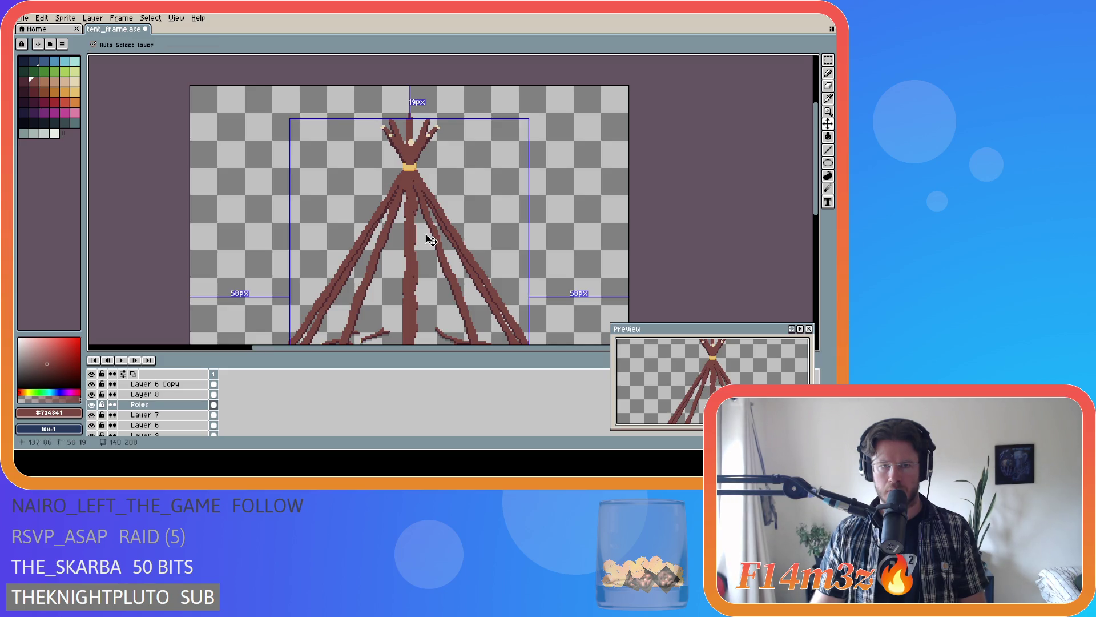
pyautogui.scroll(-1, 580, 214)
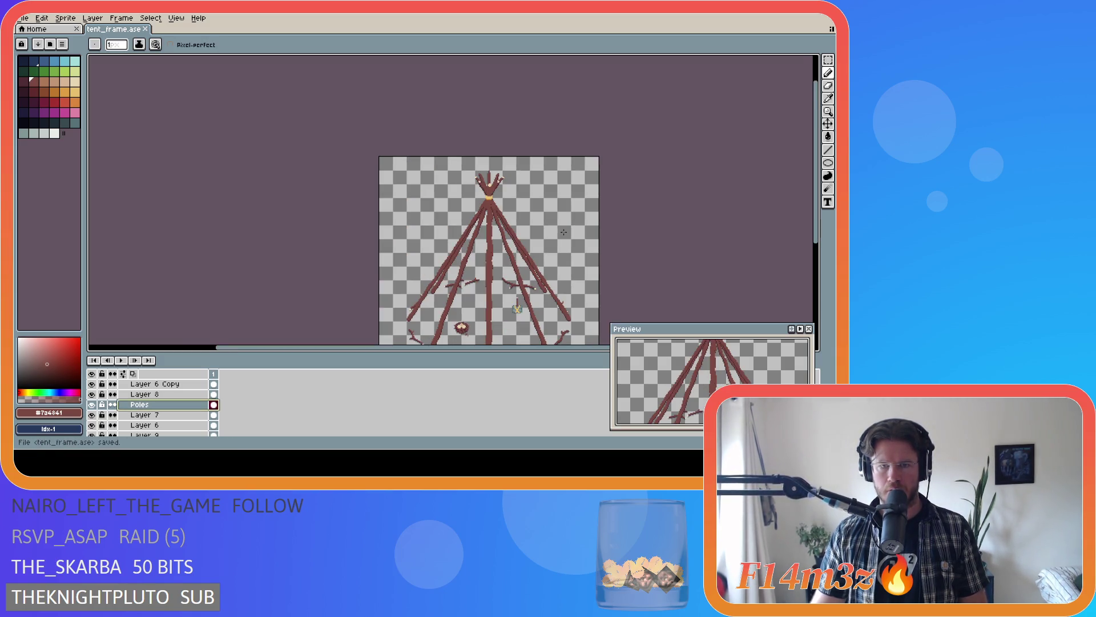
pyautogui.hscroll(2, 651, 293)
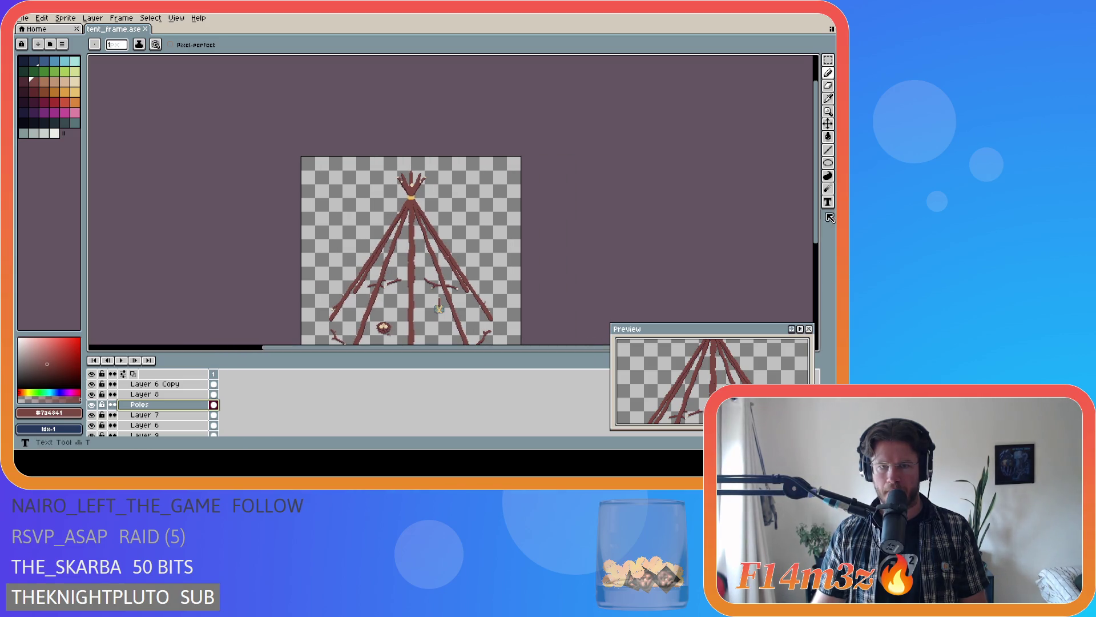
pyautogui.scroll(-2, 651, 257)
pyautogui.hotkey('ctrl', 's')
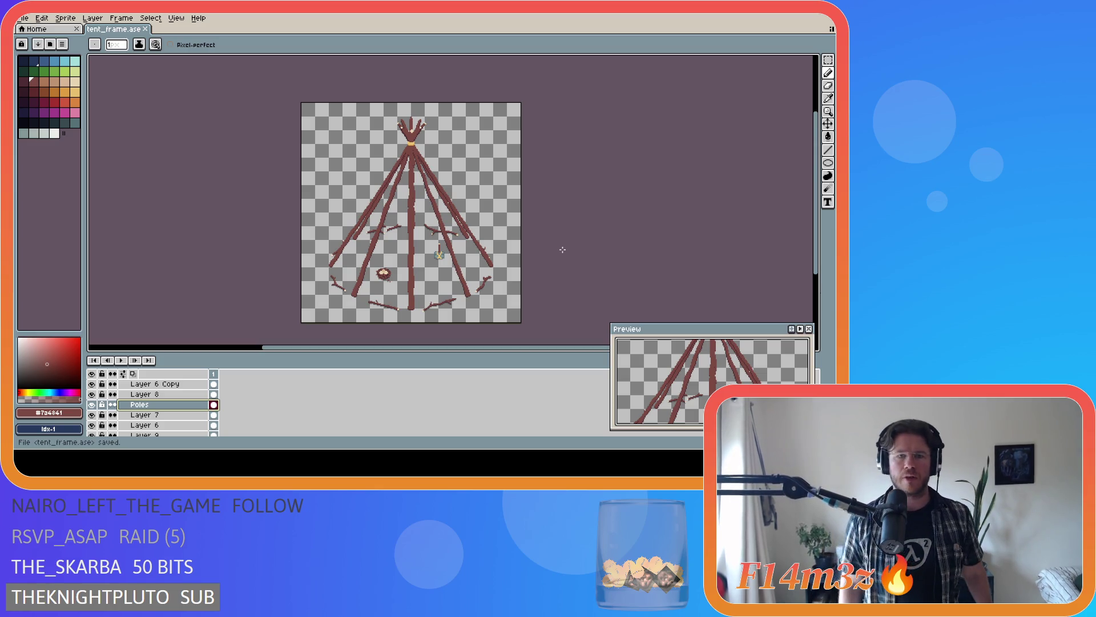
pyautogui.scroll(1, 400, 130)
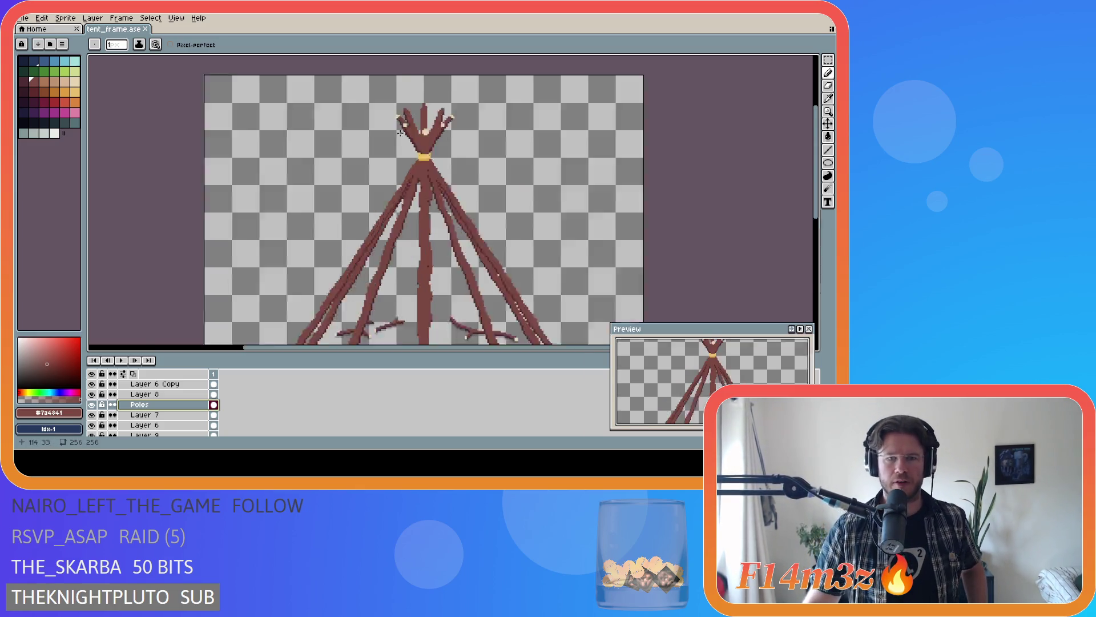
pyautogui.scroll(1, 399, 130)
pyautogui.scroll(2, 160, 409)
pyautogui.click(145, 404)
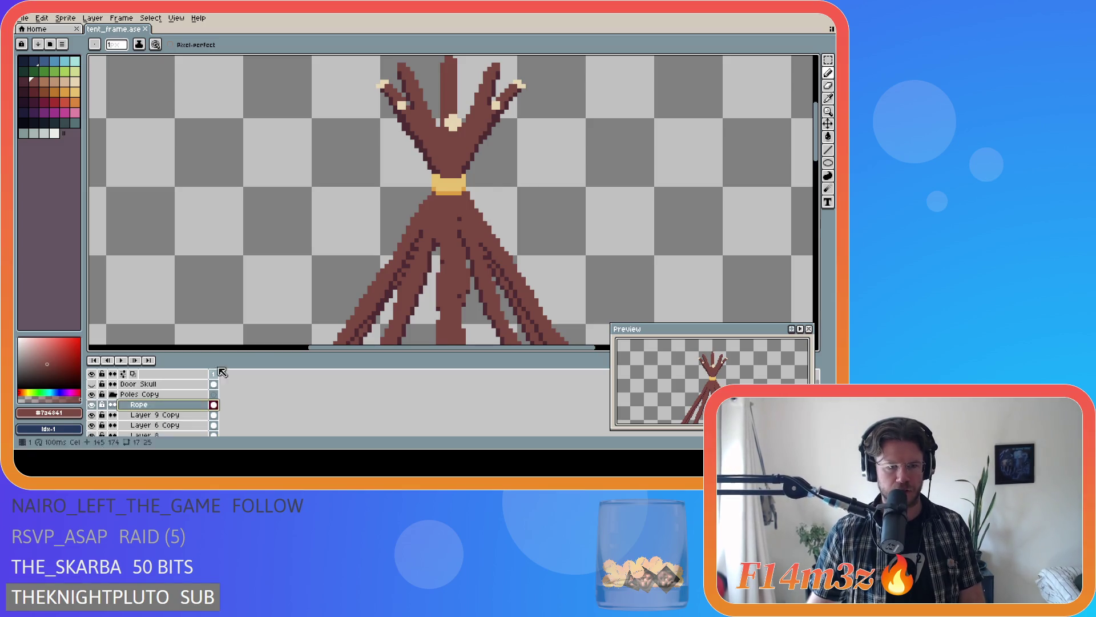
# - Draw a dark brown line under the yellow rope band, save, and take the rope's yellow as drawing colour
pyautogui.keyDown('alt'); pyautogui.click(455, 211); pyautogui.keyUp('alt')
pyautogui.scroll(1, 455, 211)
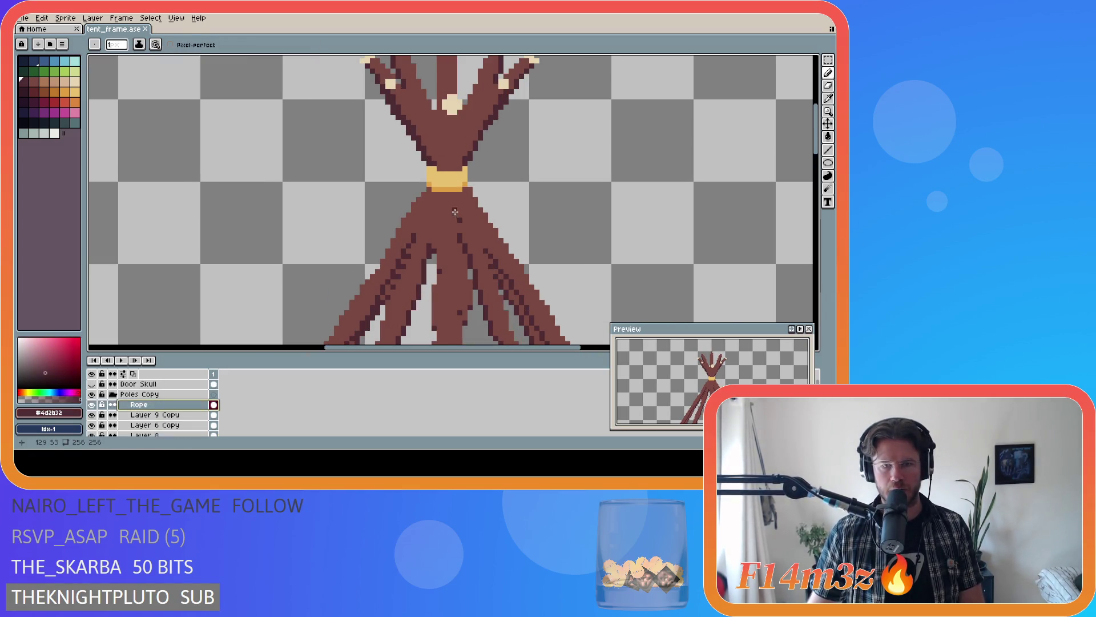
pyautogui.scroll(1, 455, 211)
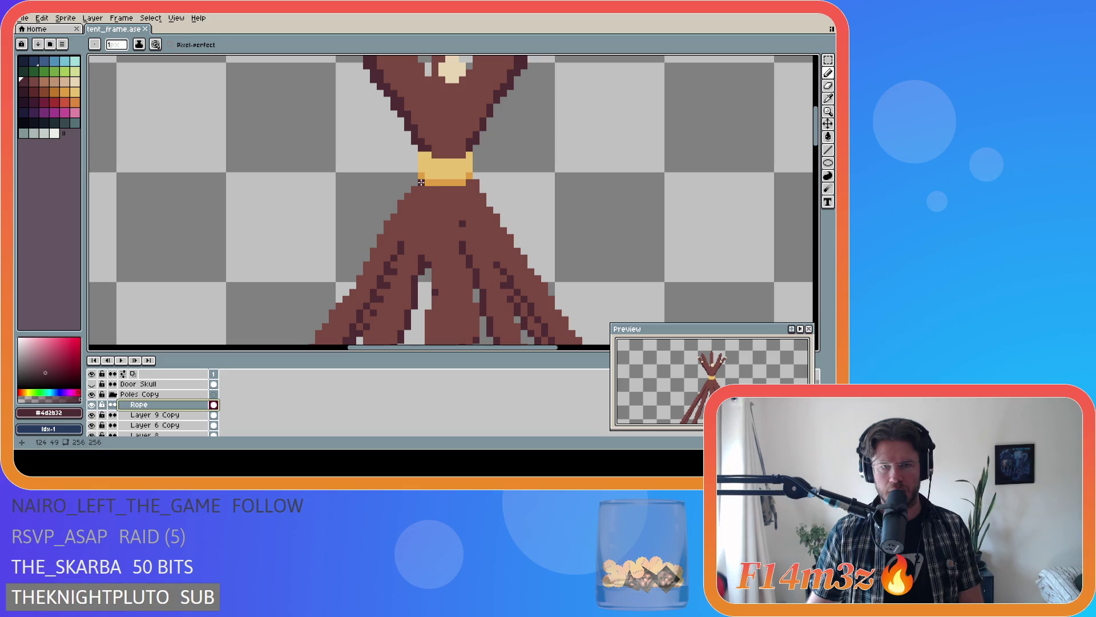
pyautogui.moveTo(421, 182); pyautogui.dragTo(461, 188)
pyautogui.hotkey('ctrl', 's')
pyautogui.scroll(-2, 562, 230)
pyautogui.scroll(-1, 582, 233)
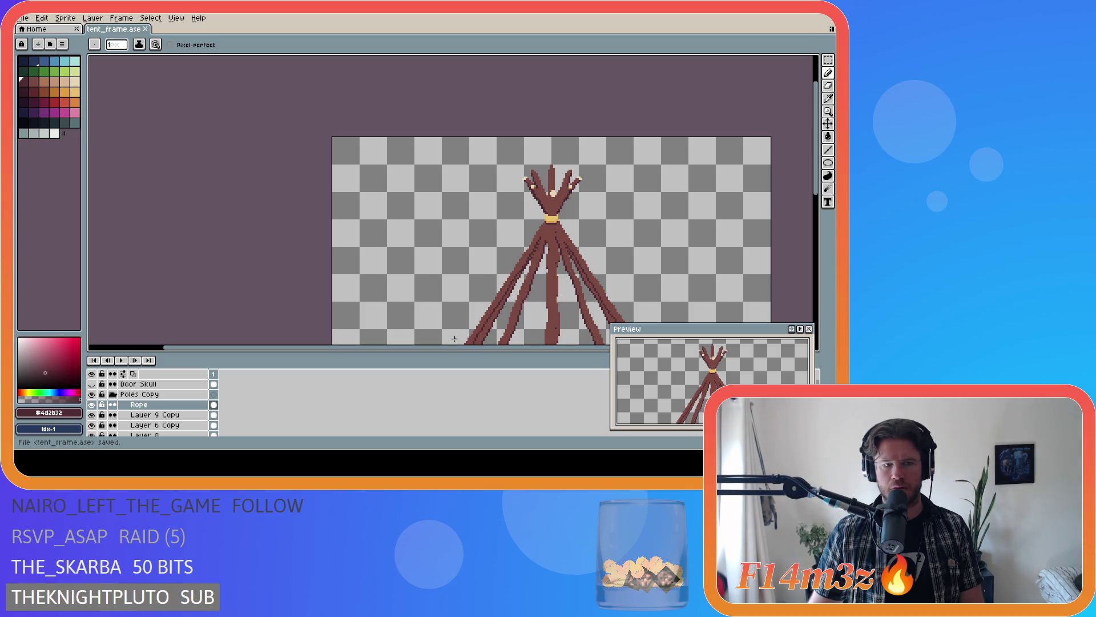
pyautogui.moveTo(465, 347); pyautogui.dragTo(557, 350)
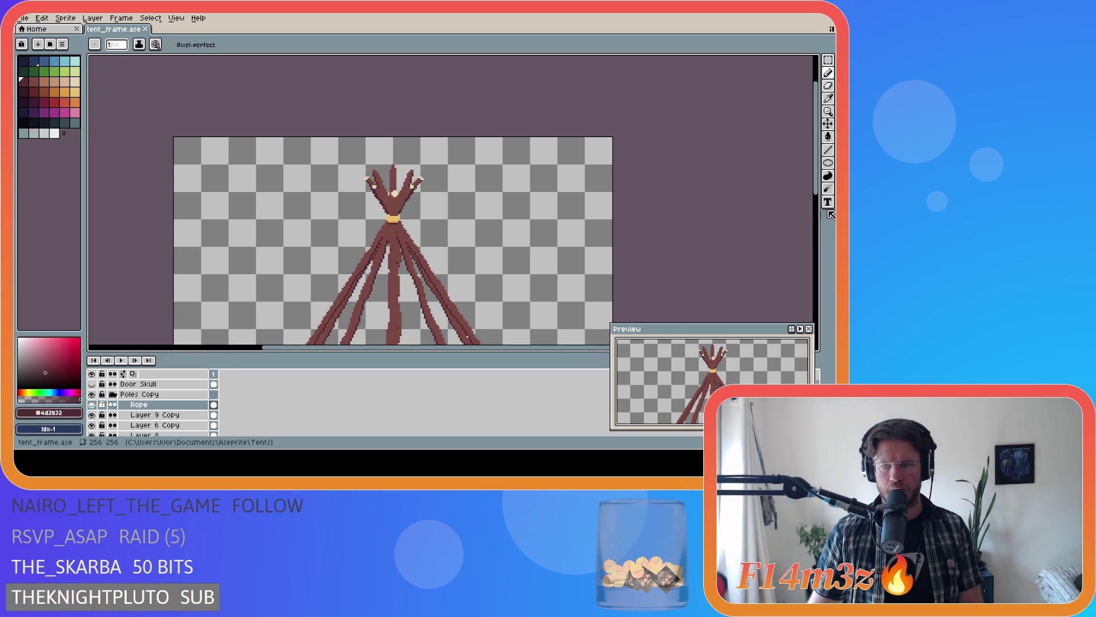
pyautogui.moveTo(816, 206)
pyautogui.mouseDown()
pyautogui.moveTo(821, 226)
pyautogui.moveTo(805, 206)
pyautogui.mouseUp()
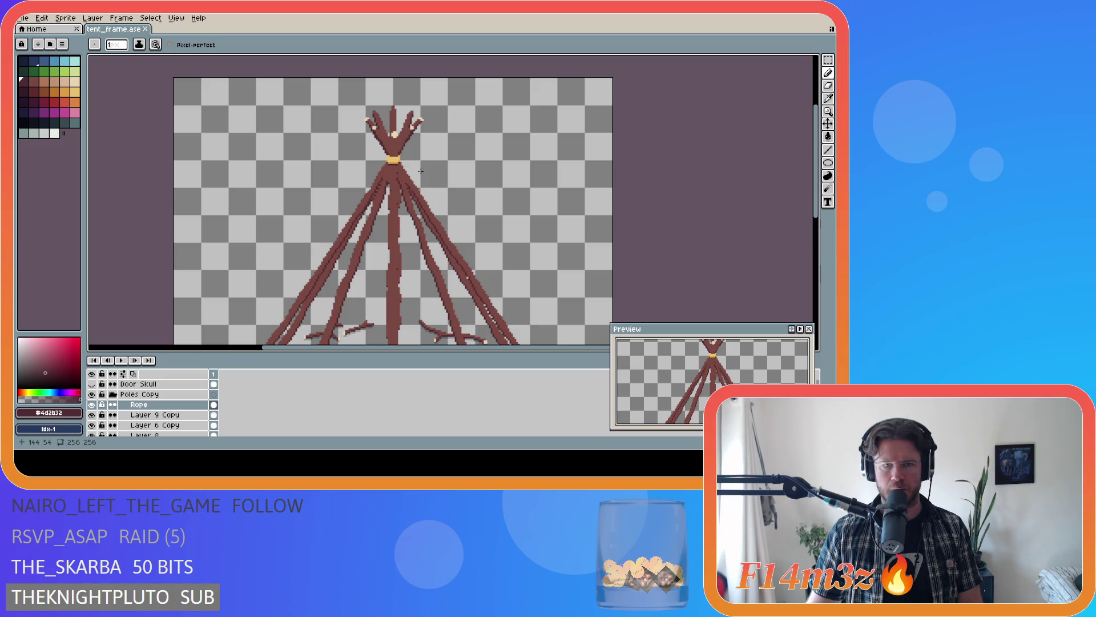
pyautogui.scroll(-3, 404, 184)
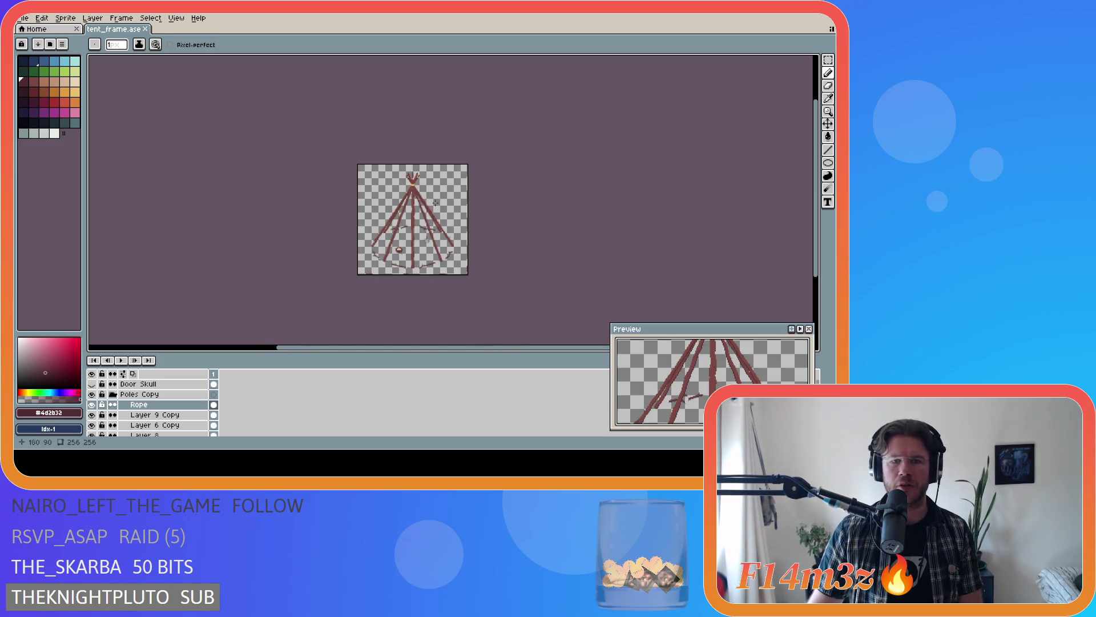
pyautogui.scroll(1, 441, 192)
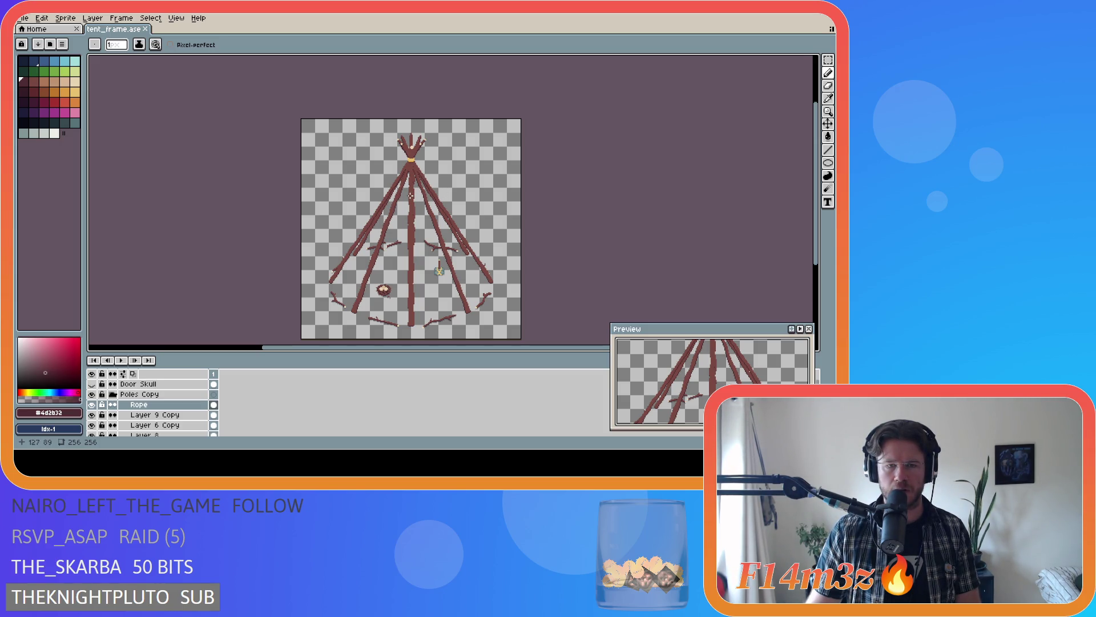
pyautogui.scroll(2, 395, 153)
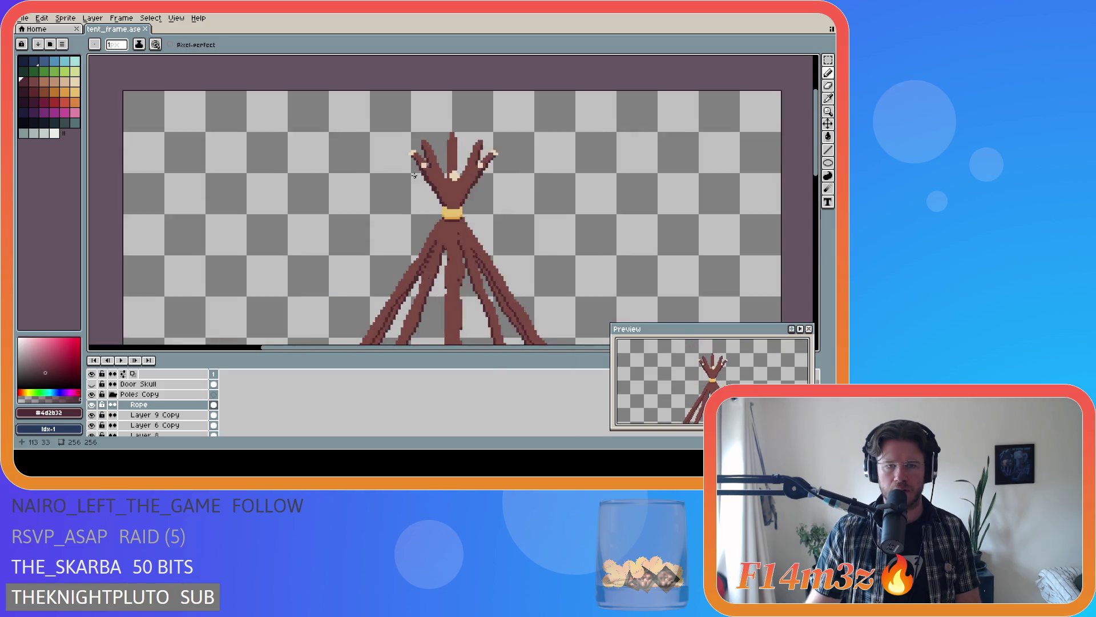
pyautogui.scroll(2, 403, 163)
pyautogui.keyDown('alt'); pyautogui.click(468, 221); pyautogui.keyUp('alt')
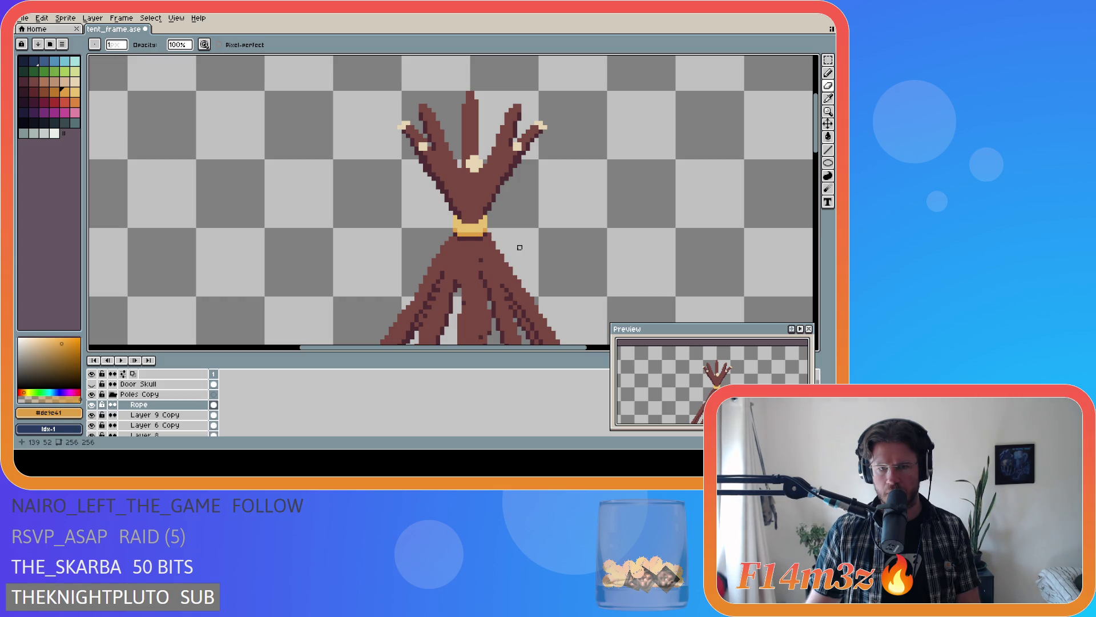
pyautogui.scroll(-1, 519, 248)
pyautogui.scroll(2, 473, 231)
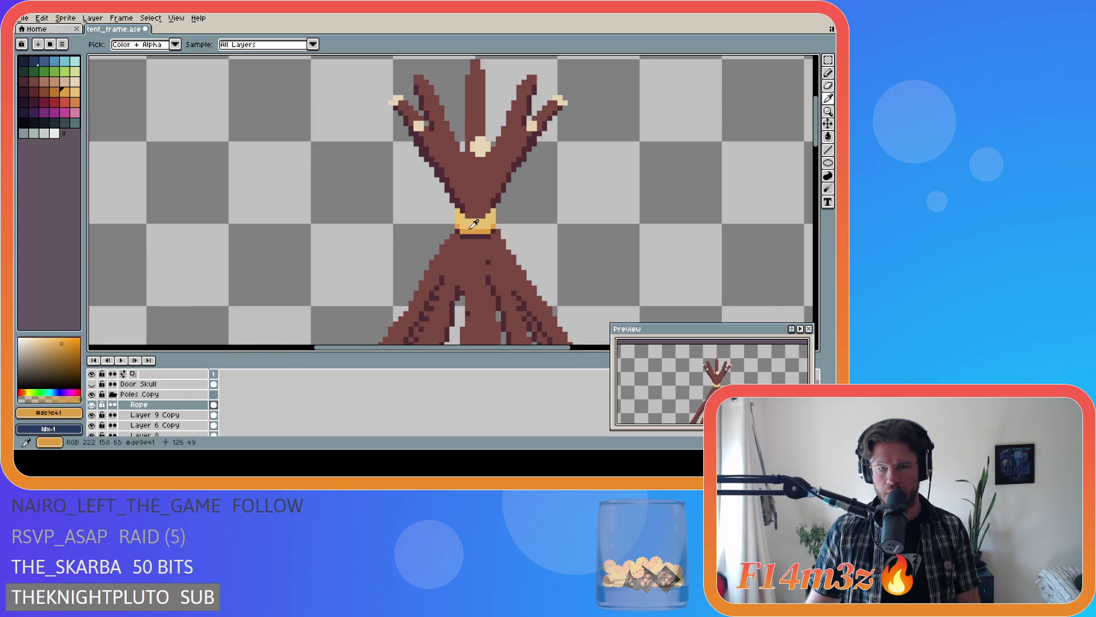
# - Sample the rope's light and mid yellows, return to dark brown #4d2b32, and switch to rectangular selection
pyautogui.press('b')
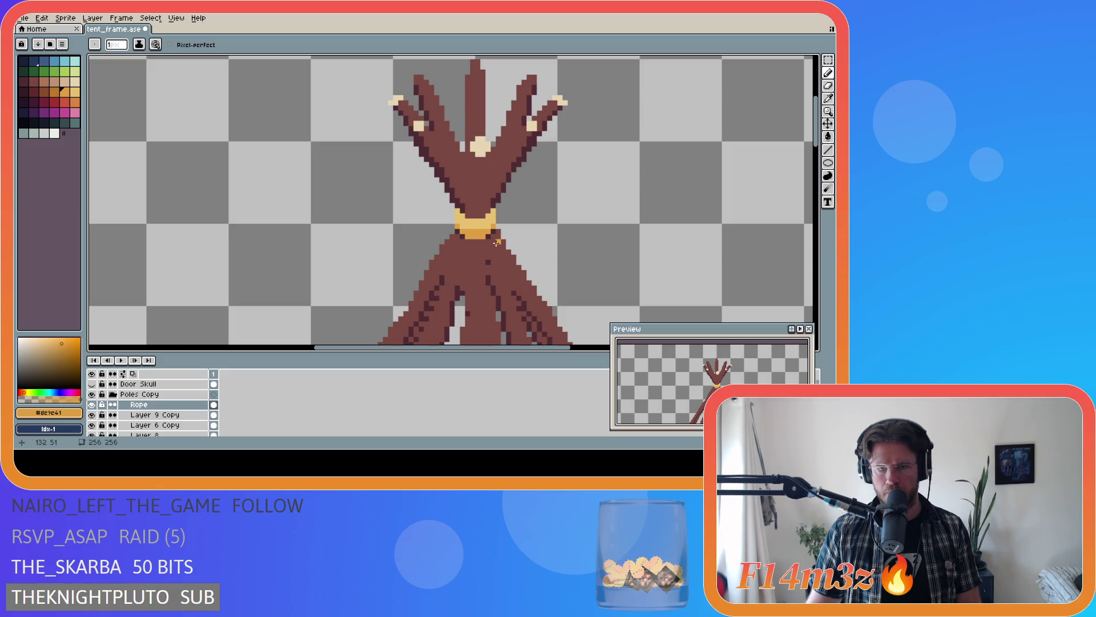
pyautogui.keyDown('alt'); pyautogui.click(477, 229); pyautogui.keyUp('alt')
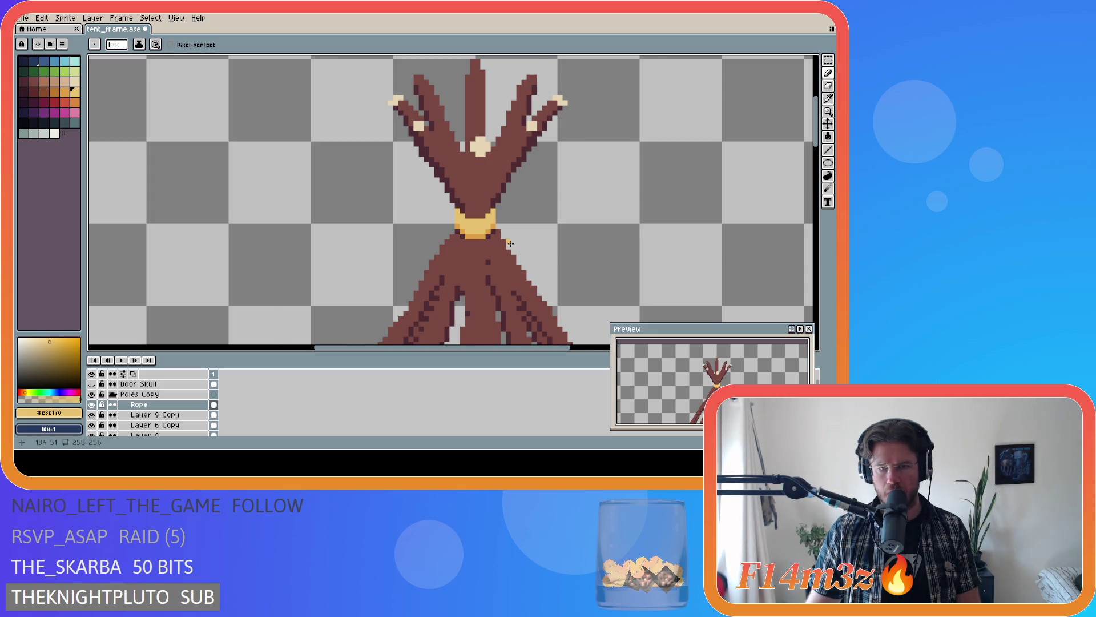
pyautogui.scroll(-1, 509, 243)
pyautogui.scroll(-1, 510, 243)
pyautogui.scroll(1, 511, 243)
pyautogui.scroll(1, 511, 243)
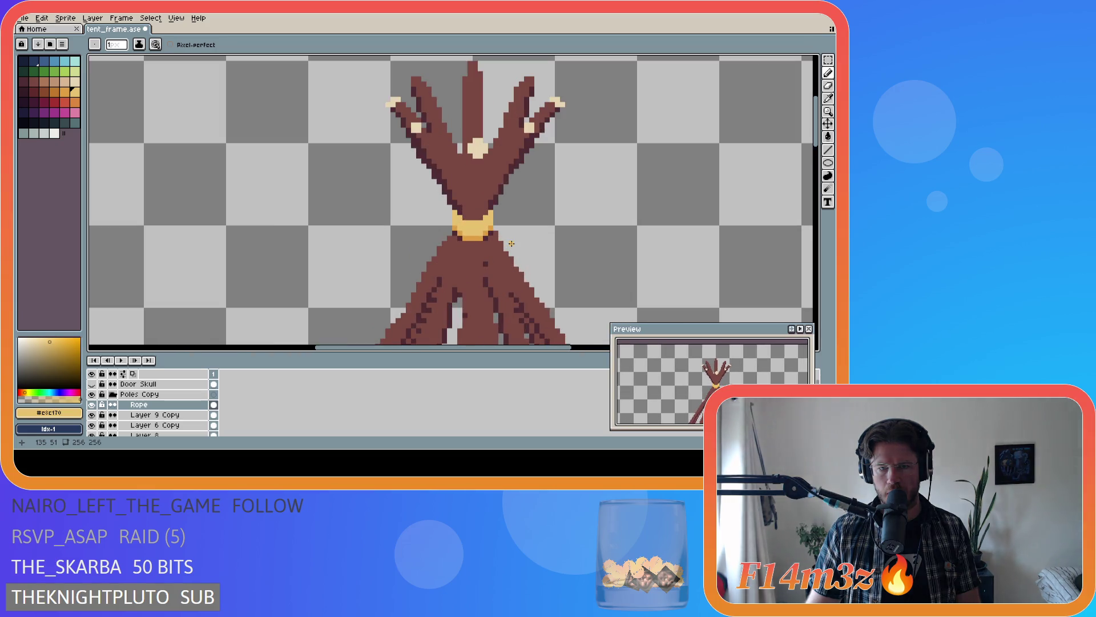
pyautogui.scroll(-2, 512, 244)
pyautogui.scroll(-1, 512, 247)
pyautogui.scroll(2, 513, 248)
pyautogui.scroll(-2, 514, 252)
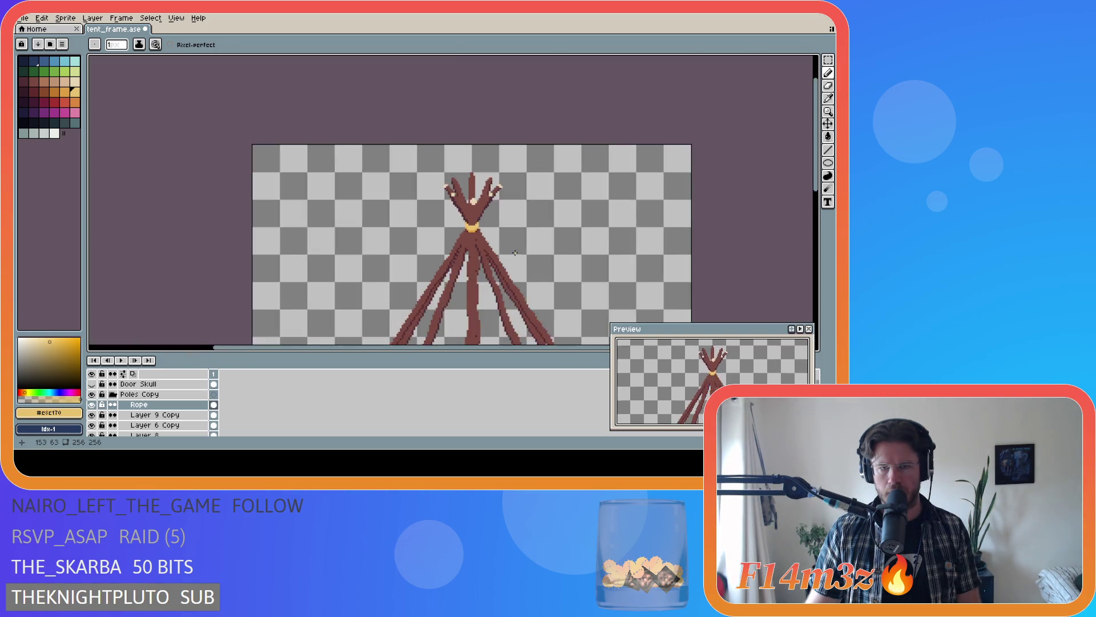
pyautogui.scroll(-1, 515, 253)
pyautogui.scroll(1, 507, 260)
pyautogui.scroll(1, 469, 220)
pyautogui.scroll(2, 470, 219)
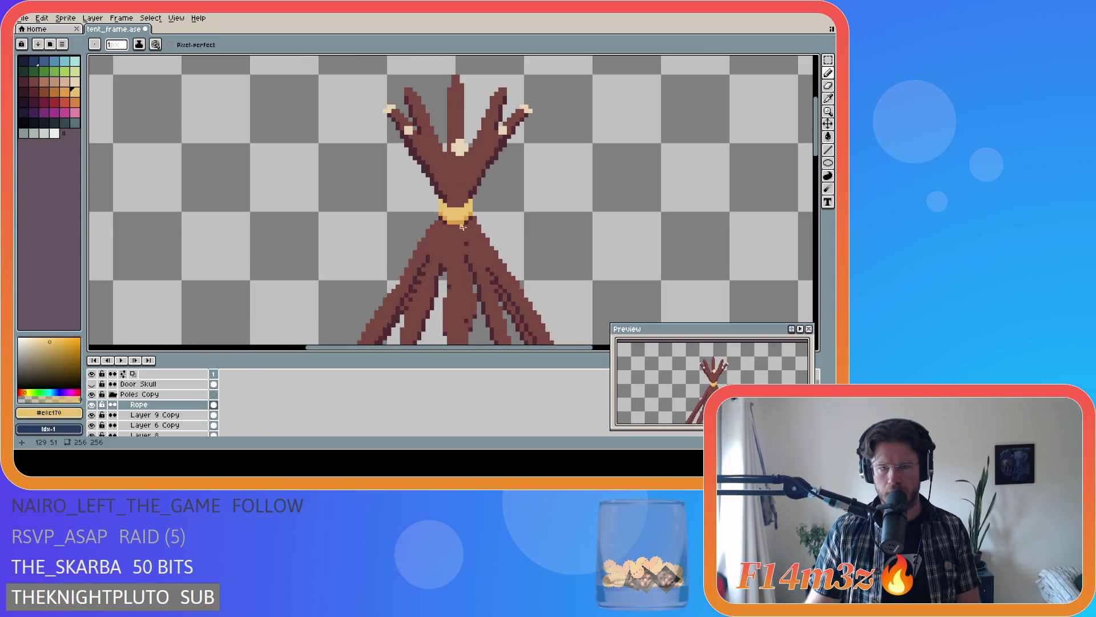
pyautogui.scroll(1, 470, 220)
pyautogui.scroll(2, 469, 220)
pyautogui.scroll(-3, 468, 218)
pyautogui.scroll(1, 467, 218)
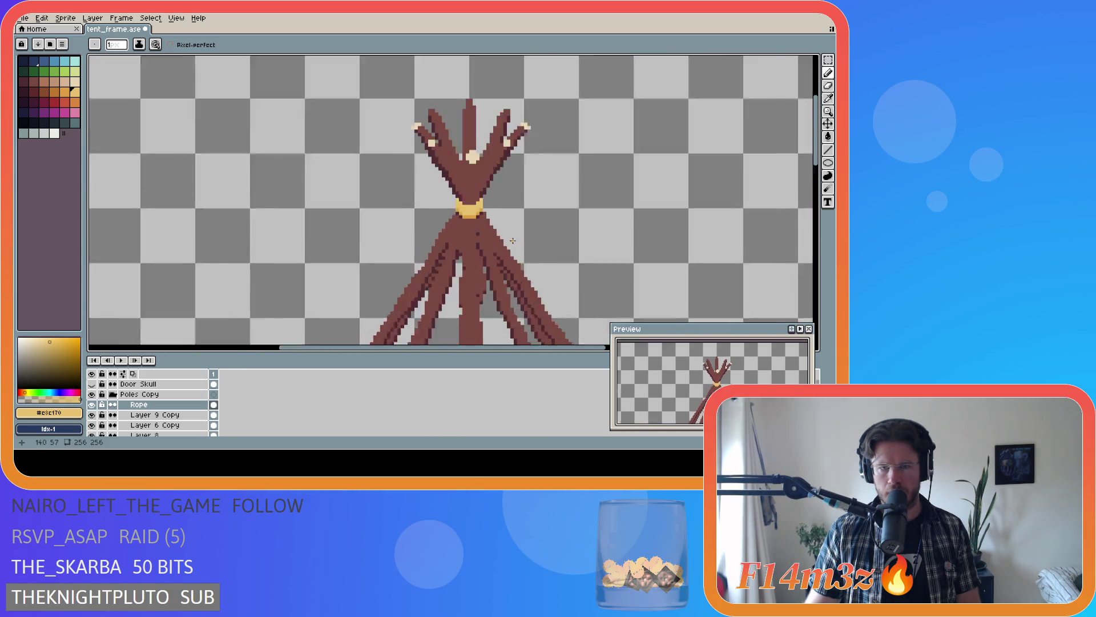
pyautogui.scroll(2, 463, 218)
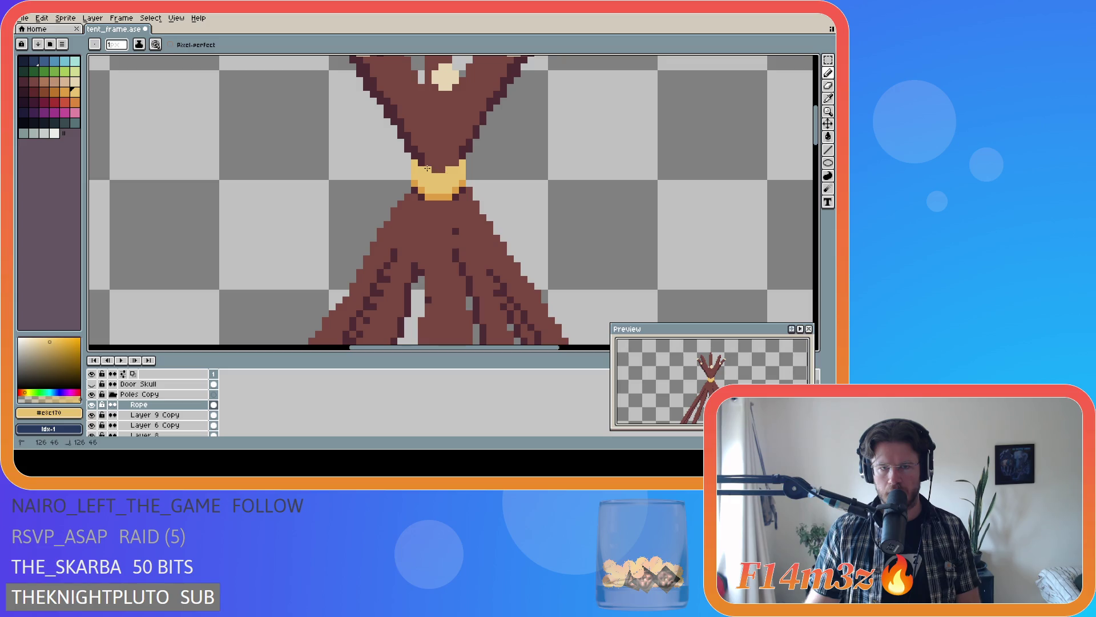
pyautogui.keyDown('alt'); pyautogui.click(453, 189); pyautogui.keyUp('alt')
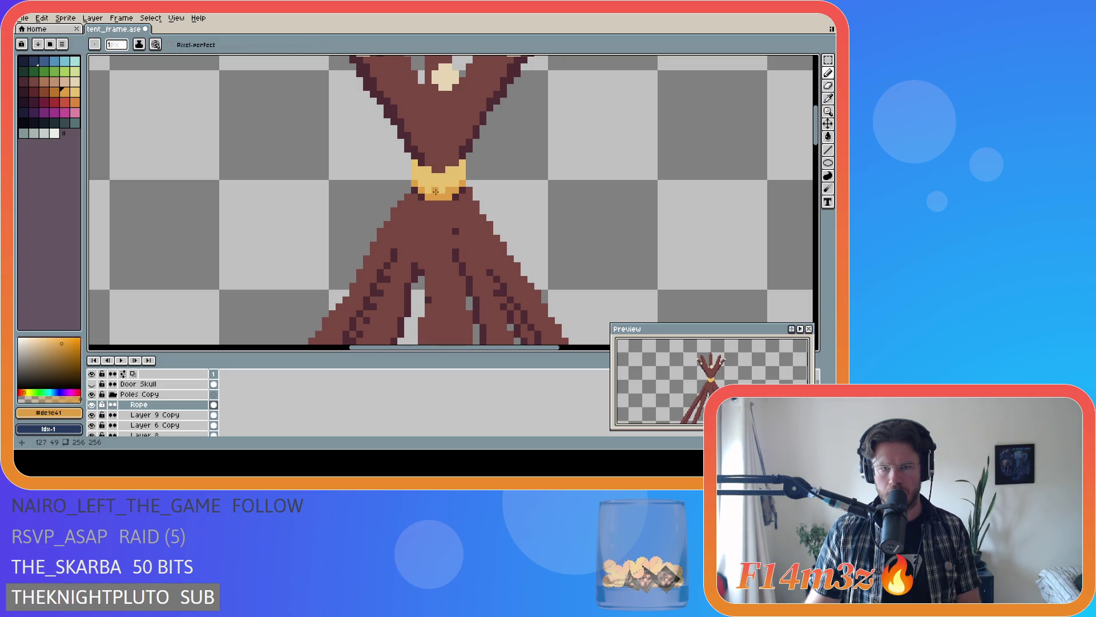
pyautogui.keyDown('alt'); pyautogui.click(426, 198); pyautogui.keyUp('alt')
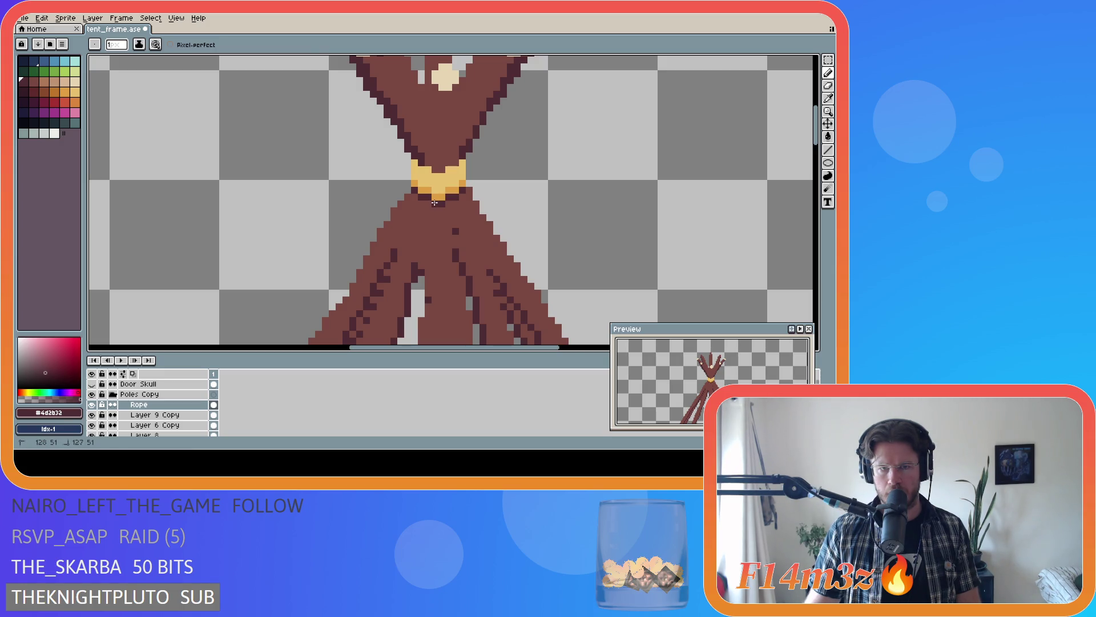
pyautogui.scroll(-1, 435, 202)
pyautogui.scroll(-1, 534, 203)
pyautogui.scroll(-1, 548, 220)
pyautogui.scroll(-1, 553, 226)
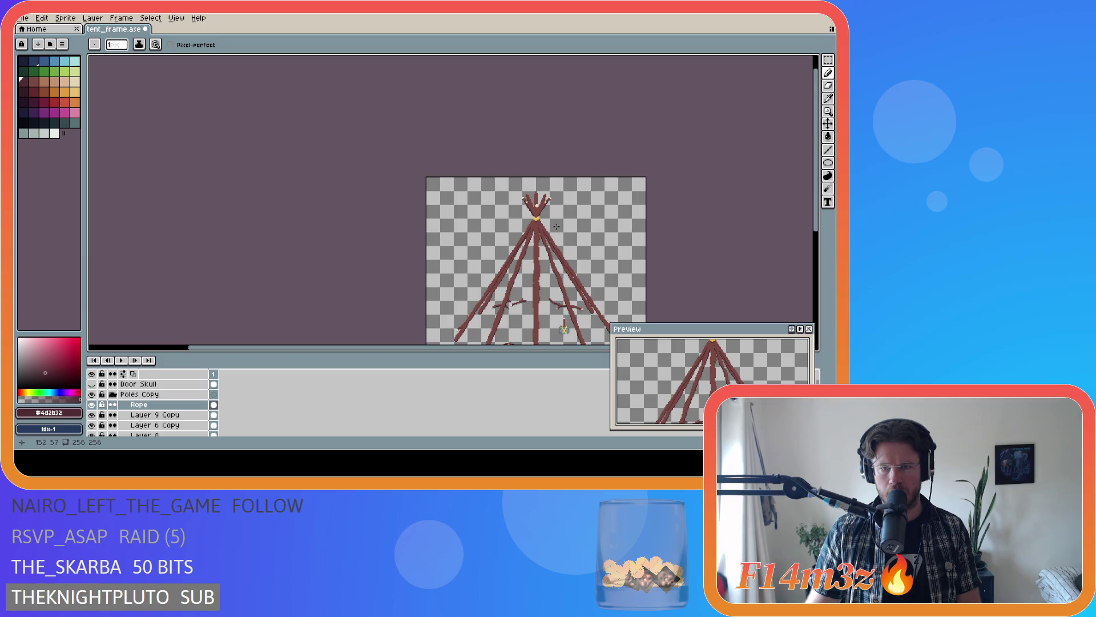
pyautogui.scroll(4, 556, 227)
pyautogui.press('v')
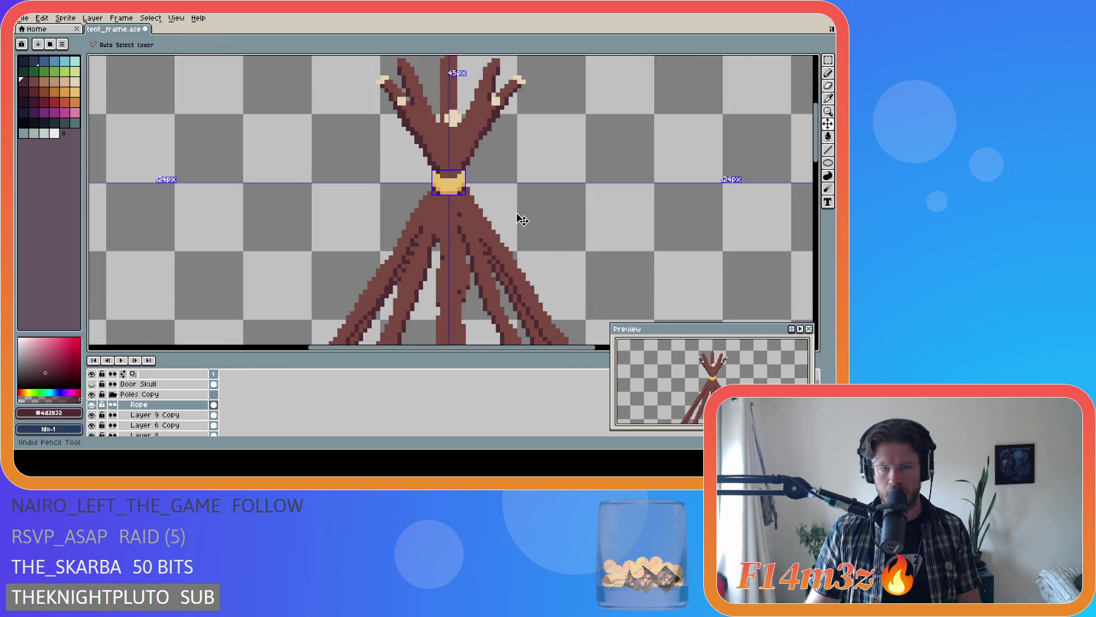
pyautogui.press('b')
pyautogui.scroll(-1, 524, 225)
pyautogui.scroll(-1, 527, 232)
pyautogui.scroll(1, 533, 240)
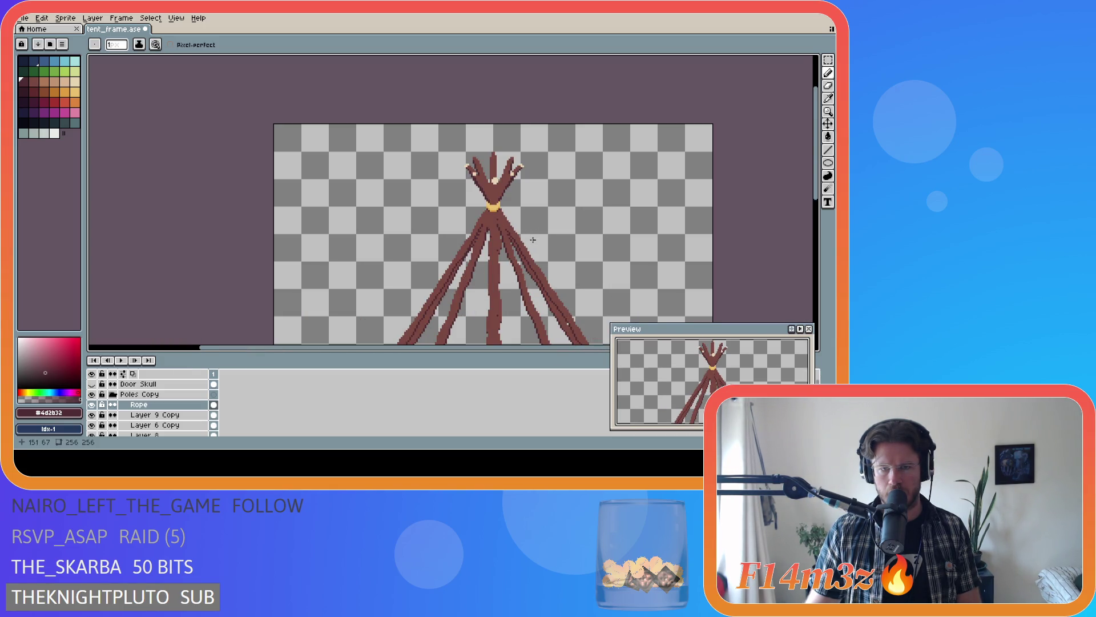
pyautogui.scroll(1, 520, 241)
pyautogui.scroll(1, 514, 233)
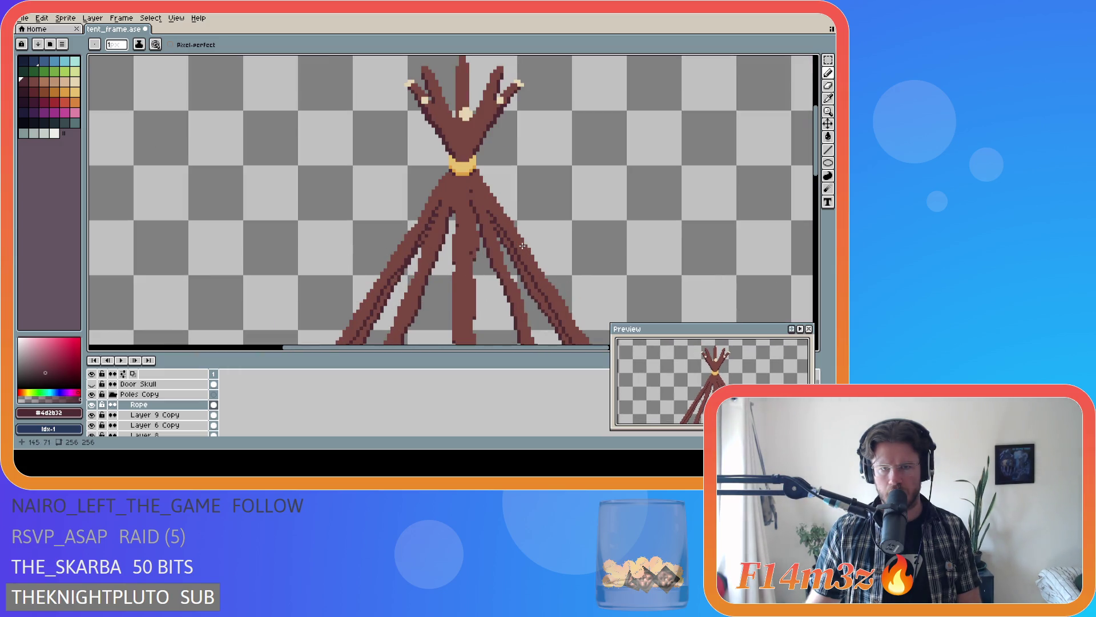
pyautogui.scroll(1, 506, 226)
pyautogui.scroll(1, 459, 158)
pyautogui.scroll(1, 446, 150)
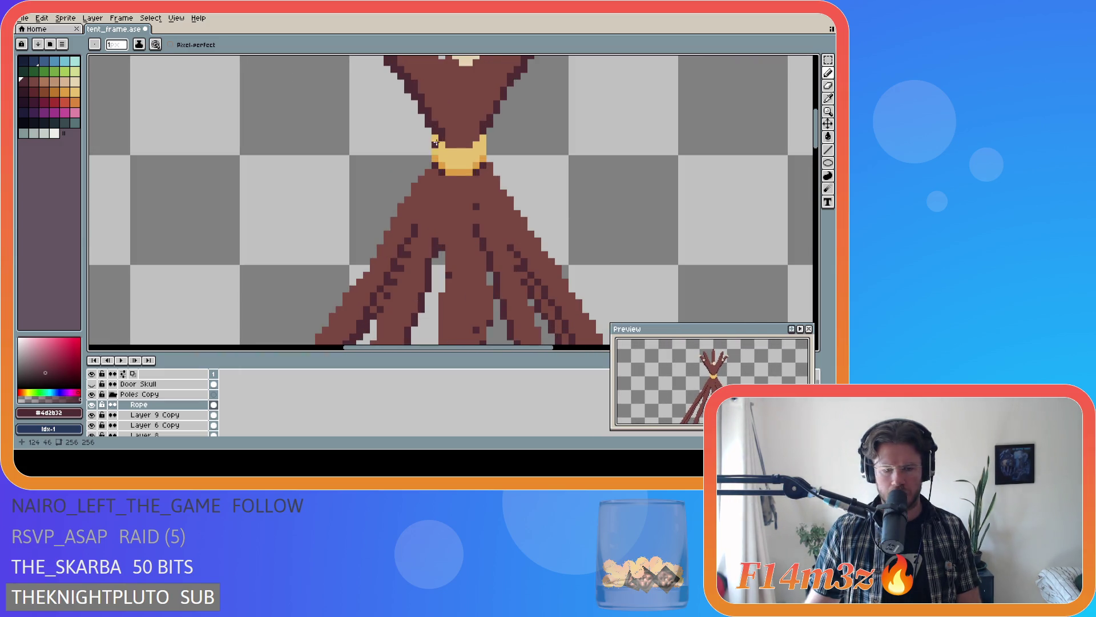
pyautogui.press('m')
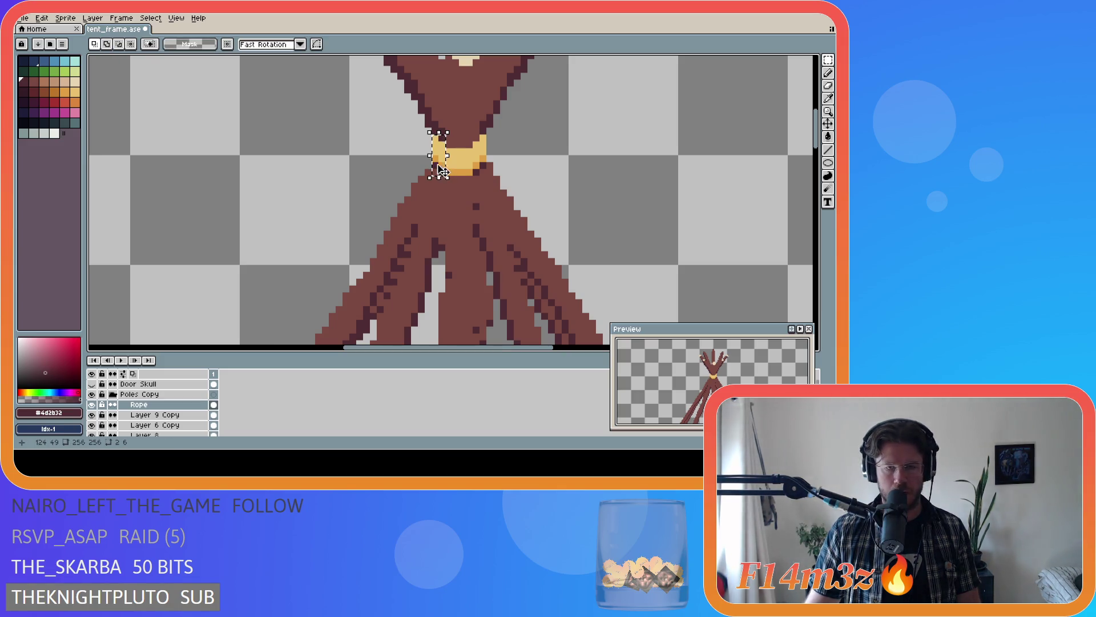
# - Try marquee selections on the rope band's right end and a thin strip, then clear them
pyautogui.click(437, 167)
pyautogui.moveTo(477, 126); pyautogui.dragTo(509, 178)
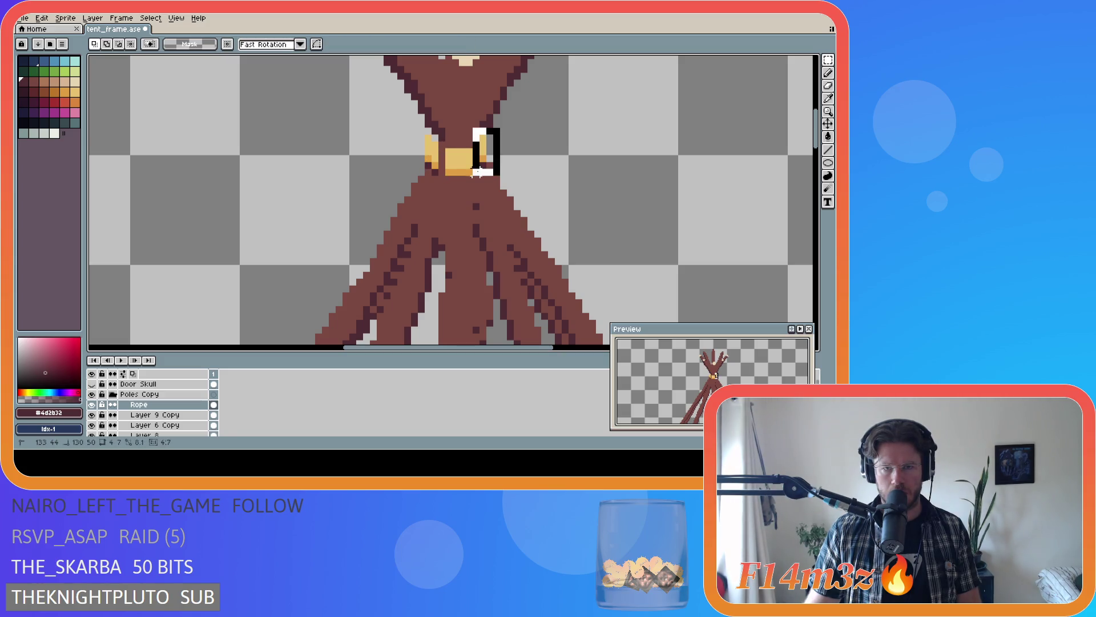
pyautogui.click(452, 158)
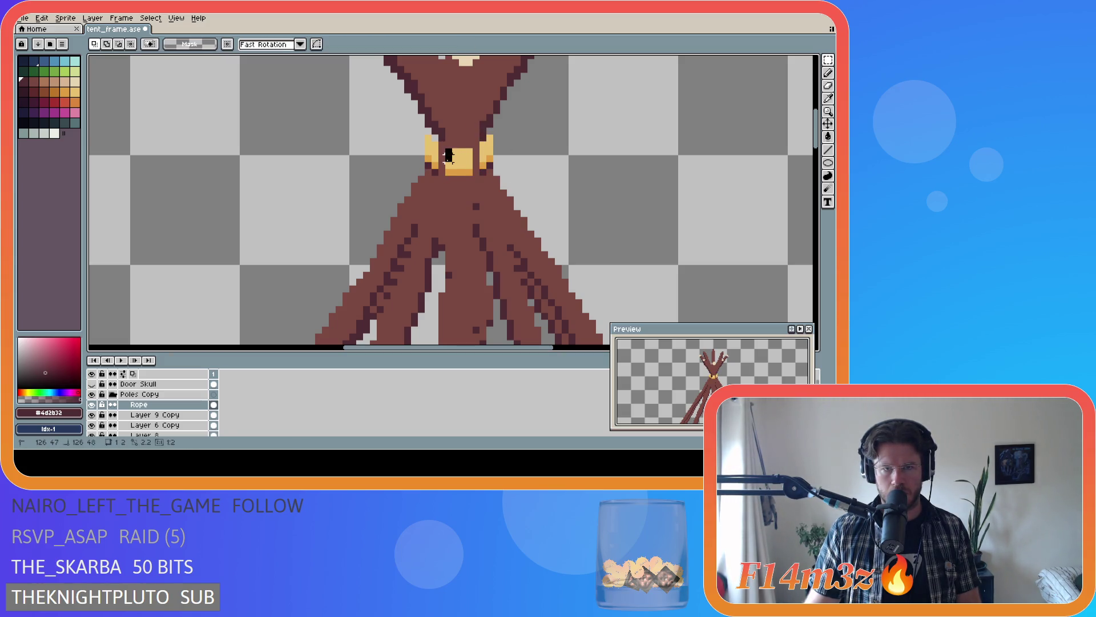
pyautogui.moveTo(452, 174); pyautogui.dragTo(452, 166)
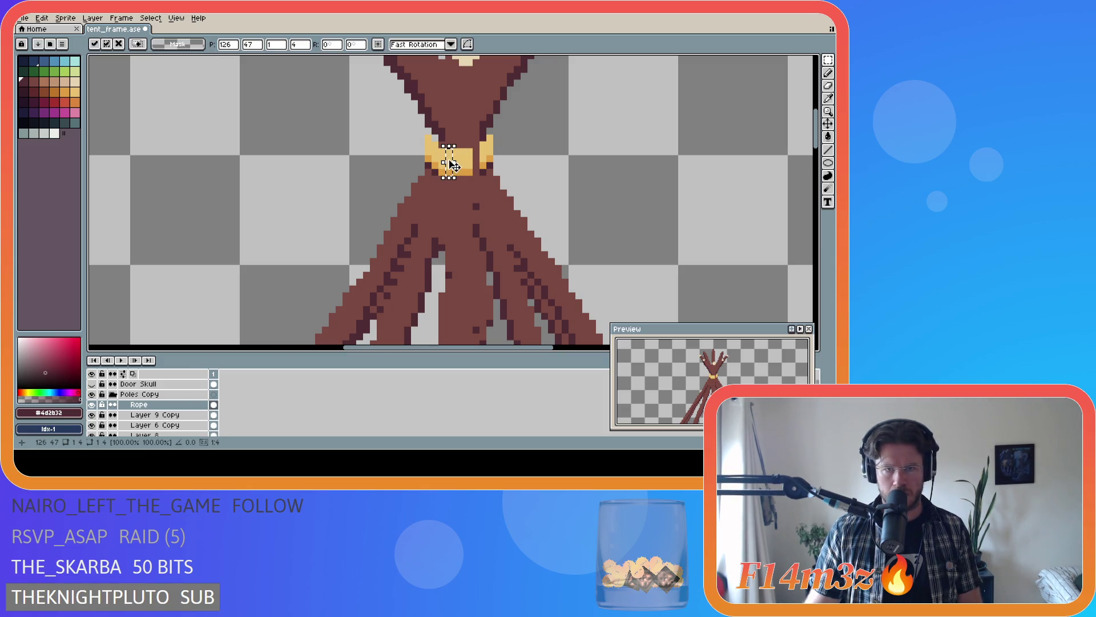
pyautogui.scroll(-1, 564, 186)
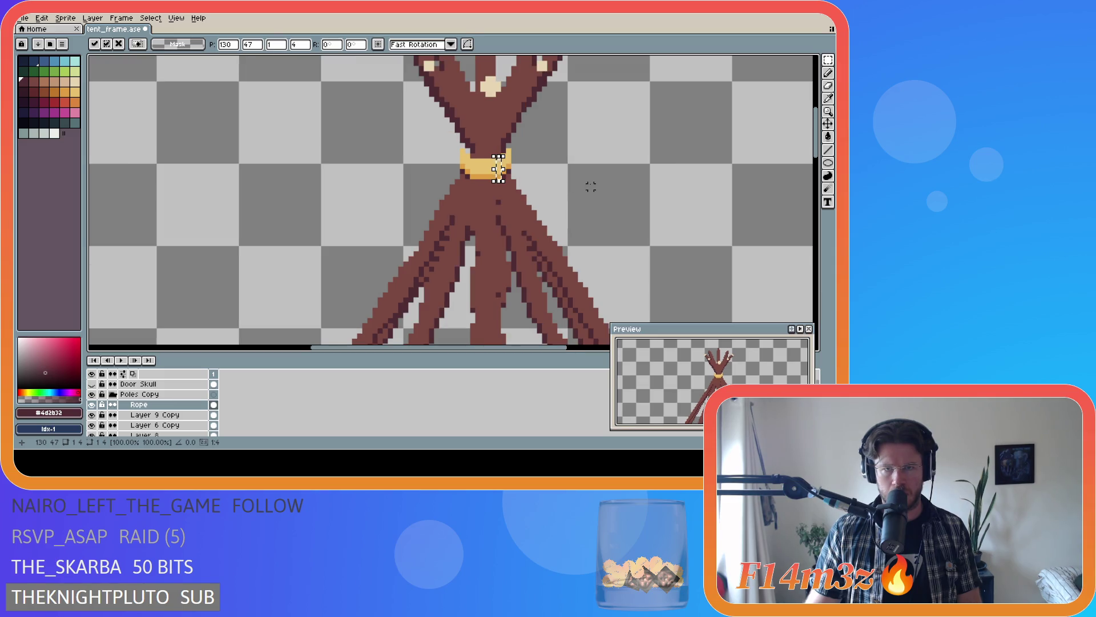
pyautogui.click(590, 186)
pyautogui.scroll(-2, 590, 185)
pyautogui.scroll(-1, 590, 186)
pyautogui.scroll(3, 524, 175)
pyautogui.scroll(4, 525, 172)
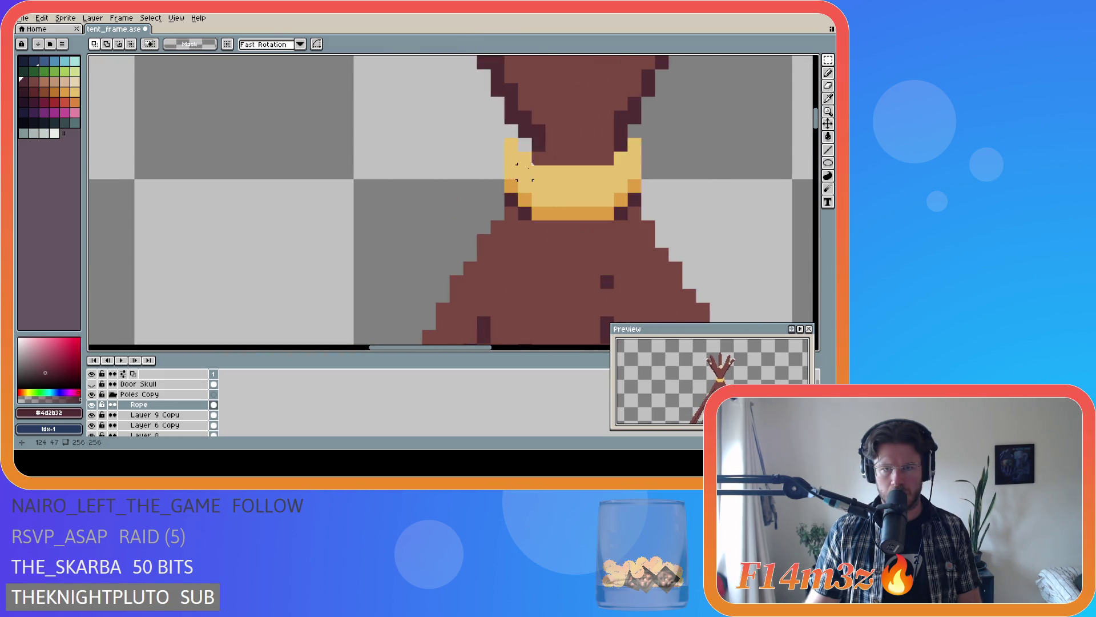
pyautogui.scroll(-6, 524, 172)
pyautogui.scroll(-1, 588, 177)
pyautogui.scroll(1, 656, 201)
pyautogui.moveTo(509, 352)
pyautogui.mouseDown()
pyautogui.moveTo(827, 222)
pyautogui.moveTo(820, 236)
pyautogui.mouseUp()
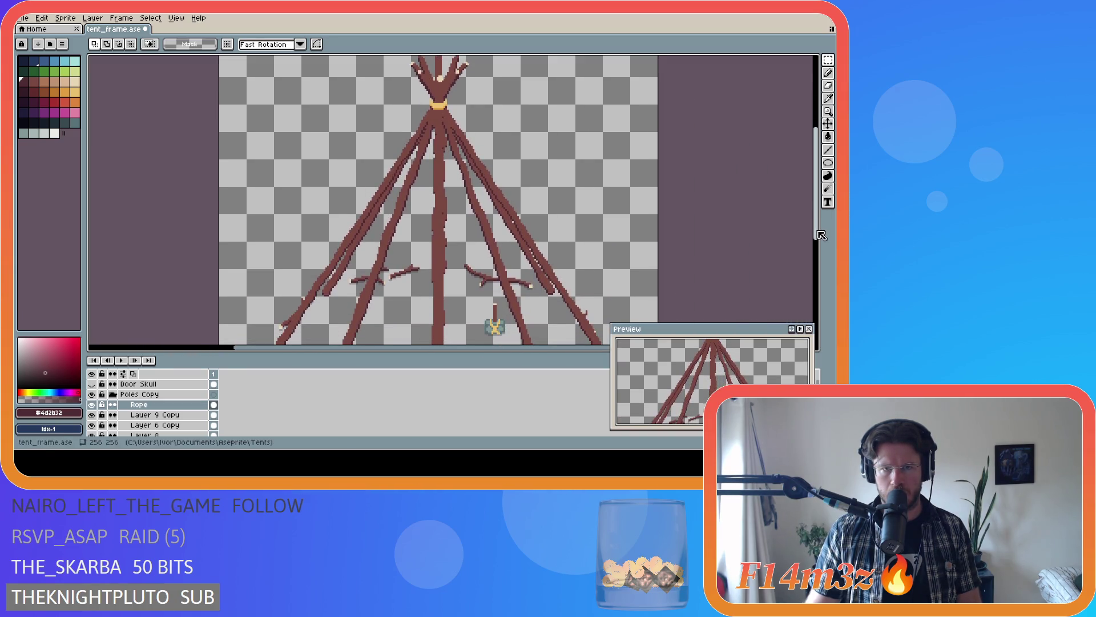
pyautogui.scroll(3, 412, 113)
pyautogui.scroll(2, 412, 113)
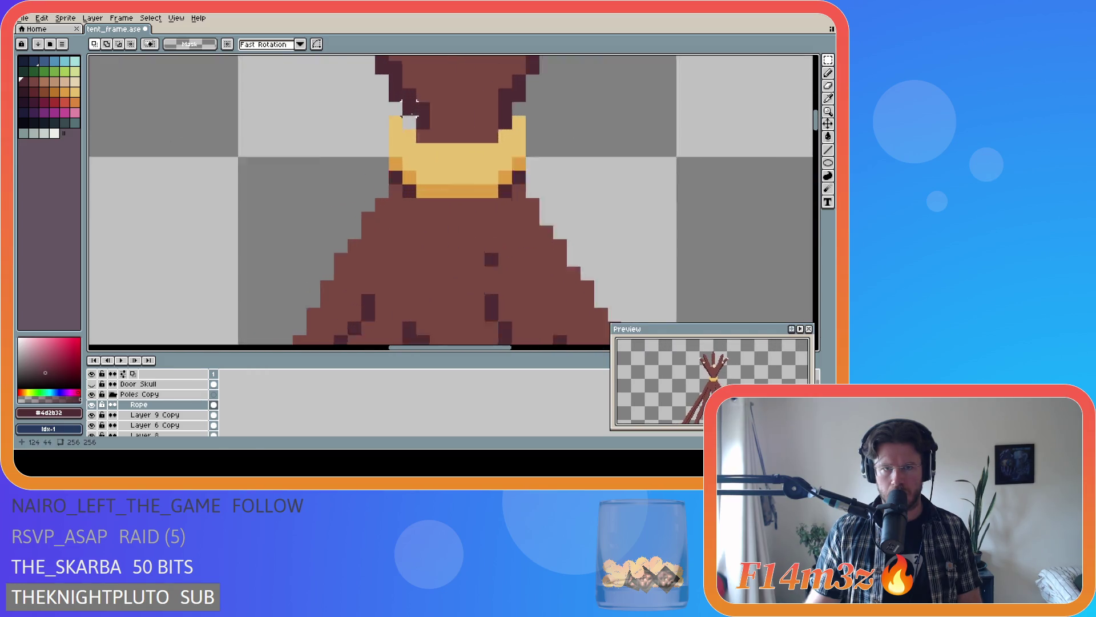
pyautogui.scroll(2, 412, 114)
pyautogui.scroll(-2, 413, 114)
pyautogui.scroll(-2, 412, 114)
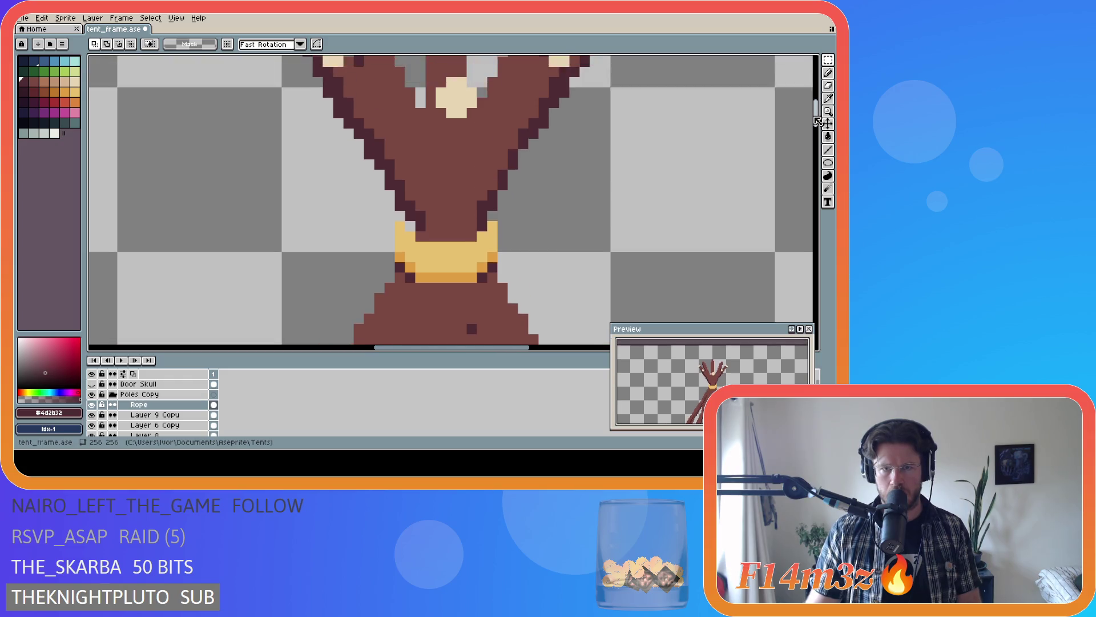
pyautogui.moveTo(820, 127); pyautogui.dragTo(820, 121)
# - Select the Rope cel's pixels and nudge the band up one pixel and right one pixel
pyautogui.click(214, 404)
pyautogui.click(461, 171)
pyautogui.click(827, 125)
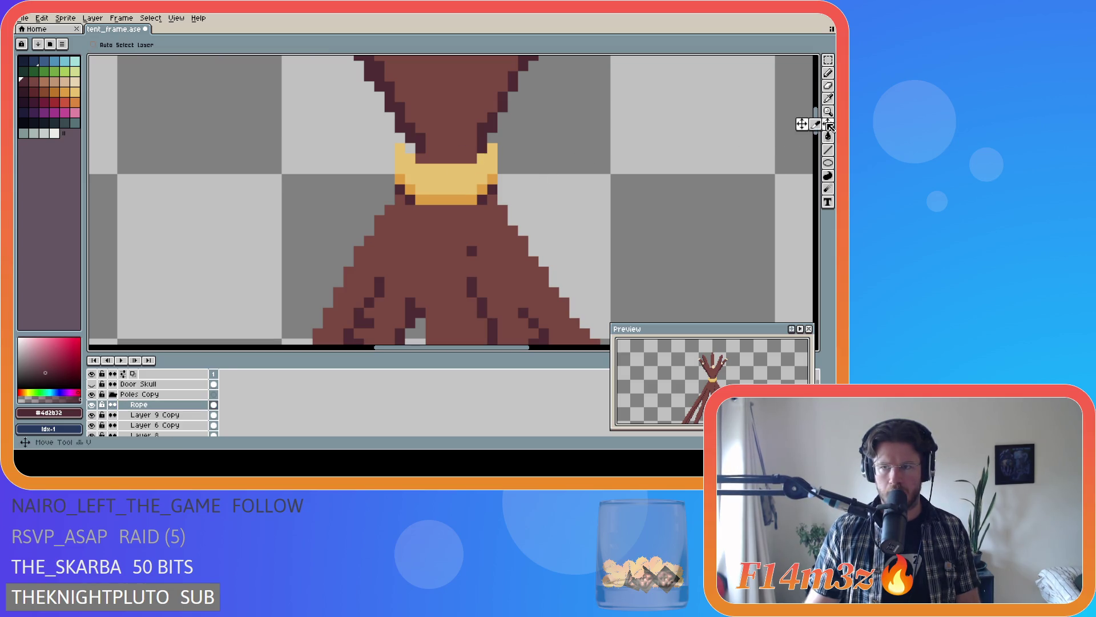
pyautogui.moveTo(474, 198); pyautogui.dragTo(474, 189)
pyautogui.scroll(-2, 563, 203)
pyautogui.scroll(-1, 562, 203)
pyautogui.scroll(1, 563, 203)
pyautogui.scroll(2, 562, 204)
pyautogui.moveTo(445, 186)
pyautogui.mouseDown()
pyautogui.moveTo(454, 181)
pyautogui.moveTo(442, 180)
pyautogui.mouseUp()
pyautogui.scroll(-2, 435, 179)
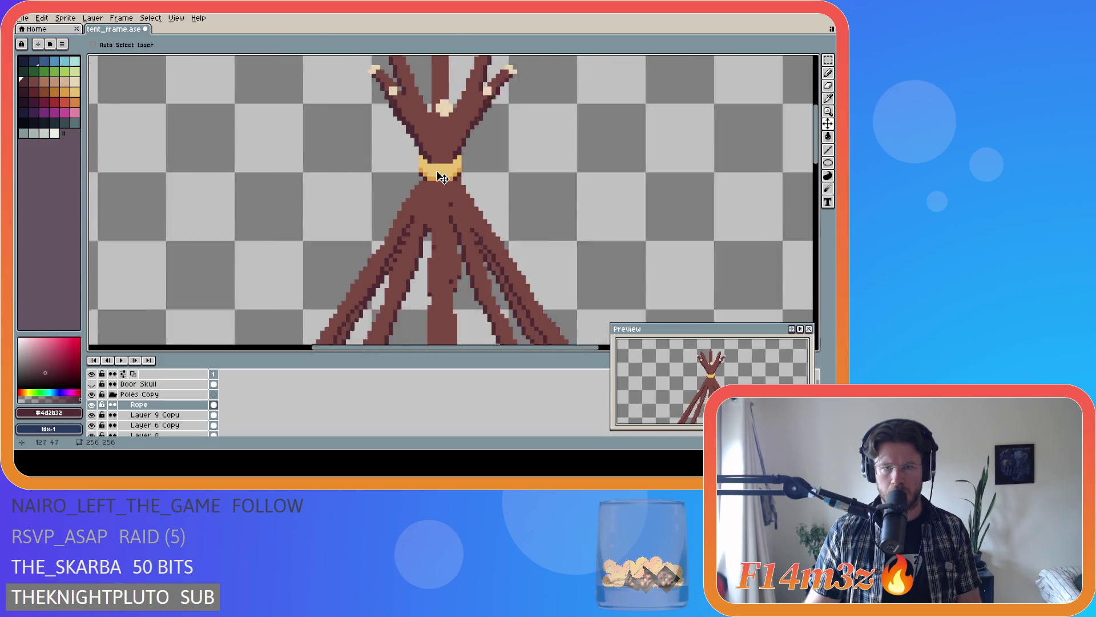
pyautogui.scroll(-1, 441, 192)
pyautogui.scroll(-1, 454, 223)
pyautogui.scroll(1, 454, 234)
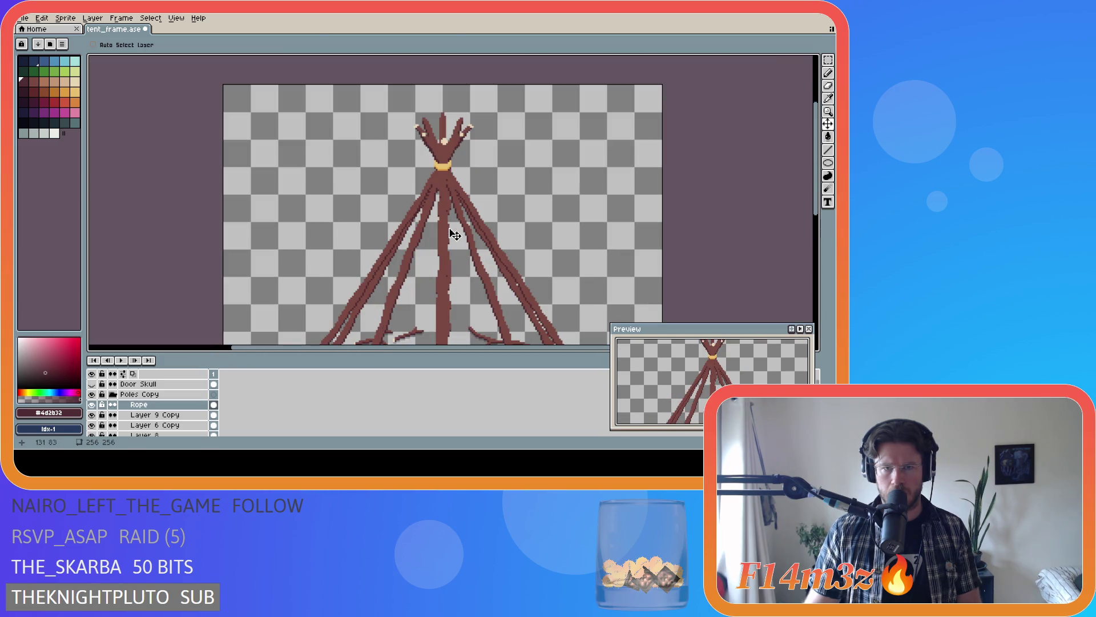
pyautogui.scroll(2, 457, 178)
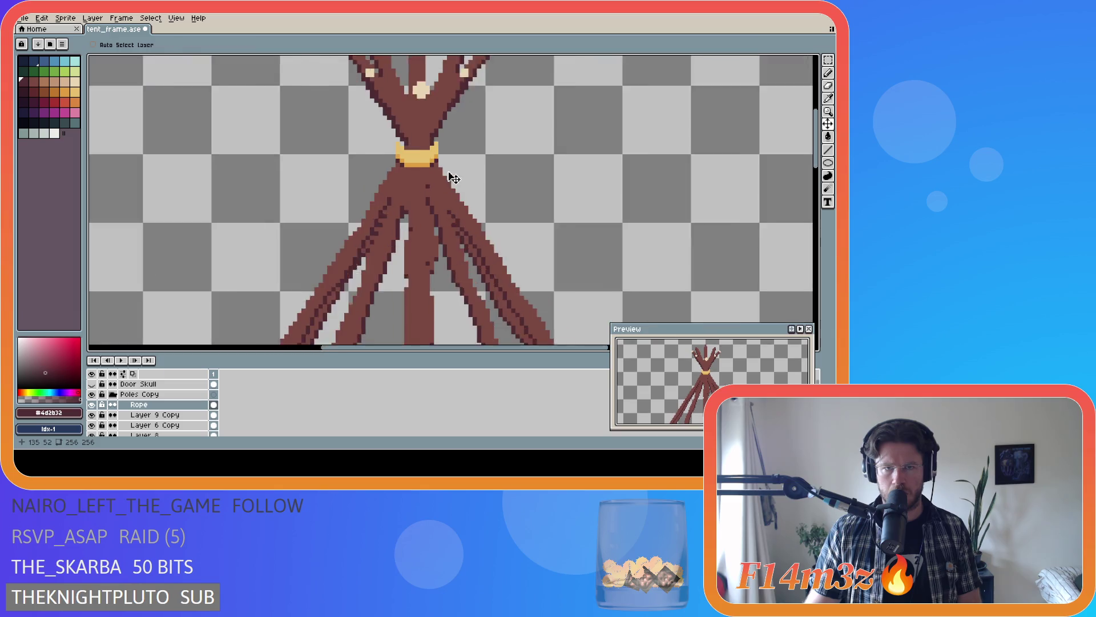
pyautogui.scroll(2, 429, 155)
pyautogui.scroll(2, 376, 125)
pyautogui.scroll(-2, 370, 116)
pyautogui.scroll(3, 373, 117)
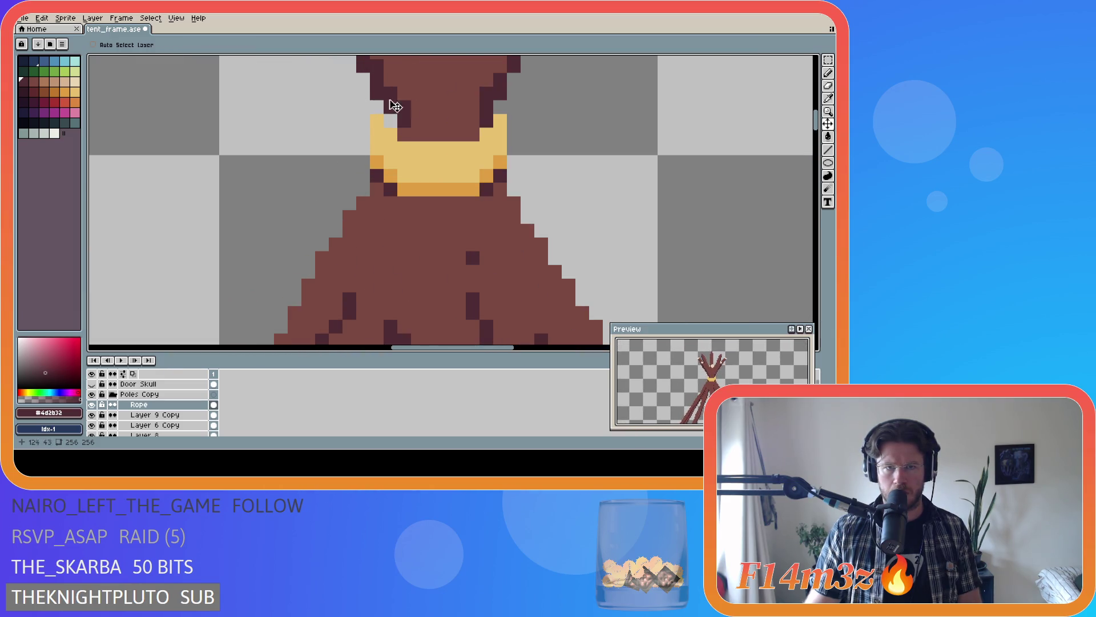
pyautogui.moveTo(814, 129); pyautogui.dragTo(787, 126)
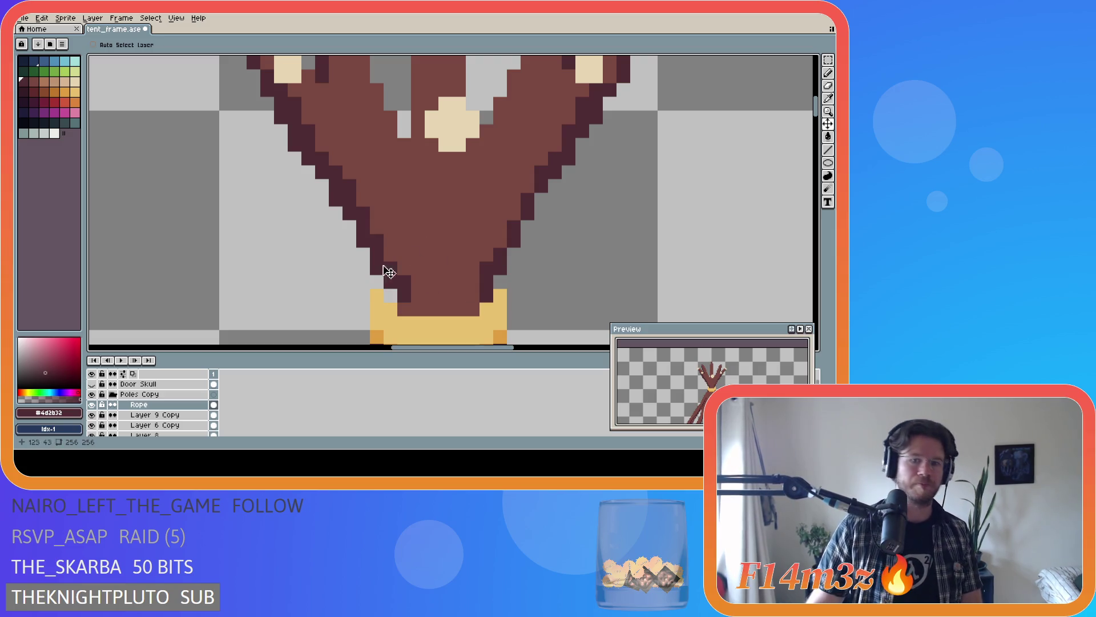
pyautogui.scroll(-3, 497, 214)
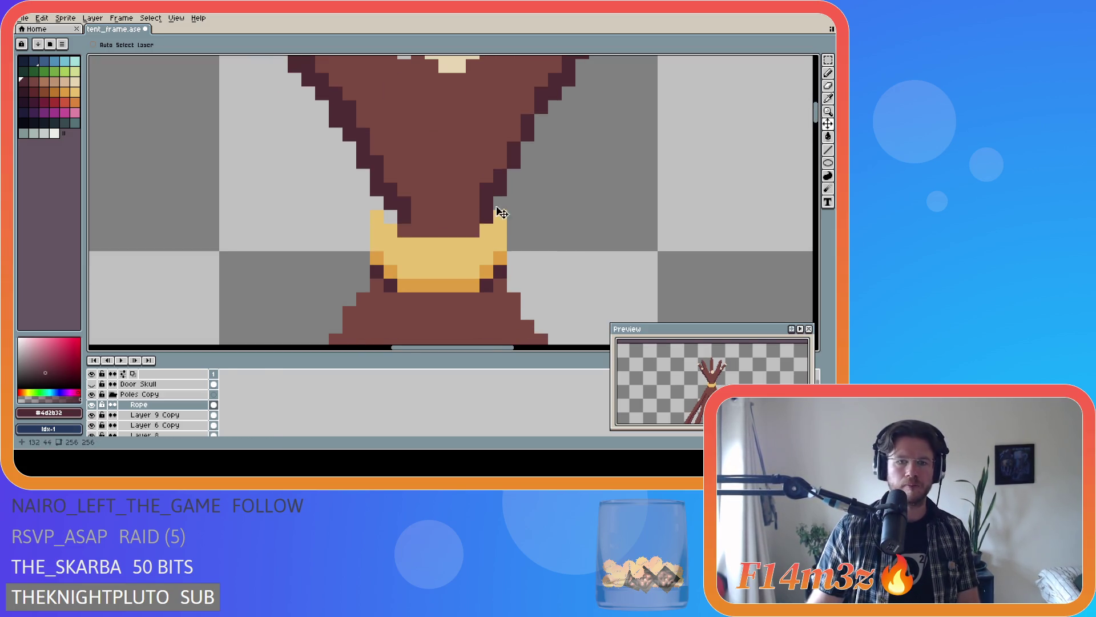
# - Make Layer 6 Copy editable and hide Poles and the lower pole layers to isolate the V
pyautogui.click(92, 424)
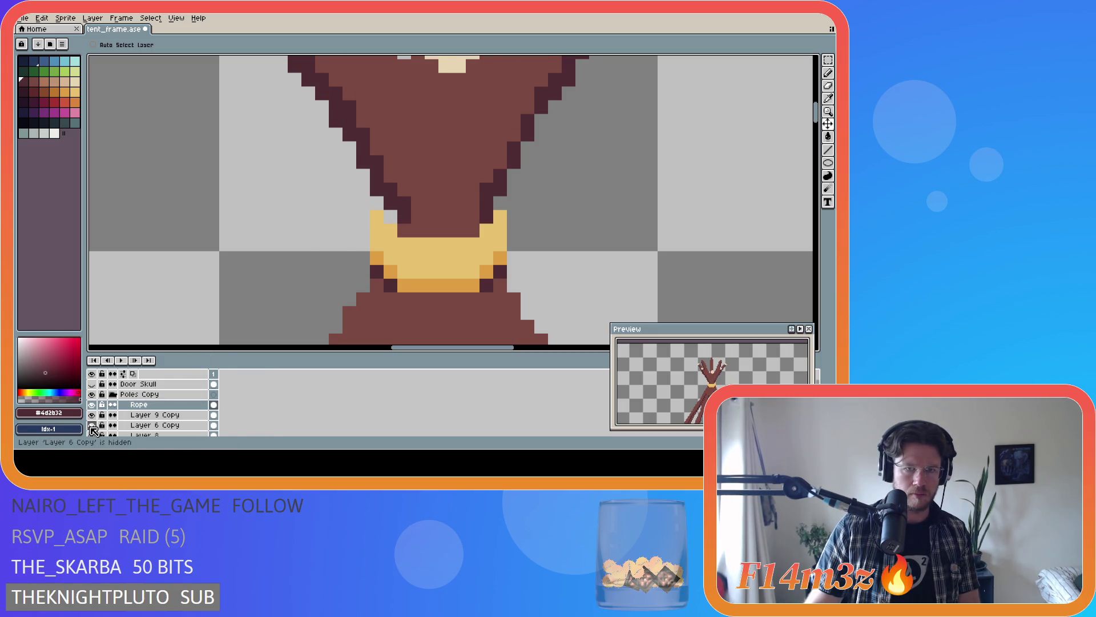
pyautogui.click(92, 425)
pyautogui.click(92, 425)
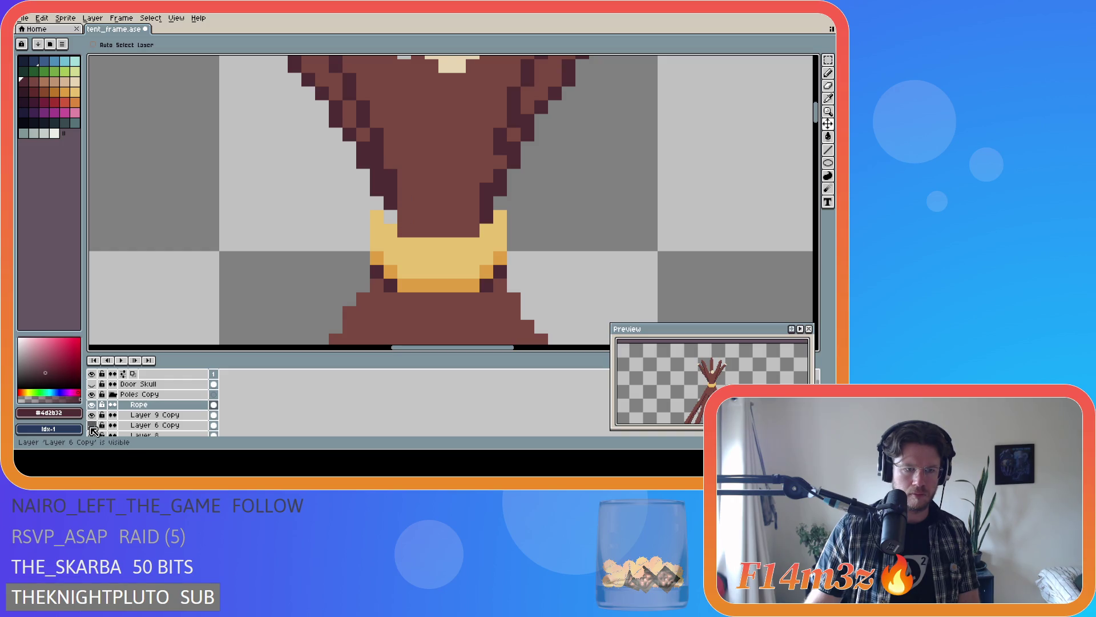
pyautogui.click(101, 425)
pyautogui.scroll(-1, 105, 416)
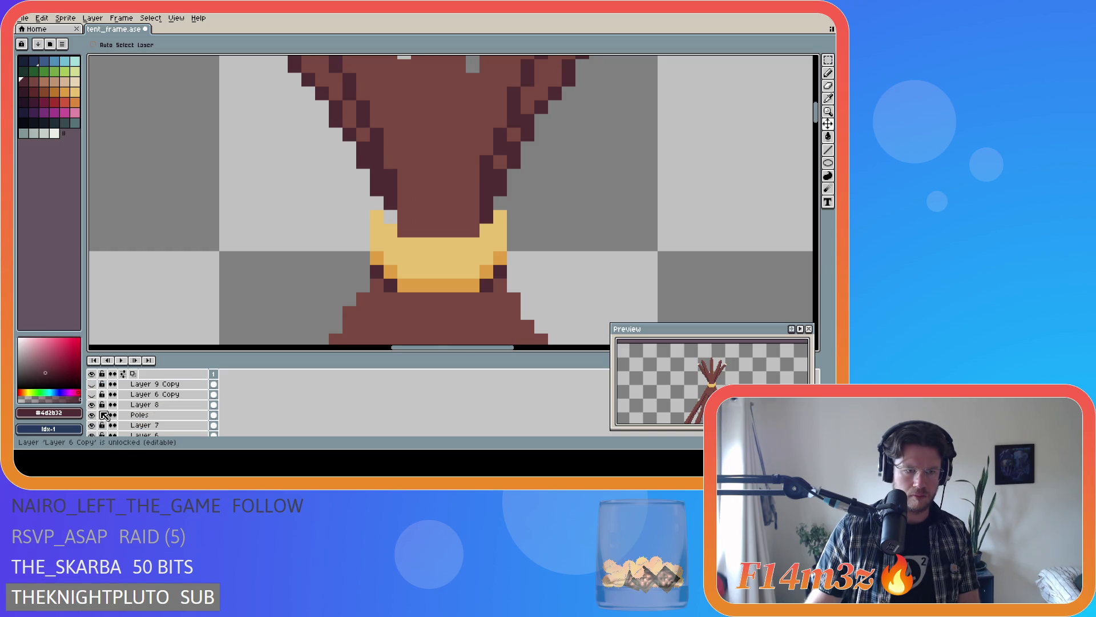
pyautogui.click(92, 395)
pyautogui.scroll(-1, 96, 397)
pyautogui.moveTo(97, 387); pyautogui.dragTo(94, 433)
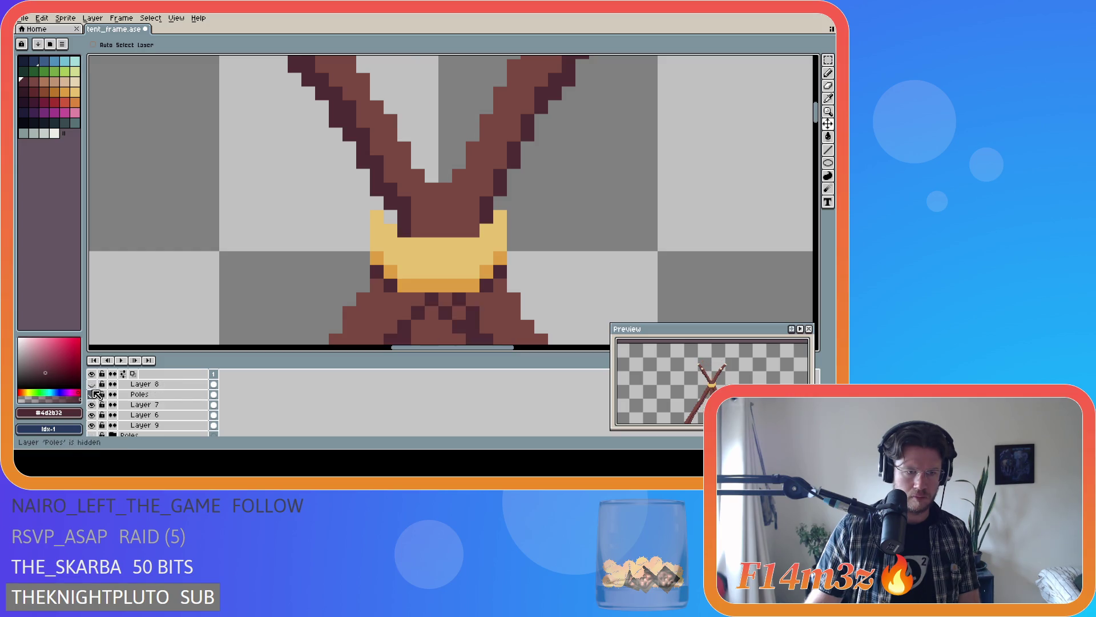
pyautogui.scroll(1, 108, 403)
# - Paint a mid-brown pixel at the rope's upper edge and a dark outline pixel on the left pole
pyautogui.press('i')
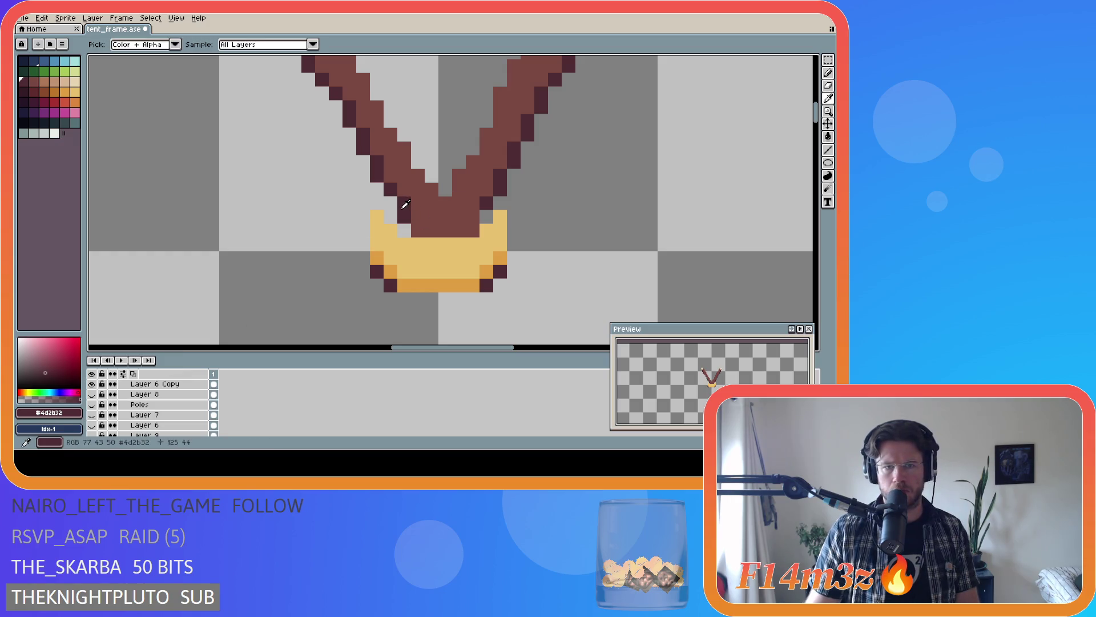
pyautogui.press('b')
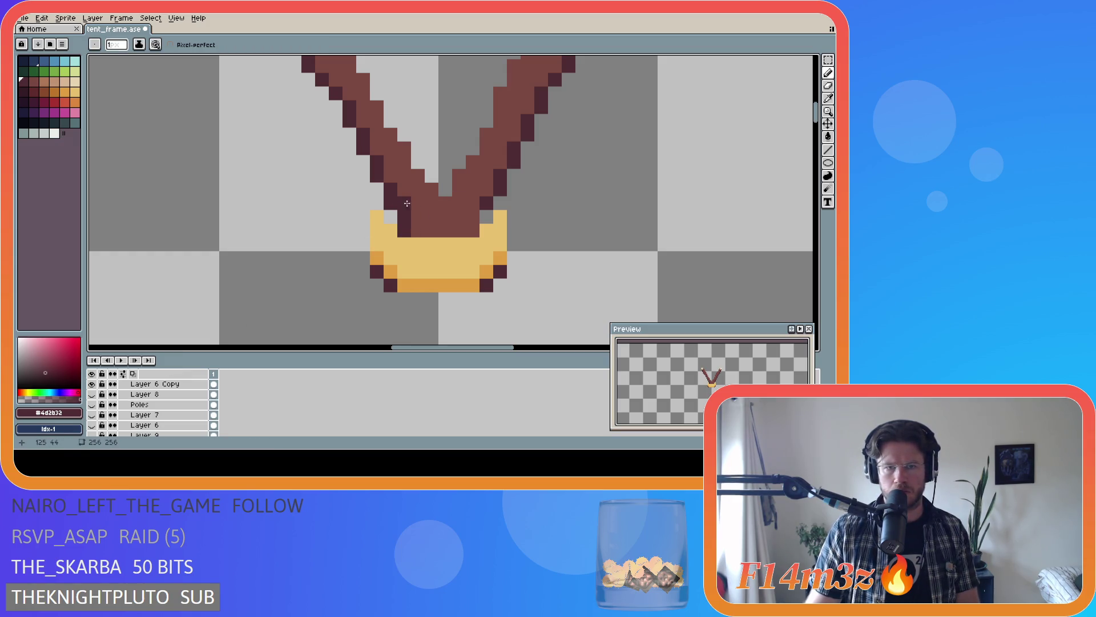
pyautogui.keyDown('alt'); pyautogui.click(406, 202); pyautogui.keyUp('alt')
pyautogui.click(417, 270)
pyautogui.scroll(2, 214, 393)
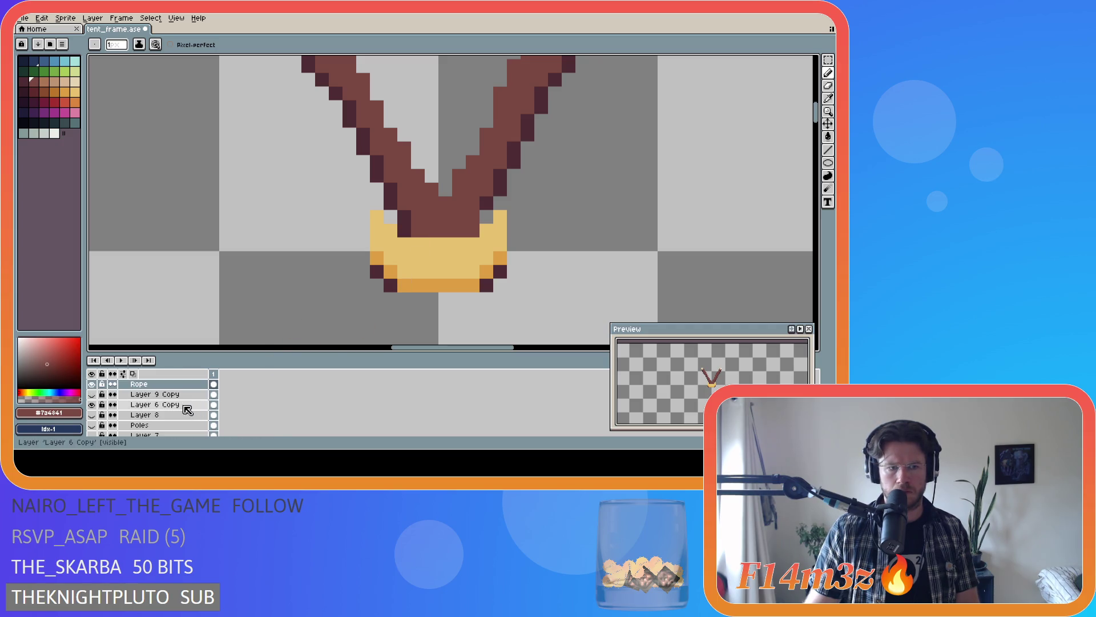
pyautogui.press('v')
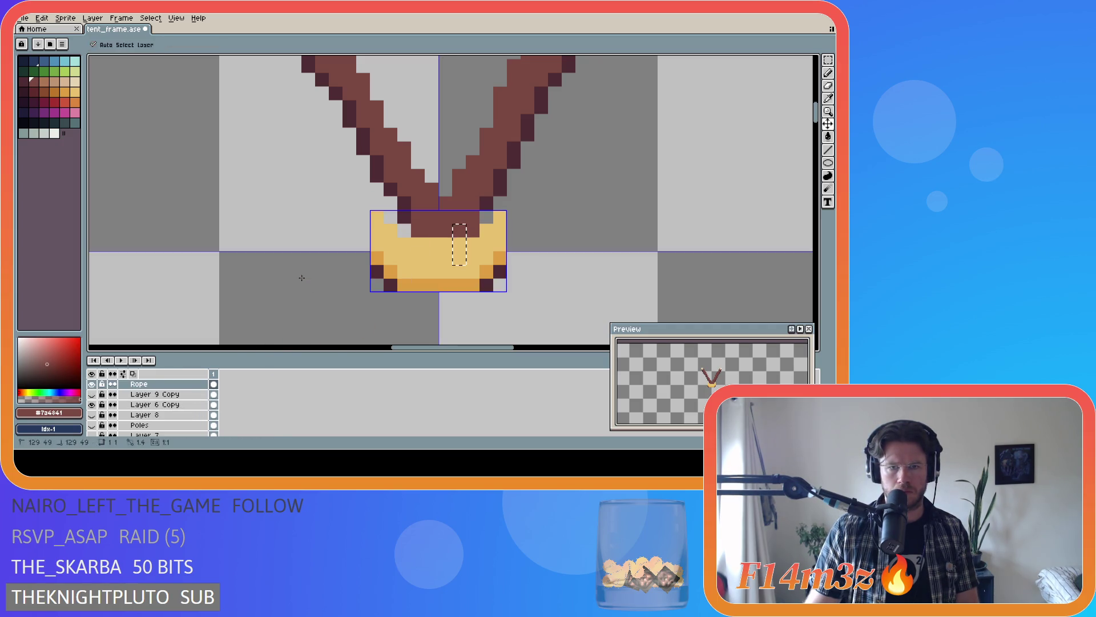
pyautogui.click(155, 404)
pyautogui.press('i')
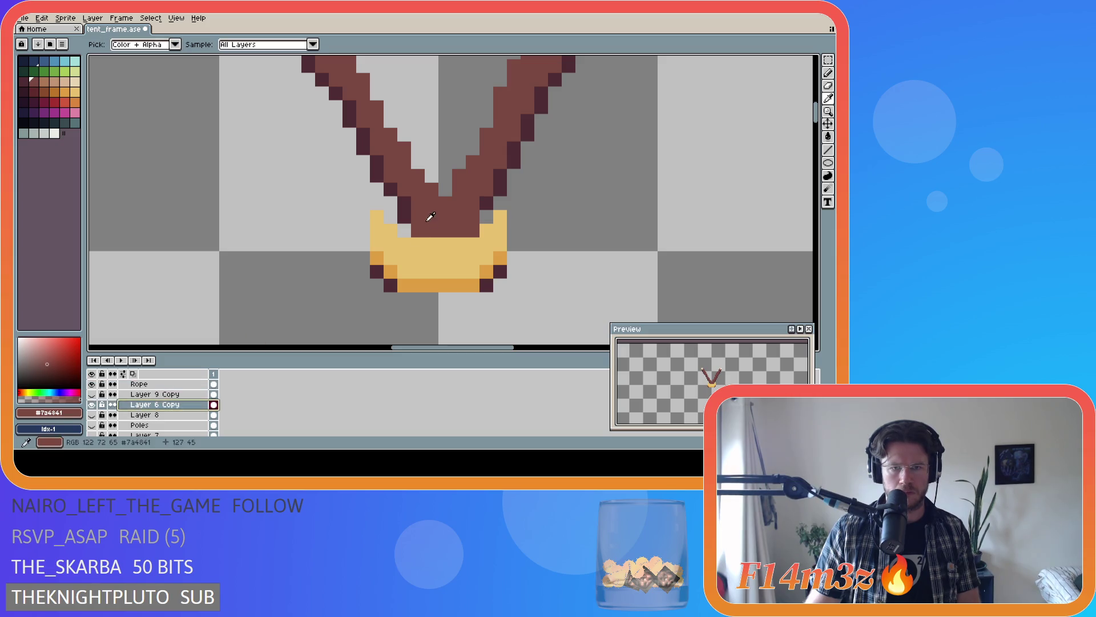
pyautogui.click(391, 202)
pyautogui.press('b')
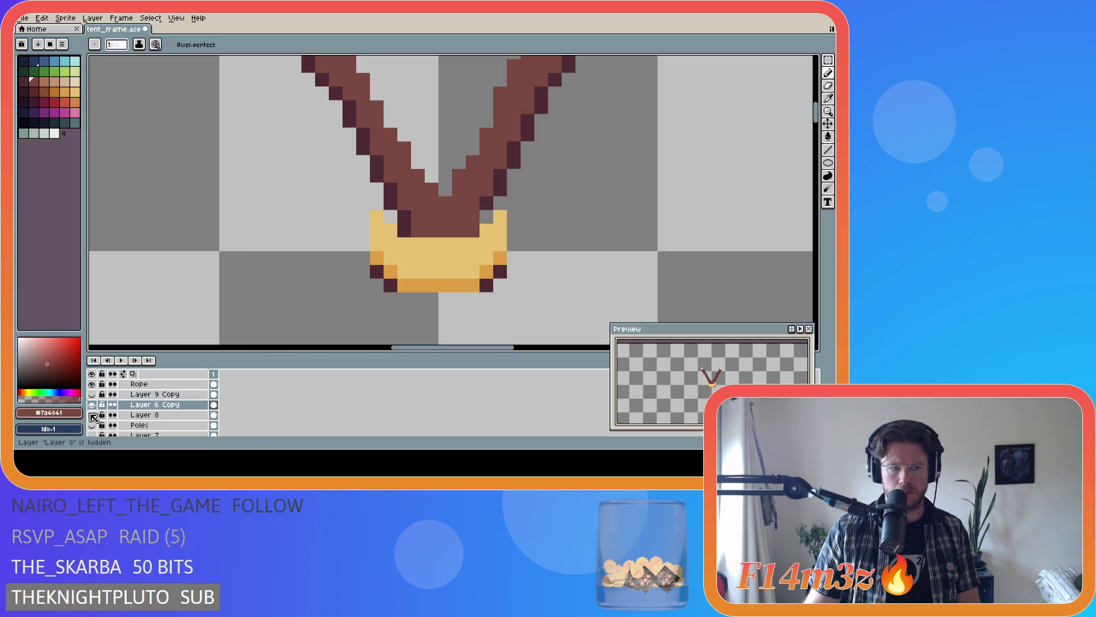
# - Compare the outline against Layer 9 Copy and Layer 6, resampling the dark and mid-brown colours
pyautogui.click(91, 415)
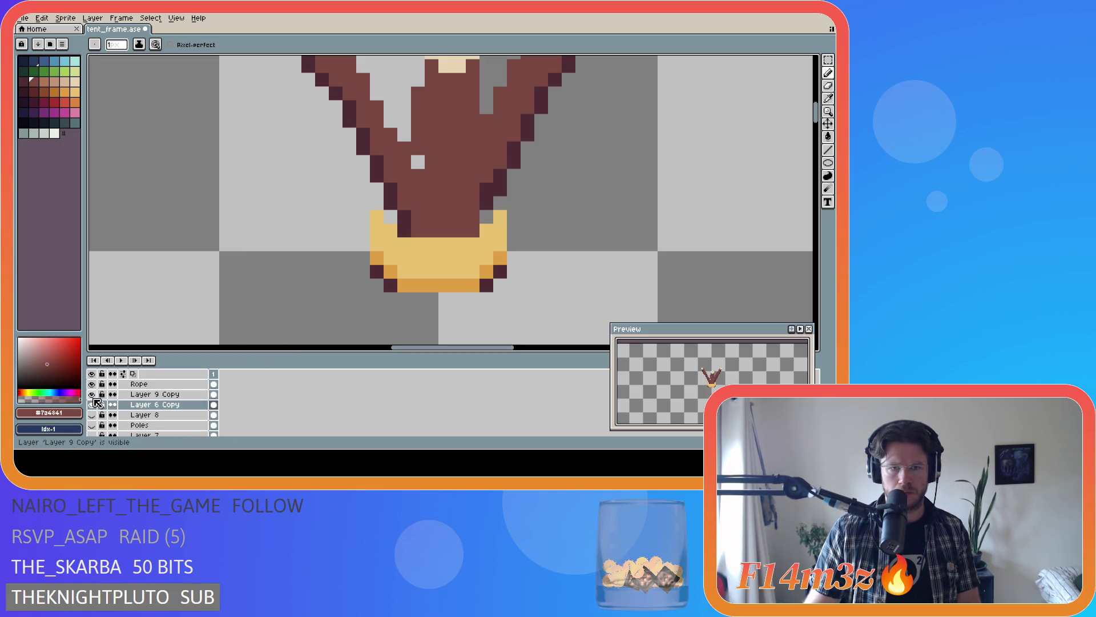
pyautogui.click(92, 434)
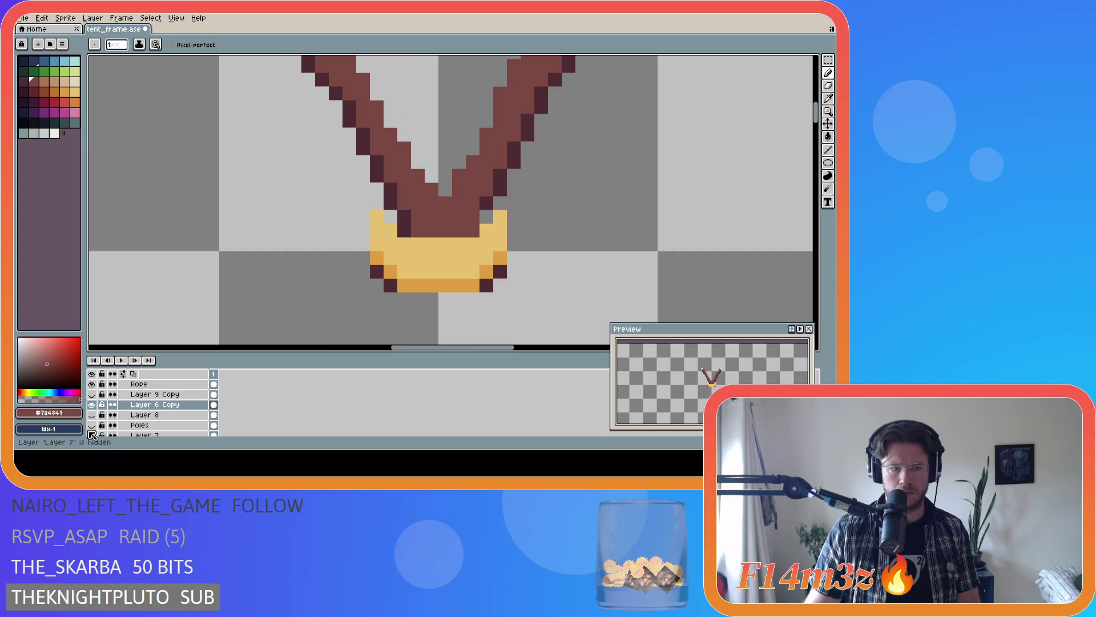
pyautogui.scroll(-2, 92, 434)
pyautogui.click(92, 394)
pyautogui.click(92, 394)
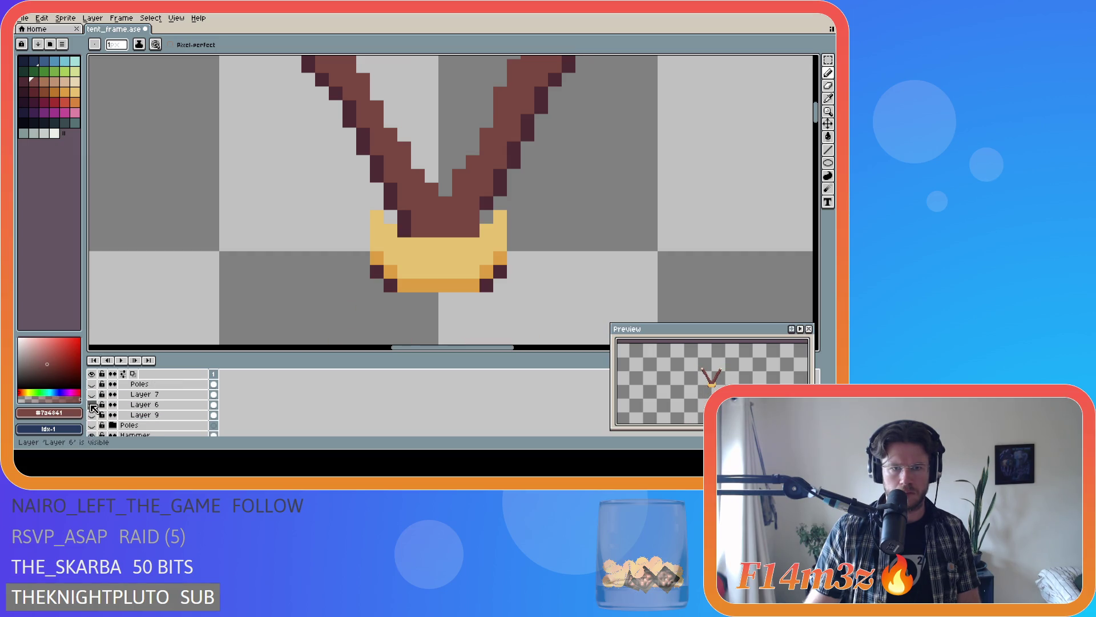
pyautogui.click(91, 425)
pyautogui.scroll(2, 98, 420)
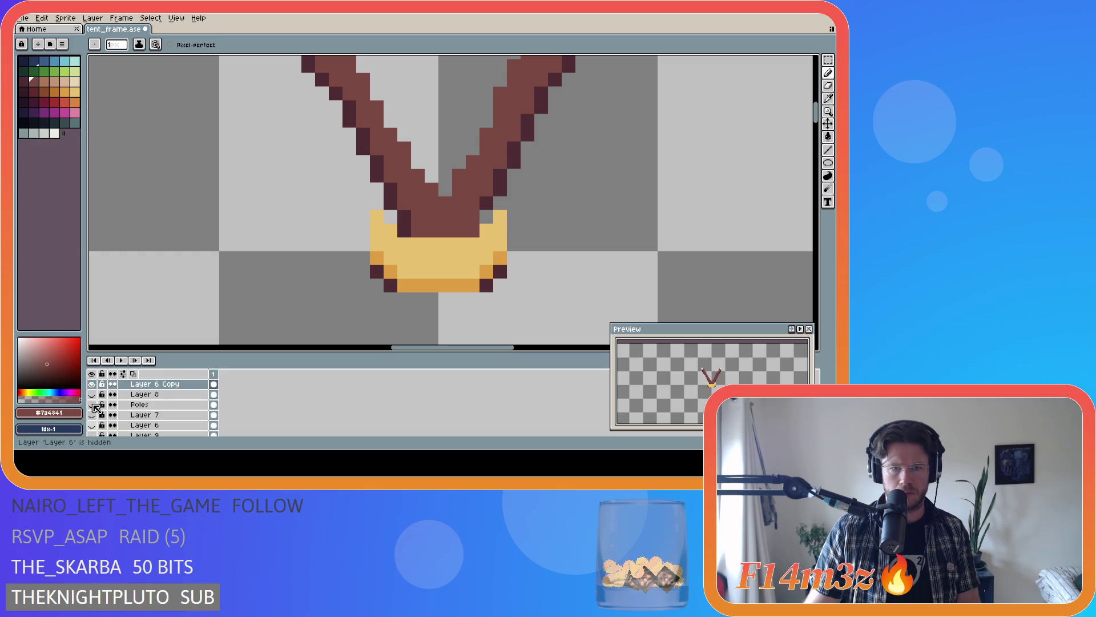
pyautogui.scroll(1, 107, 420)
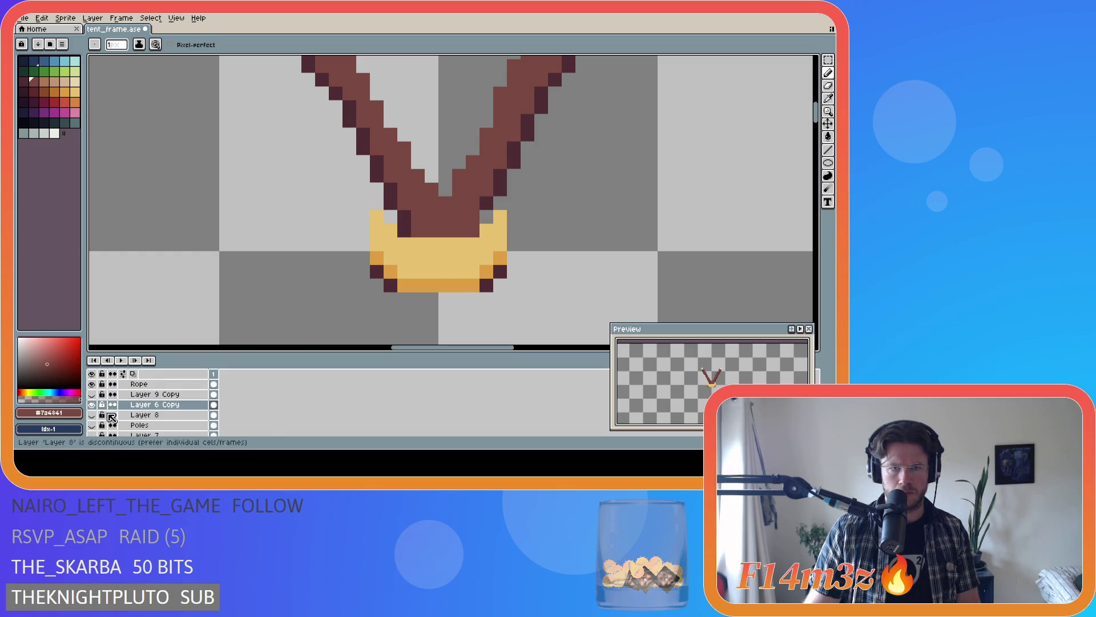
pyautogui.keyDown('alt'); pyautogui.click(387, 211); pyautogui.keyUp('alt')
pyautogui.keyDown('alt'); pyautogui.click(413, 197); pyautogui.keyUp('alt')
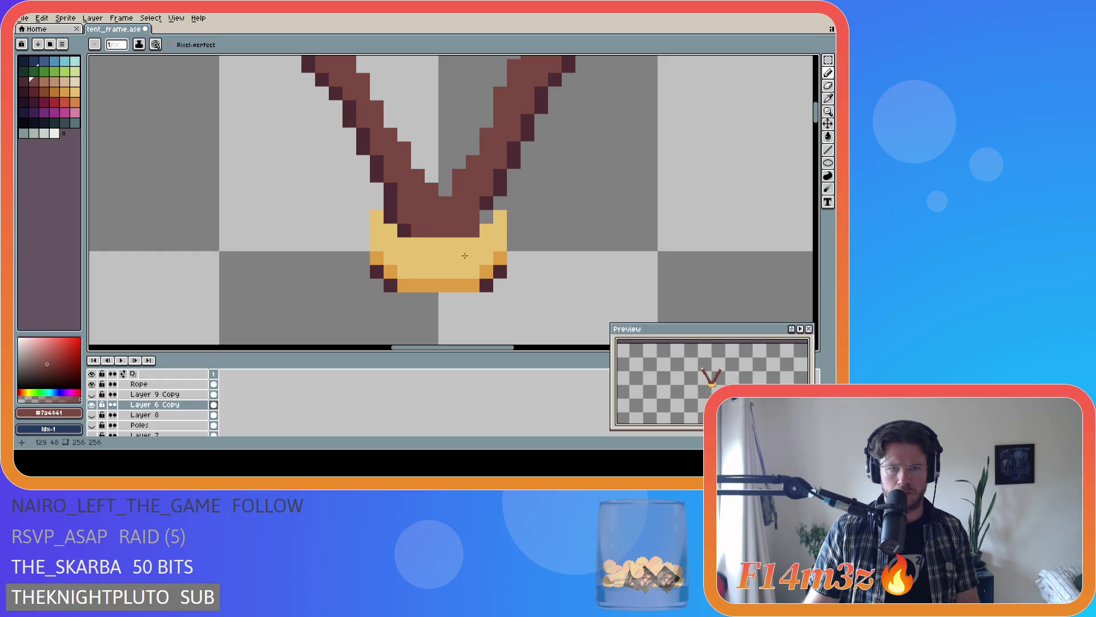
pyautogui.scroll(-3, 377, 286)
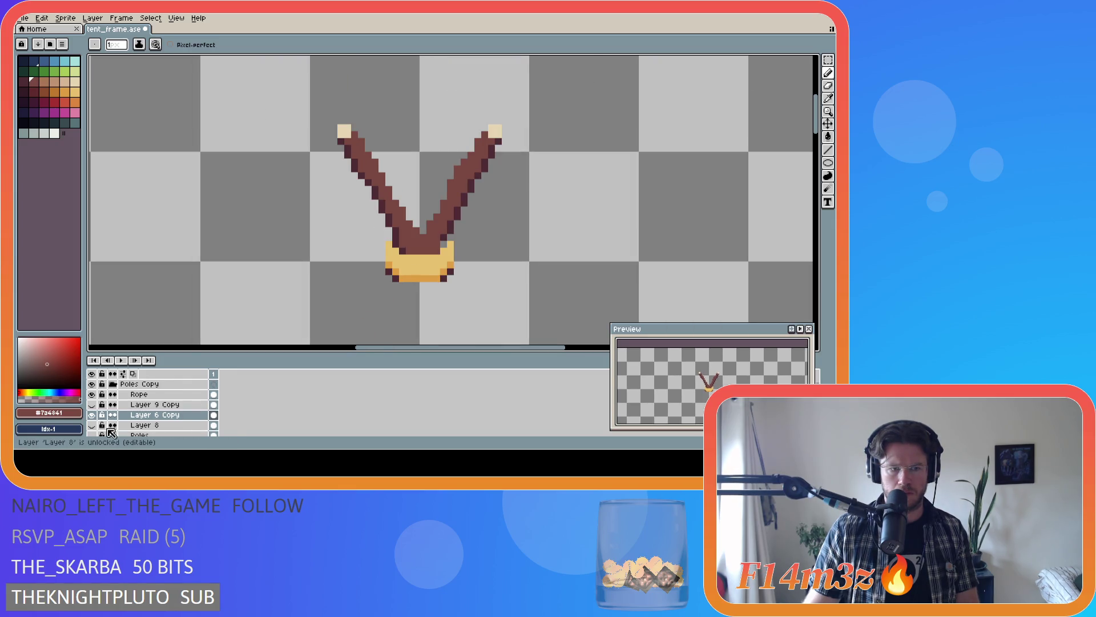
pyautogui.scroll(2, 94, 416)
# - Show Layer 9 Copy, Poles and Layer 7 again so the full fanned tent top is visible
pyautogui.click(93, 415)
pyautogui.scroll(-1, 94, 415)
pyautogui.scroll(-2, 96, 417)
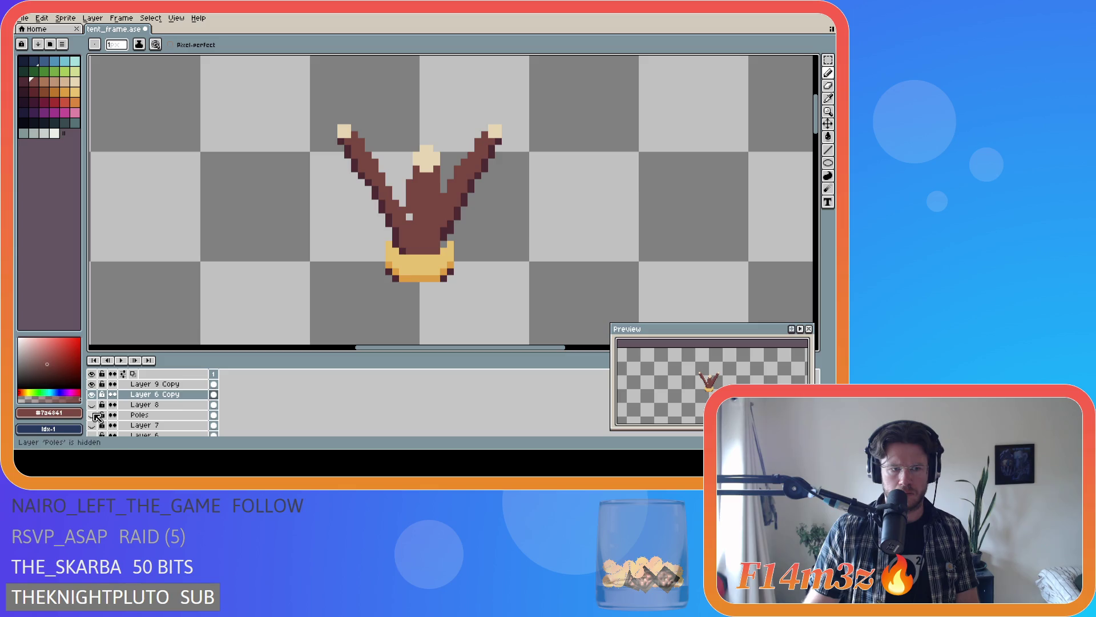
pyautogui.click(93, 415)
pyautogui.click(94, 425)
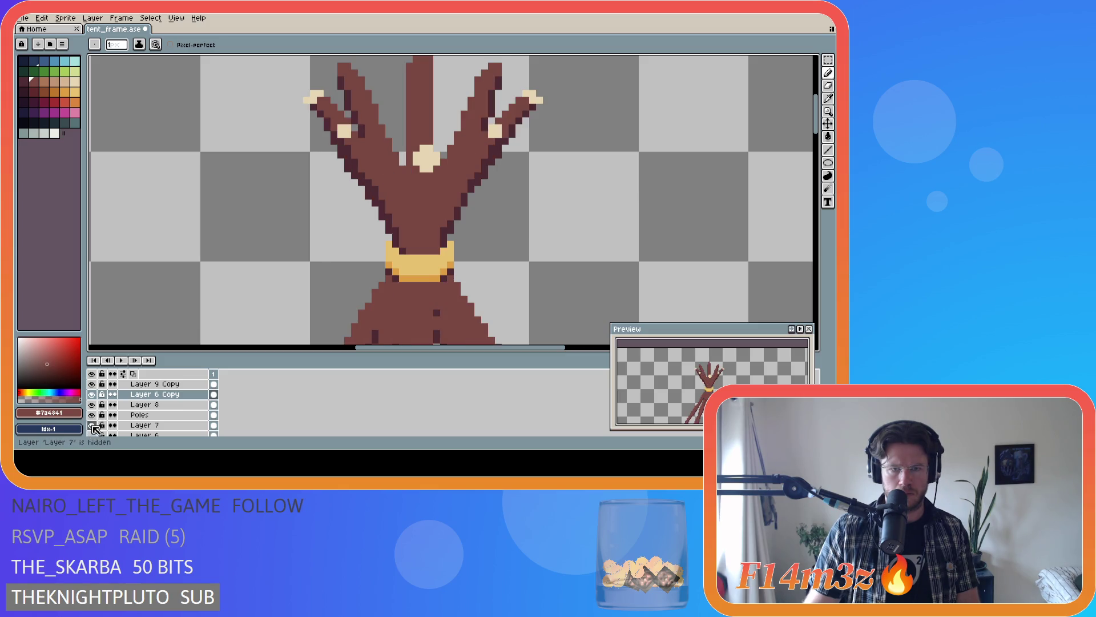
pyautogui.scroll(-2, 94, 428)
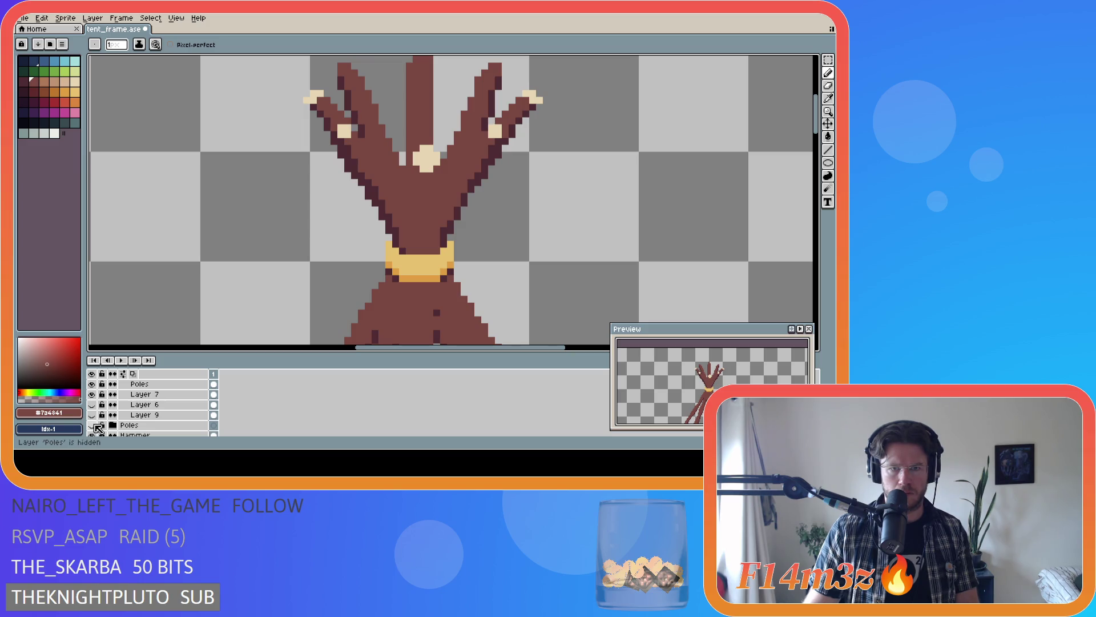
pyautogui.scroll(2, 128, 417)
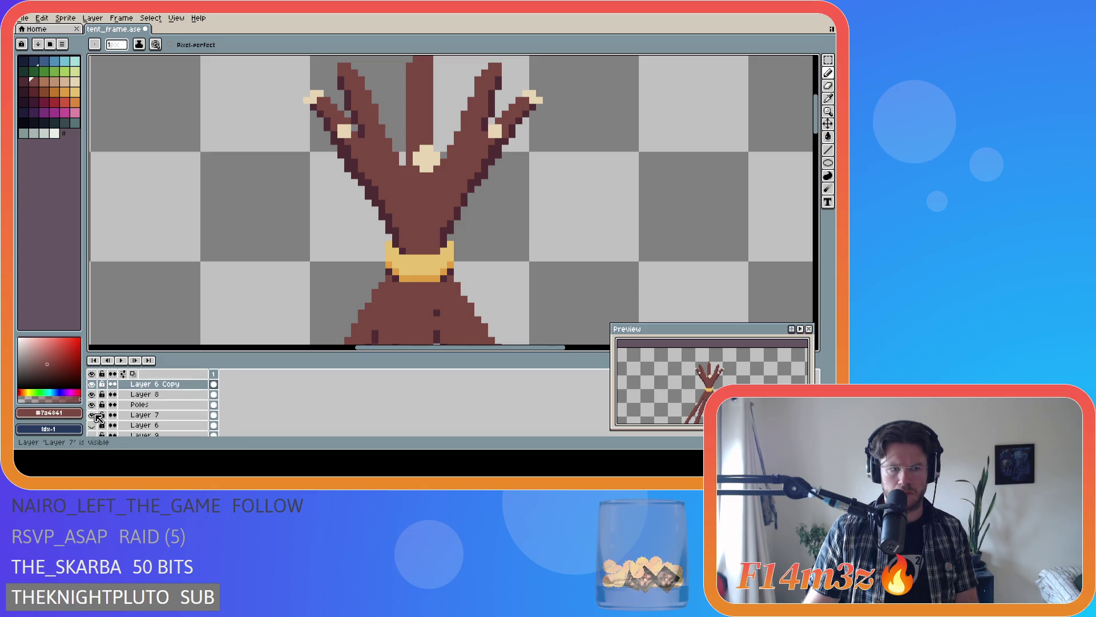
pyautogui.scroll(2, 101, 404)
pyautogui.click(94, 406)
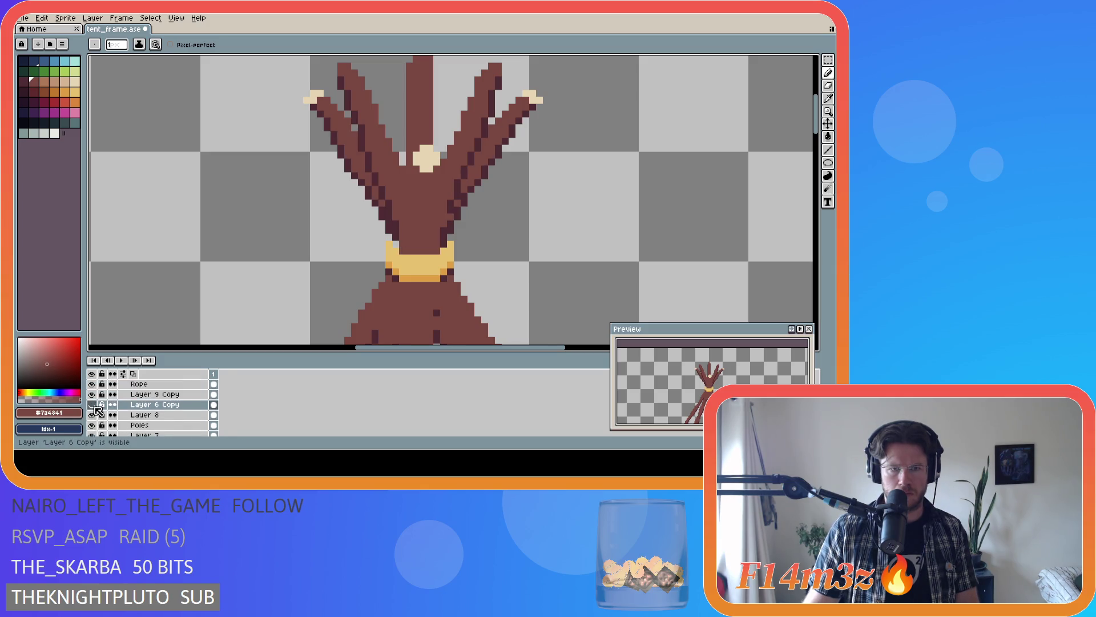